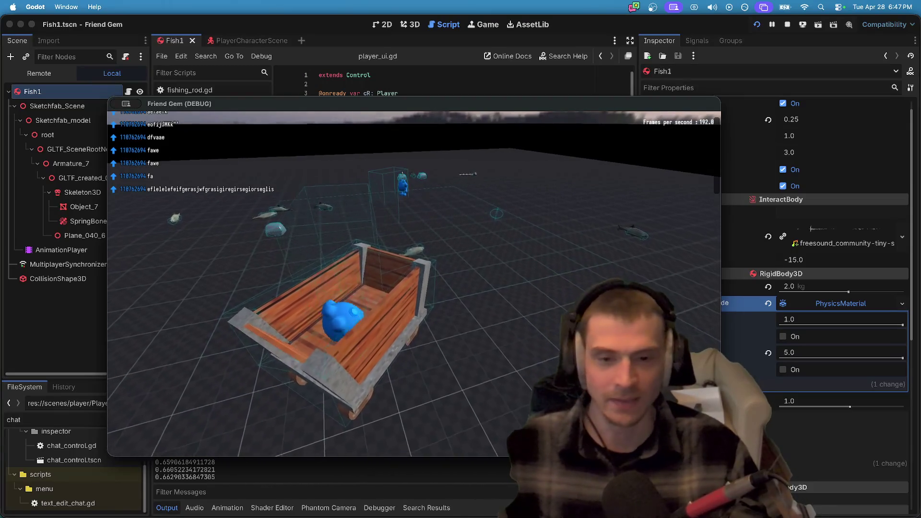
Step: Check the speech-bubbles task in the Google Doc notes, then return to the Godot editor
key("super+Tab")
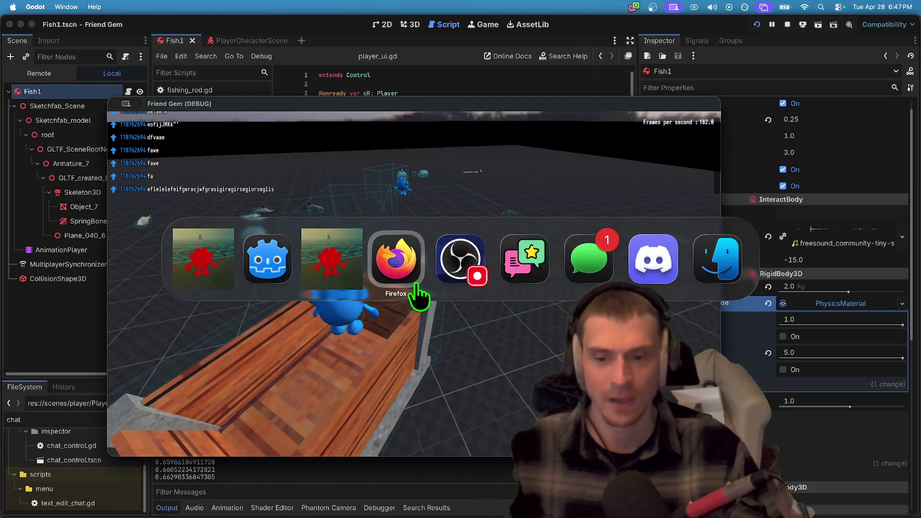
key("super+Tab")
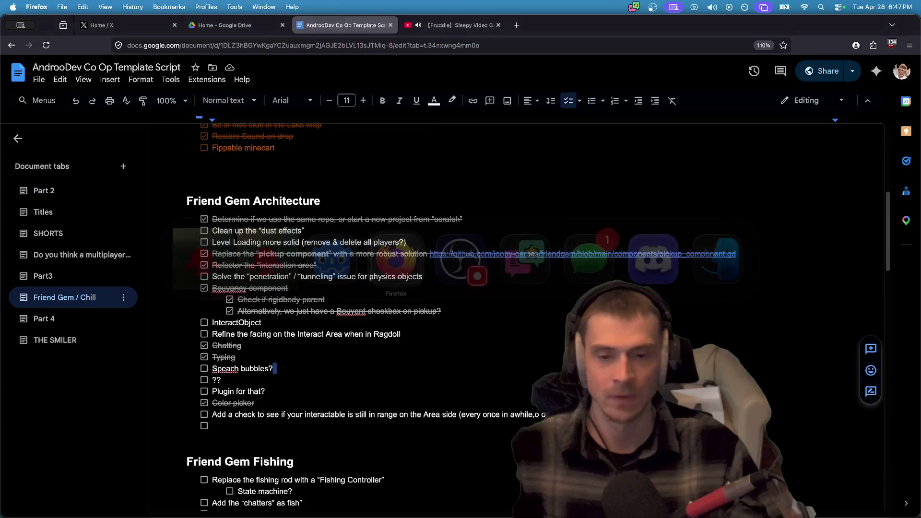
key("super+Tab")
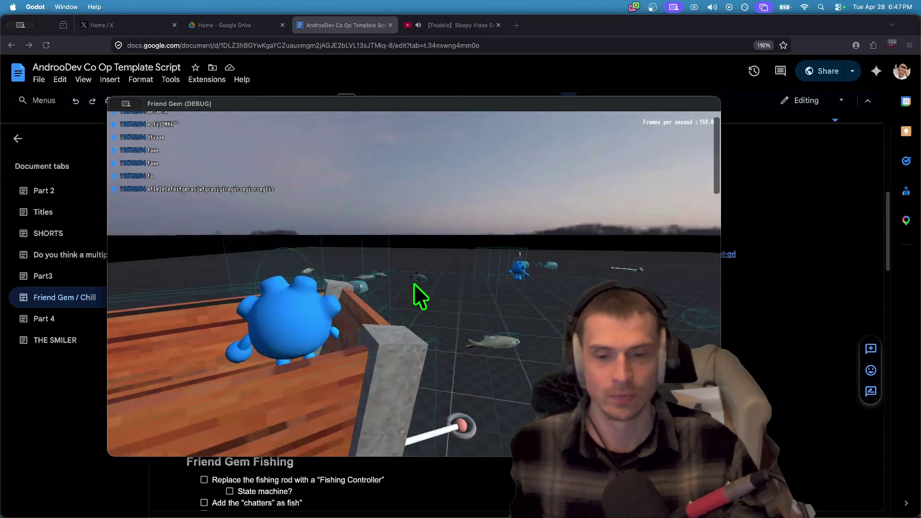
key("super+Tab")
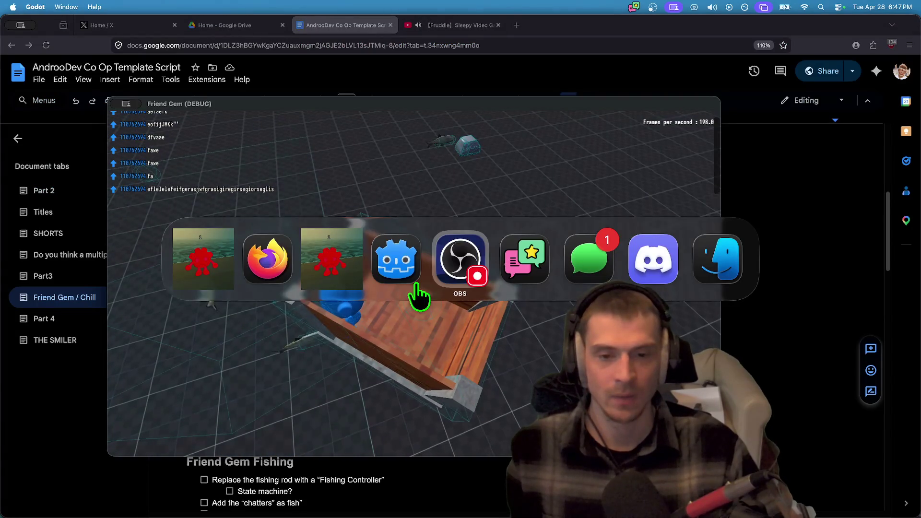
left_click(411, 283)
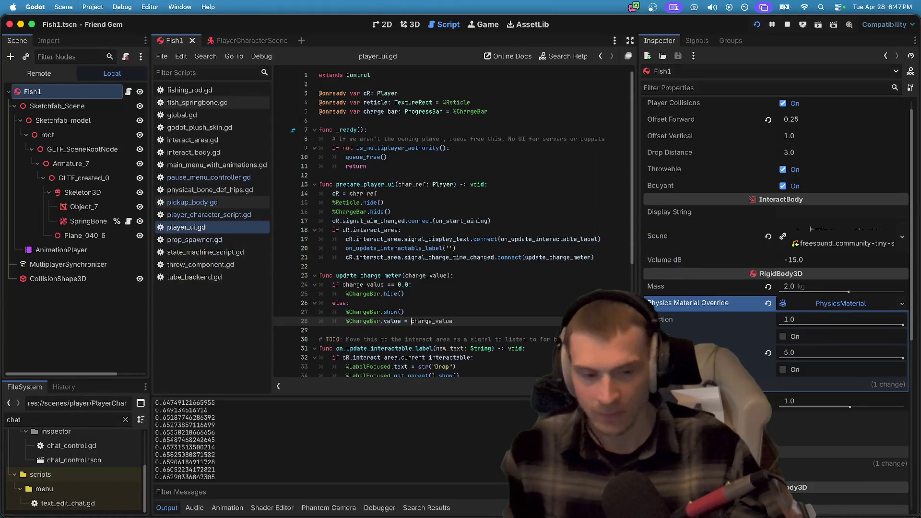
Step: Clear the output log, filter FileSystem by 'message' and open message_control.tscn
key("super+alt+k")
left_click_drag(123, 381, 62, 128)
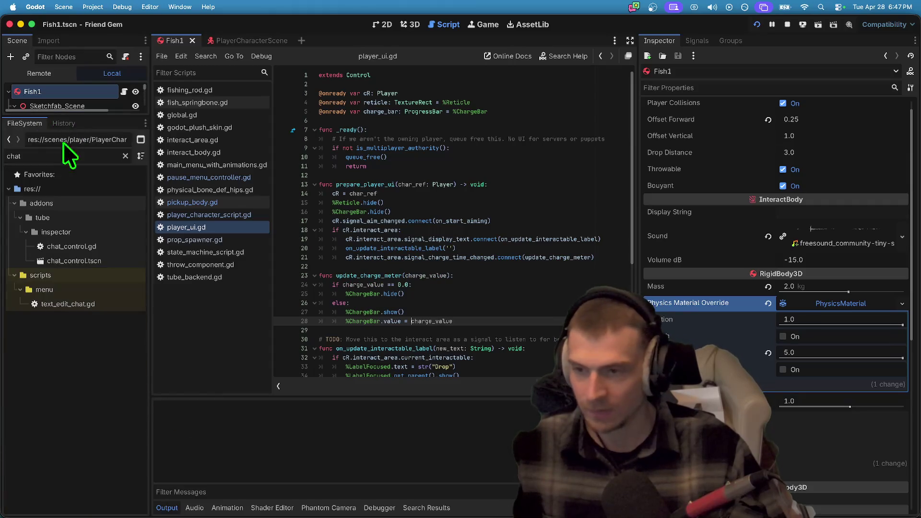
type("message")
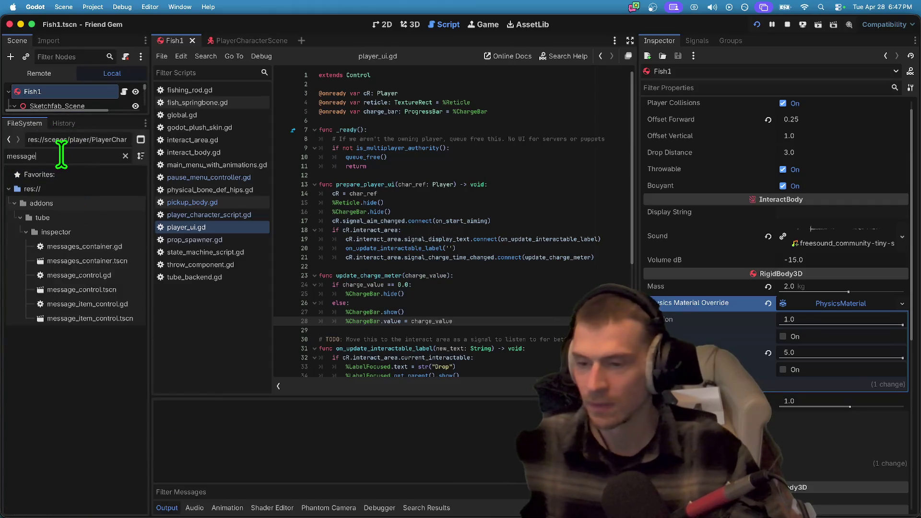
double_click(69, 292)
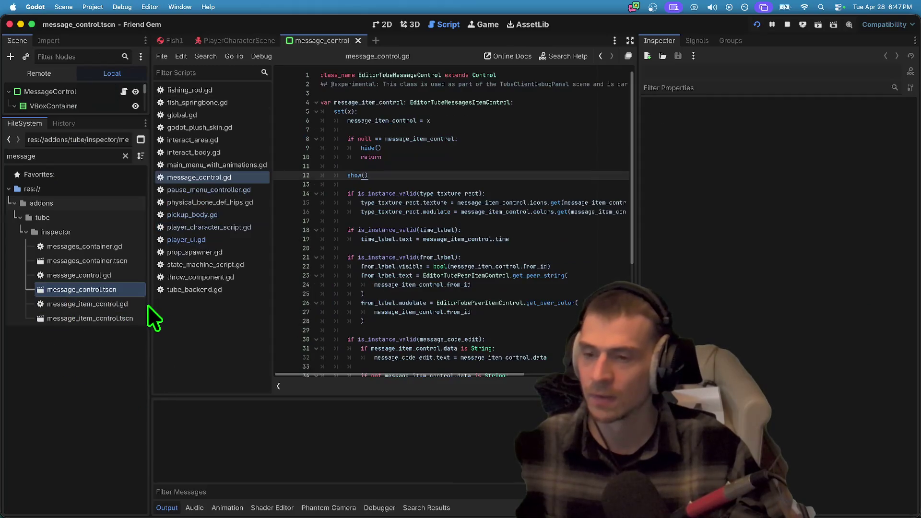
Step: Enlarge the scene tree and code editor, then read through message_control.gd
mouse_move(112, 119)
left_mouse_down()
mouse_move(59, 222)
mouse_move(123, 199)
mouse_move(124, 222)
left_mouse_up()
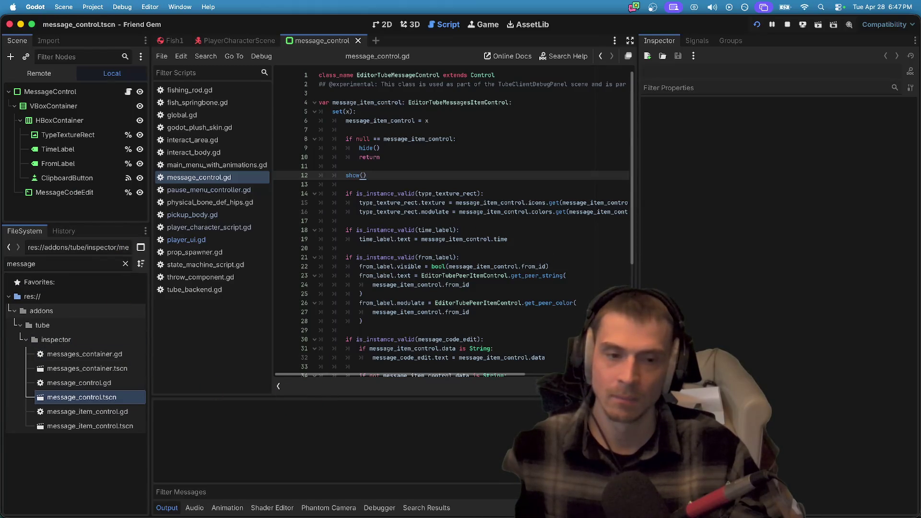
mouse_move(638, 274)
left_mouse_down()
mouse_move(810, 281)
mouse_move(771, 285)
left_mouse_up()
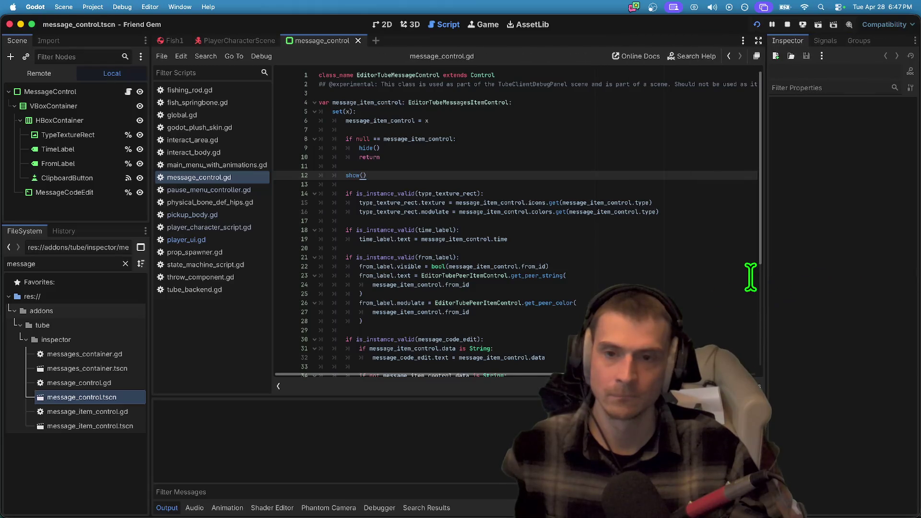
scroll(743, 281, "down", 2)
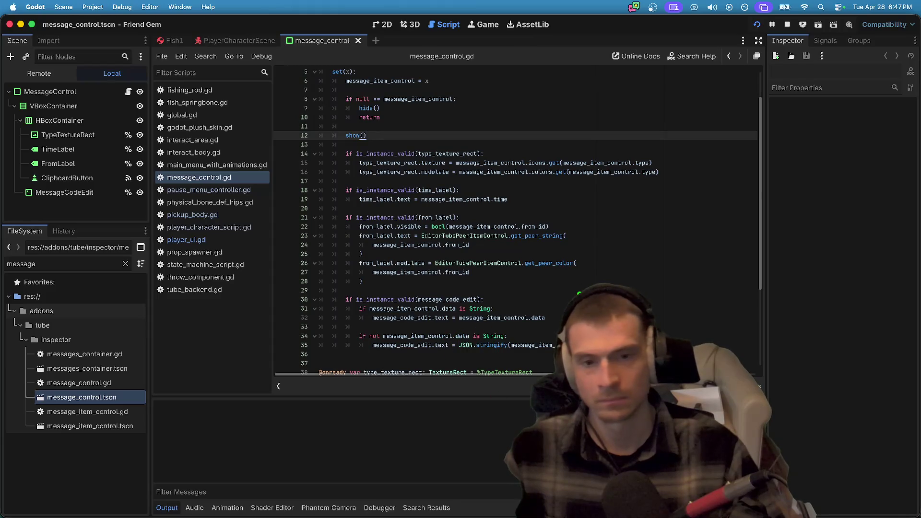
scroll(571, 276, "up", 2)
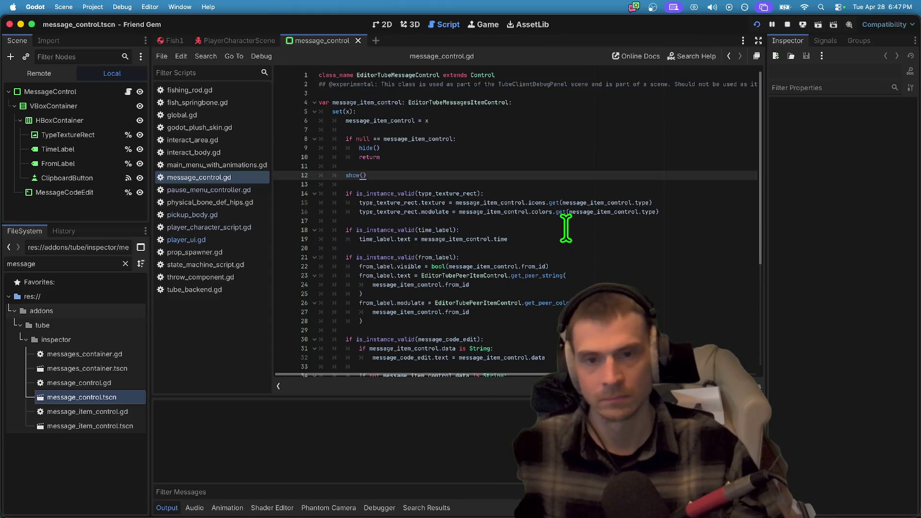
double_click(355, 100)
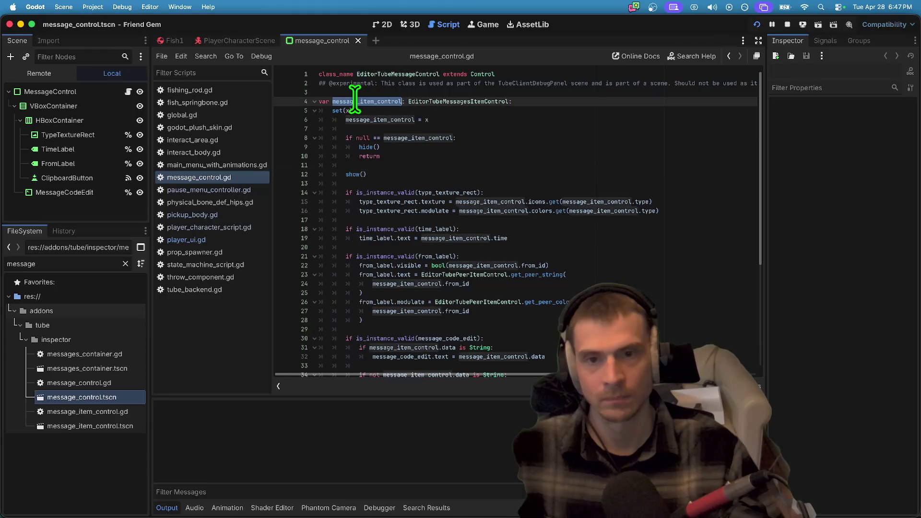
scroll(468, 151, "down", 5)
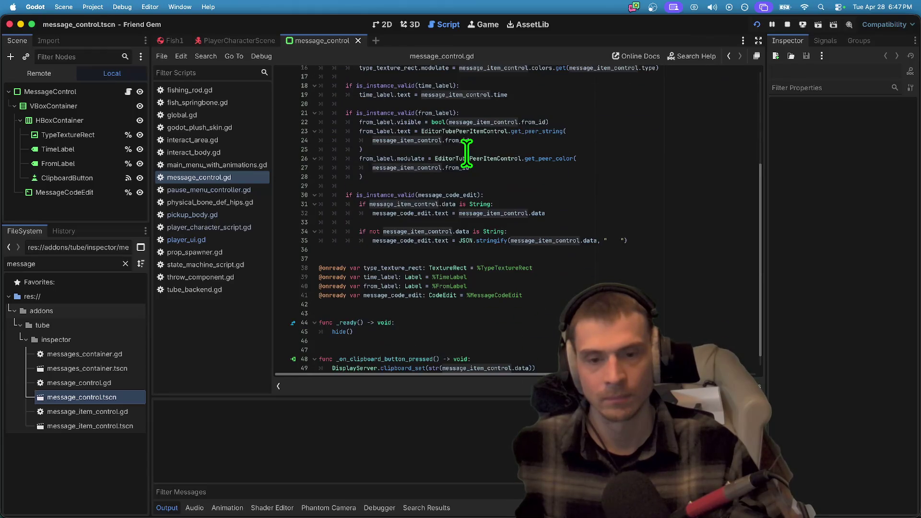
scroll(468, 154, "down", 1)
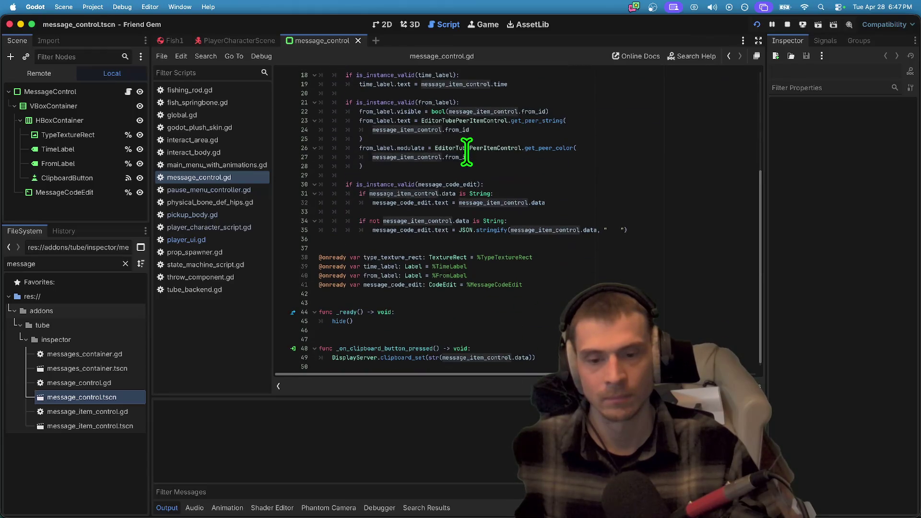
Step: Open message_item_control.gd and scroll through its code
double_click(73, 413)
scroll(517, 147, "down", 1)
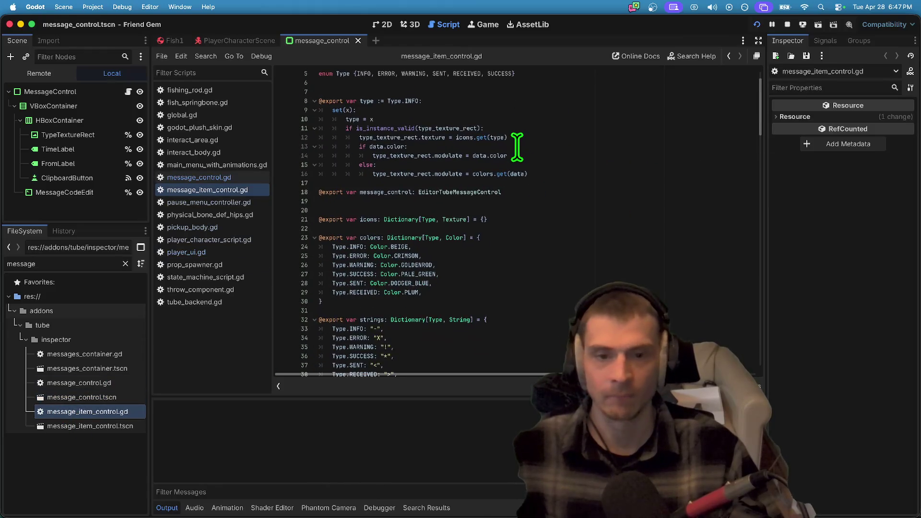
scroll(477, 136, "down", 10)
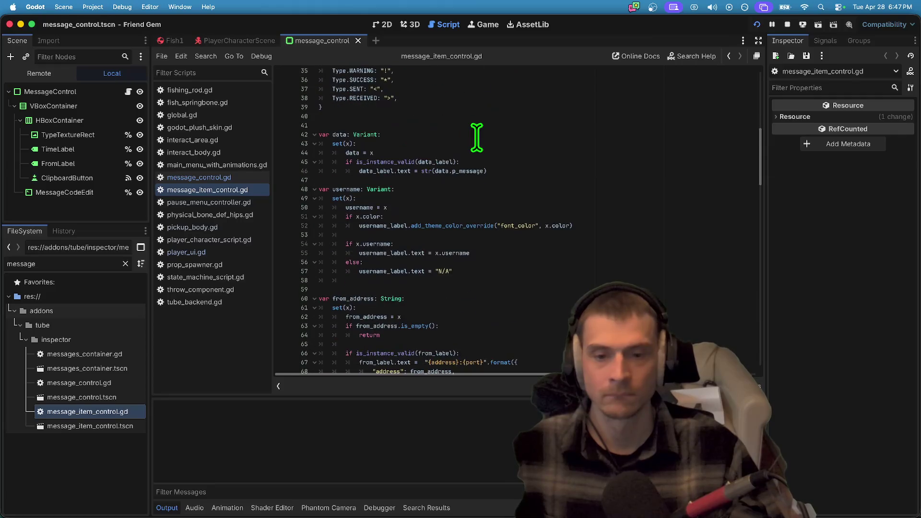
scroll(711, 208, "down", 2)
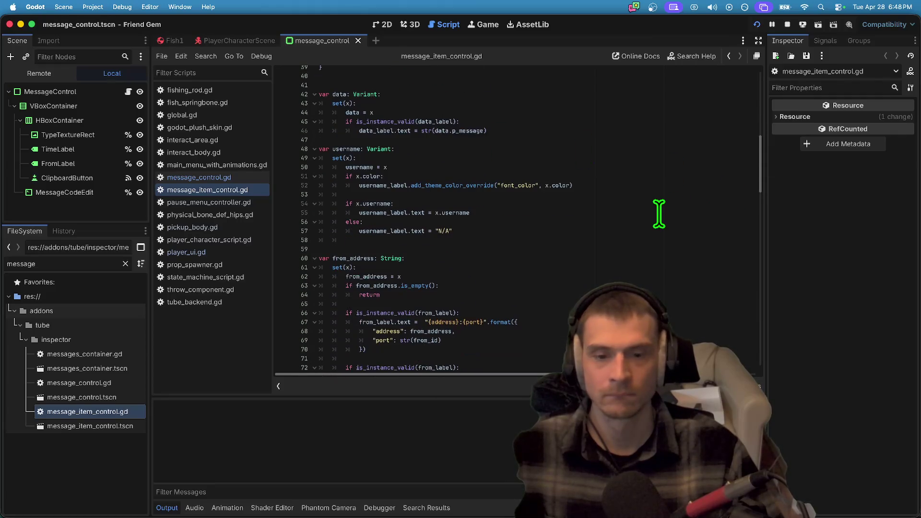
scroll(659, 214, "down", 5)
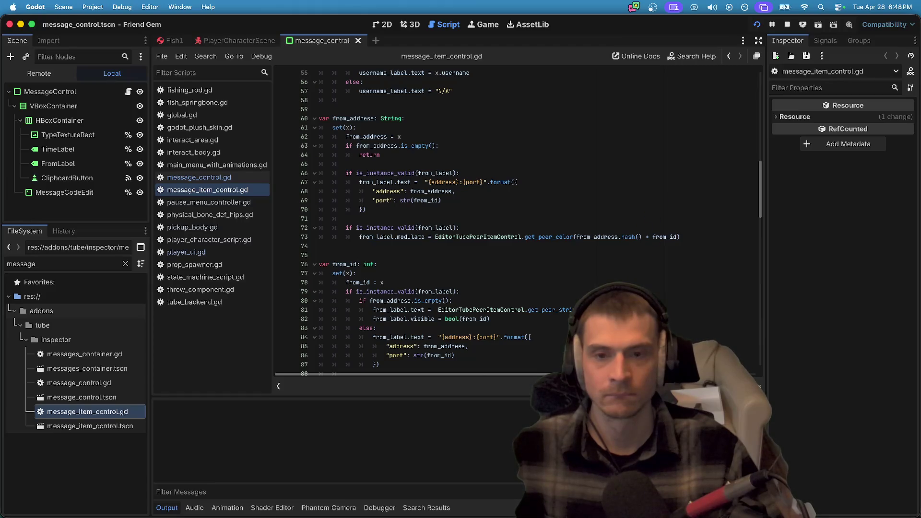
scroll(480, 220, "down", 3)
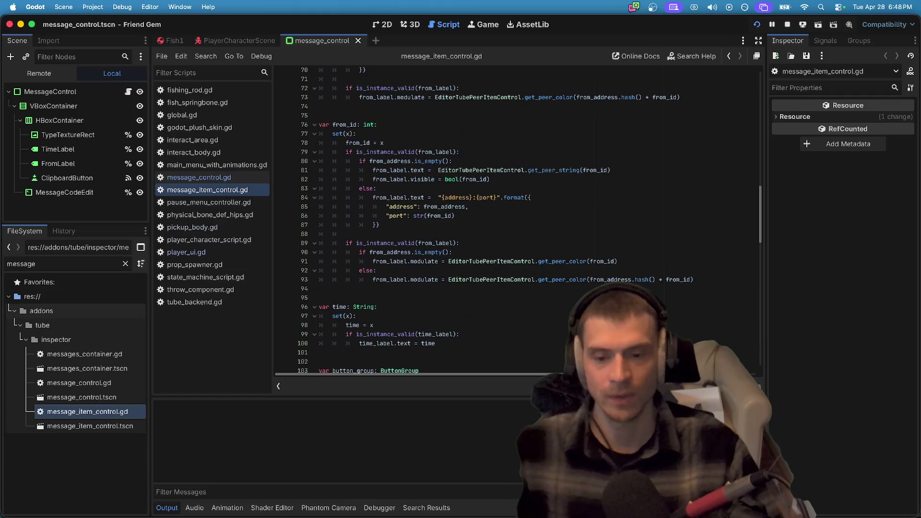
Step: Search the script for 'username' and place the caret after x.username on line 55
key("ctrl+f")
type("username")
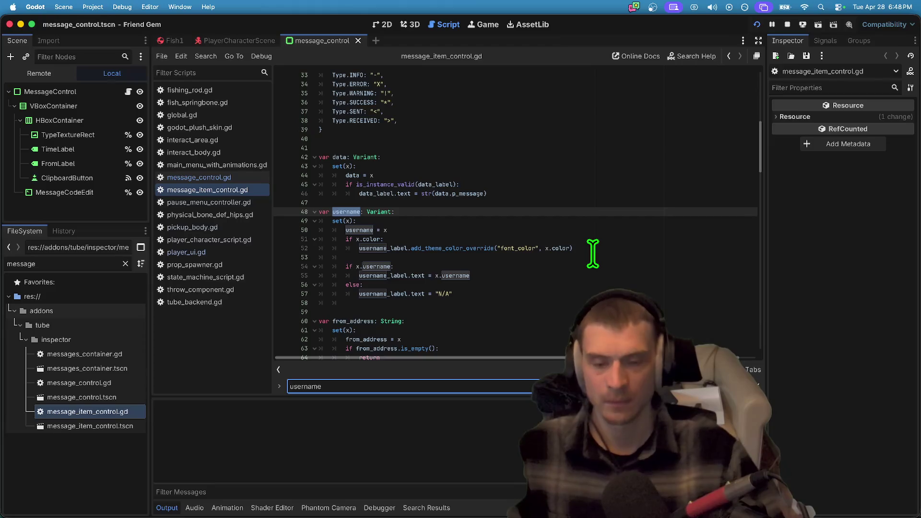
key("Return")
key("Return")
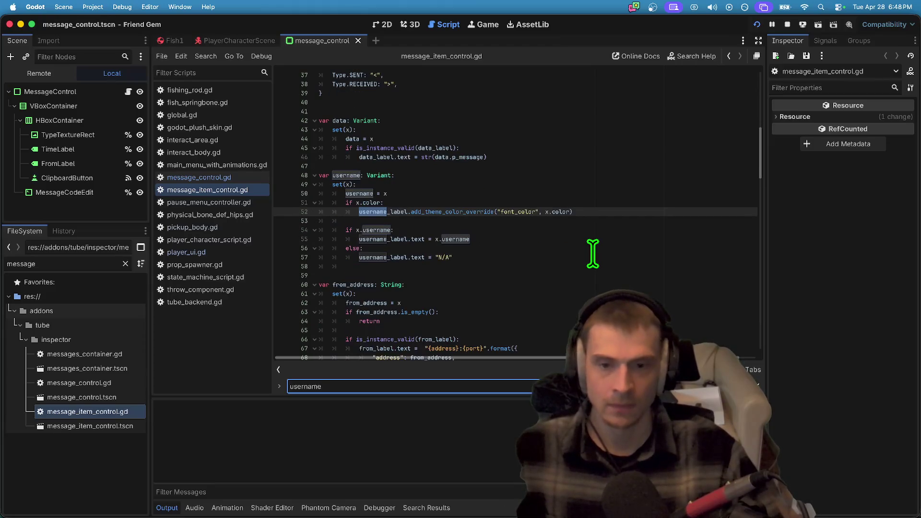
left_click(601, 237)
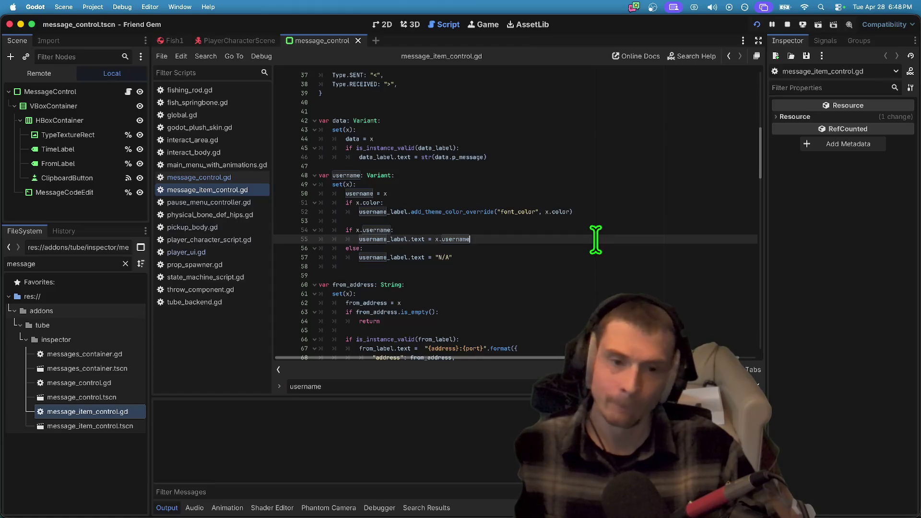
scroll(557, 242, "down", 5)
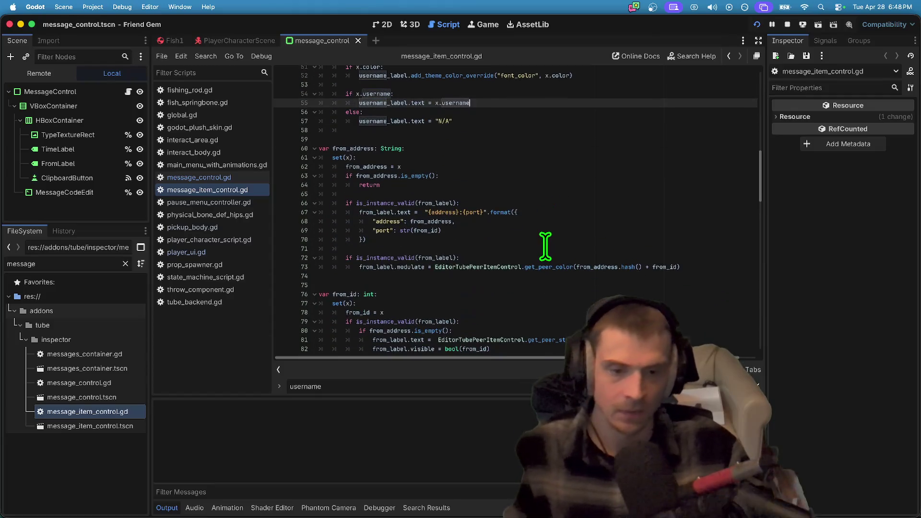
scroll(544, 246, "up", 3)
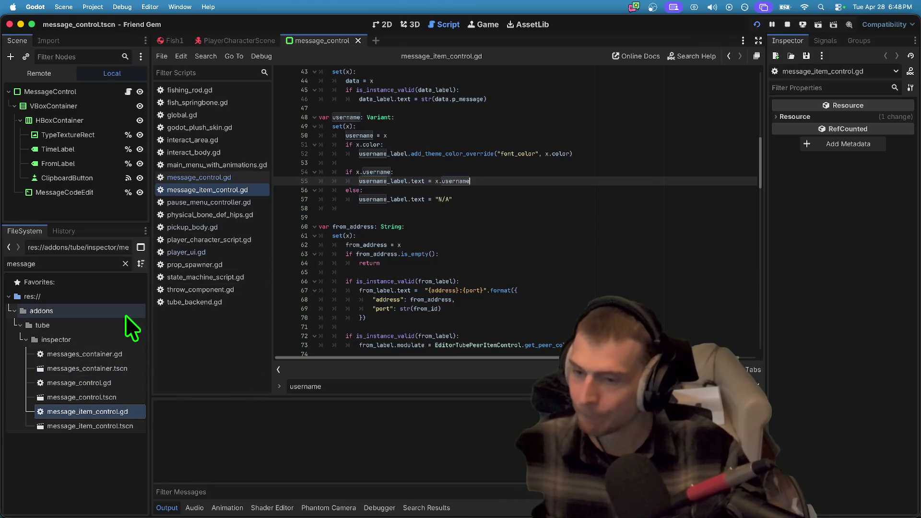
left_click(98, 367)
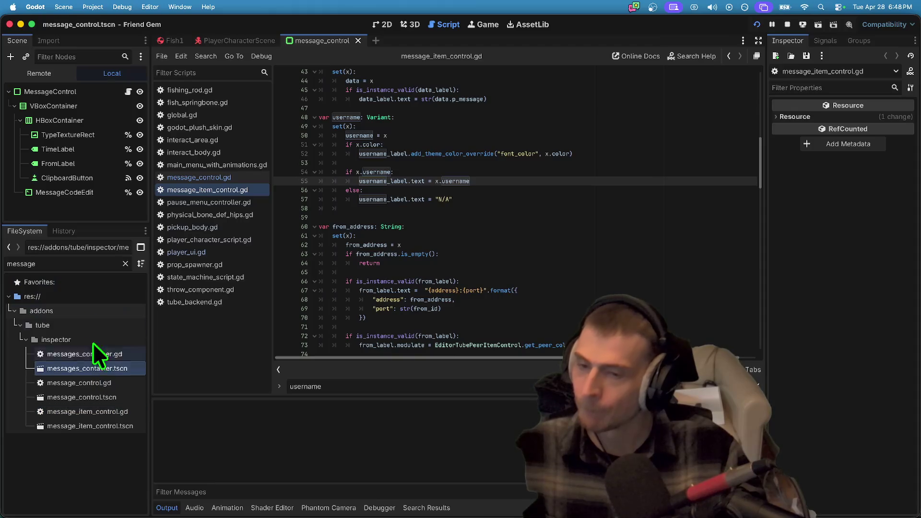
left_click(126, 263)
scroll(115, 370, "down", 1)
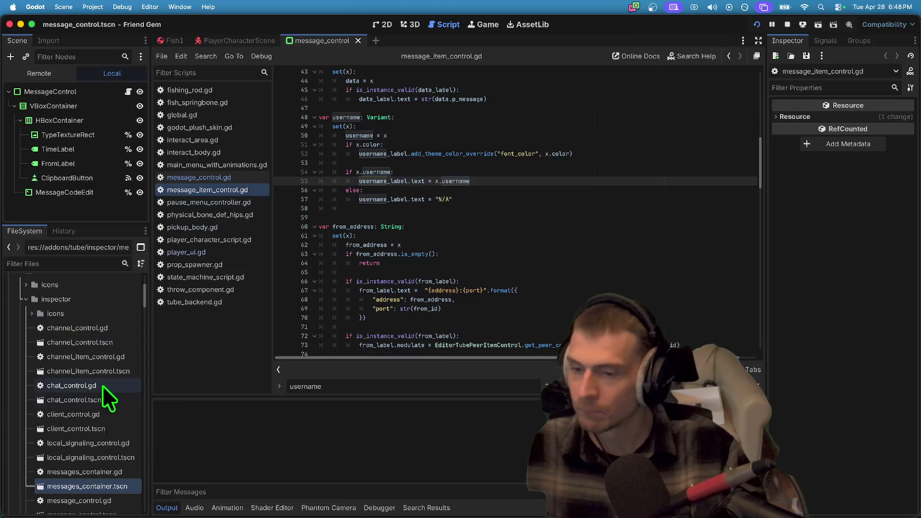
double_click(103, 385)
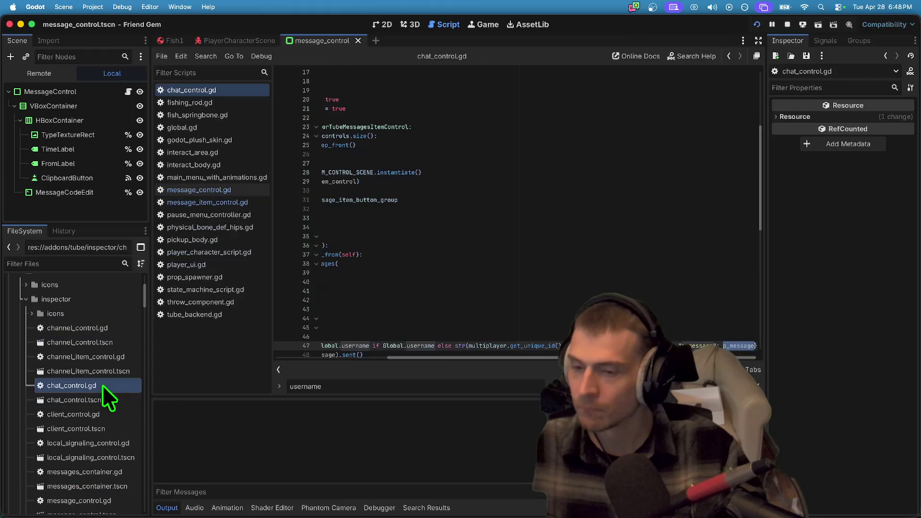
left_click_drag(463, 318, 320, 309)
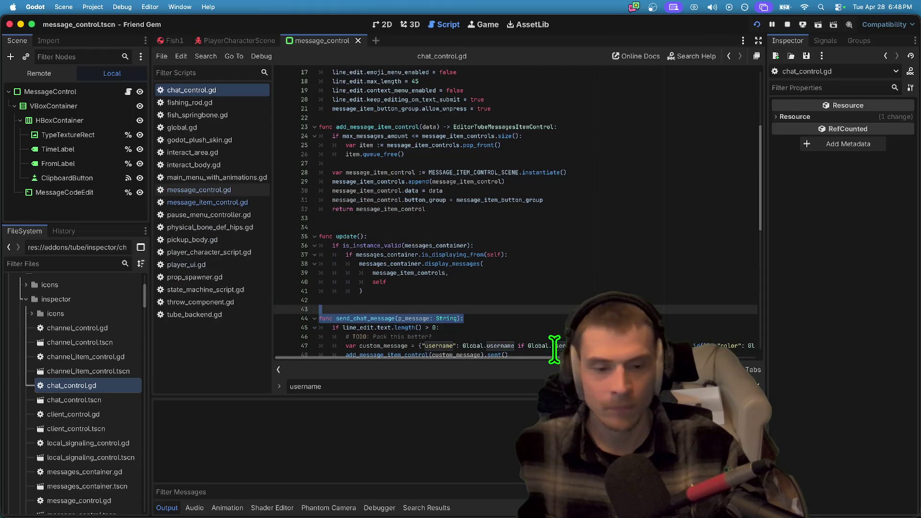
scroll(539, 354, "down", 2)
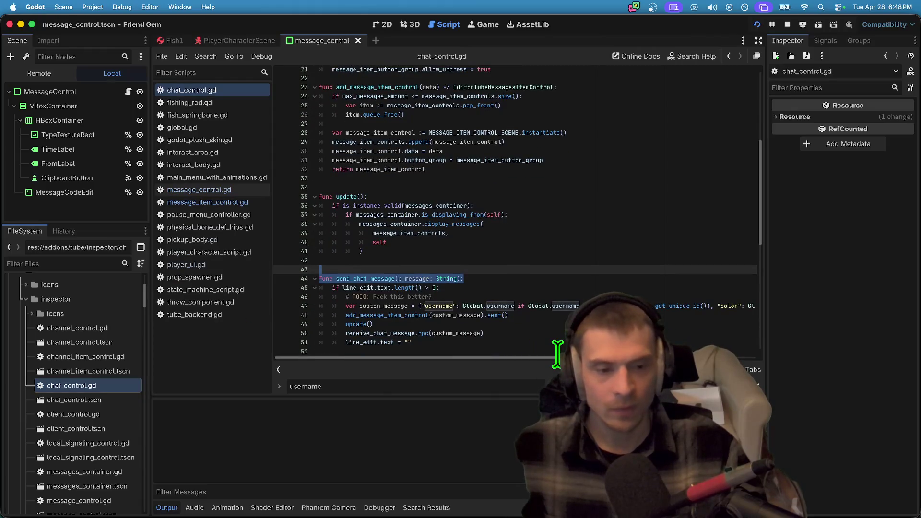
scroll(557, 354, "right", 5)
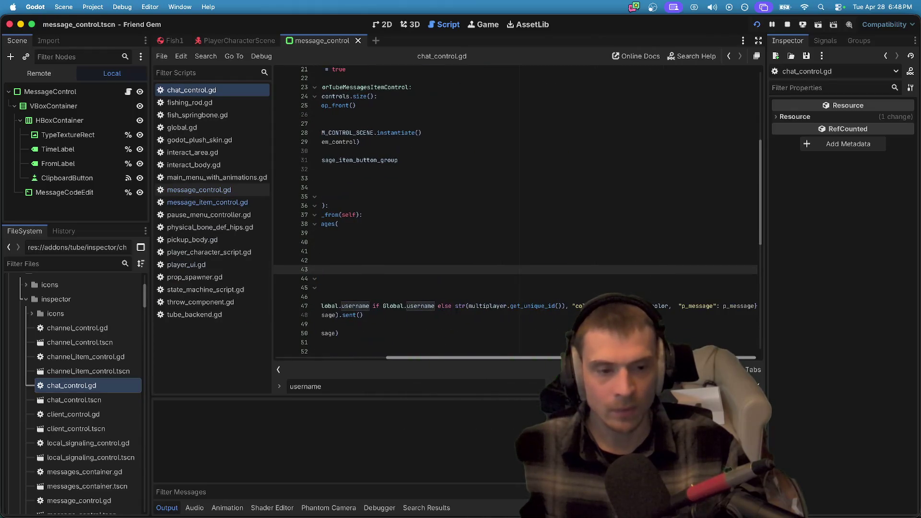
left_click(724, 322)
scroll(720, 322, "right", 2)
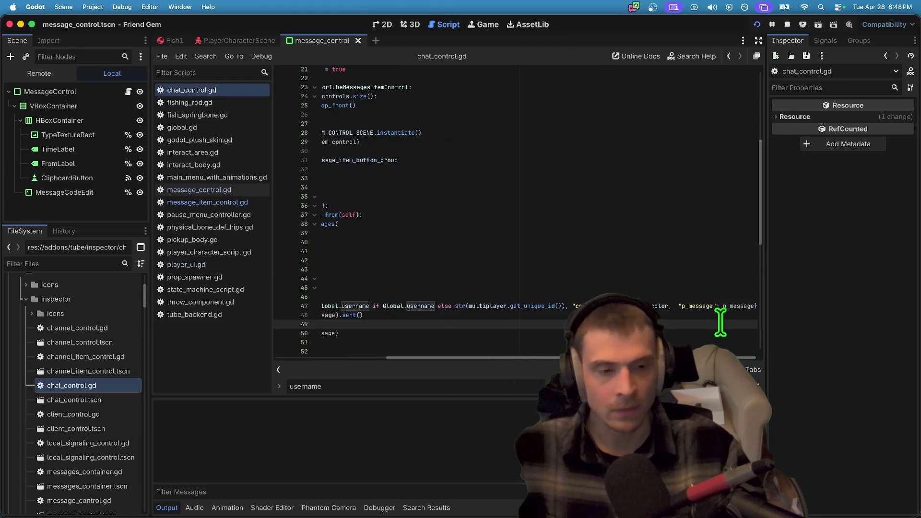
left_click_drag(456, 357, 266, 354)
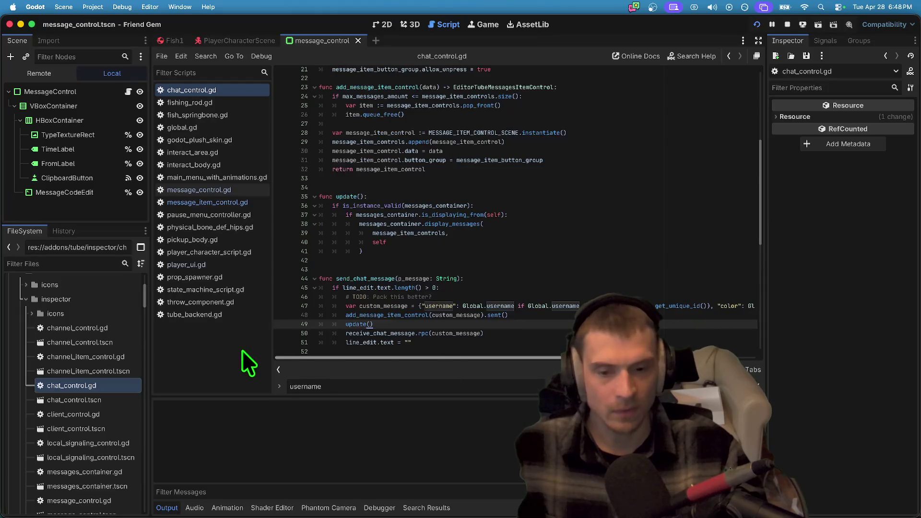
scroll(741, 326, "right", 5)
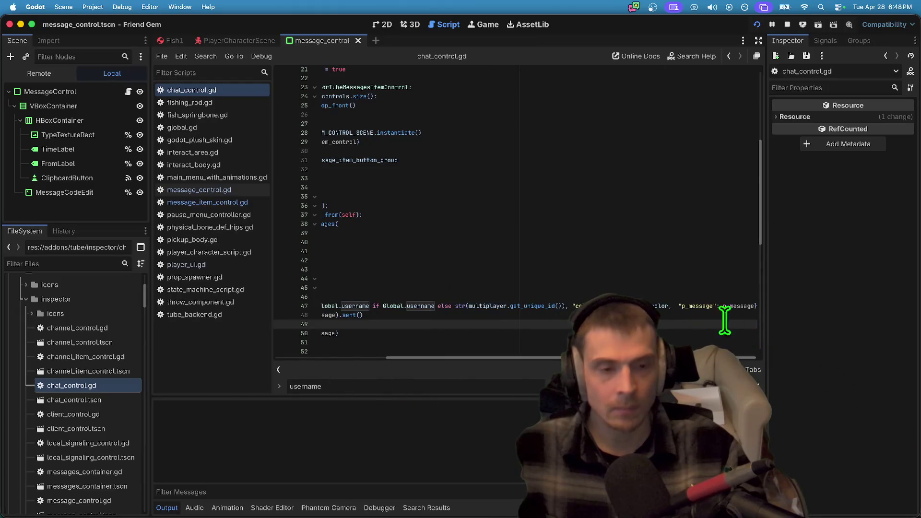
left_click(669, 306)
type(", \"")
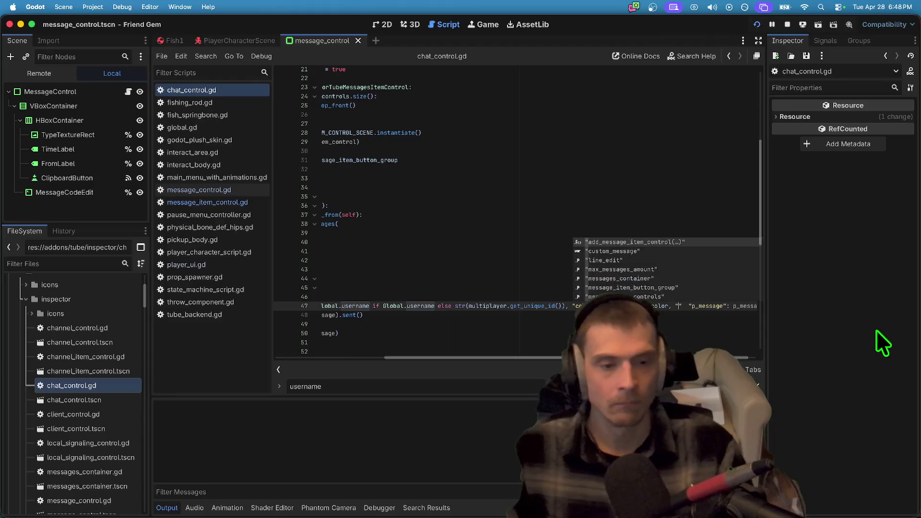
key("BackSpace")
key("BackSpace")
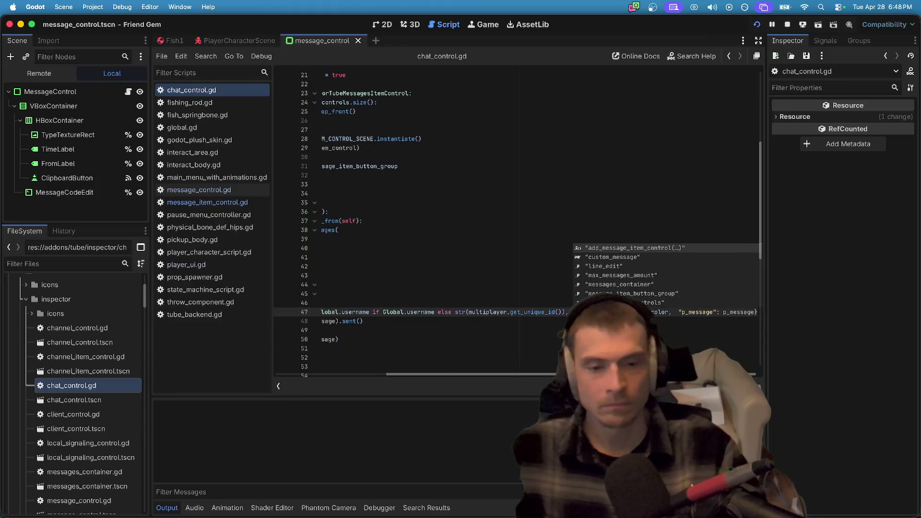
mouse_move(554, 312)
left_mouse_down()
mouse_move(278, 314)
mouse_move(384, 308)
left_mouse_up()
Step: Rename the line 47 dictionary key to peer_id and inspect add_message_item_control's uses
left_click(467, 309)
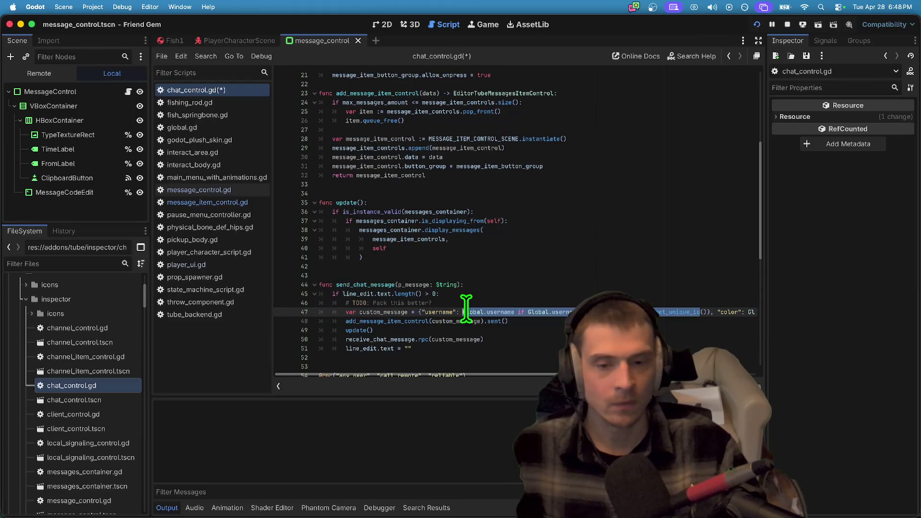
double_click(446, 312)
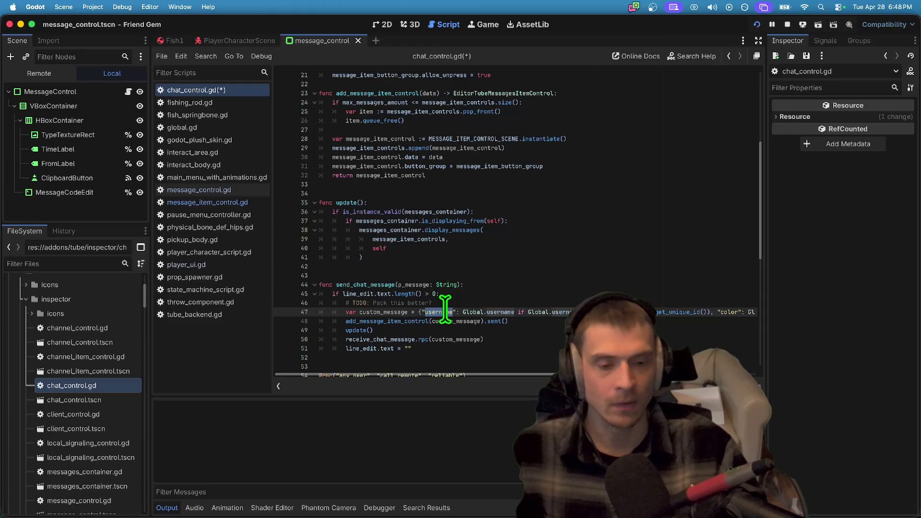
type("peer")
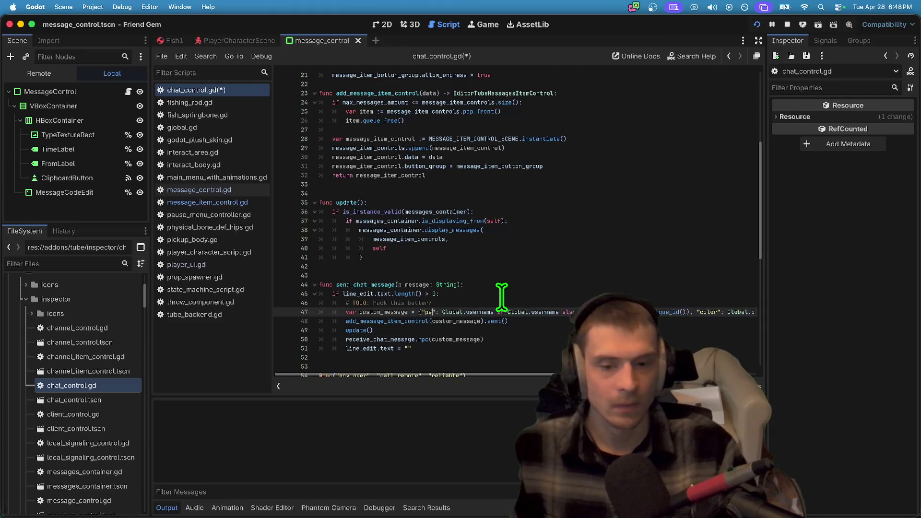
type("_id")
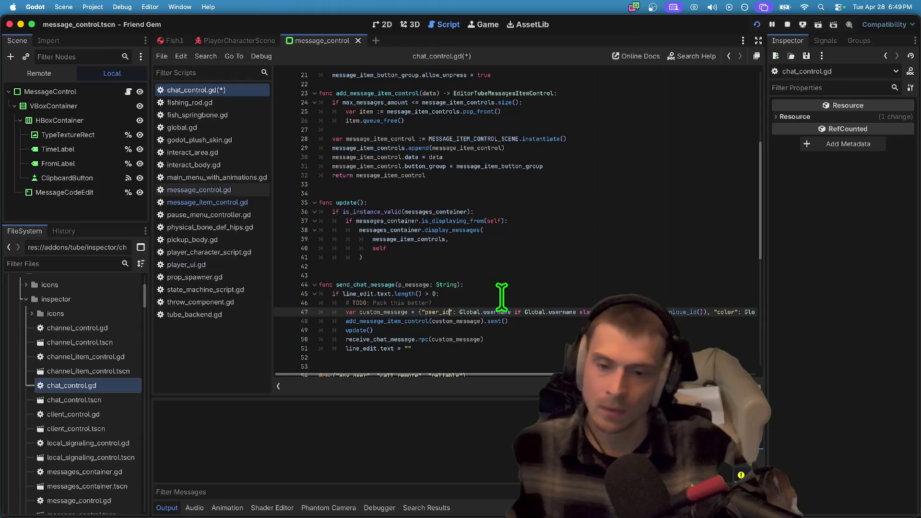
scroll(496, 305, "down", 2)
scroll(494, 310, "down", 1)
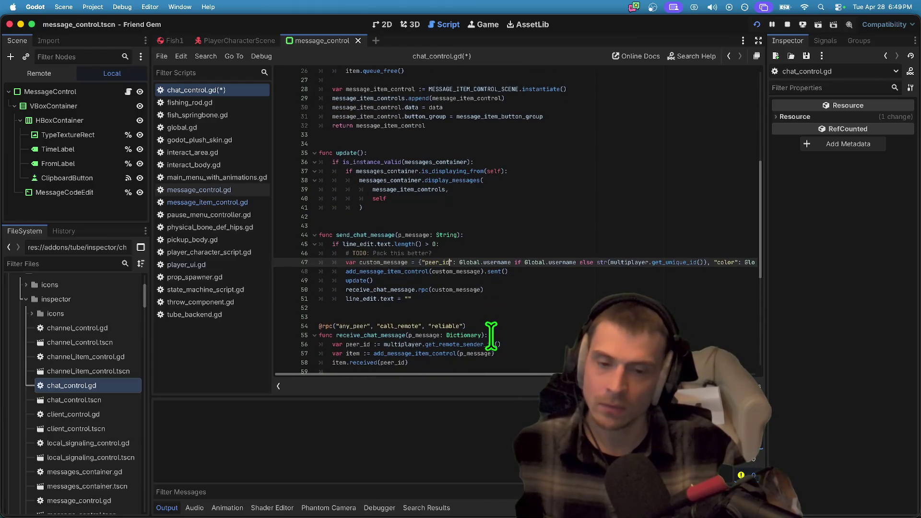
double_click(378, 353)
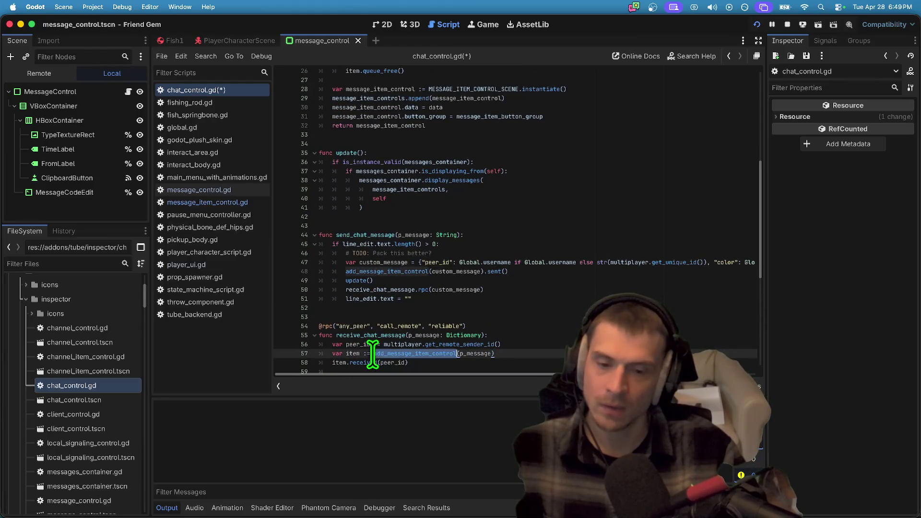
double_click(381, 363)
scroll(504, 333, "down", 2)
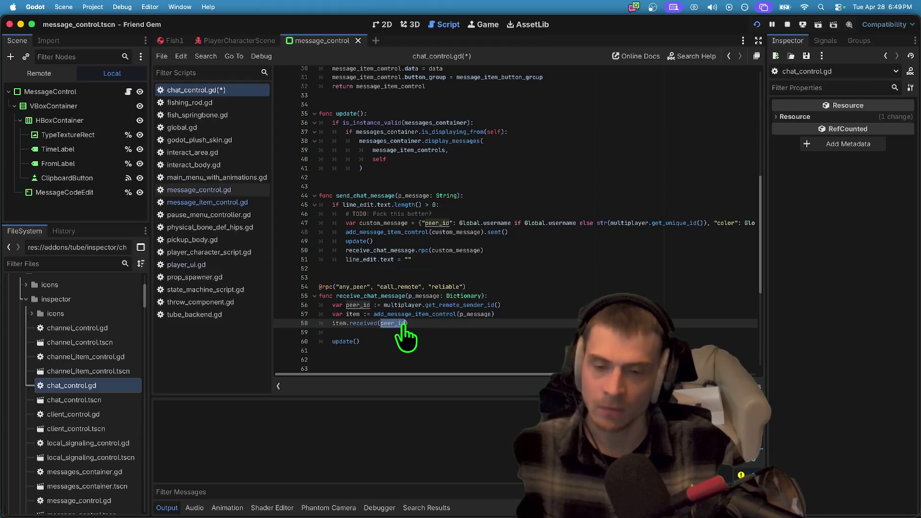
Step: Revert the line 47 key back to username and open message_item_control.gd
left_click(650, 223)
double_click(438, 223)
type("username")
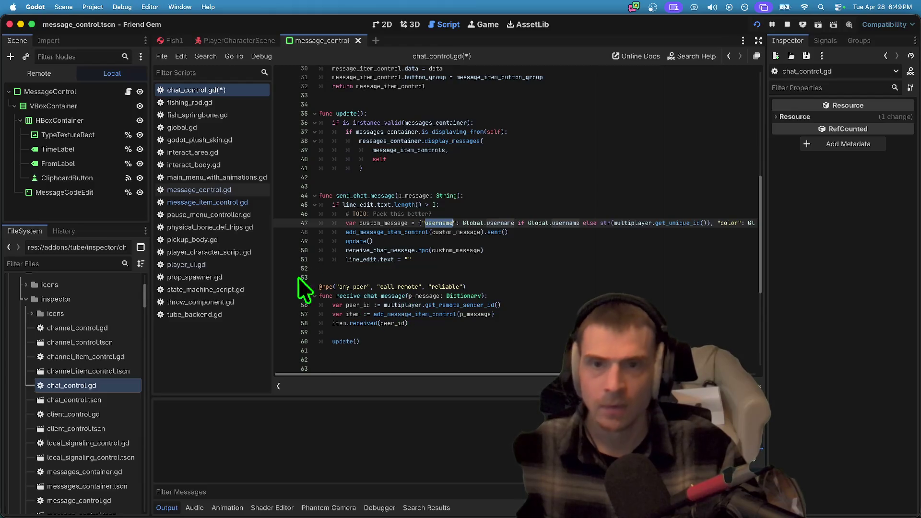
left_click(211, 203)
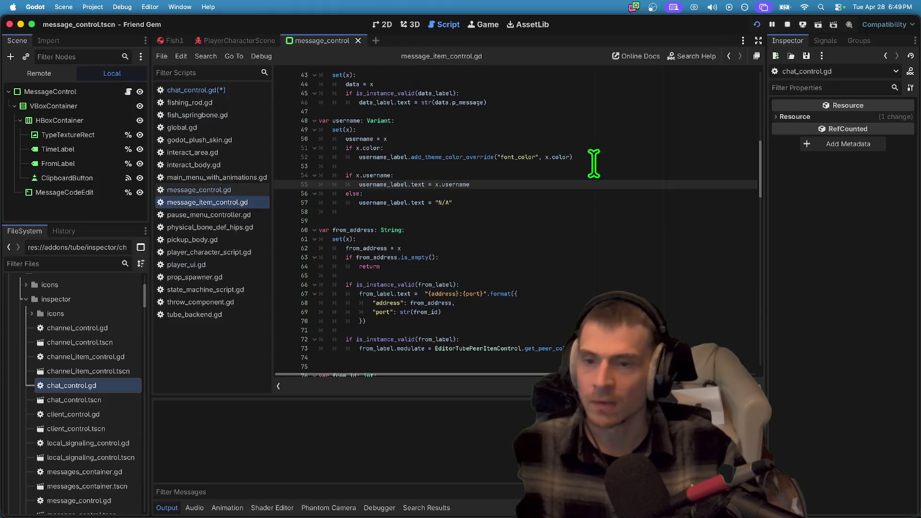
Step: Search message_item_control.gd for 'rec' to find type_texture_rect, then switch to message_control.gd
scroll(437, 212, "up", 10)
key("super+f")
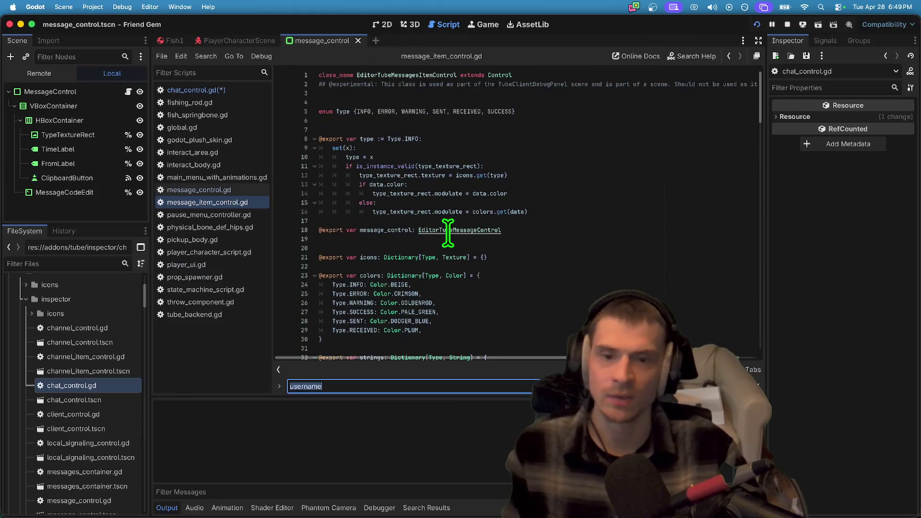
type("rec")
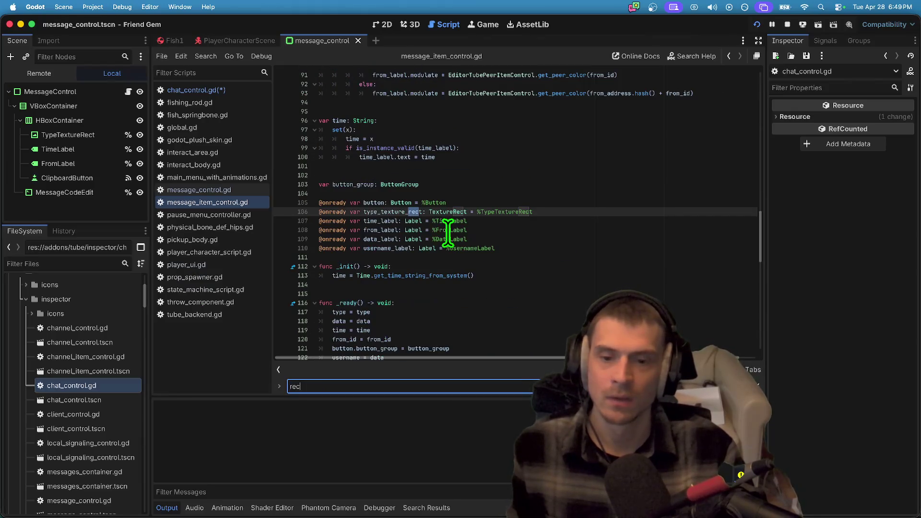
key("Escape")
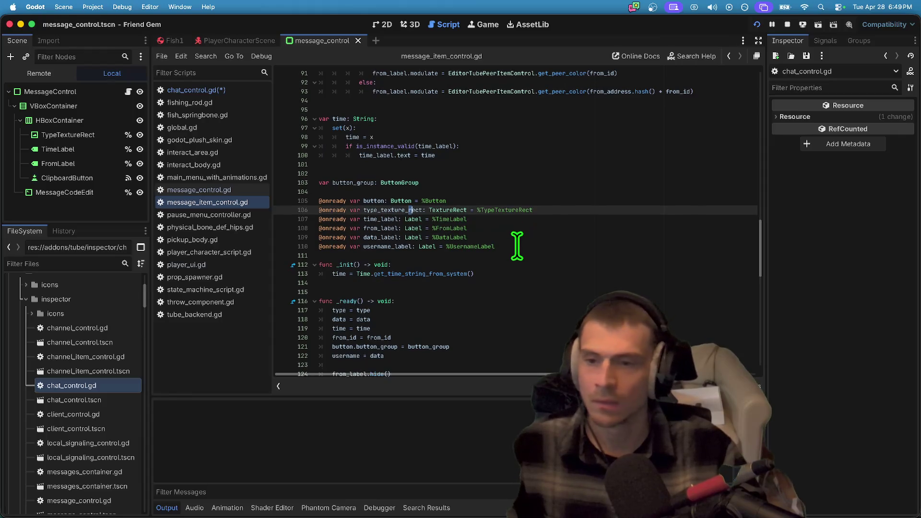
scroll(131, 480, "down", 1)
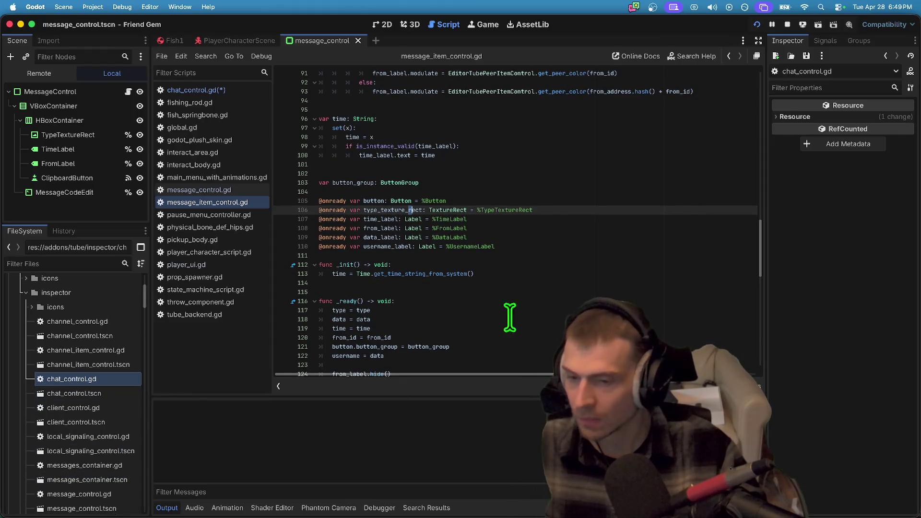
scroll(491, 328, "down", 5)
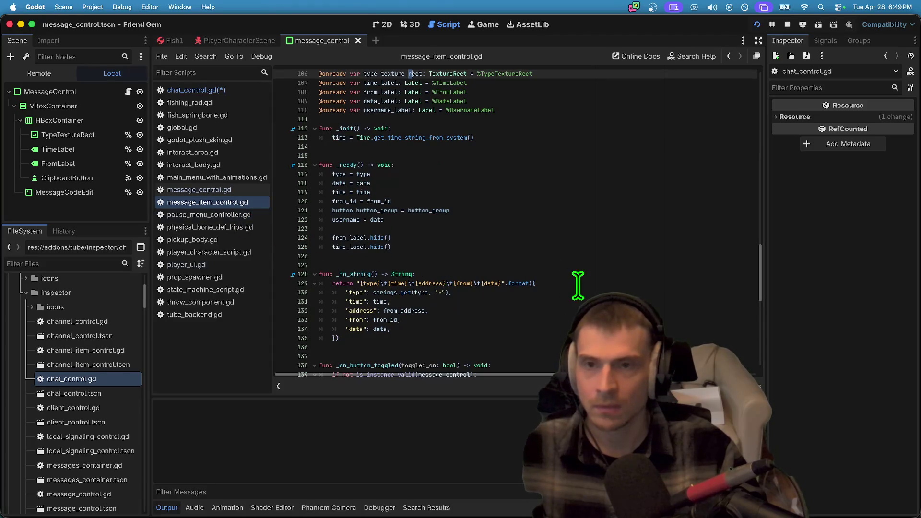
left_click(211, 190)
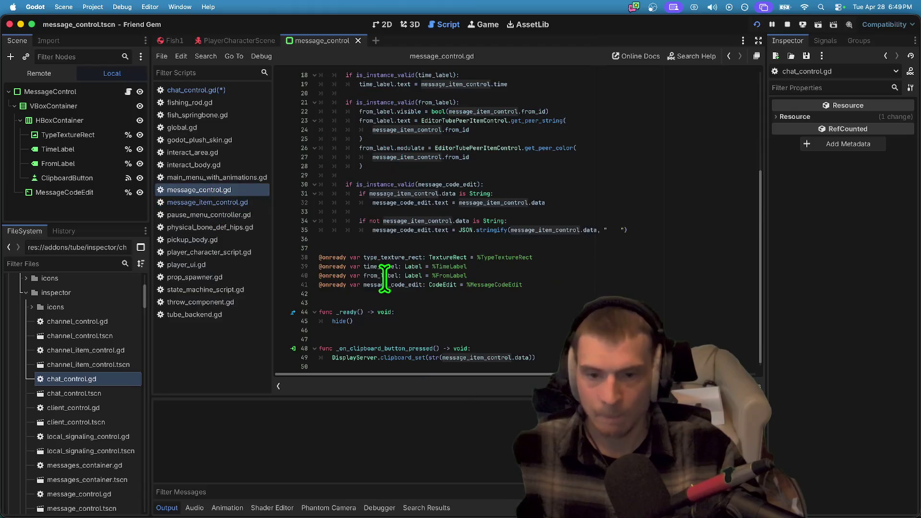
Step: Jump to the message_item_control declaration, then reopen message_item_control.gd at its received and sent functions
left_click(451, 194, "super")
scroll(471, 223, "down", 5)
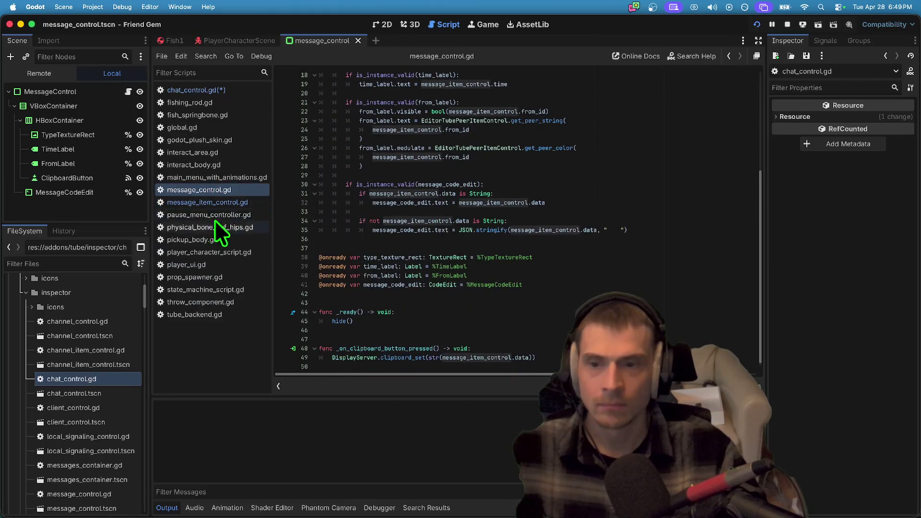
left_click(476, 280, "super")
scroll(699, 208, "down", 5)
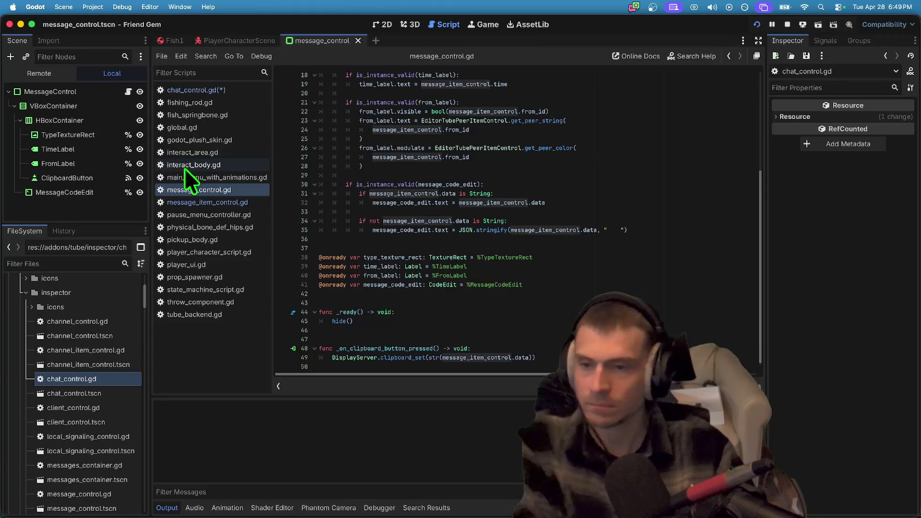
left_click(201, 202)
scroll(552, 305, "down", 10)
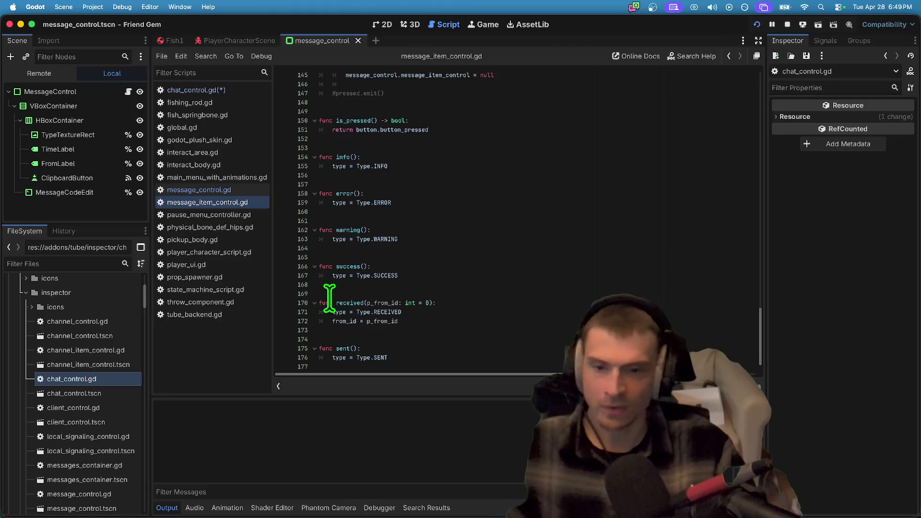
double_click(383, 303)
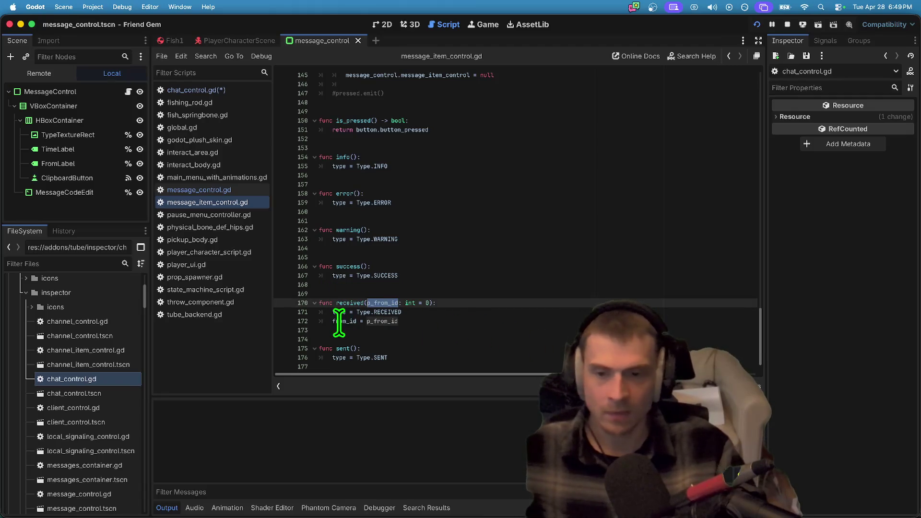
double_click(390, 321)
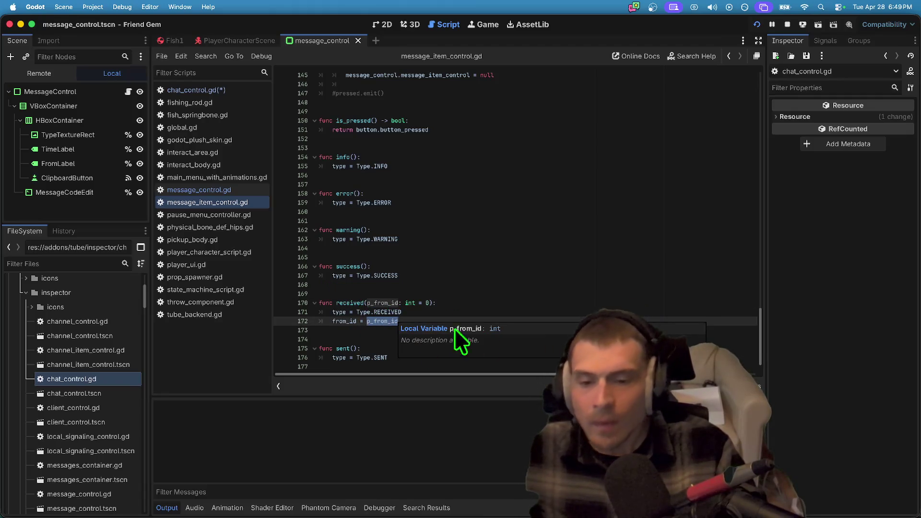
left_click(336, 321)
scroll(555, 281, "up", 10)
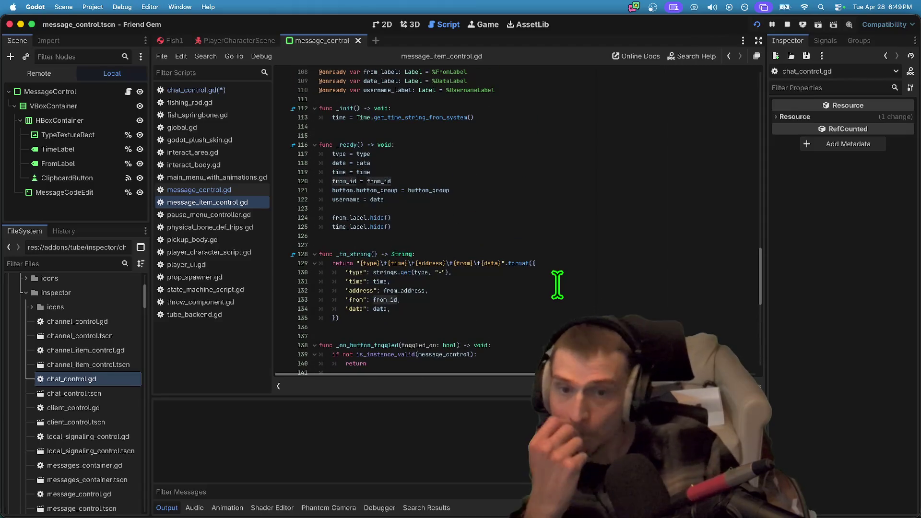
scroll(556, 288, "down", 10)
scroll(549, 295, "up", 9)
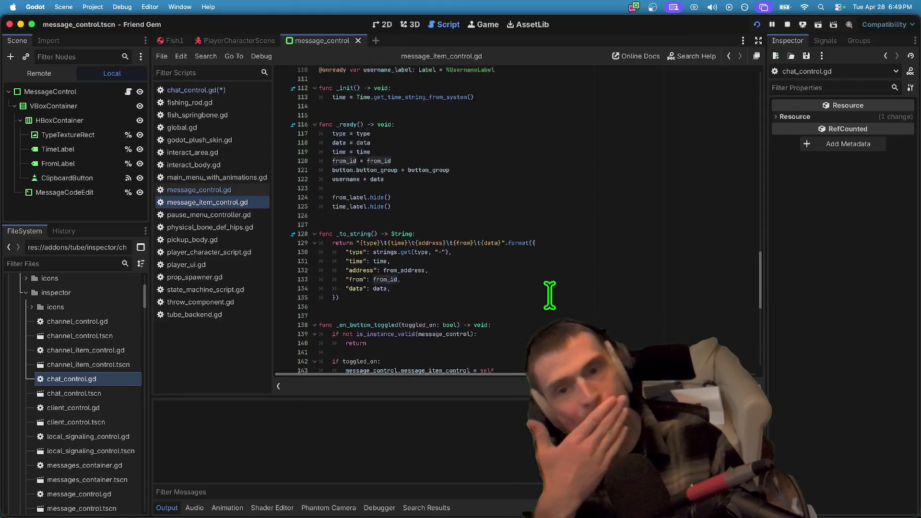
scroll(550, 295, "up", 1)
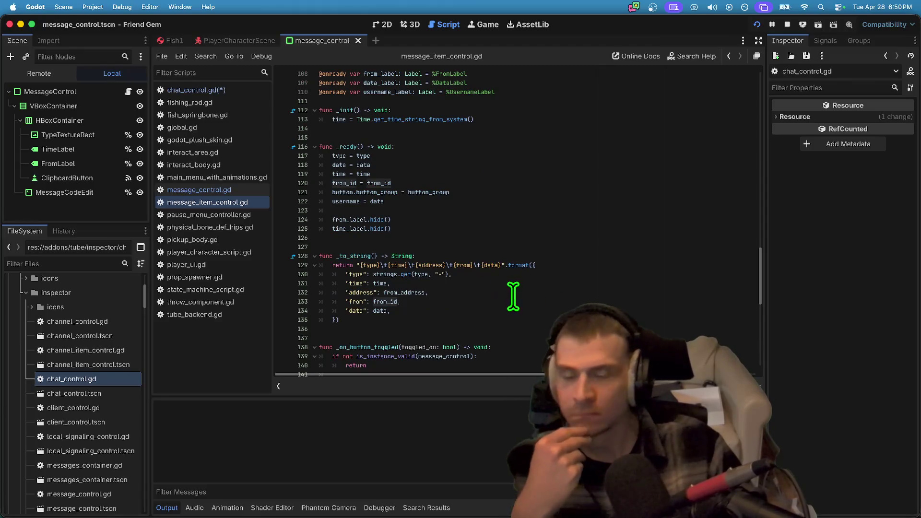
scroll(462, 237, "down", 1)
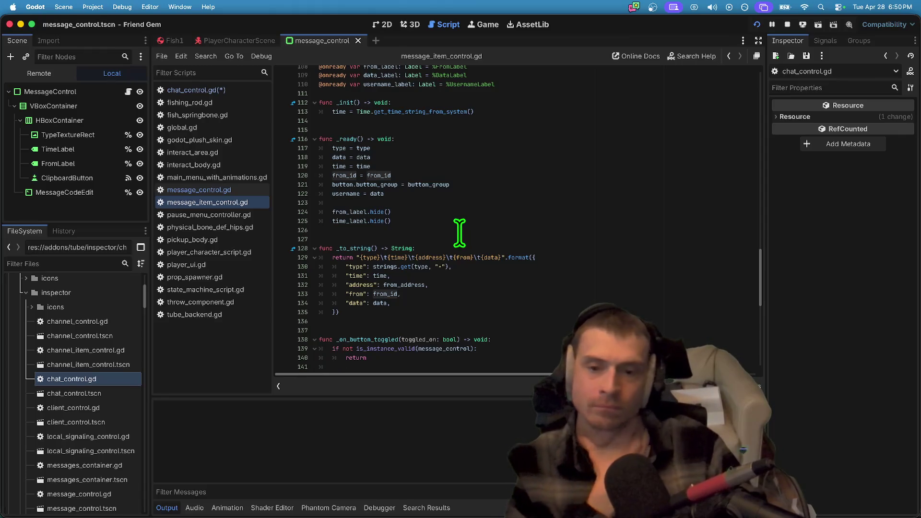
scroll(458, 234, "down", 1)
scroll(457, 235, "down", 8)
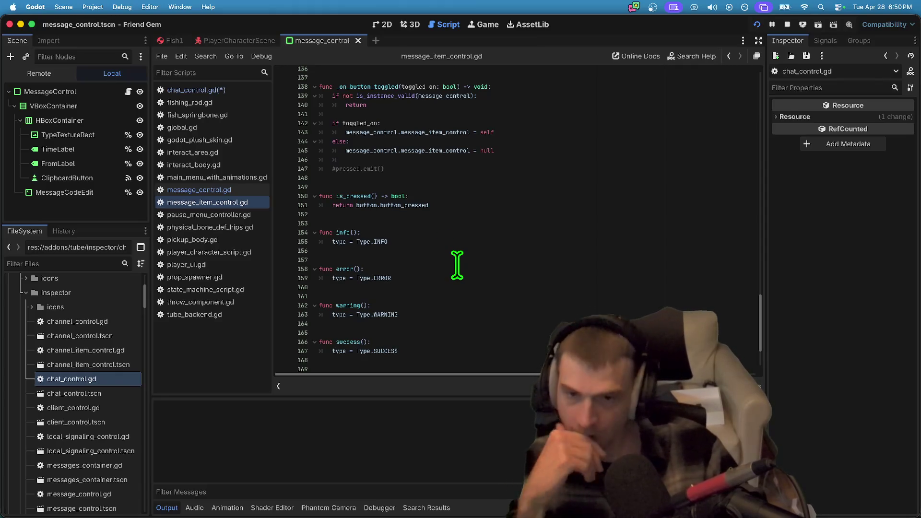
scroll(456, 265, "up", 5)
scroll(459, 266, "up", 6)
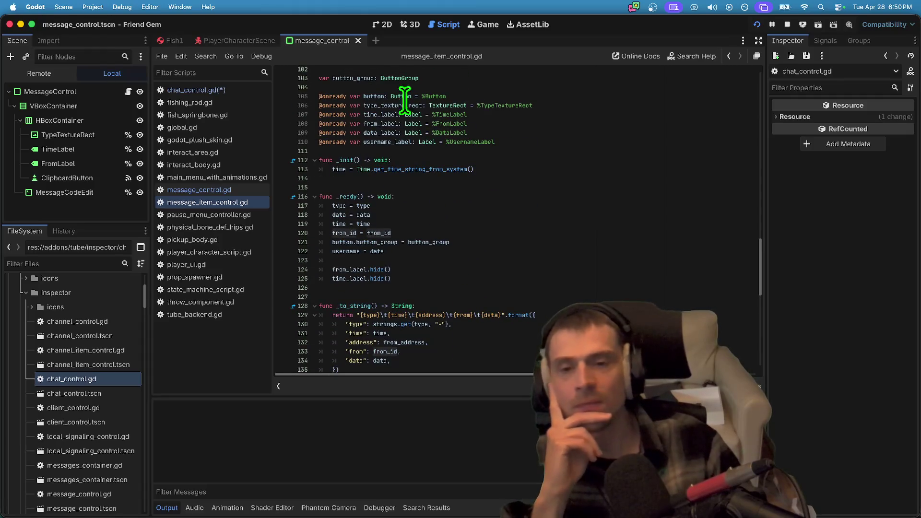
left_click(447, 295)
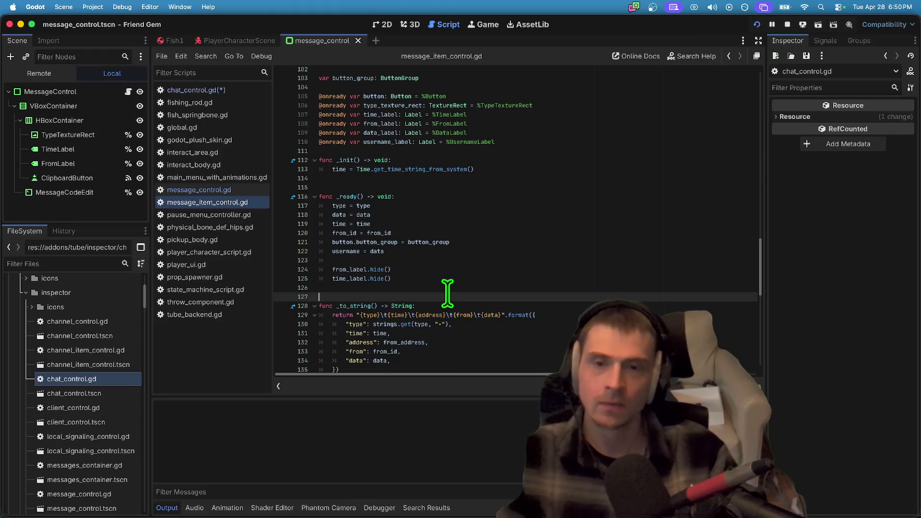
Step: Add Global.signal_show_chat_bubble(from_id, ) at the end of _ready()
key("Return")
key("Return")
key("Up")
key("Up")
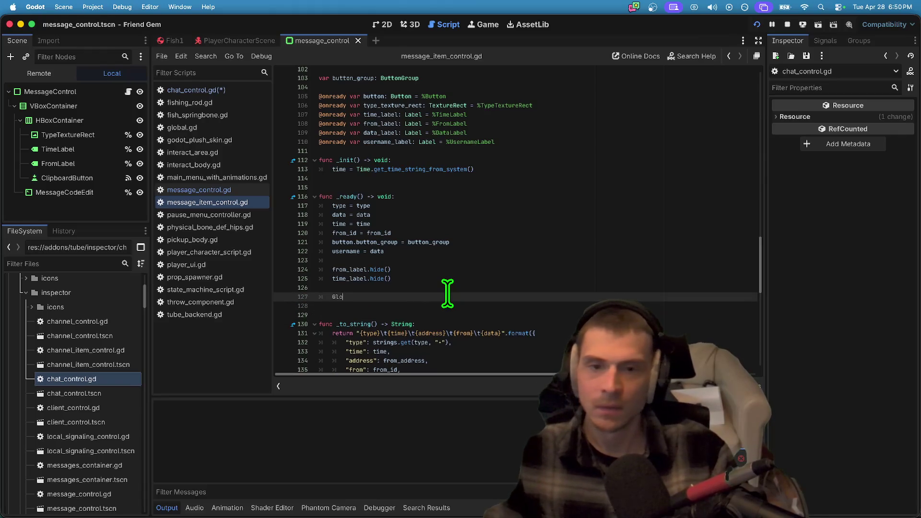
key("Return")
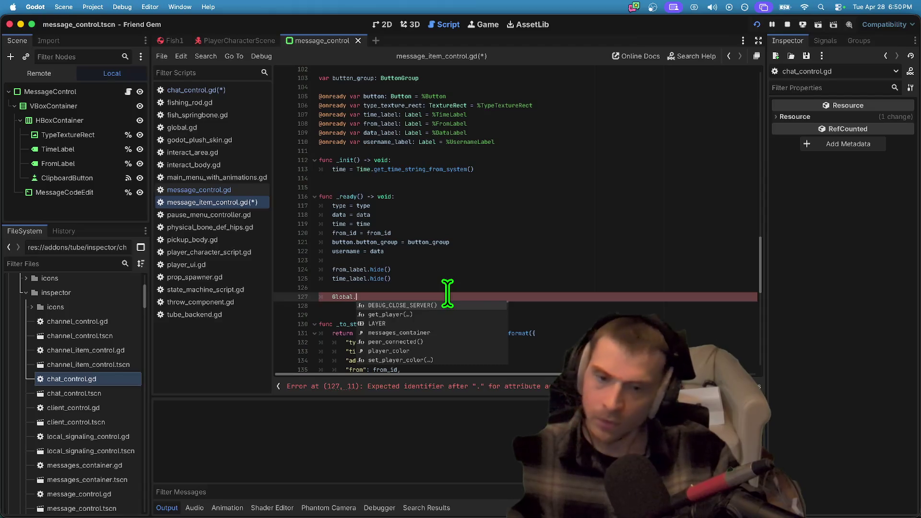
type("signal_show_chat_bubble")
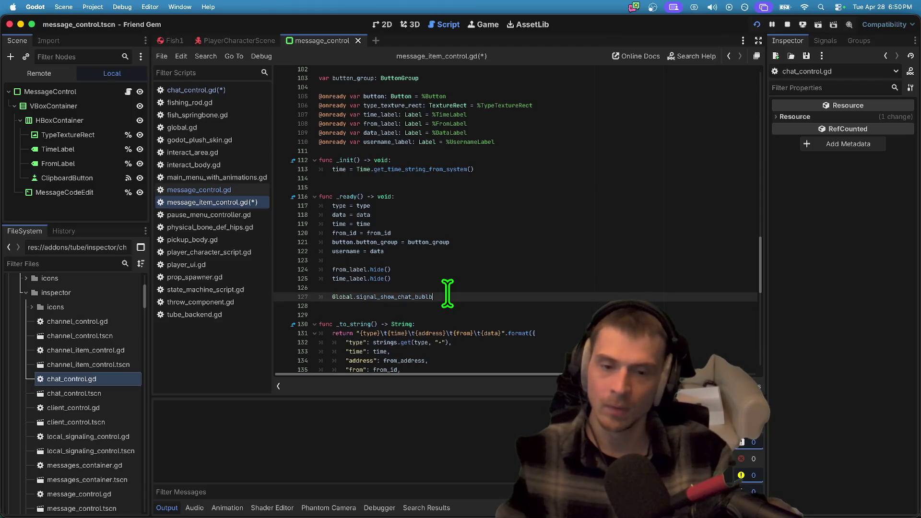
type("(from_id")
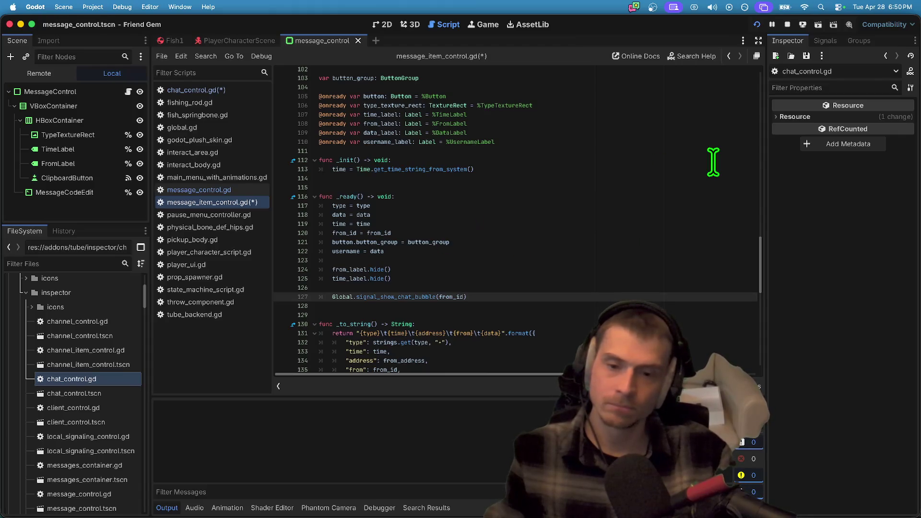
type(",")
Step: Review the new line 127 call alongside _on_button_toggled and _to_string
scroll(623, 216, "down", 2)
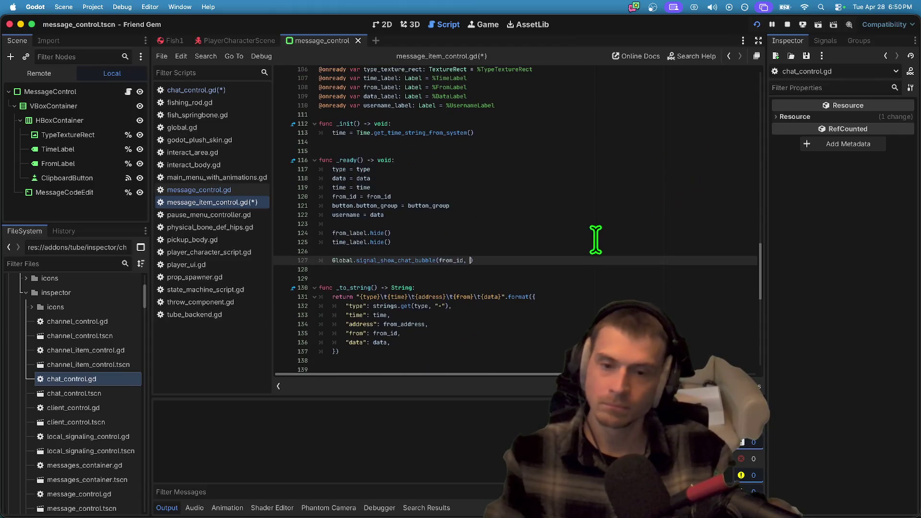
scroll(528, 294, "down", 6)
scroll(373, 294, "up", 4)
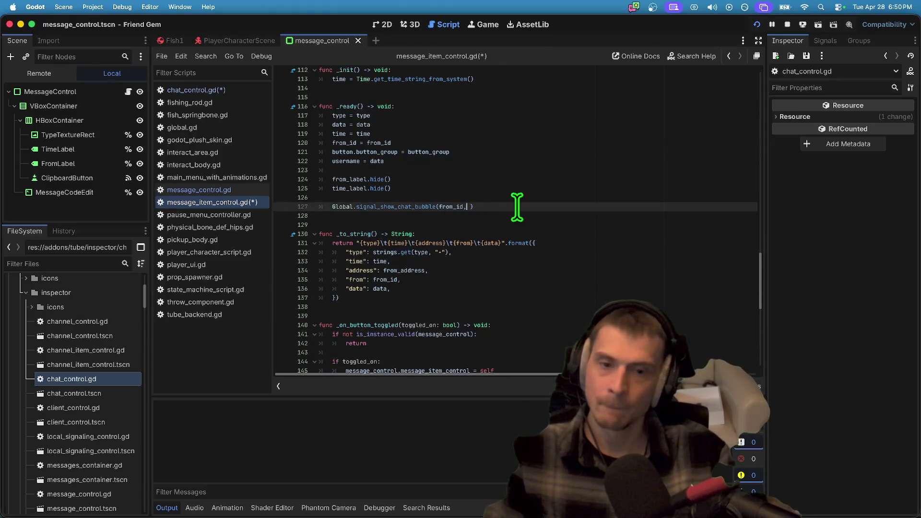
scroll(511, 204, "up", 3)
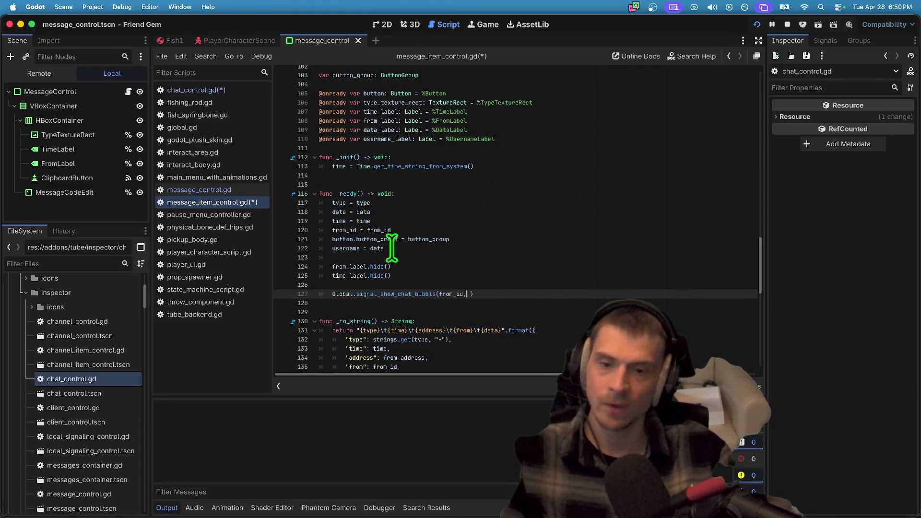
scroll(379, 231, "down", 3)
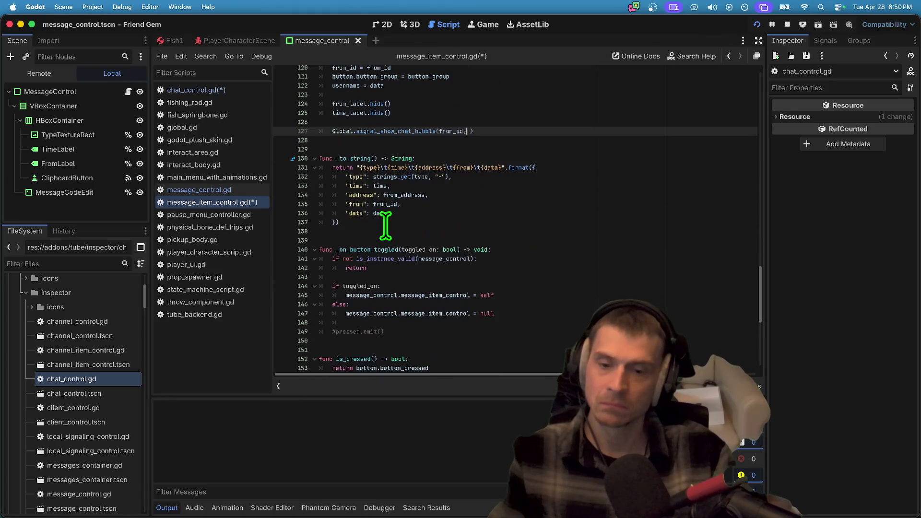
scroll(386, 225, "down", 10)
scroll(384, 230, "up", 7)
double_click(382, 245)
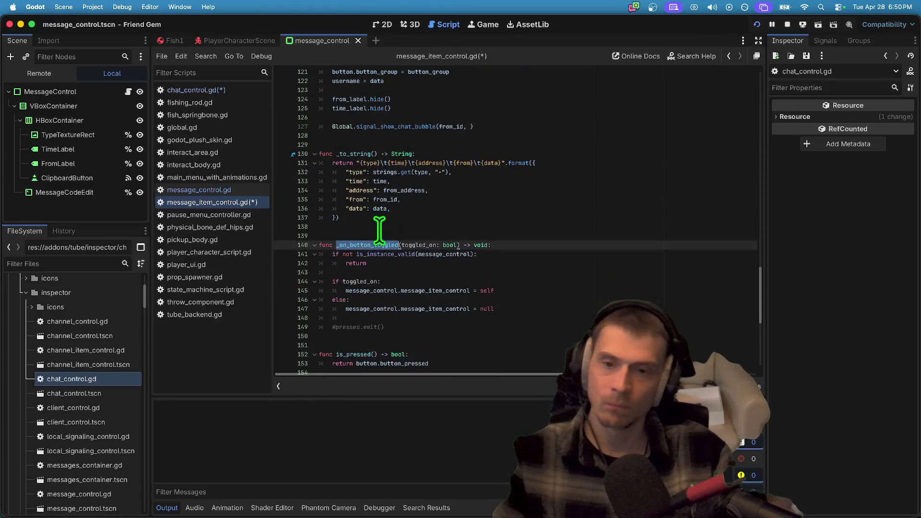
double_click(370, 126)
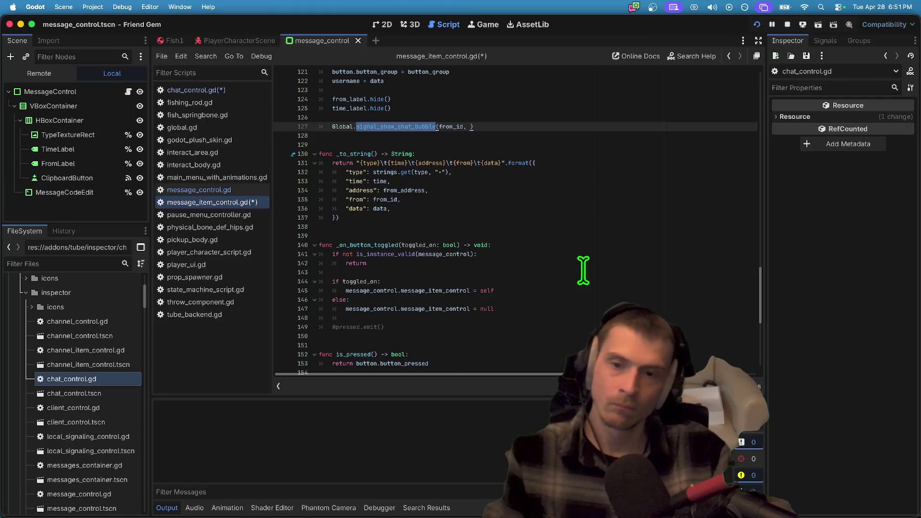
scroll(552, 210, "down", 1)
left_click(354, 153)
double_click(354, 153)
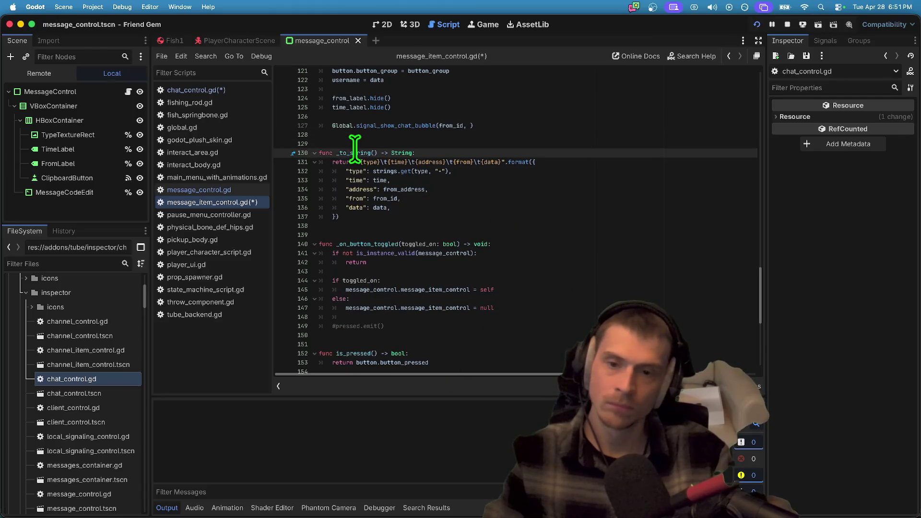
left_click(552, 135)
scroll(552, 144, "down", 3)
scroll(551, 147, "down", 4)
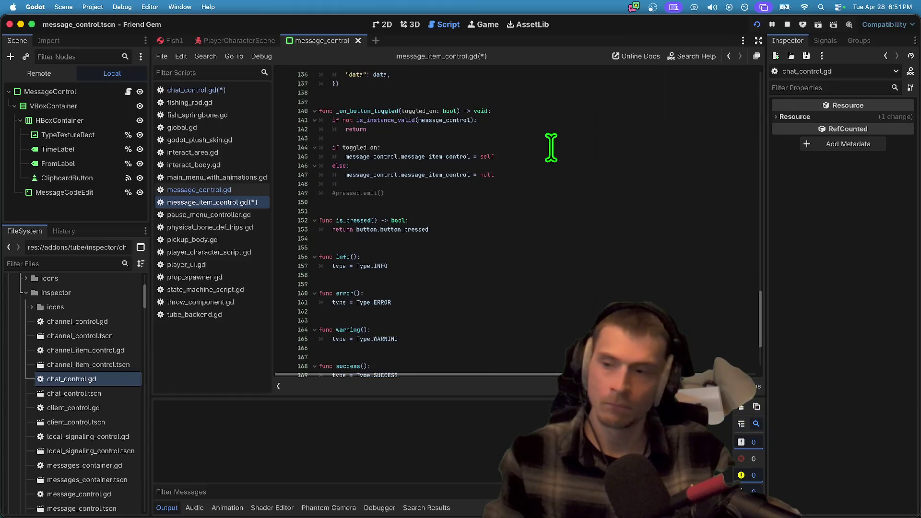
scroll(448, 195, "up", 8)
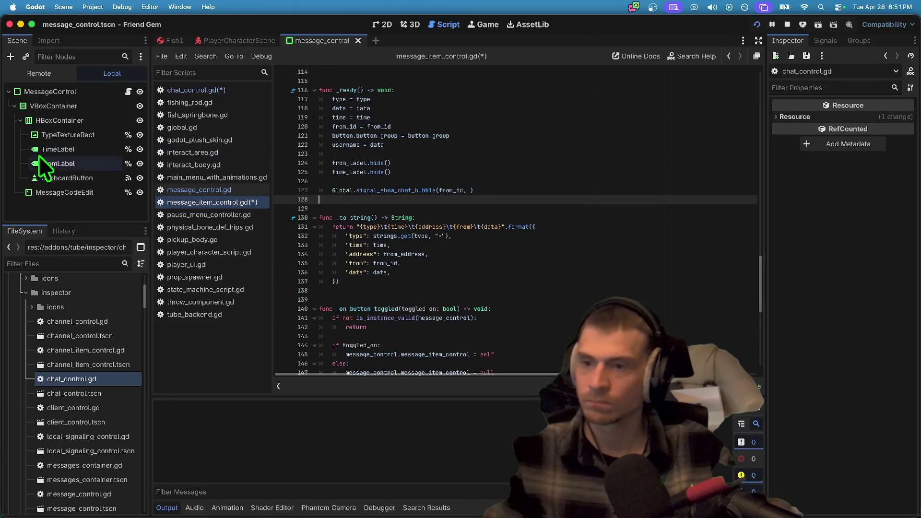
left_click(382, 24)
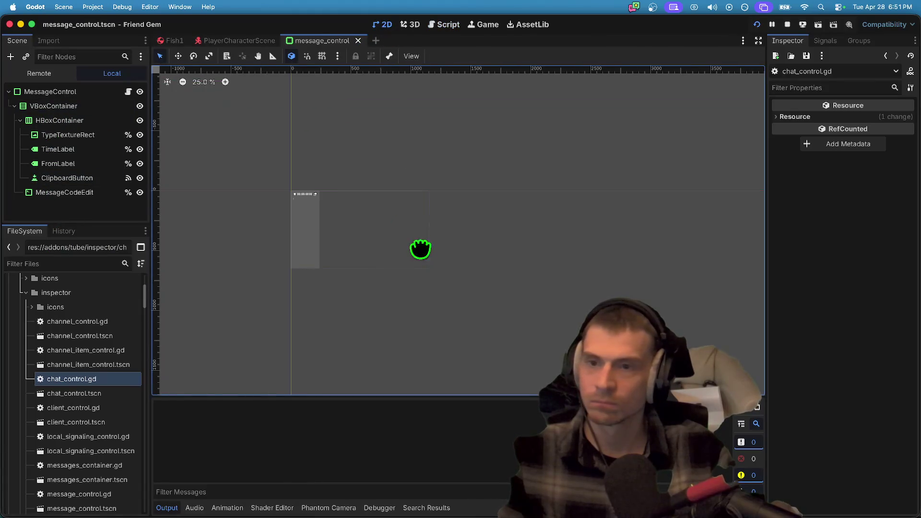
left_click(450, 25)
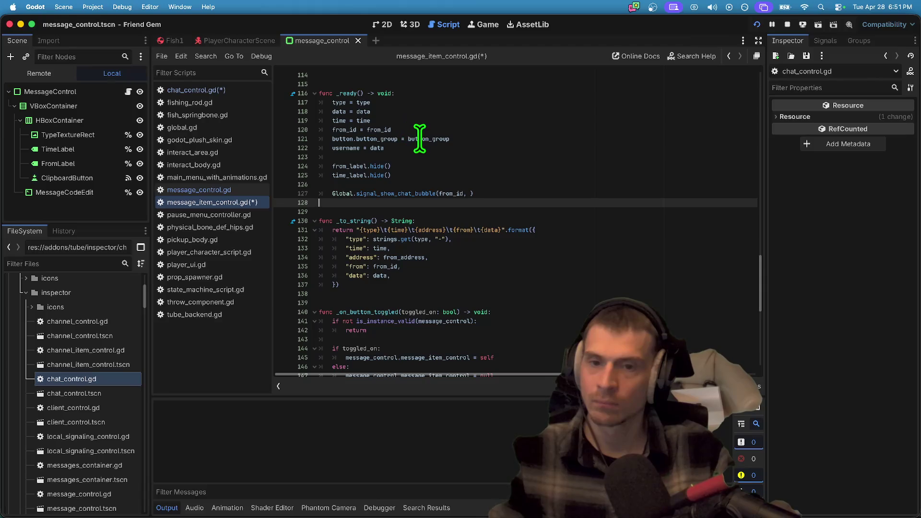
Step: Look over username_label on line 52 and the data variable on line 122
scroll(420, 139, "up", 10)
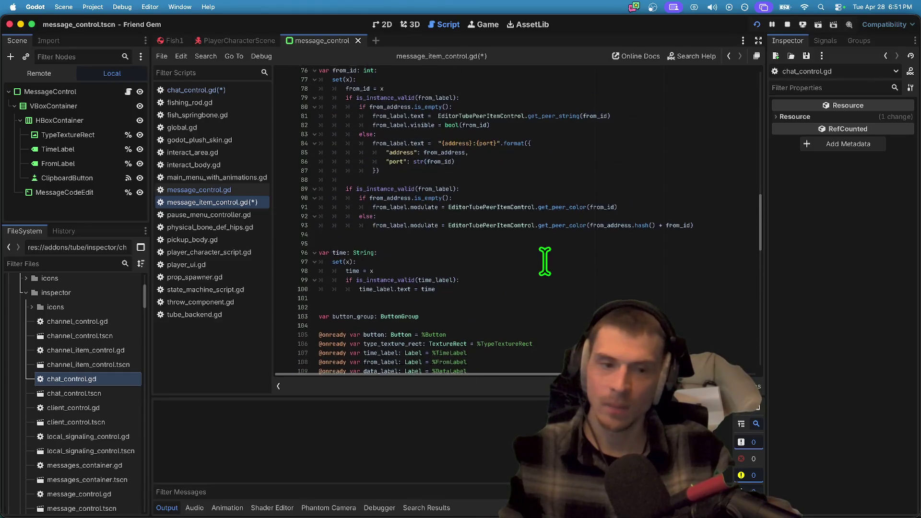
scroll(458, 199, "up", 3)
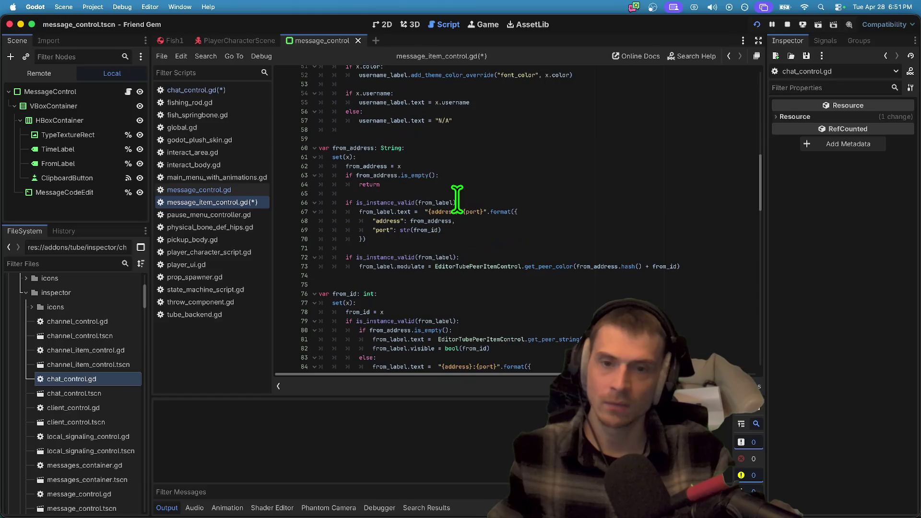
scroll(443, 265, "up", 4)
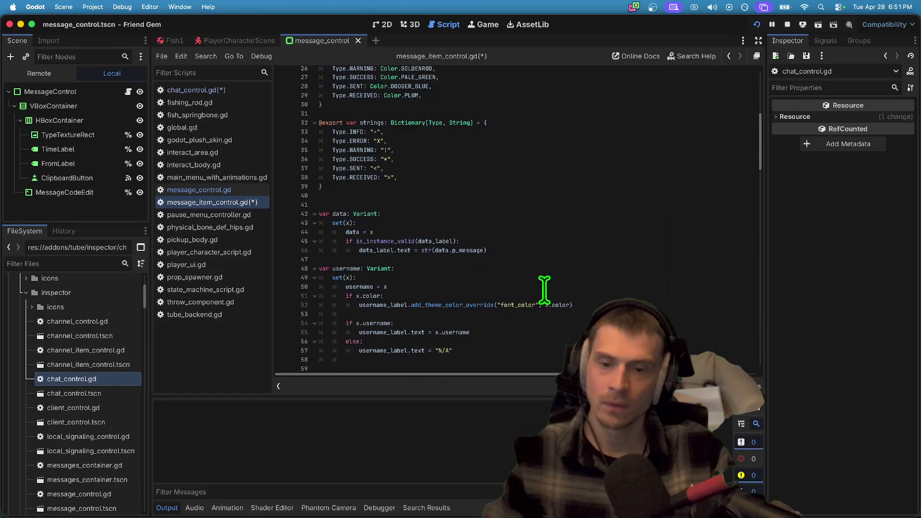
double_click(402, 234)
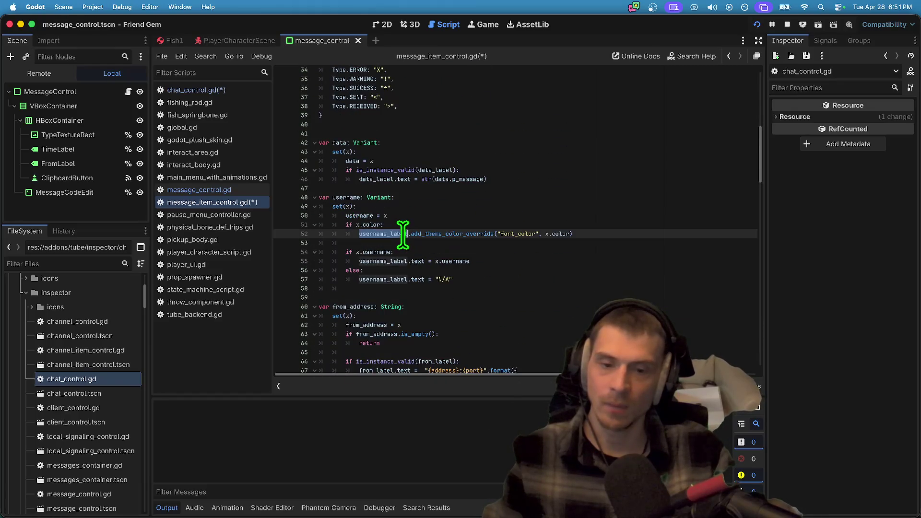
scroll(408, 259, "down", 3)
scroll(397, 267, "down", 5)
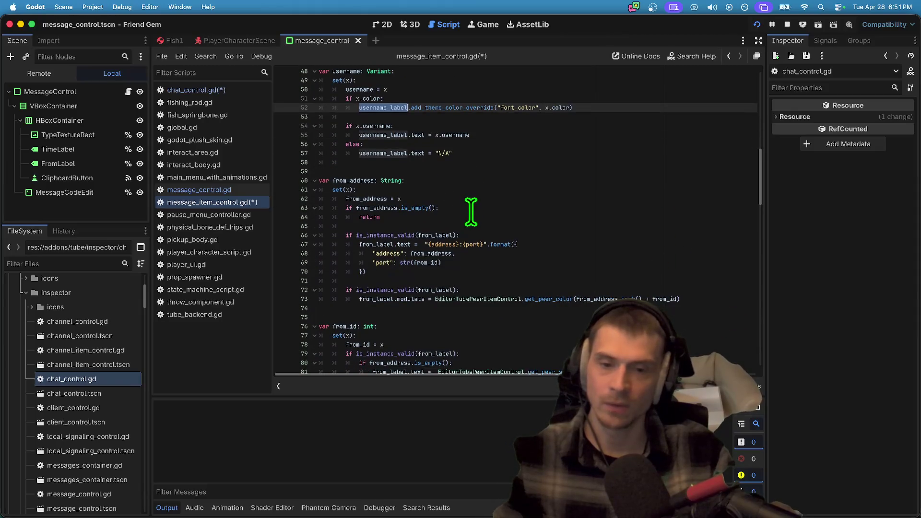
scroll(411, 182, "up", 3)
scroll(379, 259, "down", 2)
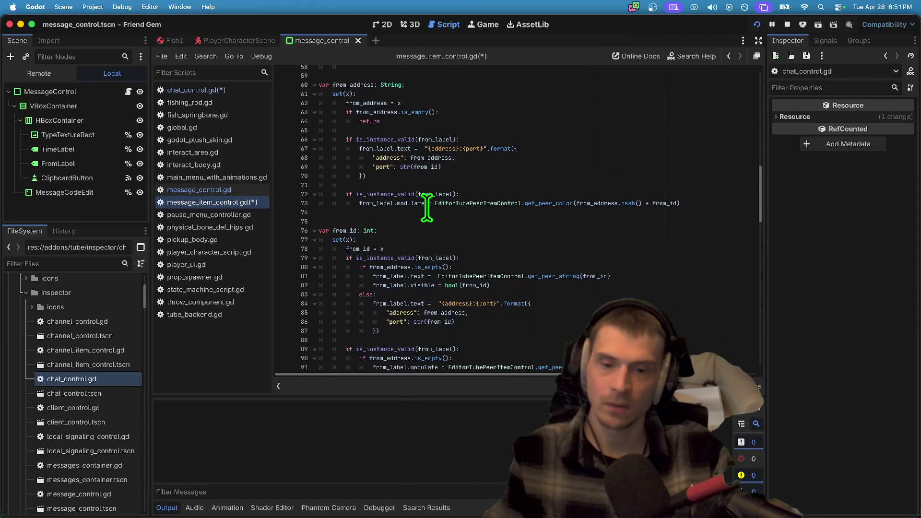
scroll(520, 234, "down", 3)
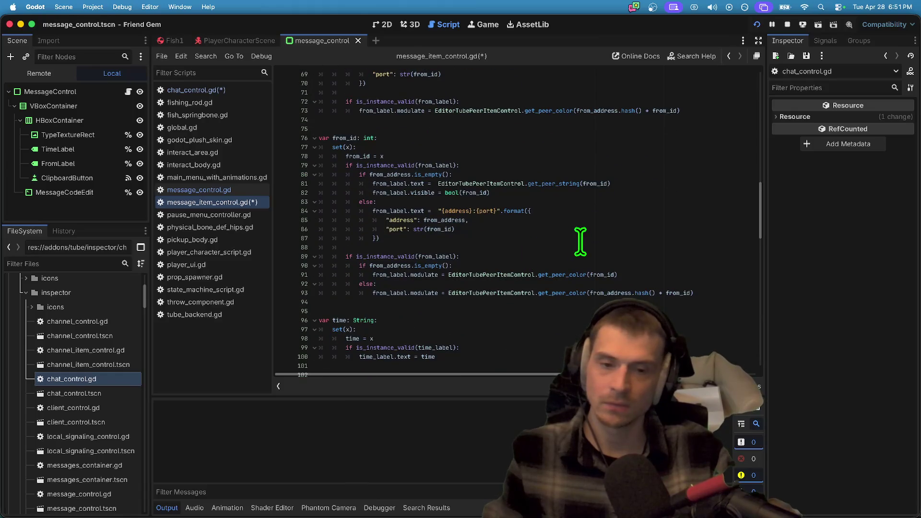
scroll(586, 189, "down", 7)
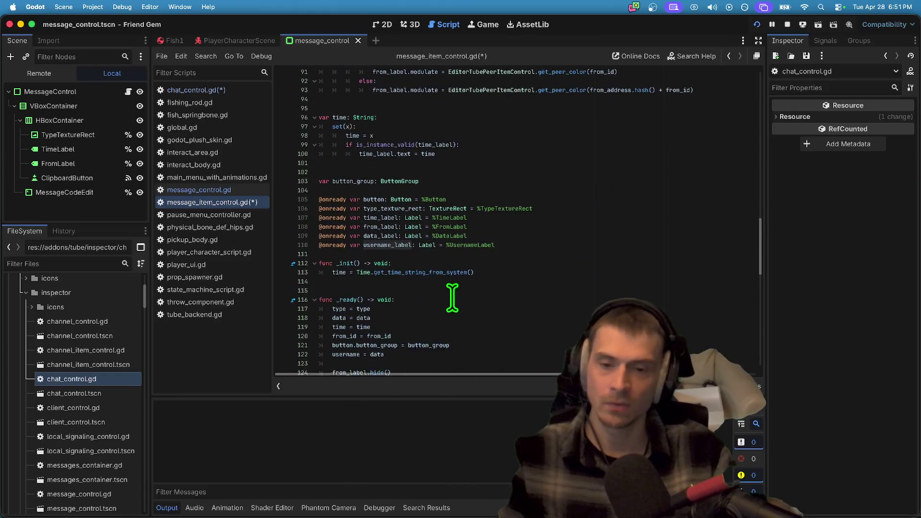
scroll(452, 298, "down", 12)
scroll(458, 288, "down", 1)
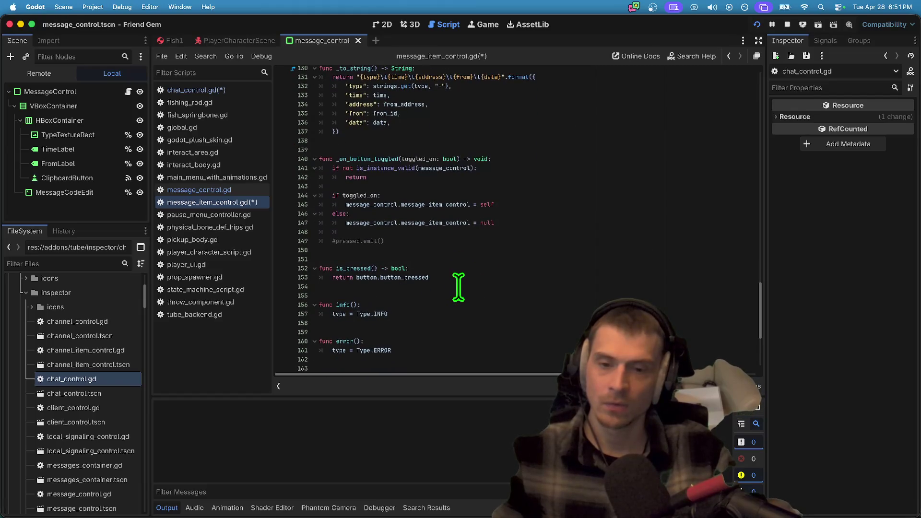
scroll(458, 287, "up", 4)
scroll(486, 274, "up", 1)
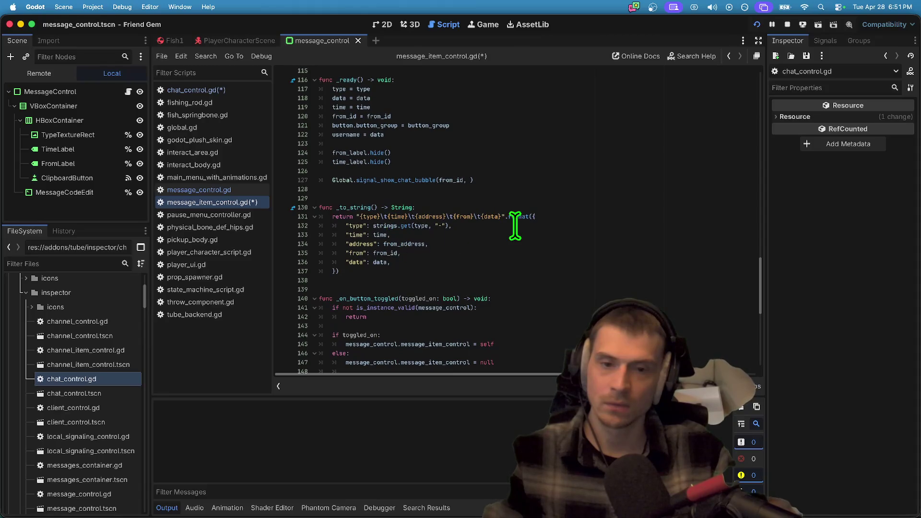
scroll(474, 225, "up", 1)
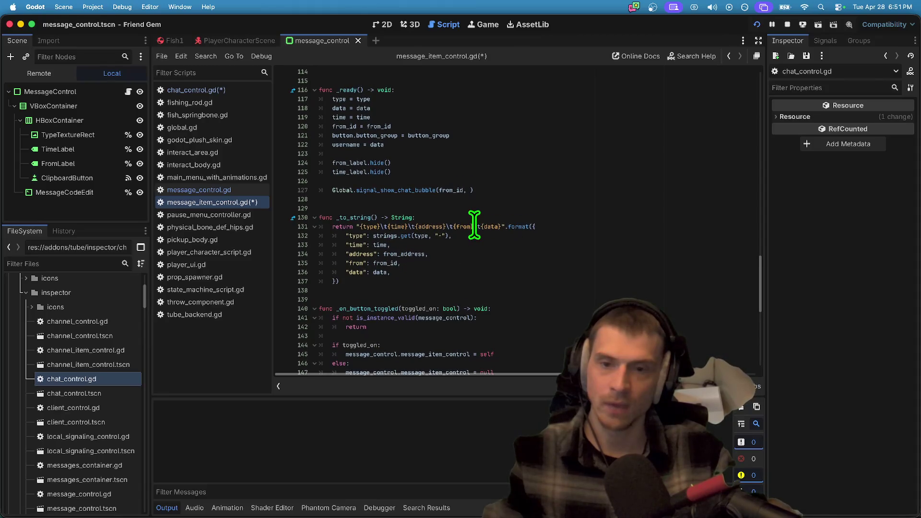
double_click(417, 147)
scroll(549, 153, "up", 4)
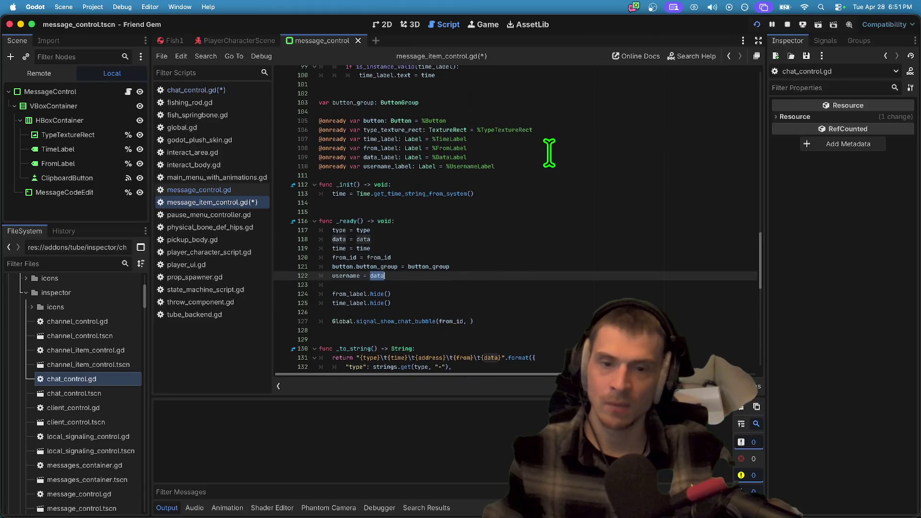
Step: Complete the call as signal_show_chat_bubble(from_id, data.p_message) and save
key("super+f")
type("p")
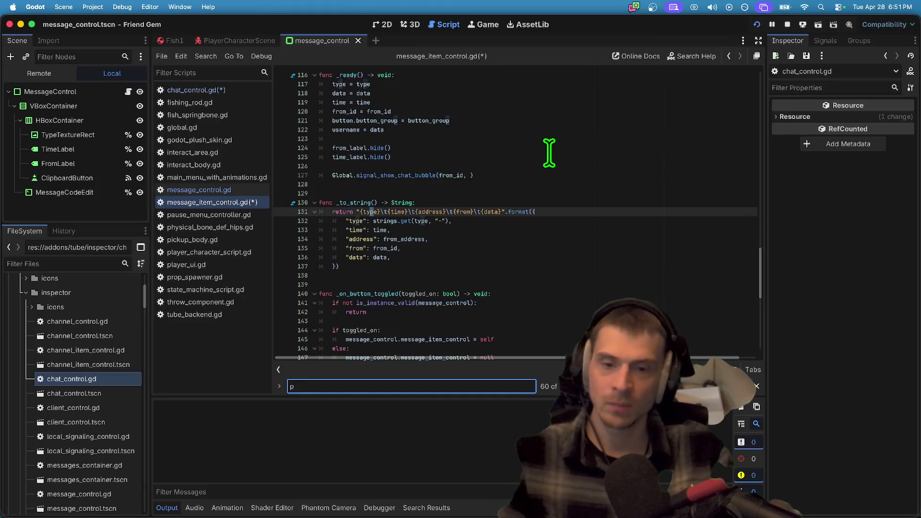
type("_p")
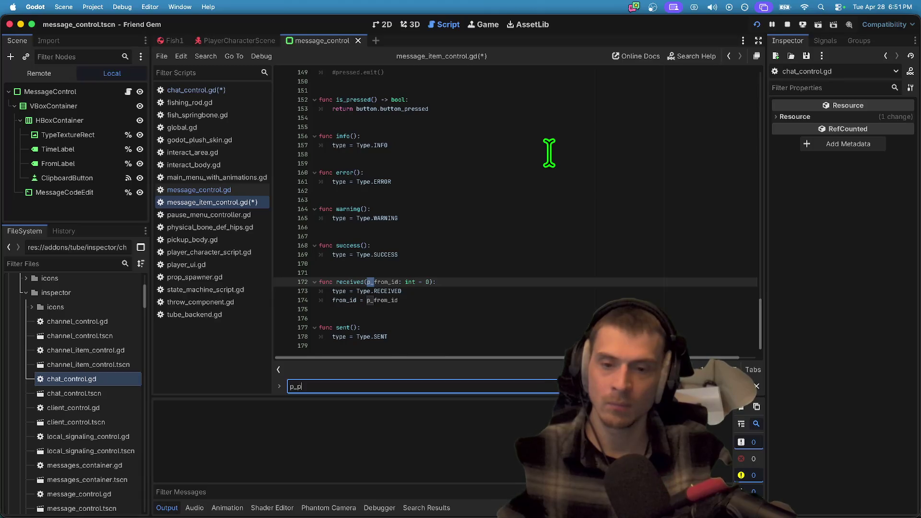
key("BackSpace")
type("m")
double_click(456, 212)
key("alt+Left")
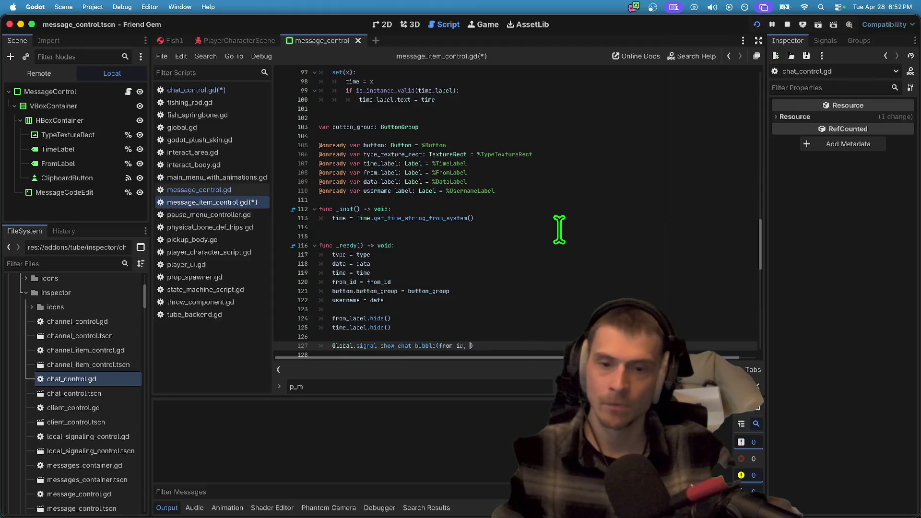
scroll(561, 288, "down", 1)
key("Escape")
key("Down")
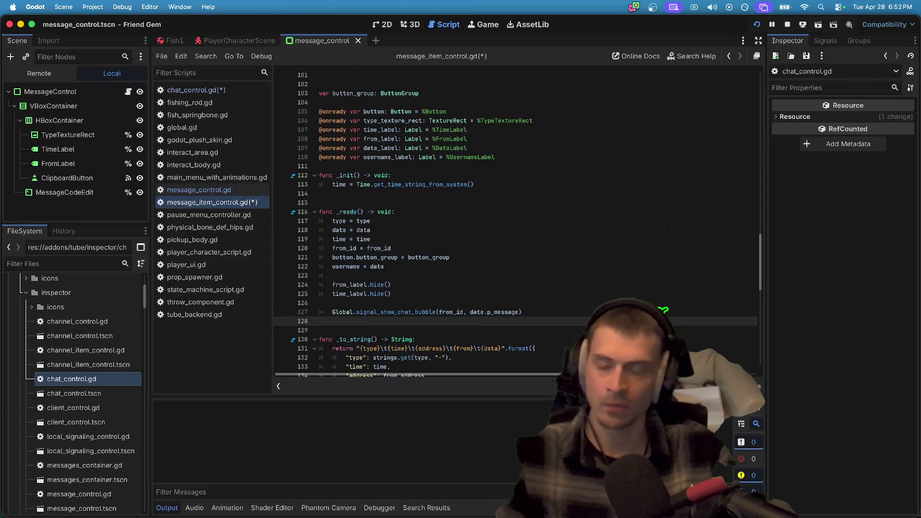
key("super+s")
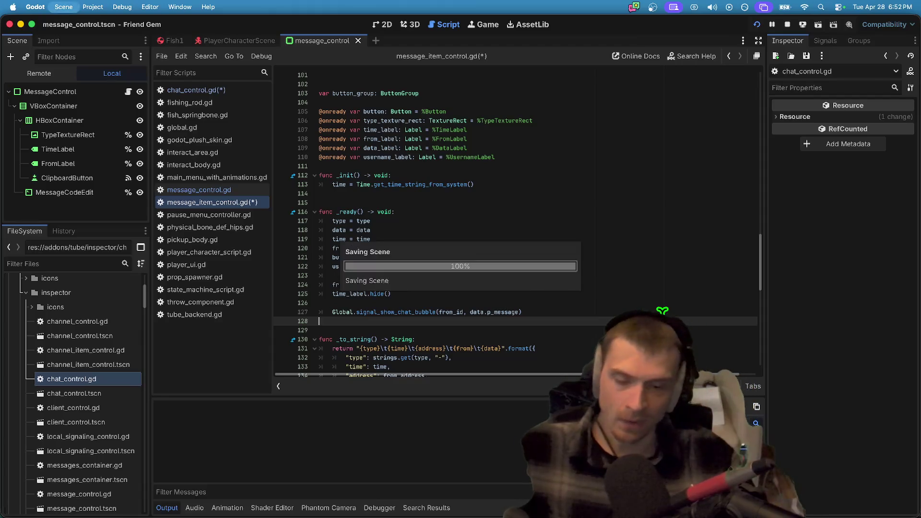
Step: In global.gd, draft a signal_show_chat_bubble(peer_id, message) line below the player data signal
double_click(416, 313)
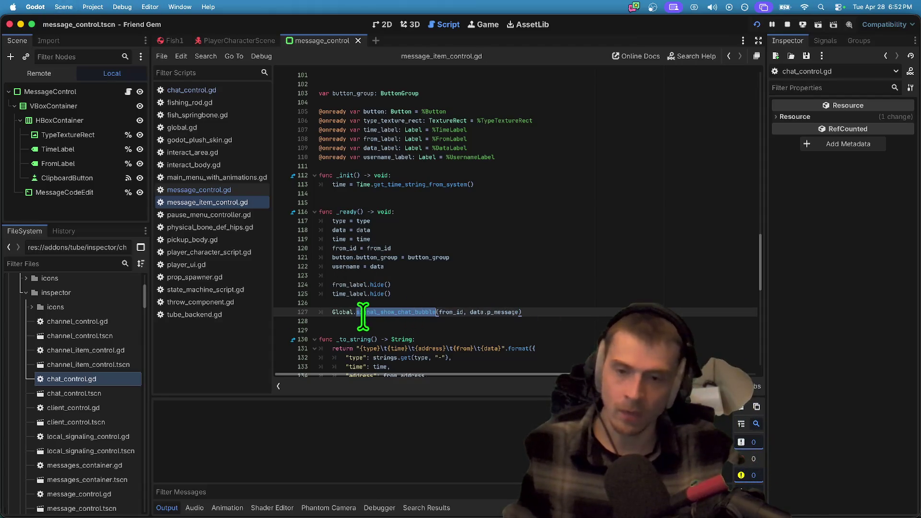
left_click(342, 312, "super")
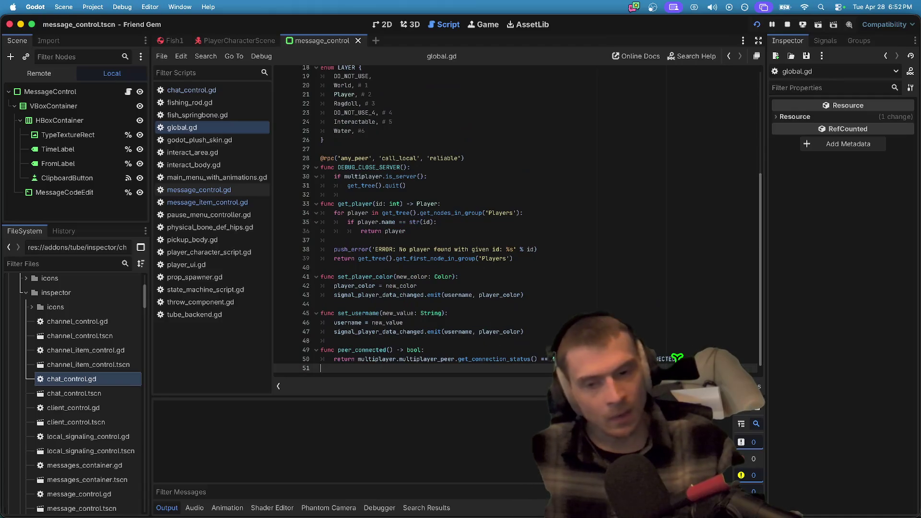
scroll(527, 268, "up", 6)
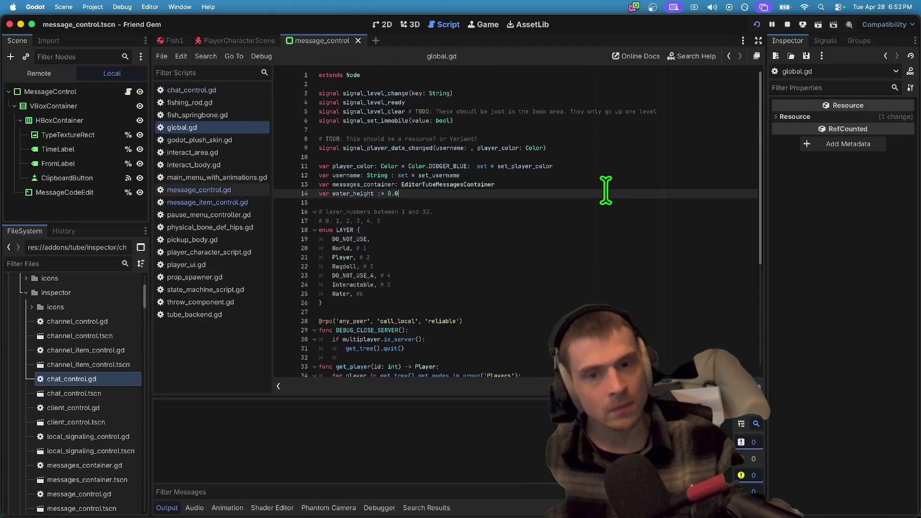
left_click(618, 149)
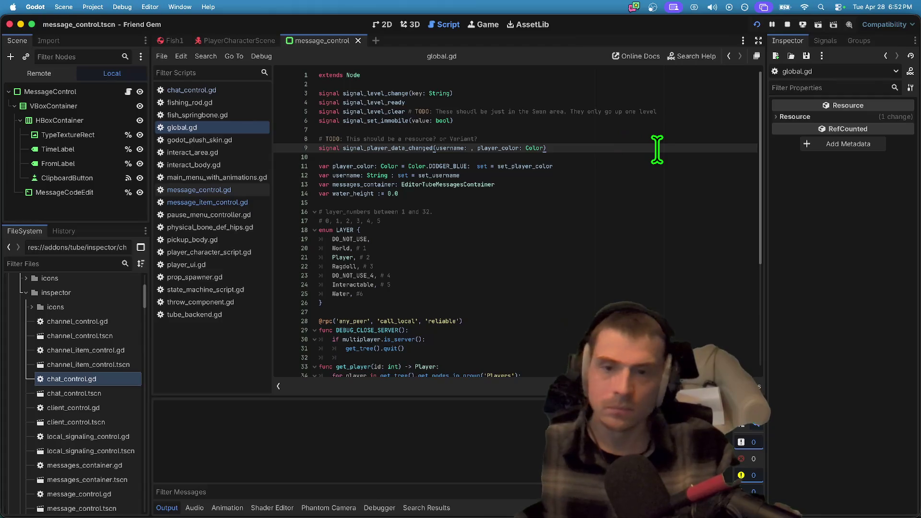
key("Return")
type("signal signal_show_chat_bubble(")
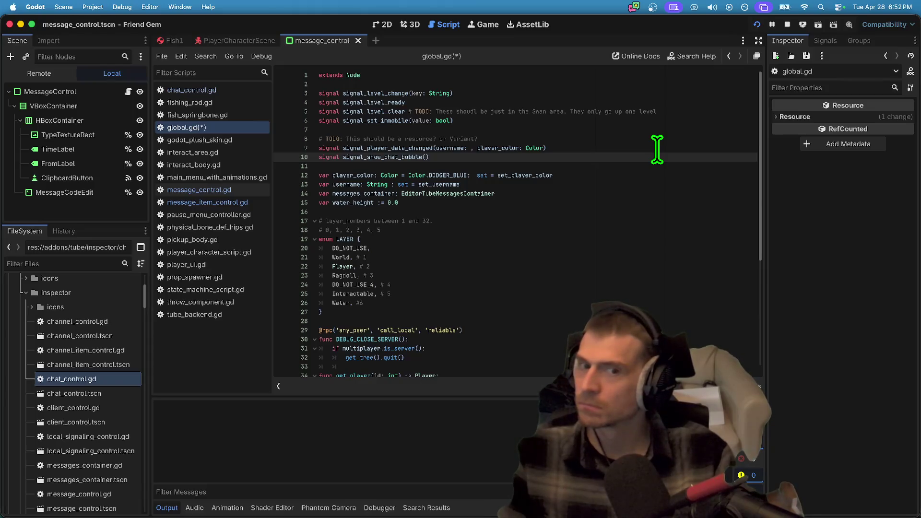
type("eer_id, message")
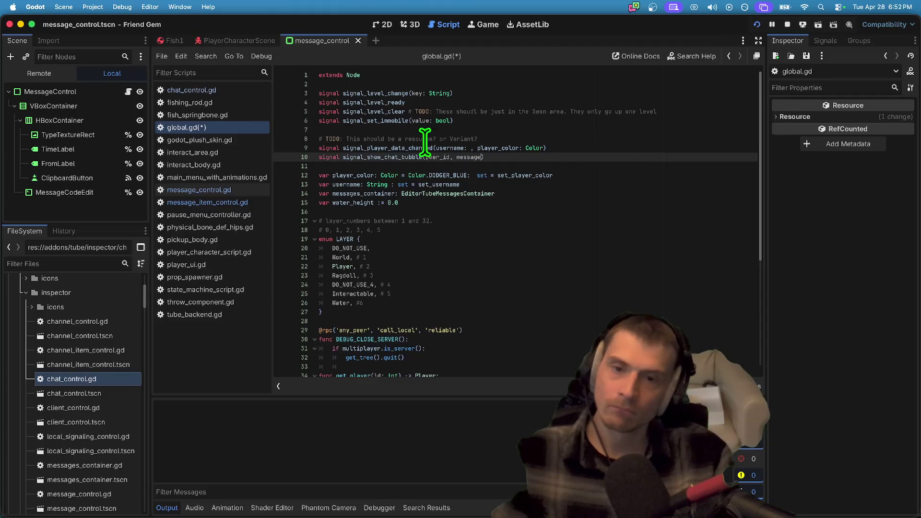
left_click(402, 166)
Step: Cut the drafted chat bubble line out of the signals and go to the file's last line
scroll(477, 231, "down", 6)
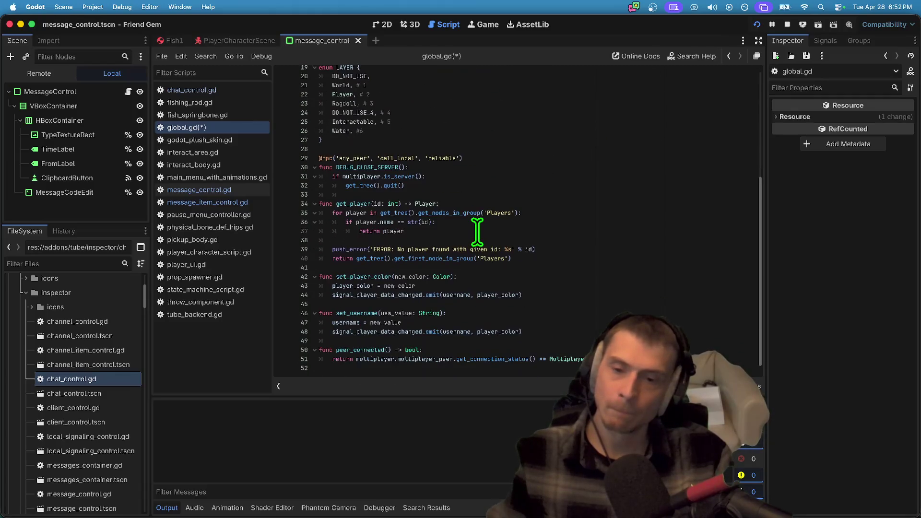
scroll(460, 242, "up", 6)
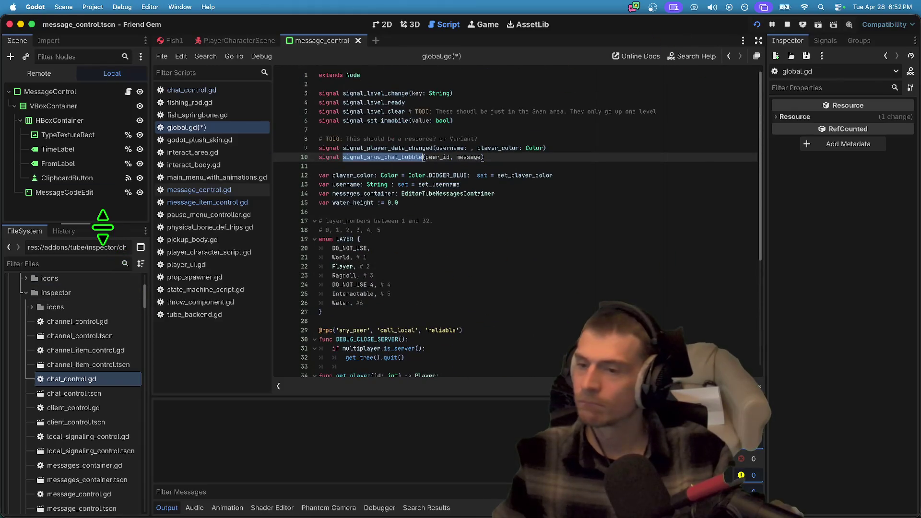
left_click_drag(102, 227, 102, 223)
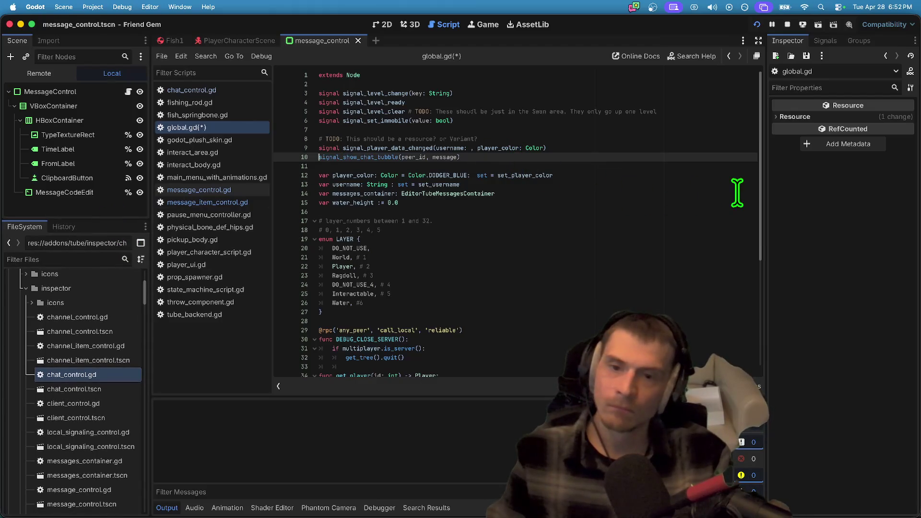
key("ctrl+shift+k")
scroll(592, 202, "down", 5)
left_click(380, 368)
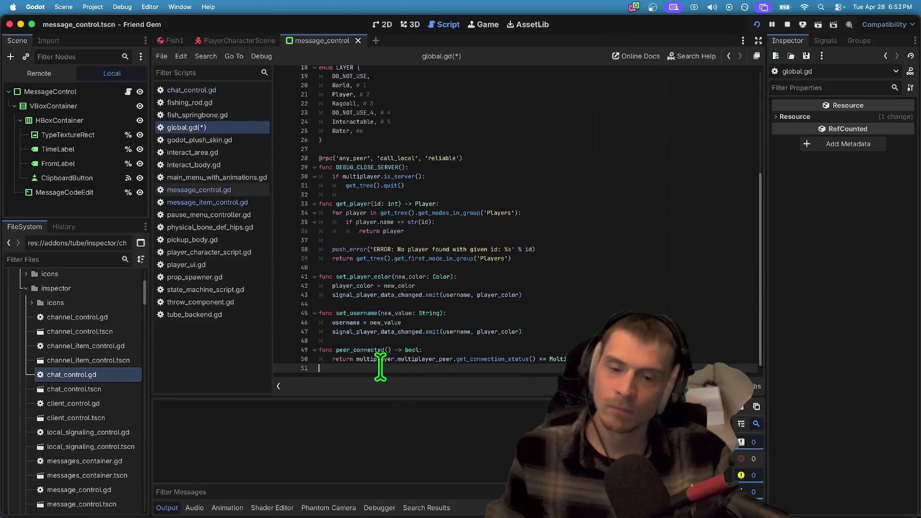
Step: Add a func signal_show_chat_bubble(peer_id, message): header at the end of global.gd
key("Return")
type("signal_show_chat_bubble(peer_id, message)")
key("Return")
type("func (")
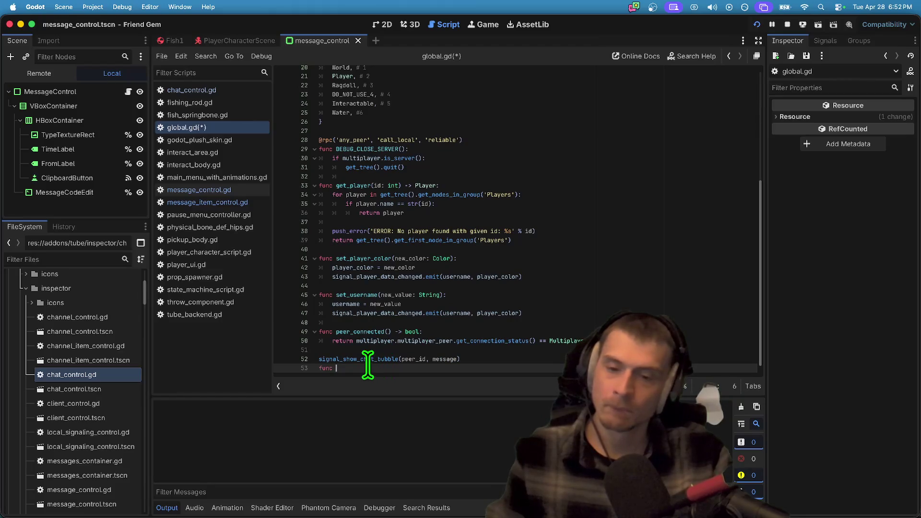
double_click(381, 361)
key("shift+End")
key("ctrl+x")
key("Down")
key("End")
key("ctrl+v")
type(":")
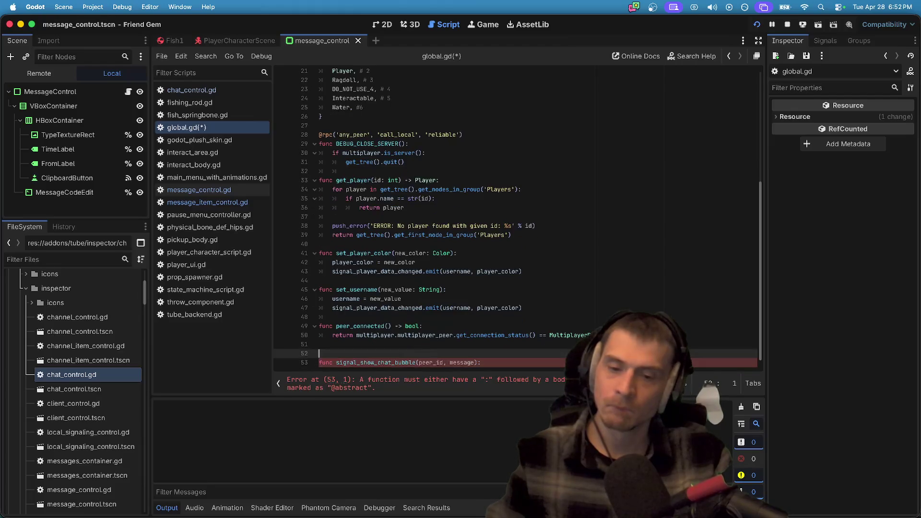
key("Home")
key("BackSpace")
key("End")
key("Return")
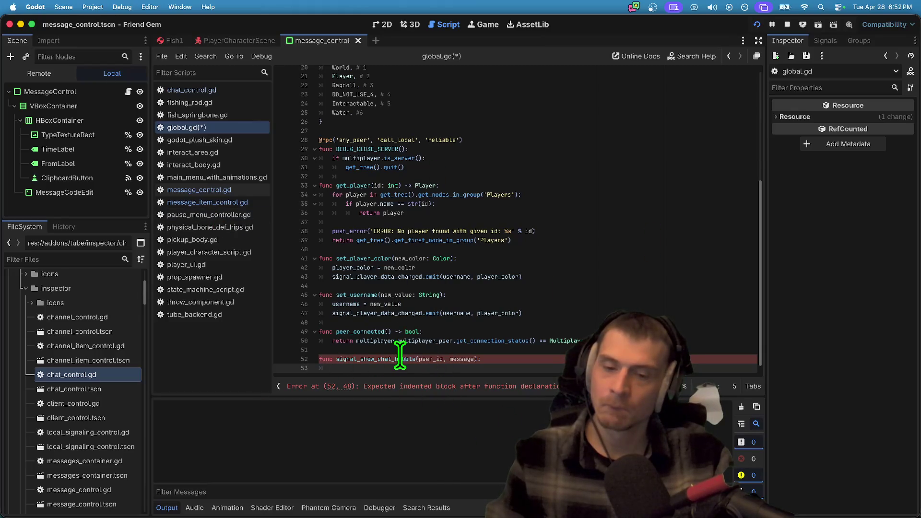
Step: Begin the function body with get_player(peer_id).bubb and save global.gd
left_click(538, 357)
key("Return")
type("get_player(peer_id)")
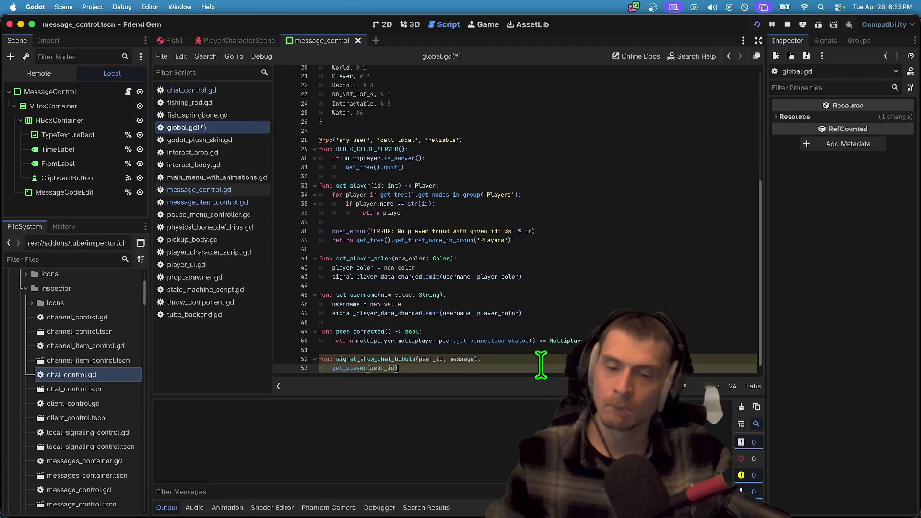
type(".")
type("c")
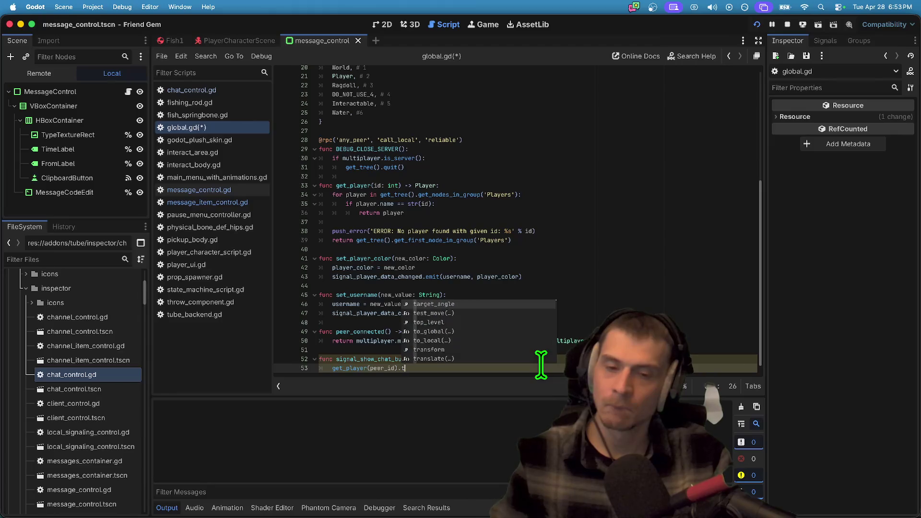
key("BackSpace")
type("bubble(peer_id, message):")
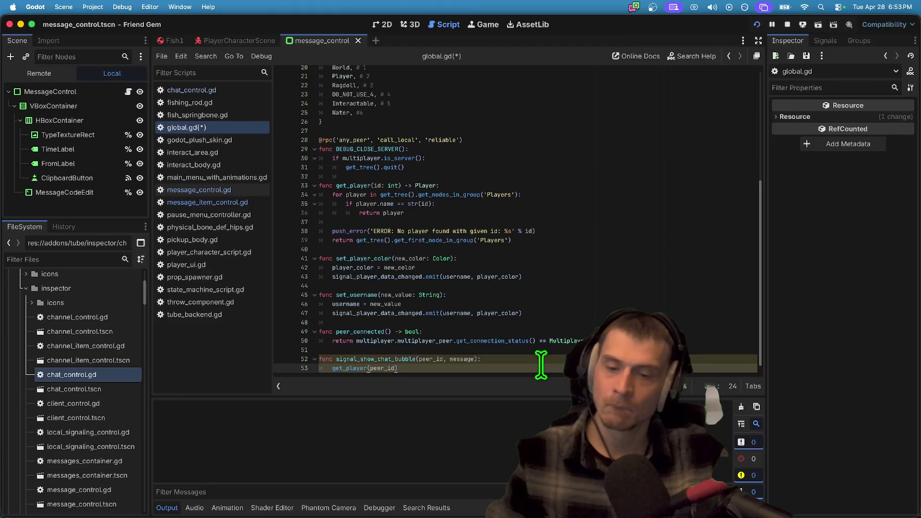
key("ctrl+s")
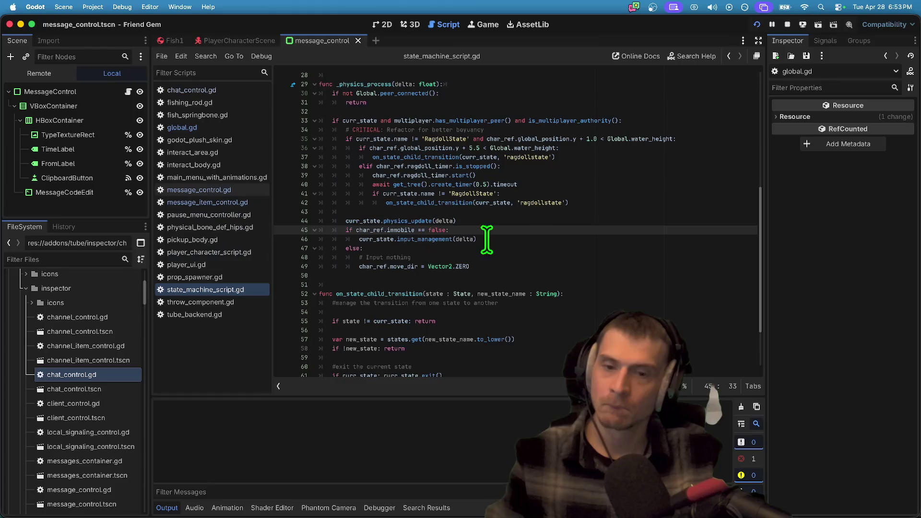
Step: Open player_character_script.gd in the PlayerCharacterScene tab and enlarge the Scene dock
left_click(225, 251)
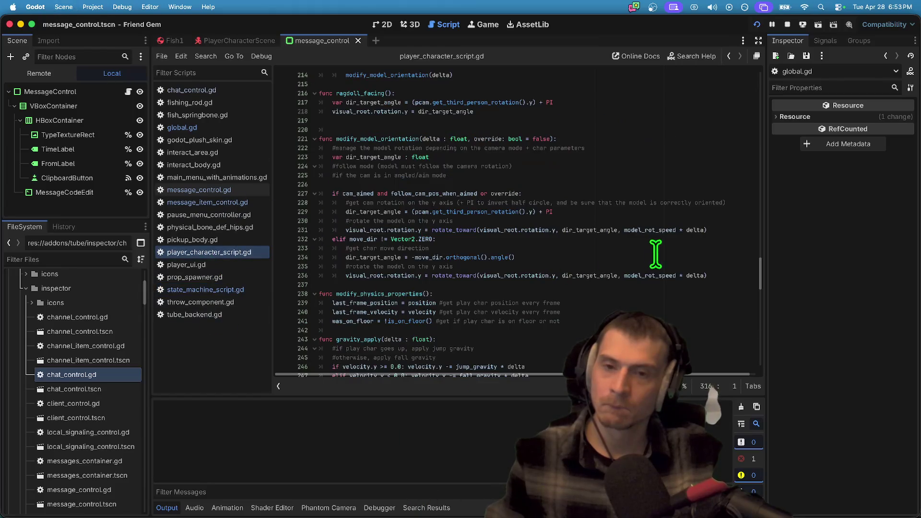
left_click(239, 41)
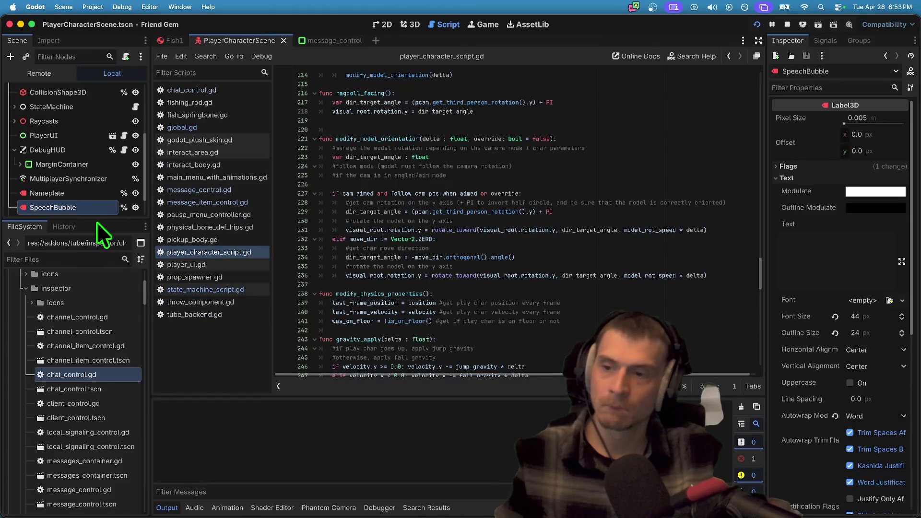
left_click_drag(97, 219, 98, 325)
scroll(429, 148, "up", 2)
scroll(429, 148, "up", 20)
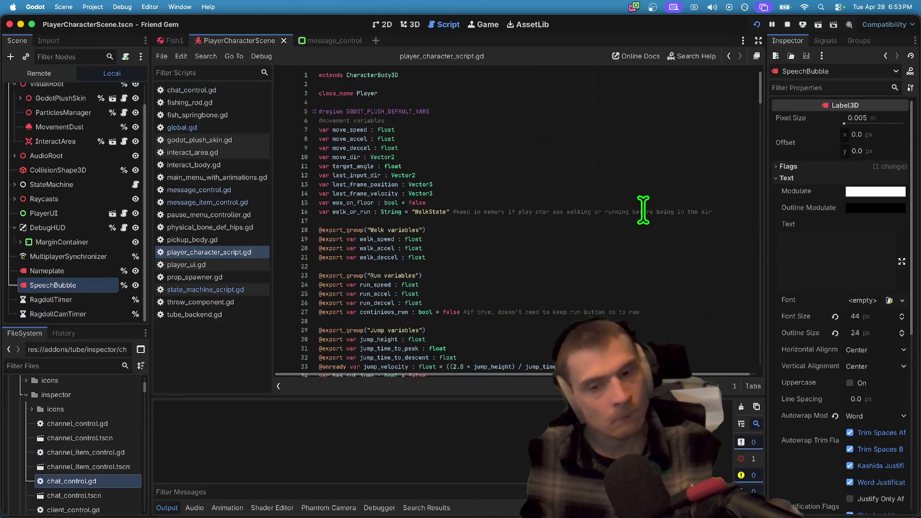
scroll(643, 212, "down", 20)
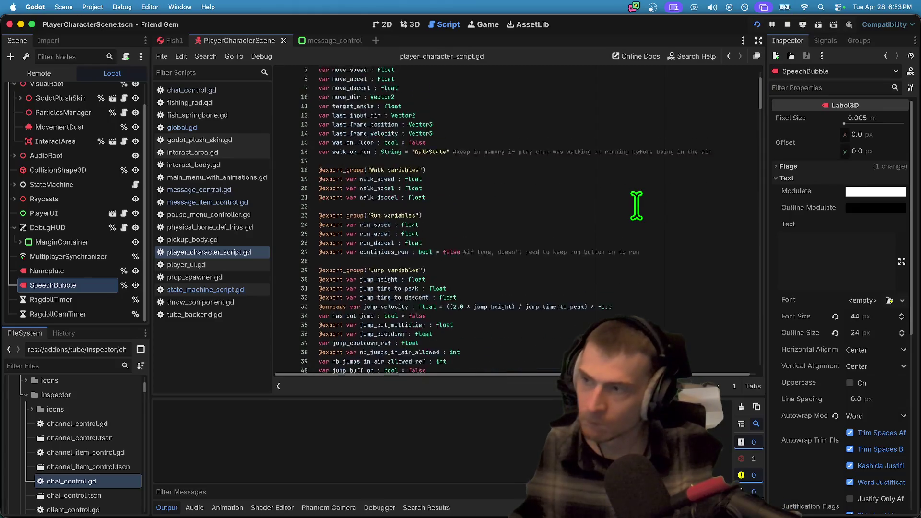
left_click(439, 293)
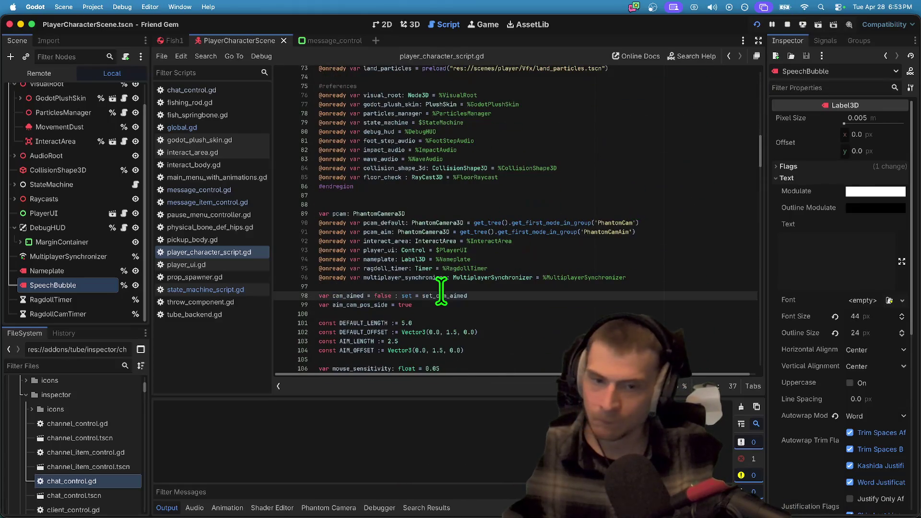
left_click(486, 288)
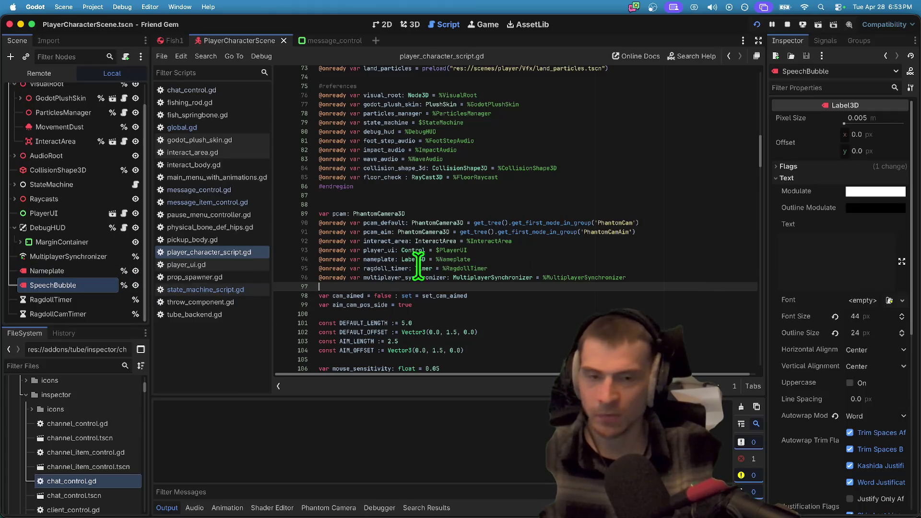
scroll(448, 287, "down", 2)
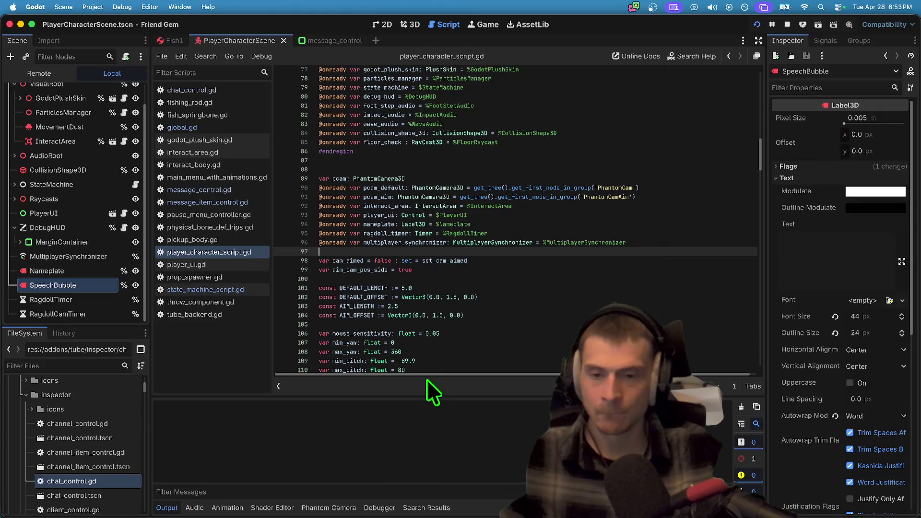
left_click(84, 288, "super")
mouse_move(74, 284)
left_mouse_down()
mouse_move(411, 264)
mouse_move(484, 250)
left_mouse_up()
key("super+z")
key("super+s")
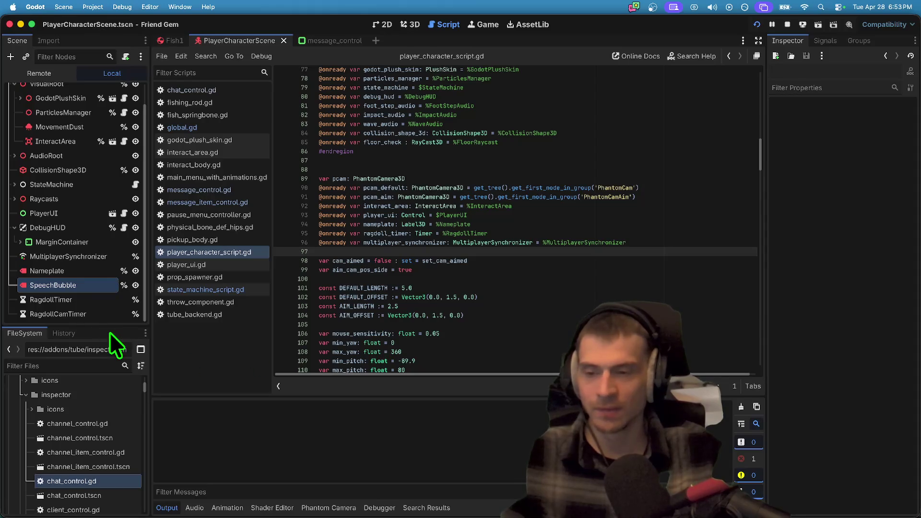
mouse_move(111, 327)
left_mouse_down()
mouse_move(113, 400)
mouse_move(113, 387)
left_mouse_up()
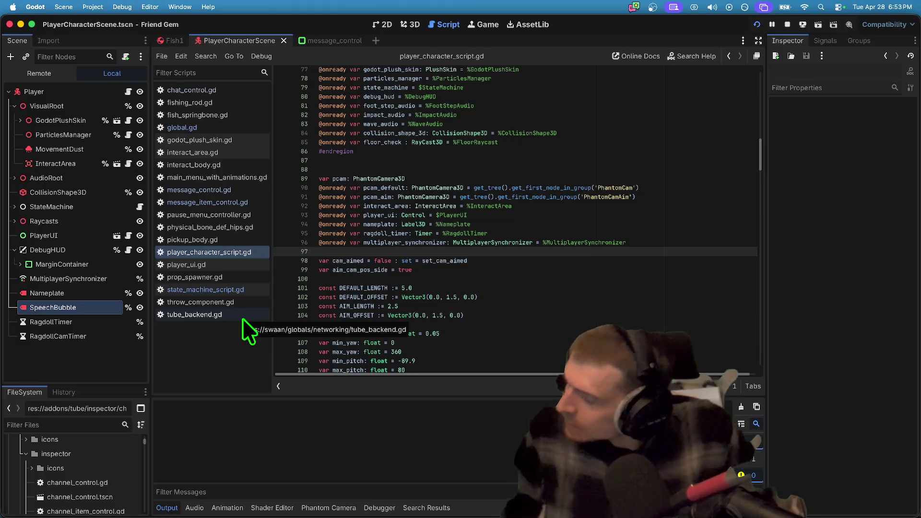
type("@onready ")
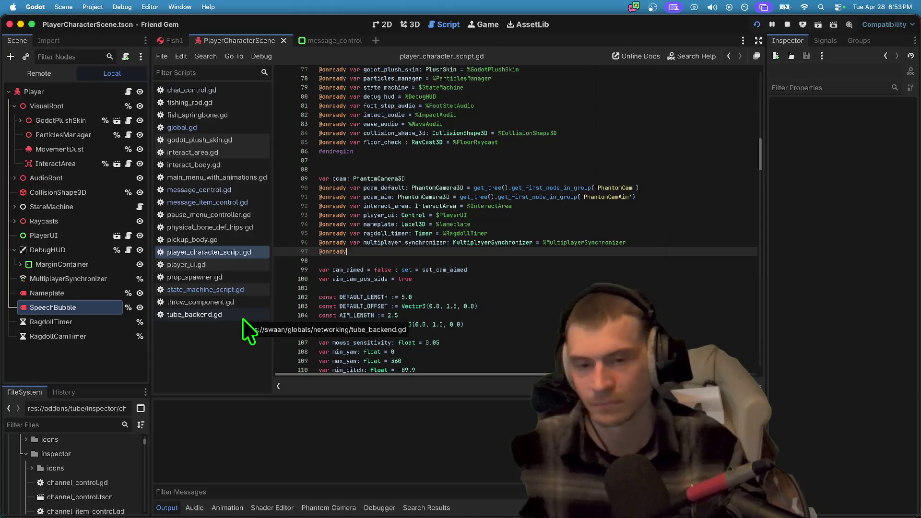
type("var")
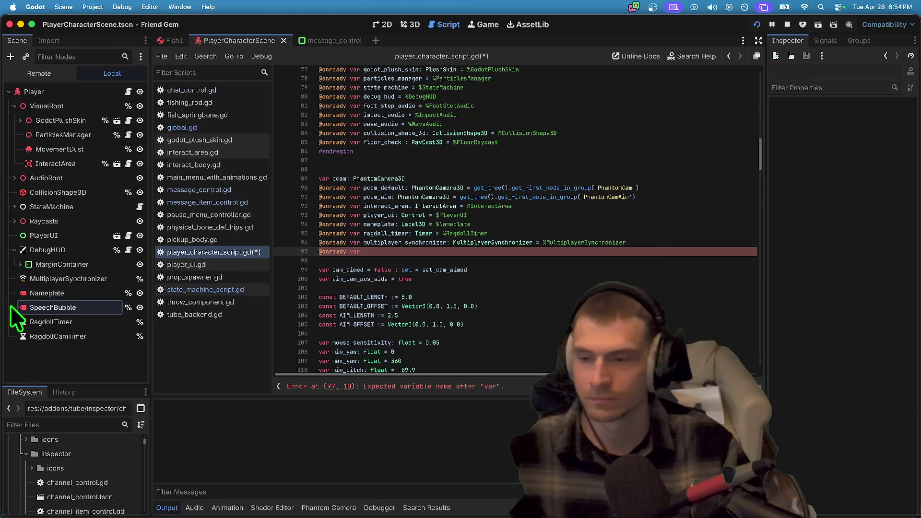
Step: Insert speech_bubble: Label3D = %SpeechBubble on line 97 and start a new function after _exit_tree
mouse_move(18, 307)
left_mouse_down()
mouse_move(590, 276)
mouse_move(568, 253)
left_mouse_up()
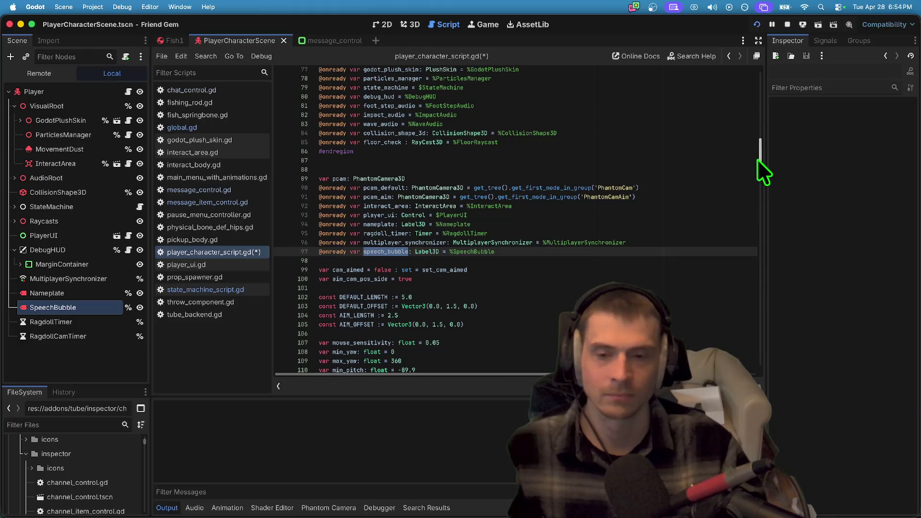
left_click_drag(759, 161, 760, 357)
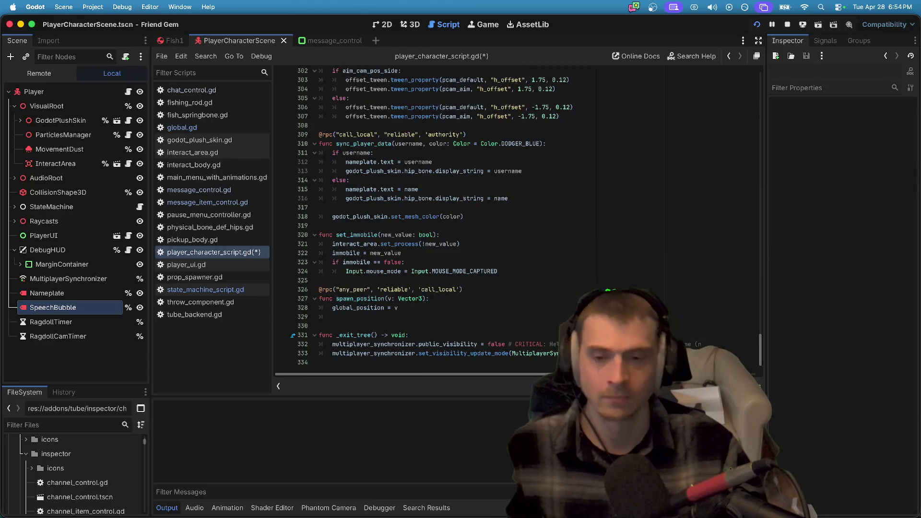
left_click(705, 357)
key("Return")
key("Return")
key("Return")
key("BackSpace")
type("func show_speech_bubble():")
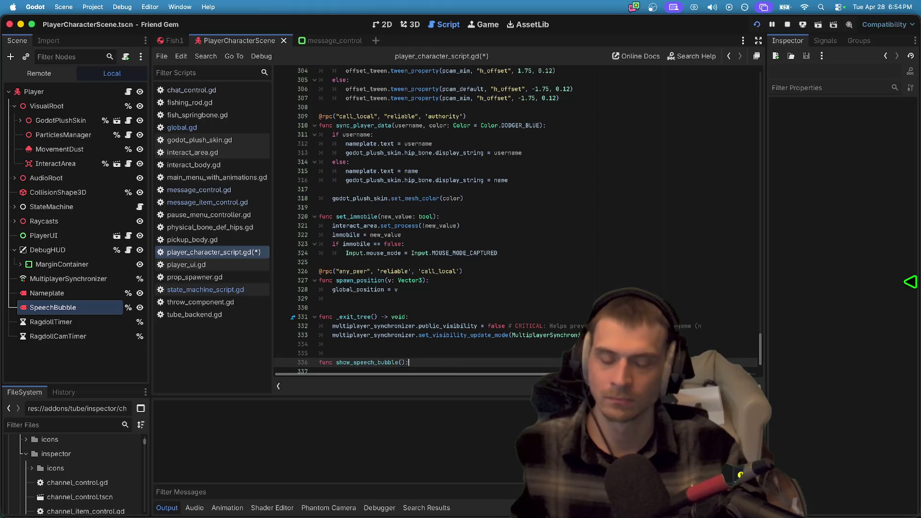
Step: Begin show_speech_bubble's body with a speech_bubble.text assignment and save
key("Return")
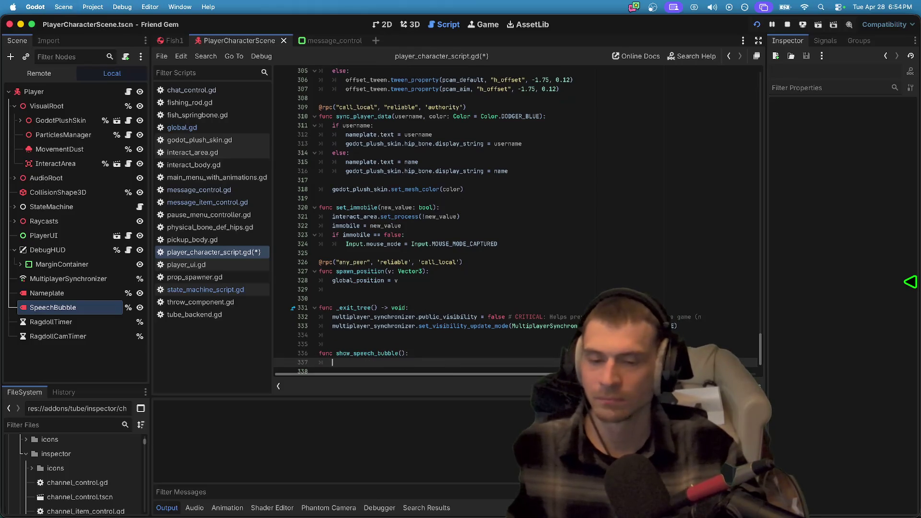
left_click(402, 344)
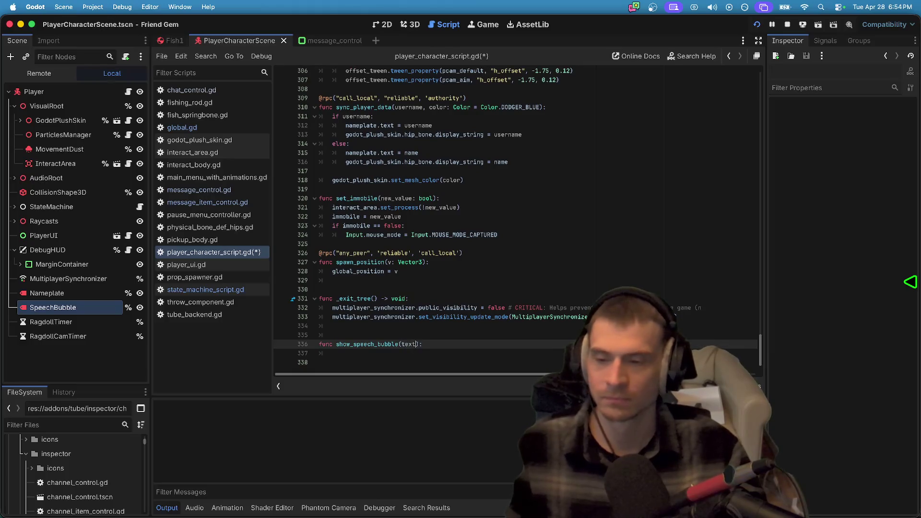
left_click(332, 353)
type("text = text")
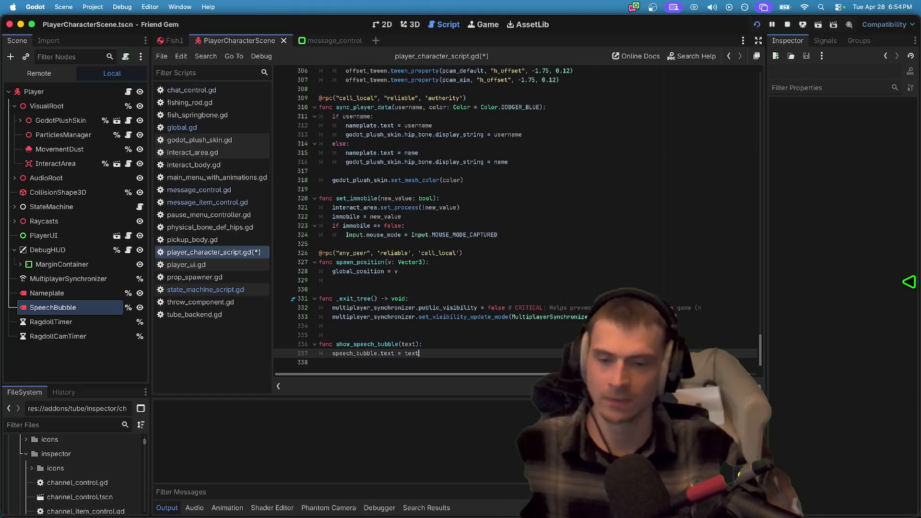
key("Down")
key("ctrl+s")
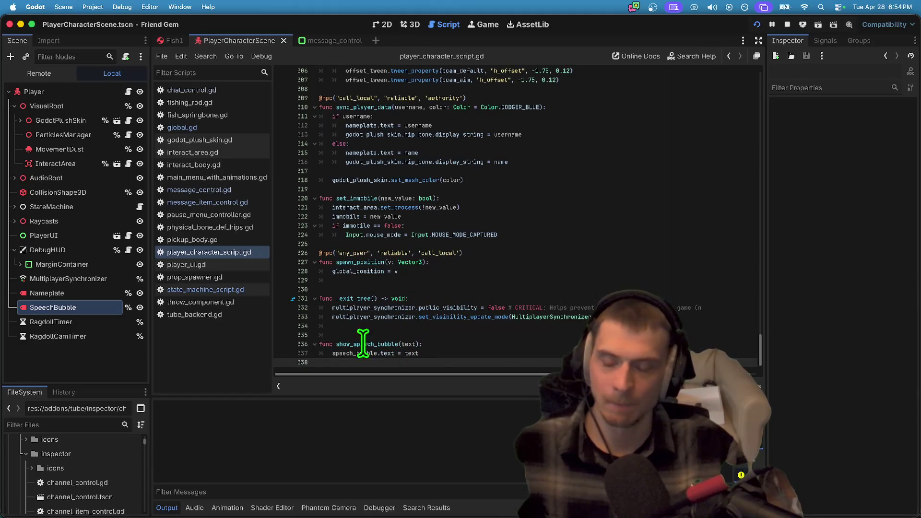
Step: Rename the parameter to new_text, assign it to speech_bubble.text, and save
double_click(408, 344)
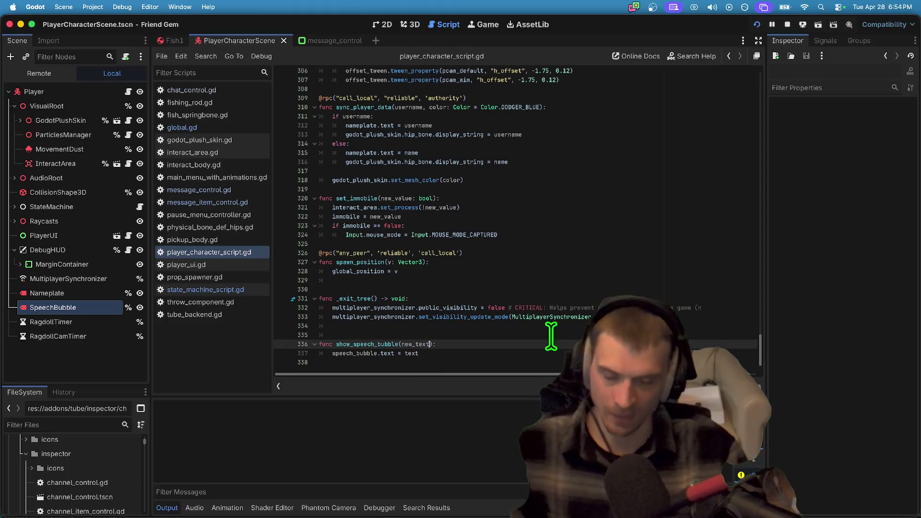
key("Up")
key("BackSpace")
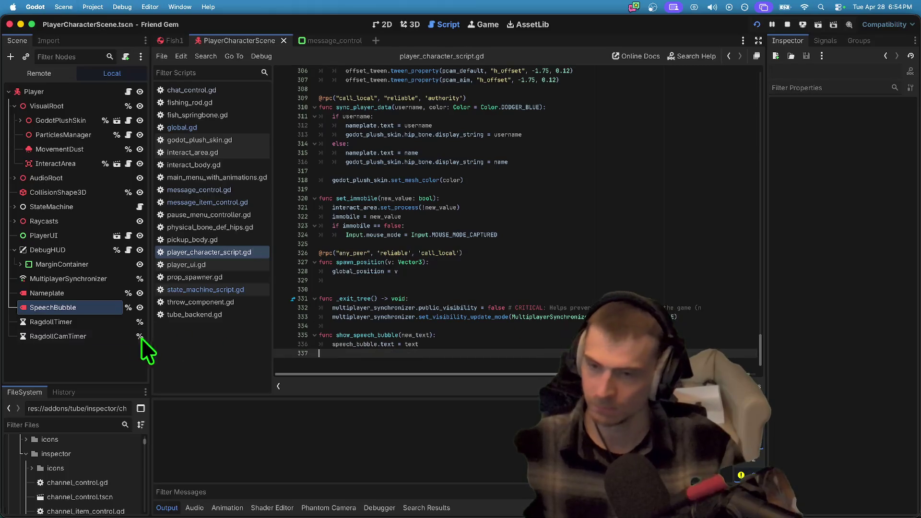
key("ctrl+z")
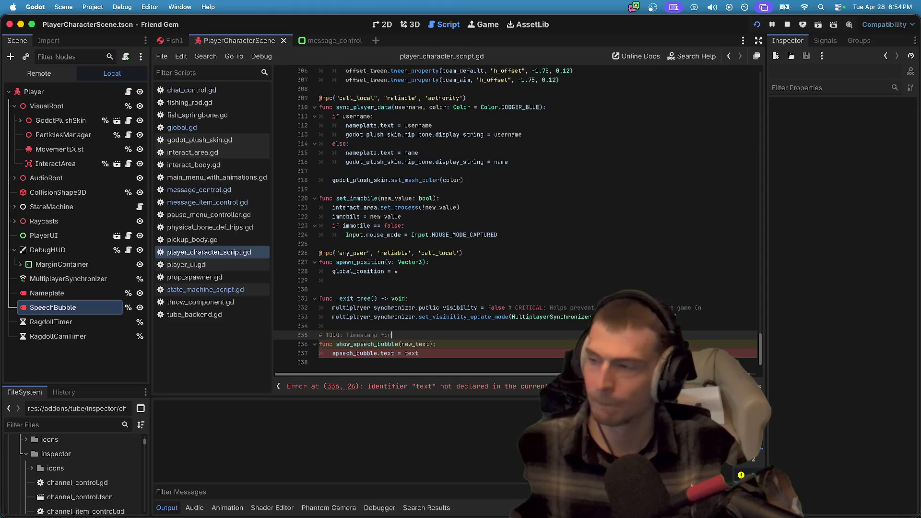
key("Down")
key("Down")
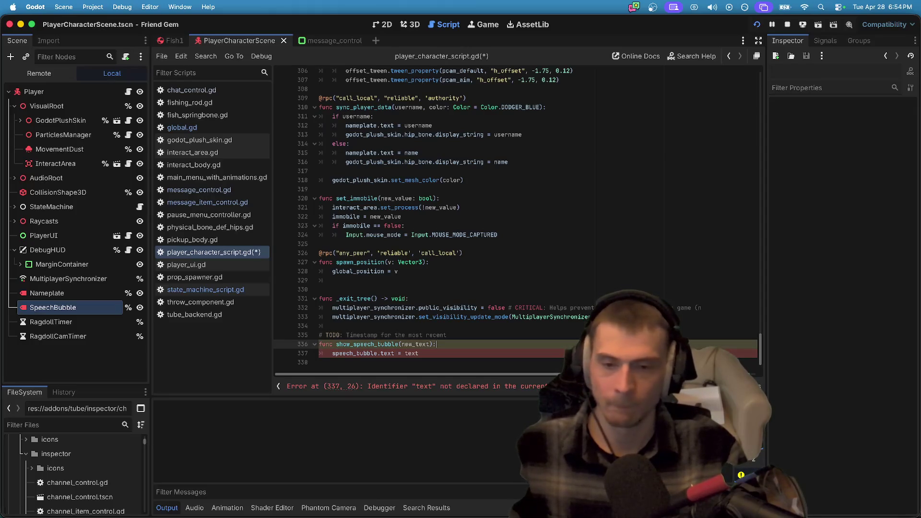
type("_text")
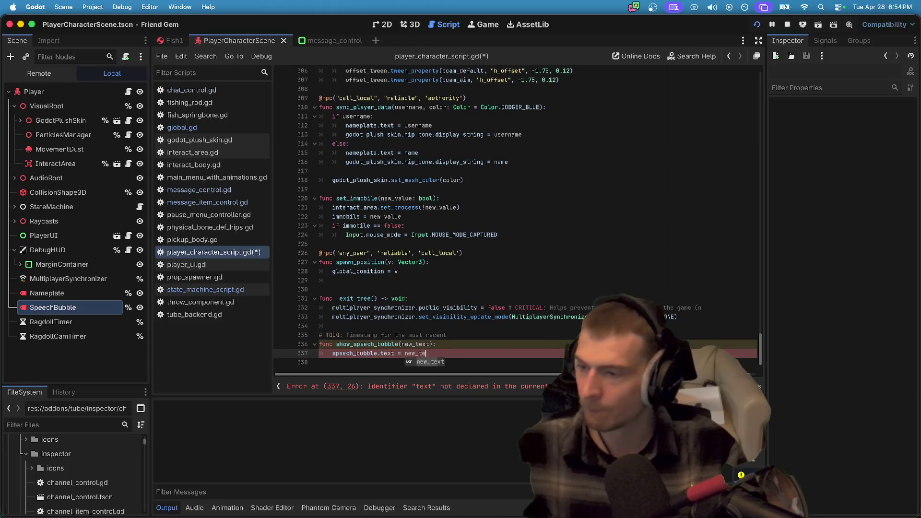
key("Down")
key("cmd+s")
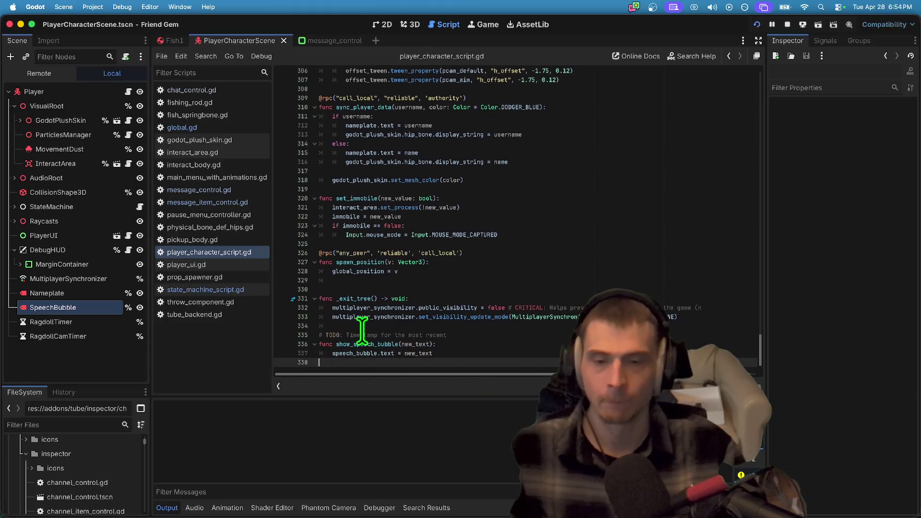
double_click(364, 344)
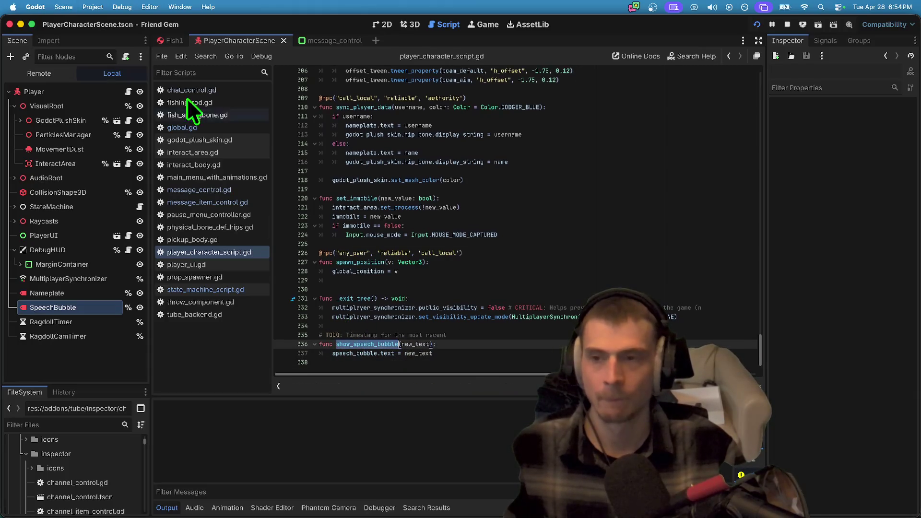
Step: Complete global.gd line 53 as get_player(peer_id).show_speech_bubble(message) and jump to its definition
left_click(194, 128)
scroll(446, 336, "down", 1)
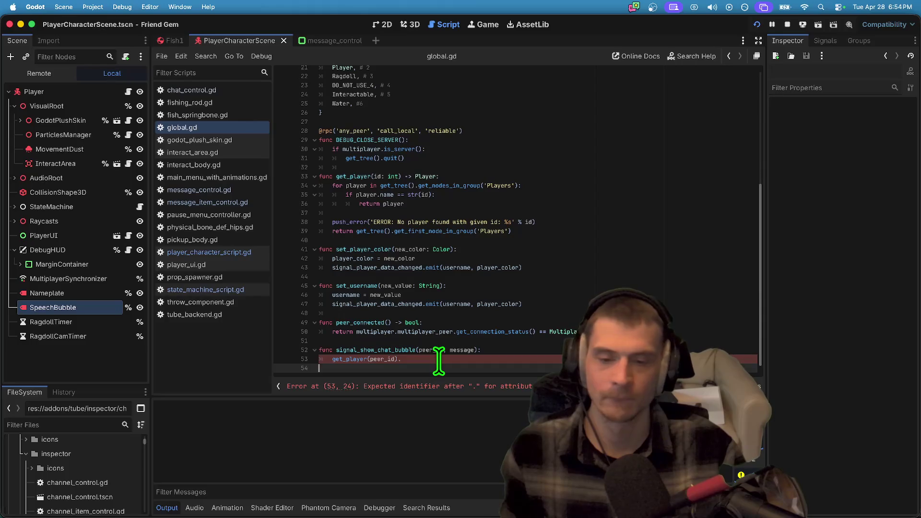
left_click(439, 363)
left_click(441, 368)
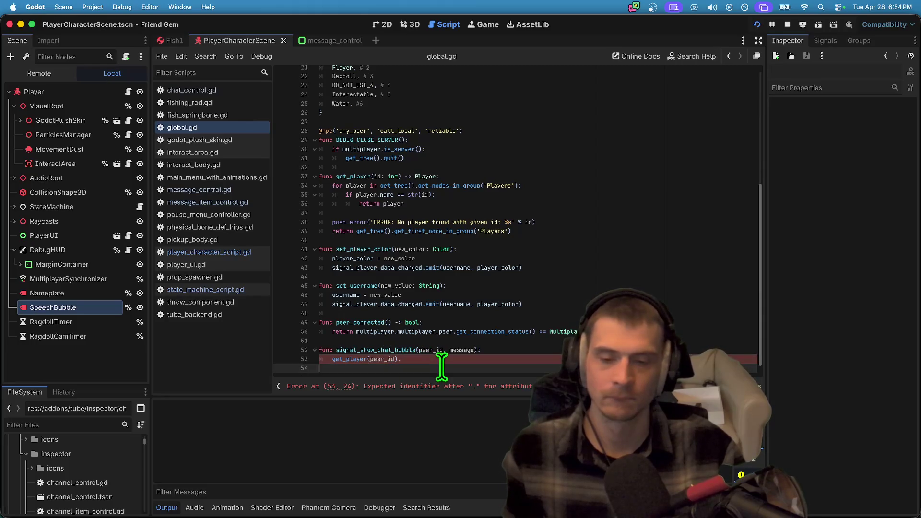
left_click(500, 358)
key("BackSpace")
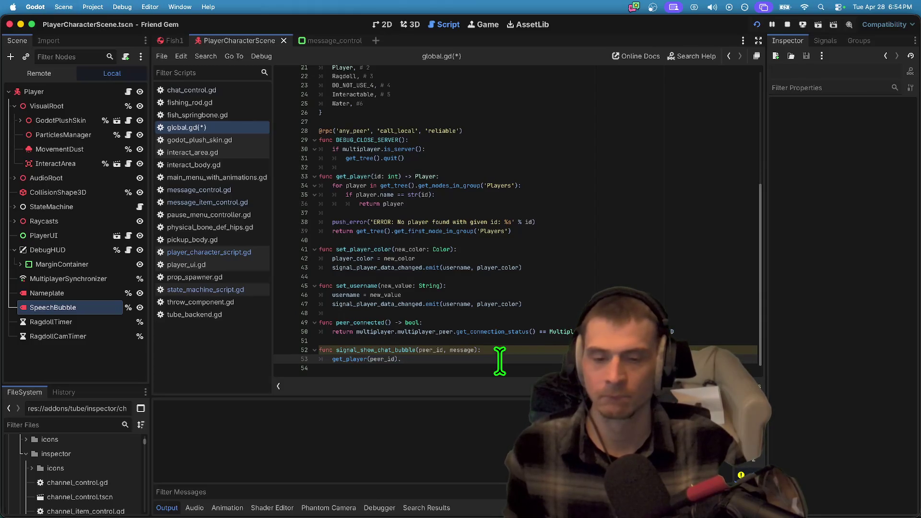
type("show")
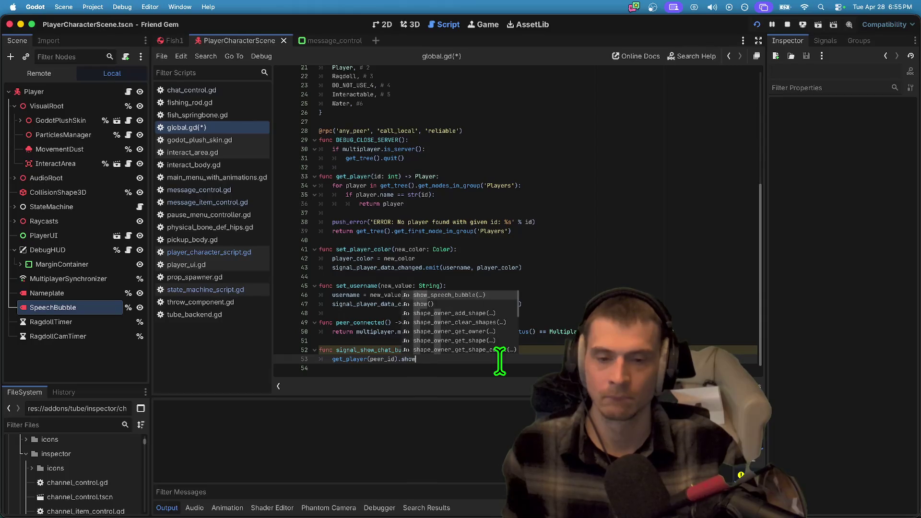
key("Return")
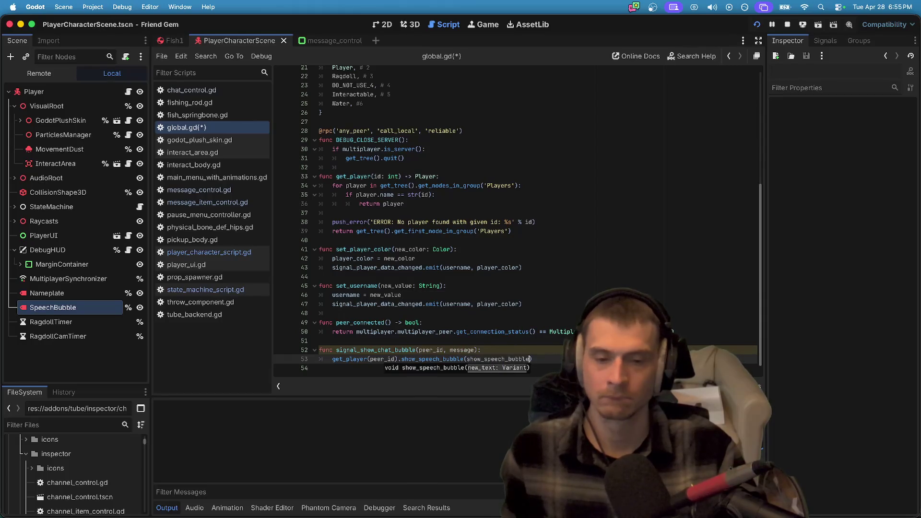
key("Right")
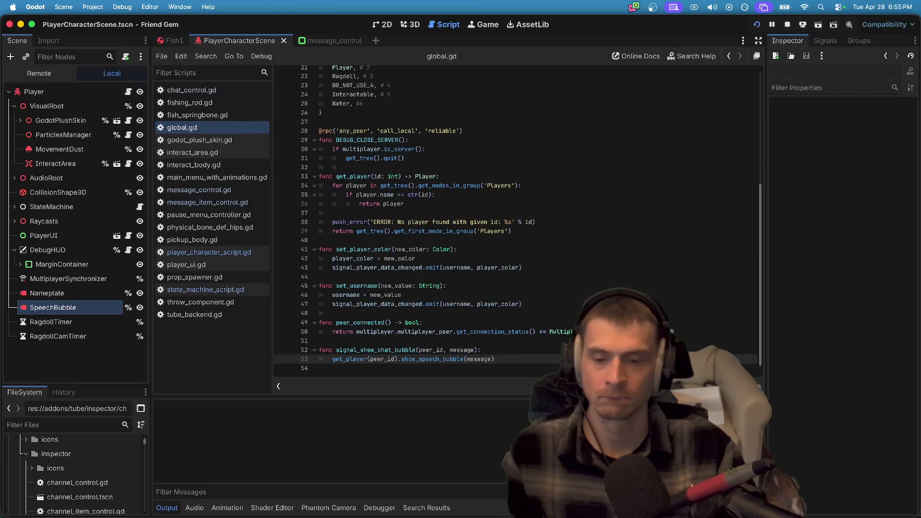
left_click(446, 360, "ctrl")
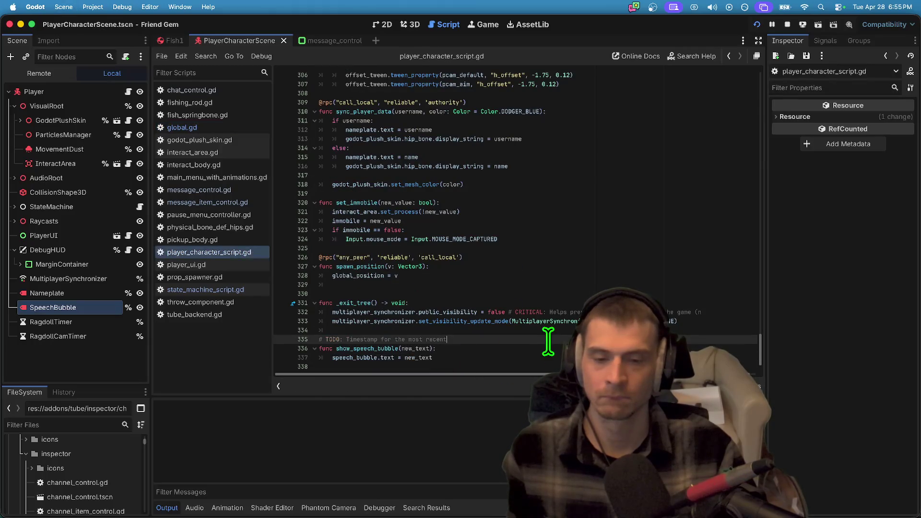
Step: Add nameplate.hide() at the top of show_speech_bubble
left_click(553, 347)
key("Return")
type("if")
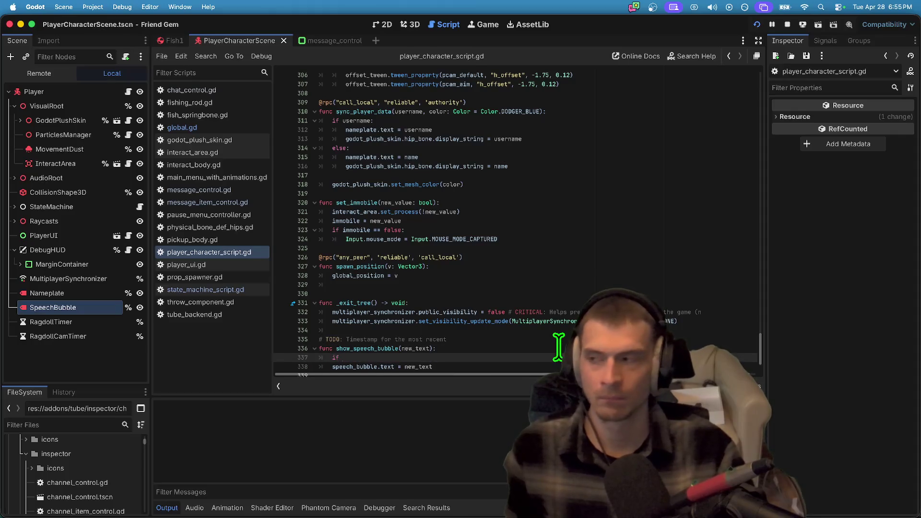
key("BackSpace")
key("BackSpace")
key("BackSpace")
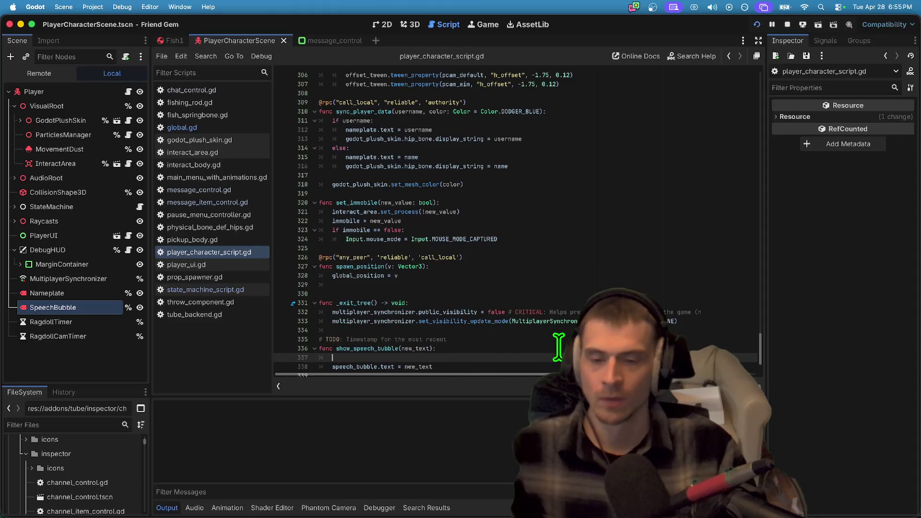
type("nameplate.t")
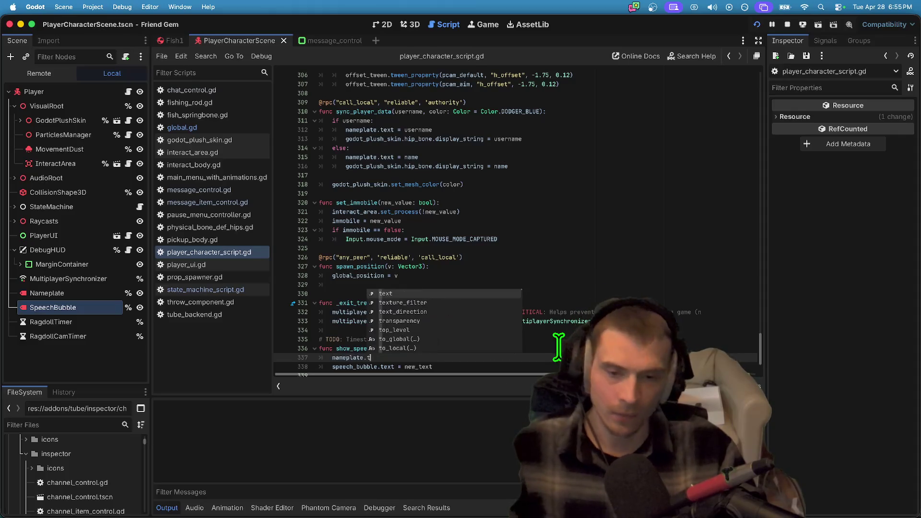
key("BackSpace")
key("BackSpace")
type("hide")
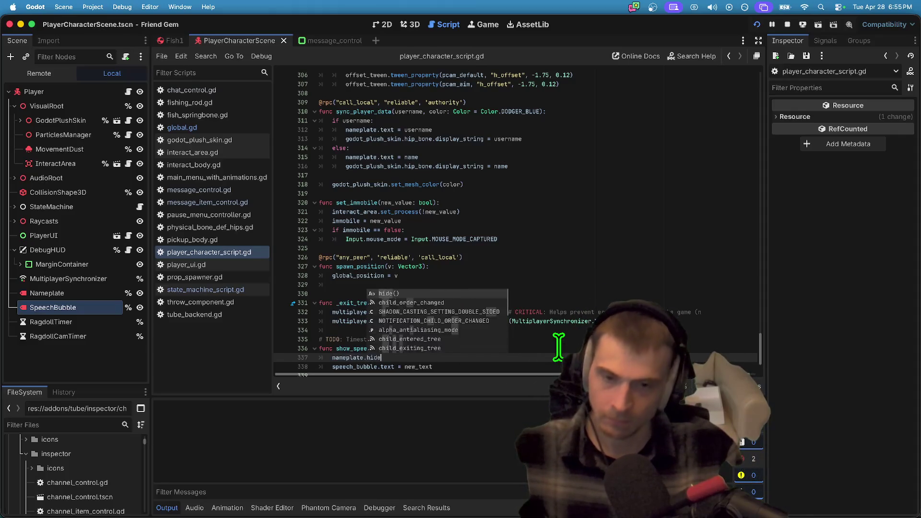
key("Return")
key("Down")
key("Return")
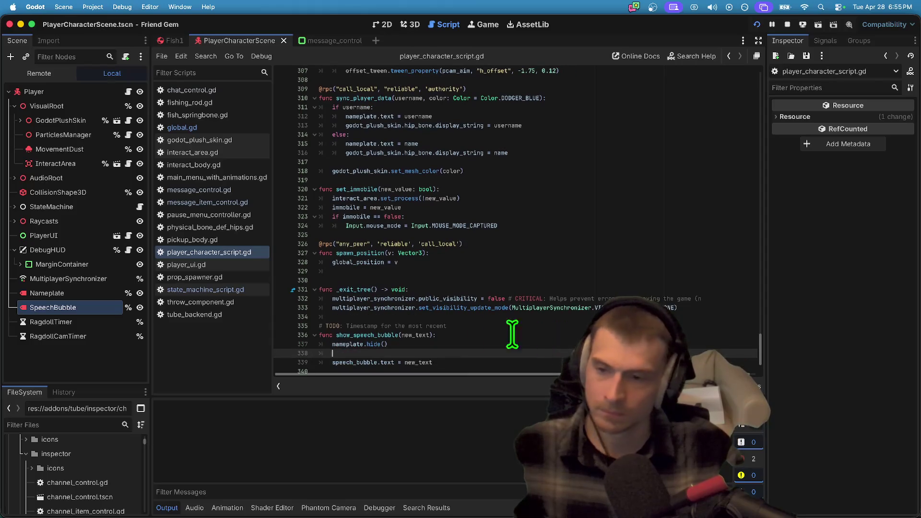
Step: Hide the SpeechBubble node by default, add speech_bubble.show(), and save
left_click(140, 307)
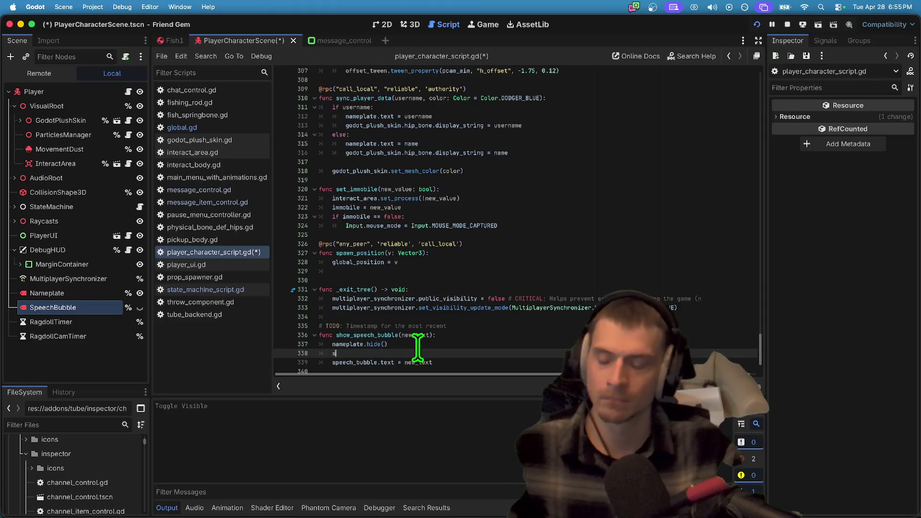
type("spe")
key("Return")
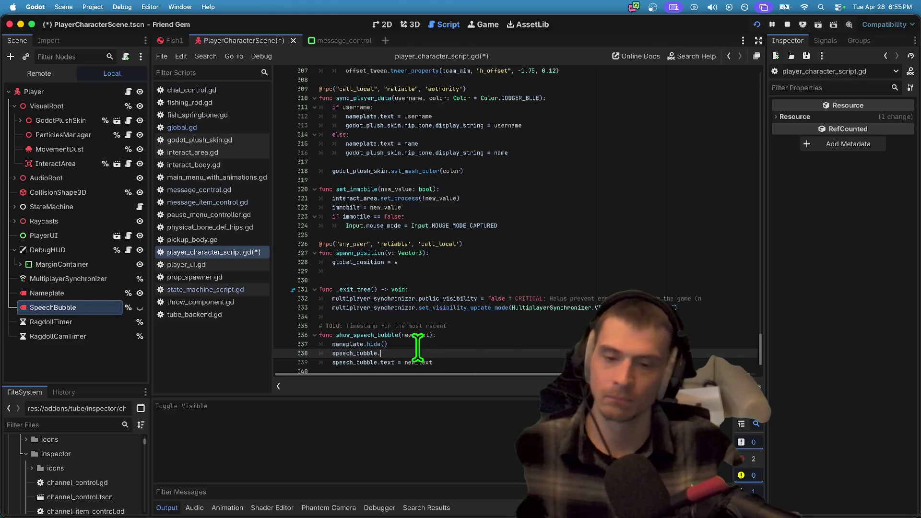
type(".sho")
key("Return")
key("Down")
key("Down")
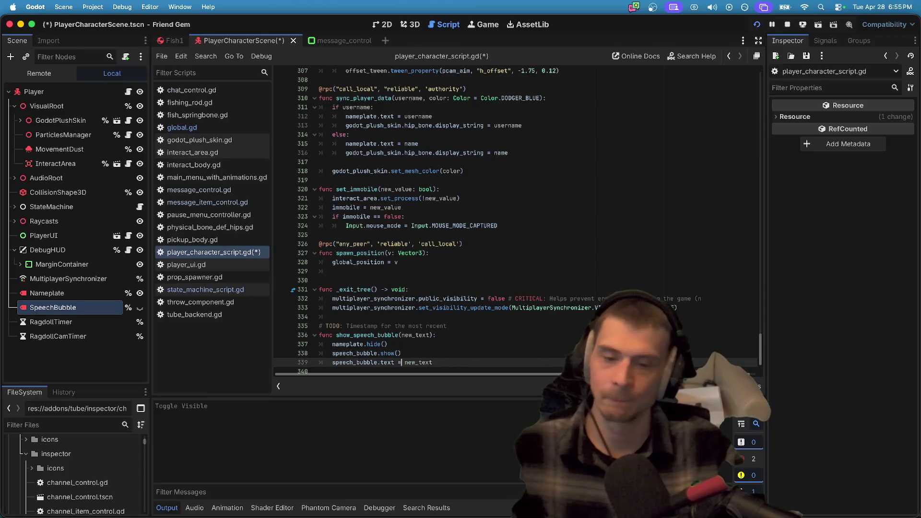
key("super+s")
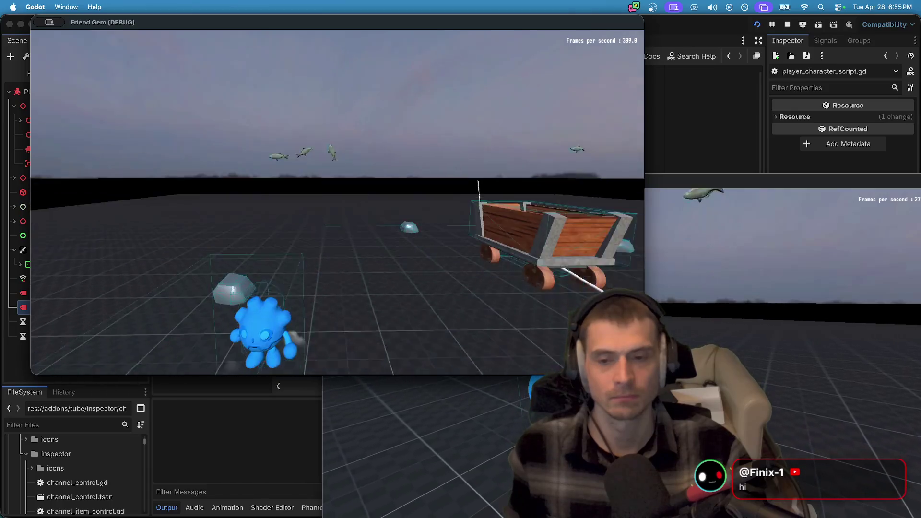
Step: Switch the game's video resolution to 1280 x 720, then back to 1920 x 1080
key("Escape")
left_click(365, 219)
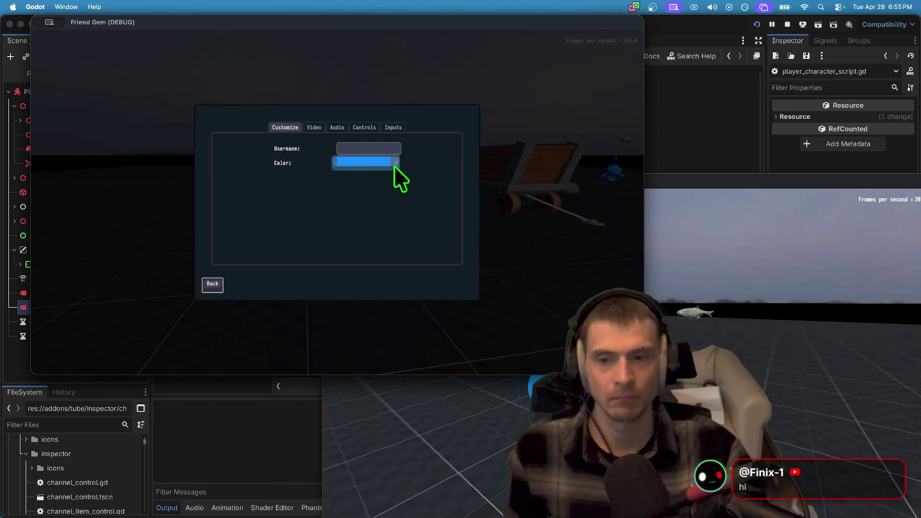
left_click(319, 127)
left_click(384, 190)
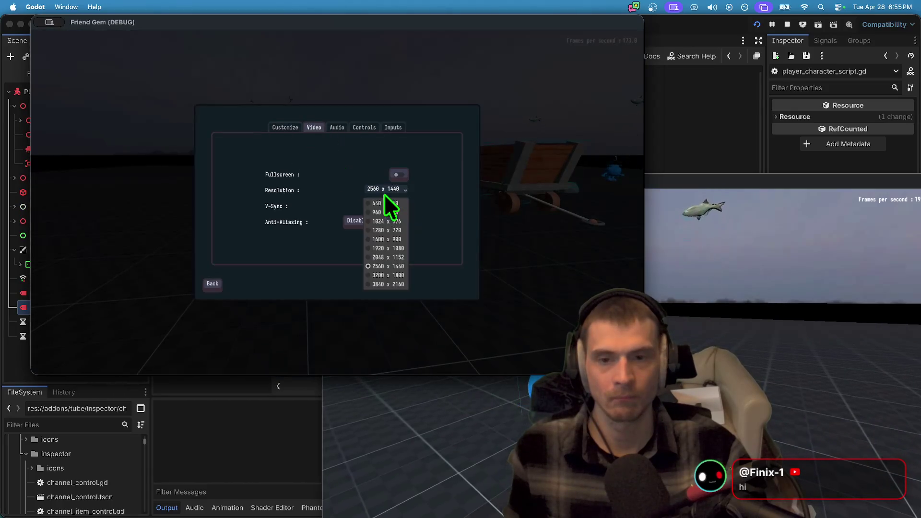
left_click(399, 230)
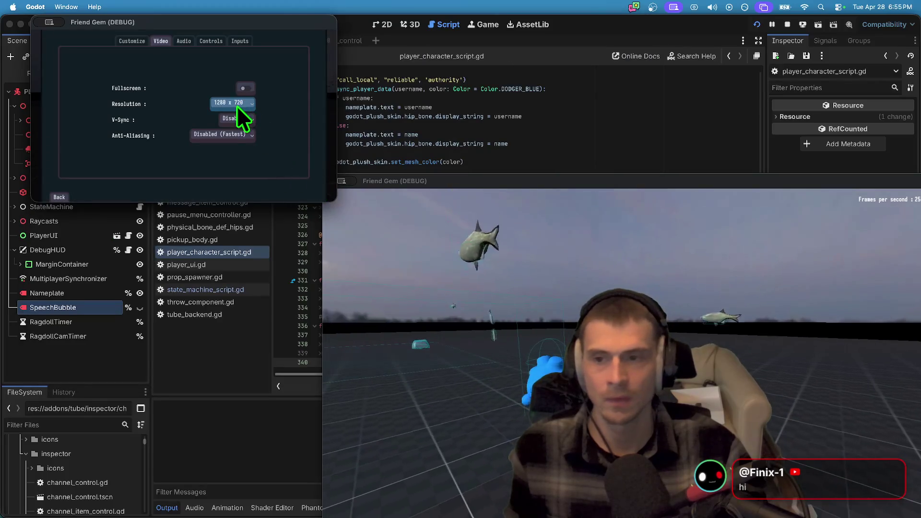
left_click(237, 105)
left_click(243, 156)
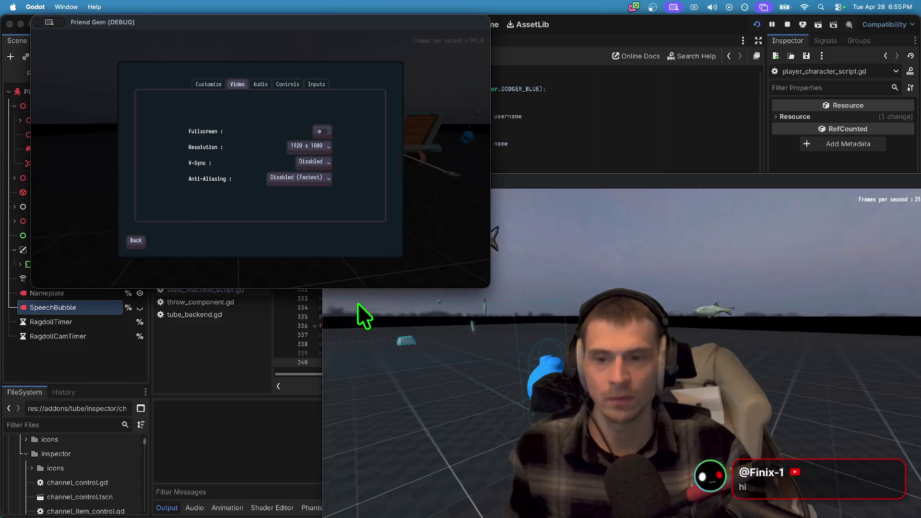
key("Escape")
key("Escape")
Step: Walk the second instance's character toward the cart, then return to the Godot editor
left_click(411, 425)
key("w")
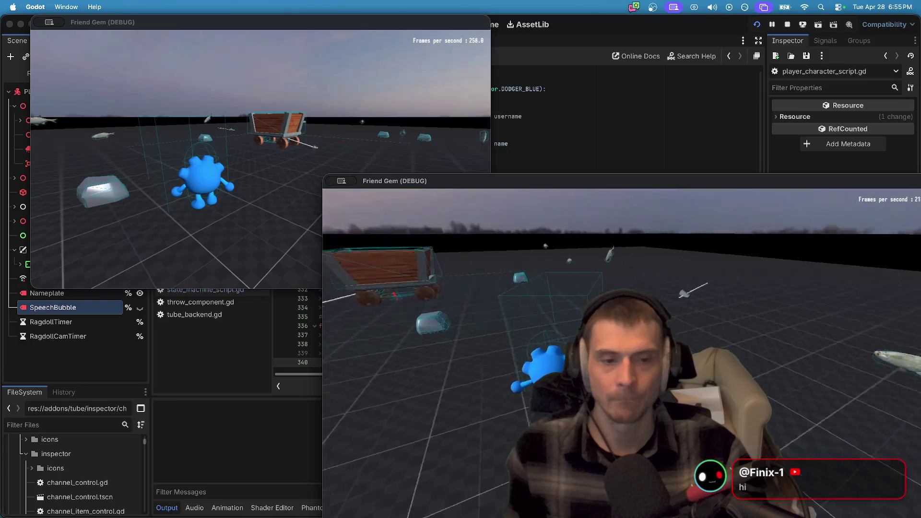
key("a")
key("w")
key("w")
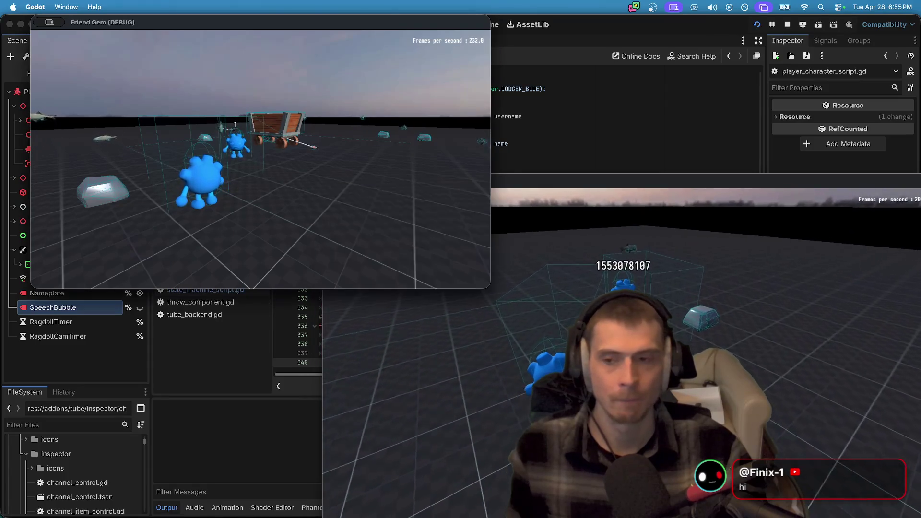
key("Escape")
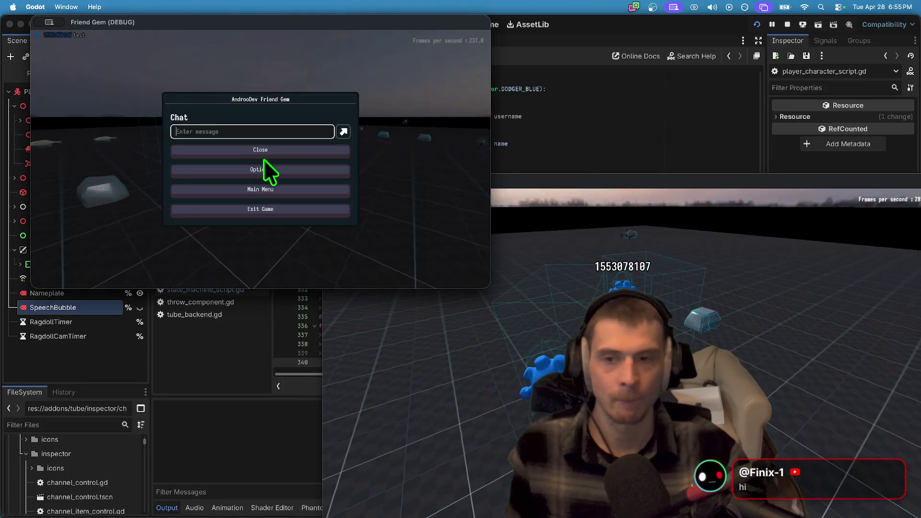
key("Escape")
left_click(346, 269)
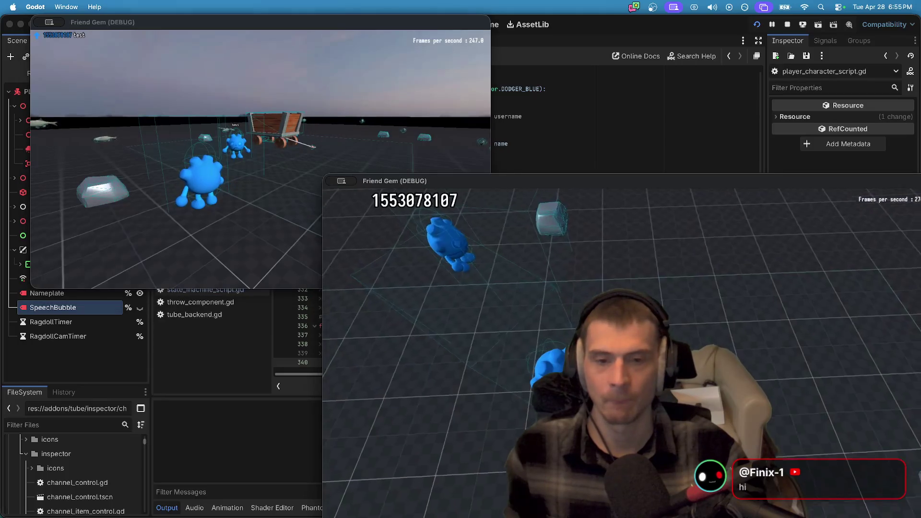
key("super+Tab")
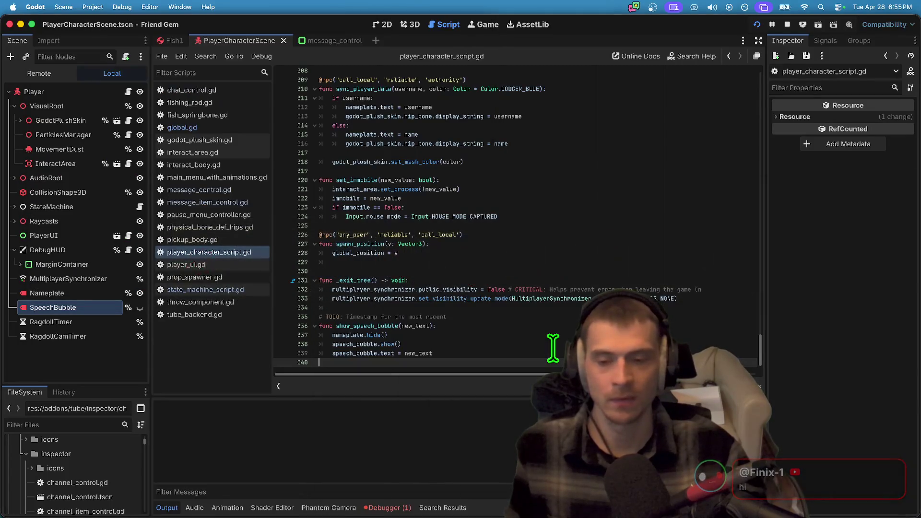
Step: Show the second debug session's errors and jump to the error line in global.gd
left_click(388, 508)
left_click(215, 370)
left_click(223, 383)
left_click(364, 420)
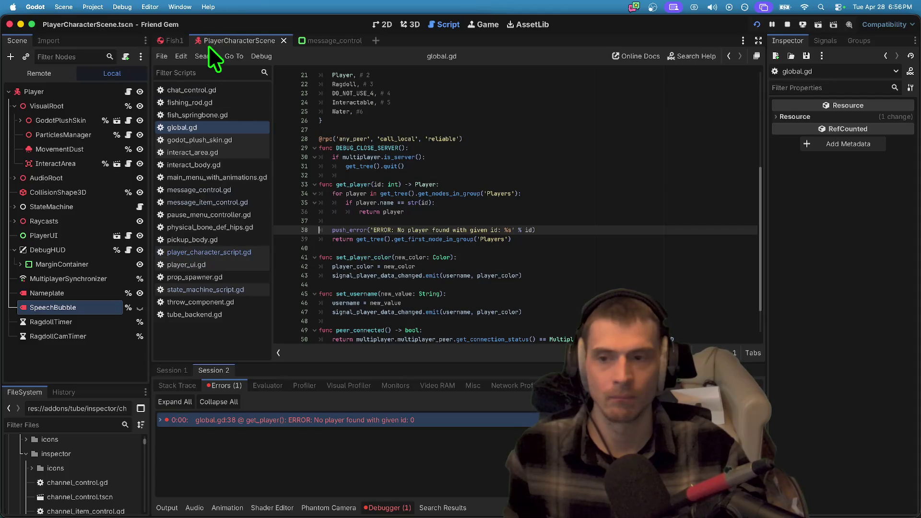
left_click(237, 249)
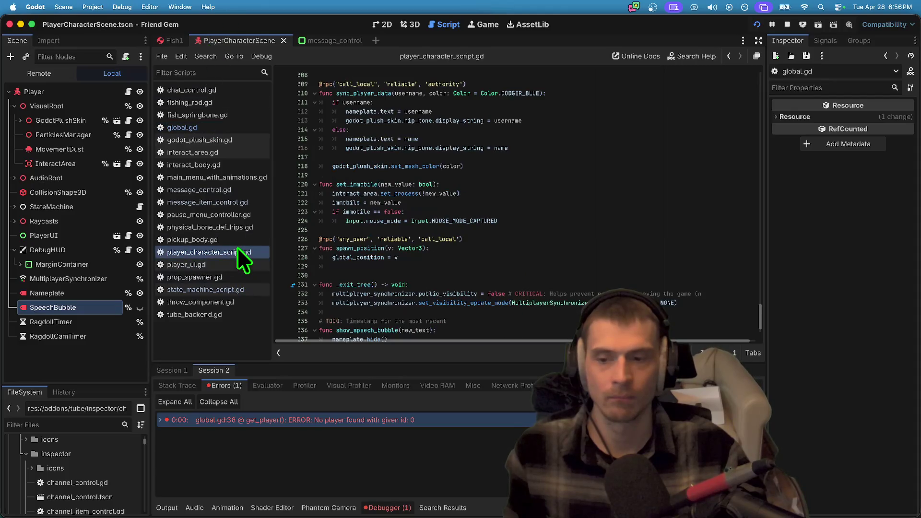
left_click(226, 126)
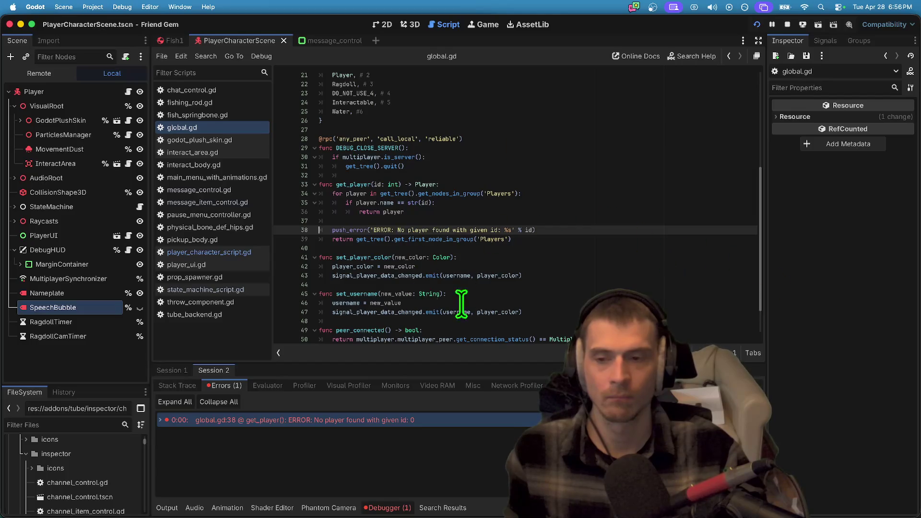
Step: Close the unused scripts in the open-scripts list
middle_click(252, 273)
middle_click(252, 273)
middle_click(252, 273)
middle_click(252, 267)
middle_click(251, 267)
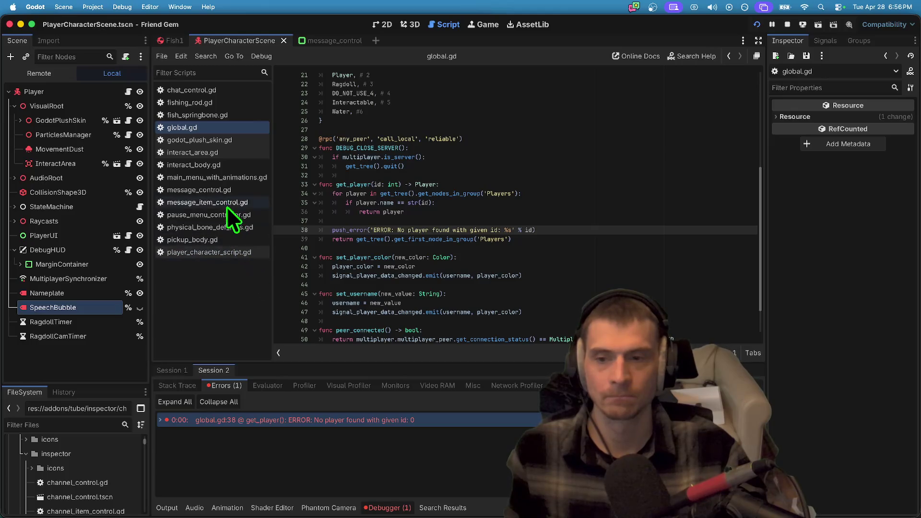
middle_click(226, 206)
middle_click(226, 204)
left_click(224, 180)
left_click(227, 189)
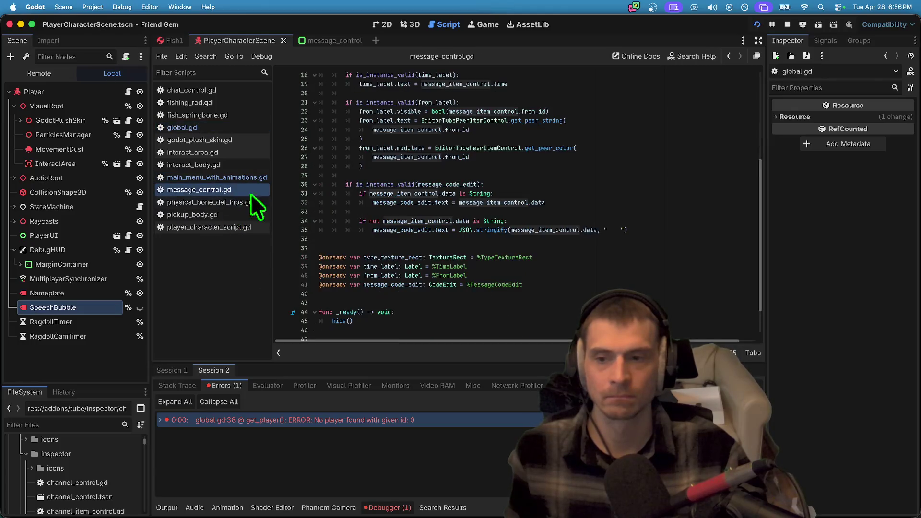
Step: Filter FileSystem for 'mess', open message_item_control.gd, and jump to signal_show_chat_bubble's definition
type("mess")
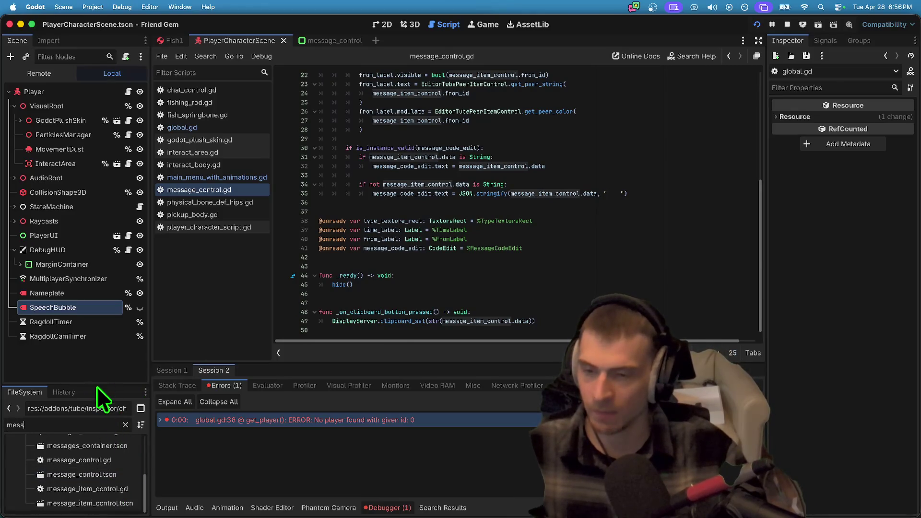
left_click_drag(96, 385, 71, 307)
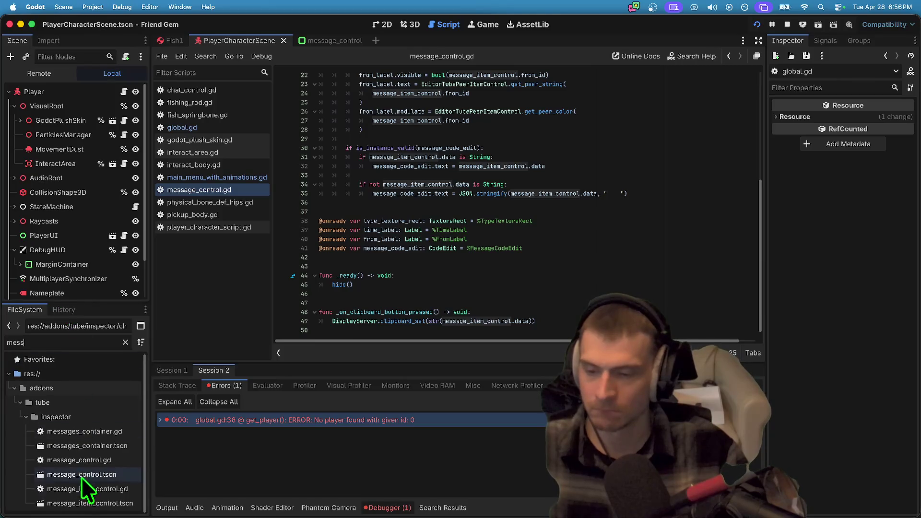
left_click(99, 488)
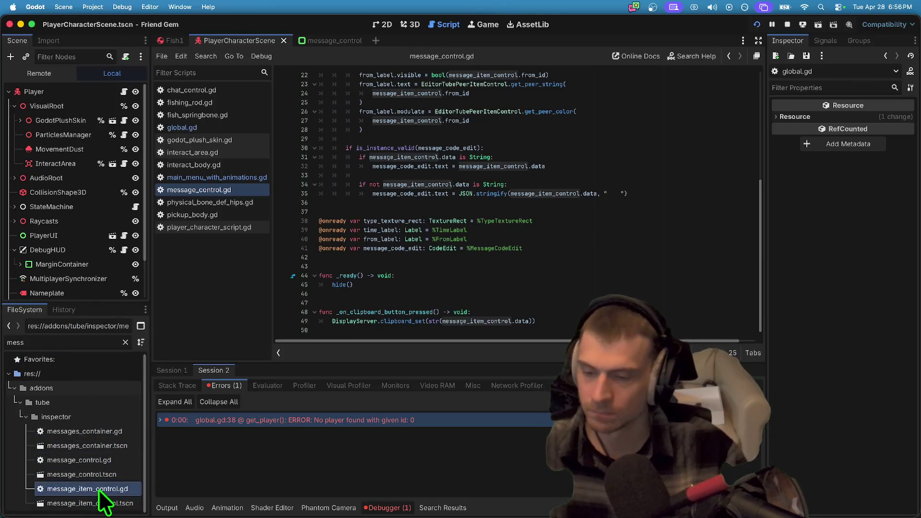
key("BackSpace")
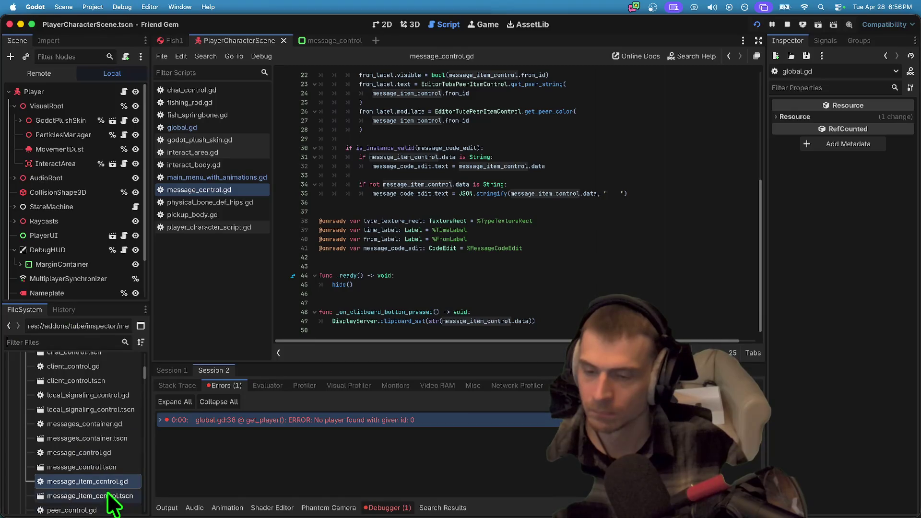
double_click(108, 482)
scroll(487, 257, "down", 4)
double_click(405, 131)
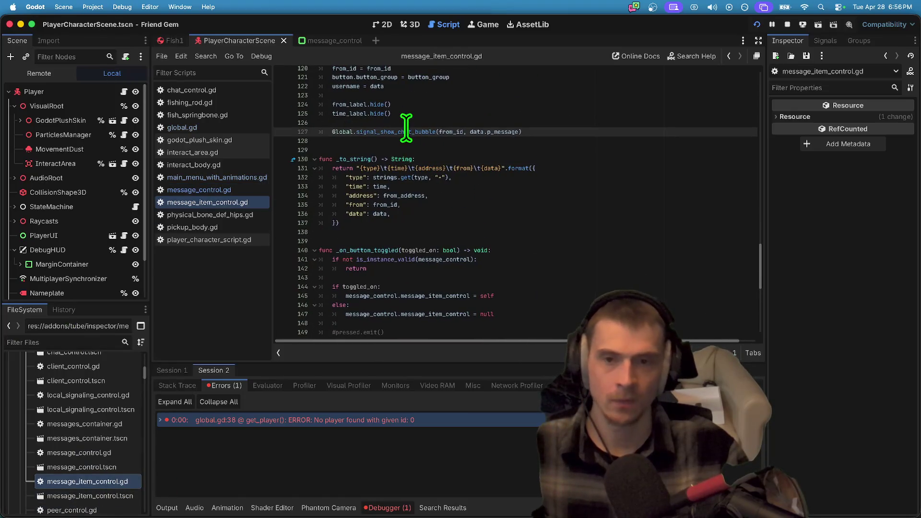
left_click(416, 132, "ctrl")
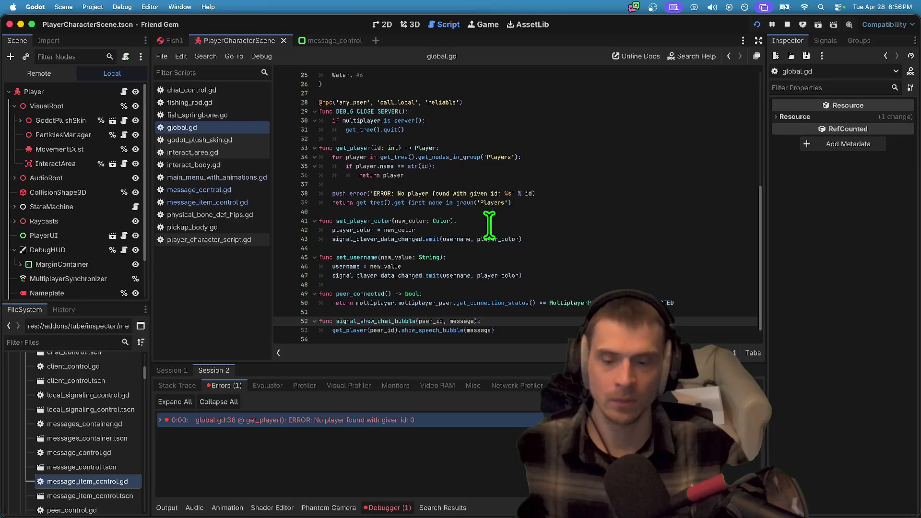
Step: Compare global.gd's error line 38 with the call on line 127 of message_item_control.gd
left_click(324, 334)
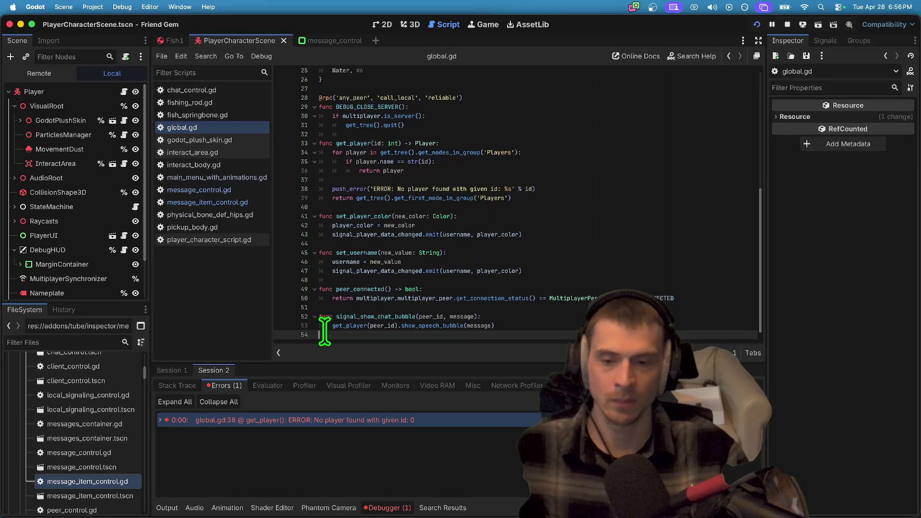
left_click(404, 322)
left_click(480, 316)
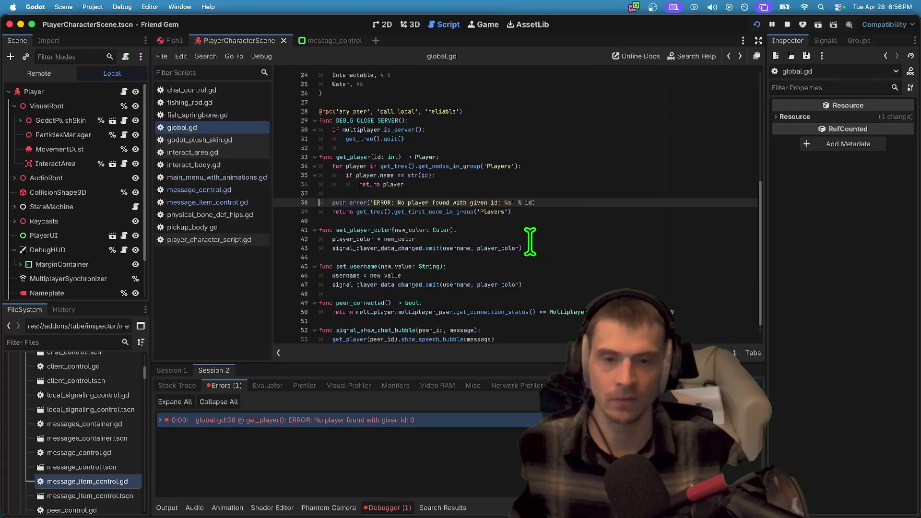
left_click(435, 211)
left_click(343, 203)
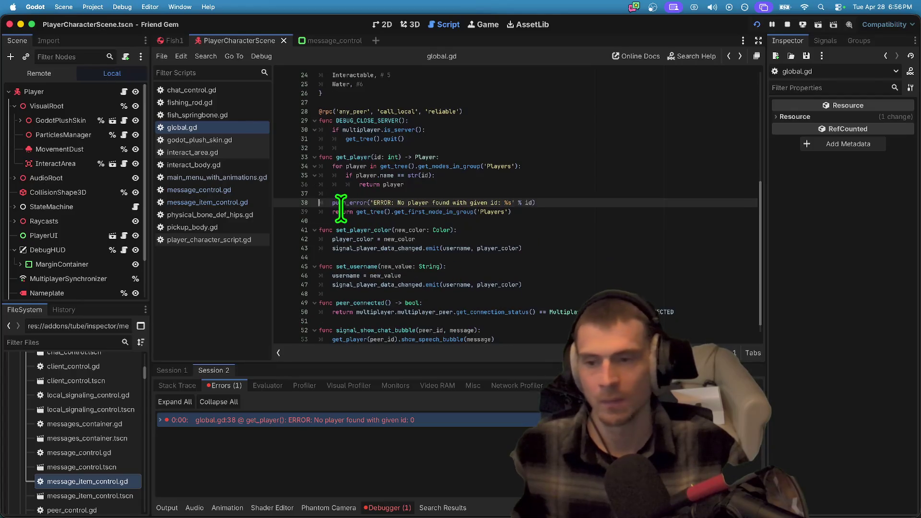
left_click(207, 202)
left_click(453, 135)
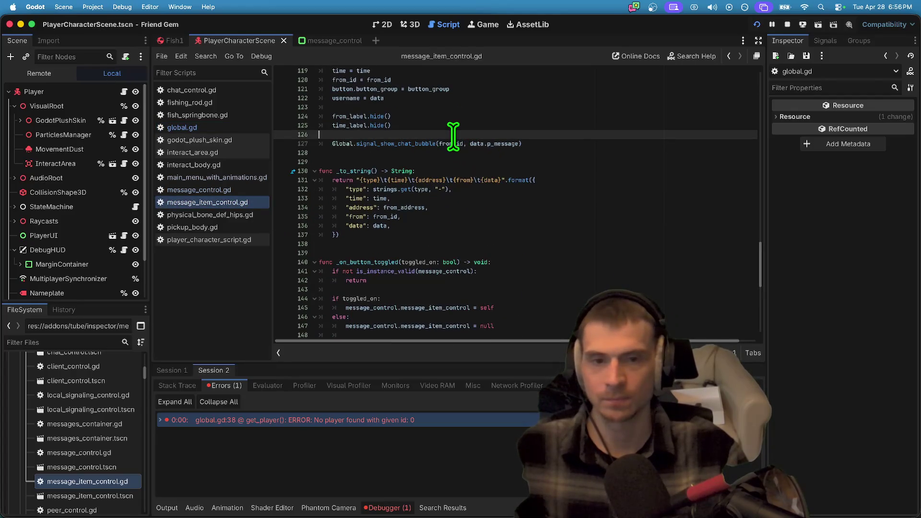
double_click(451, 144)
Step: Move the chat-bubble signal call from line 127 into received() and save
scroll(479, 183, "down", 10)
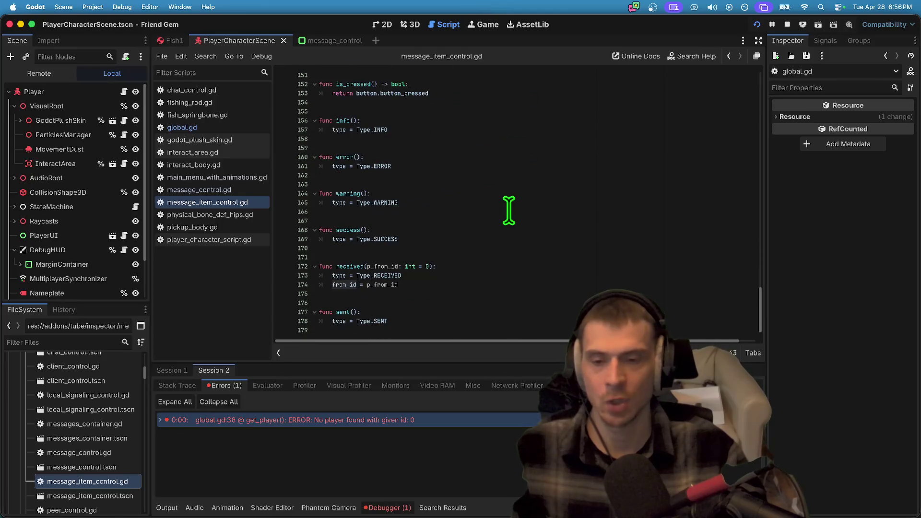
double_click(387, 275)
double_click(350, 285)
scroll(448, 280, "up", 12)
triple_click(409, 197)
key("ctrl+x")
scroll(499, 211, "down", 12)
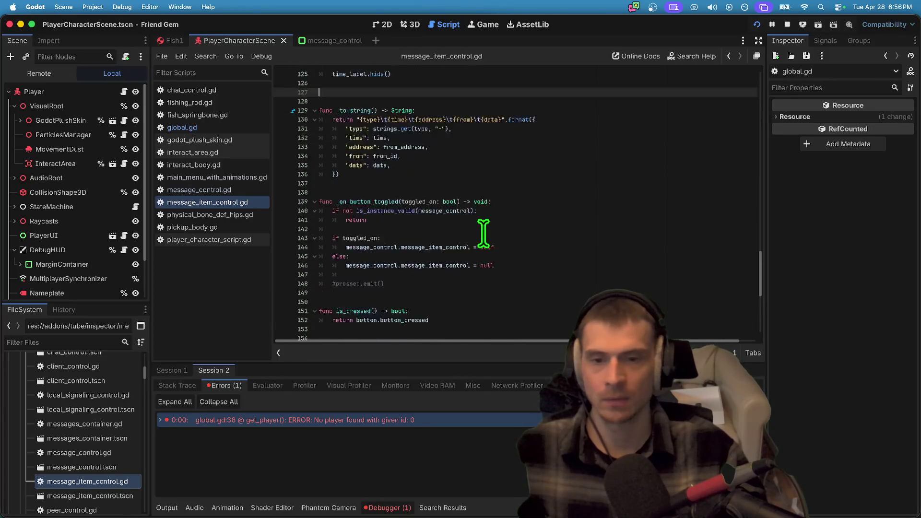
left_click(419, 294)
key("ctrl+v")
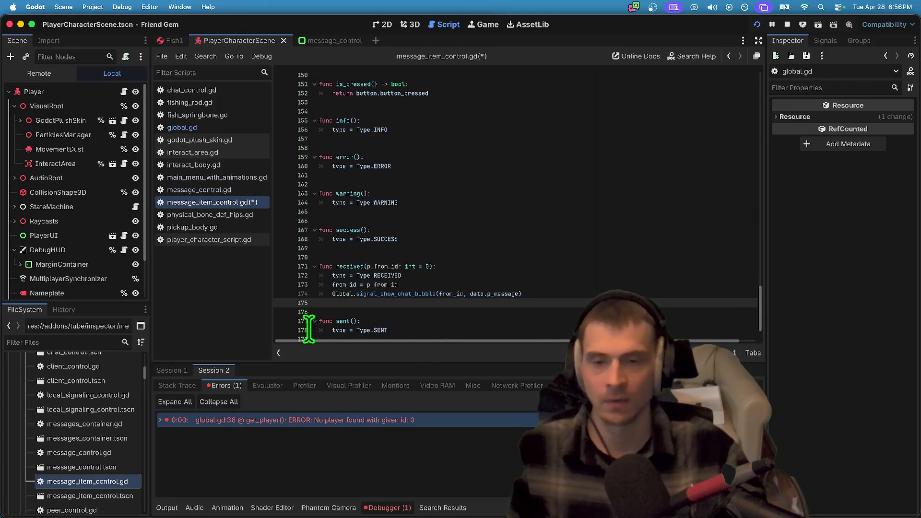
double_click(506, 295)
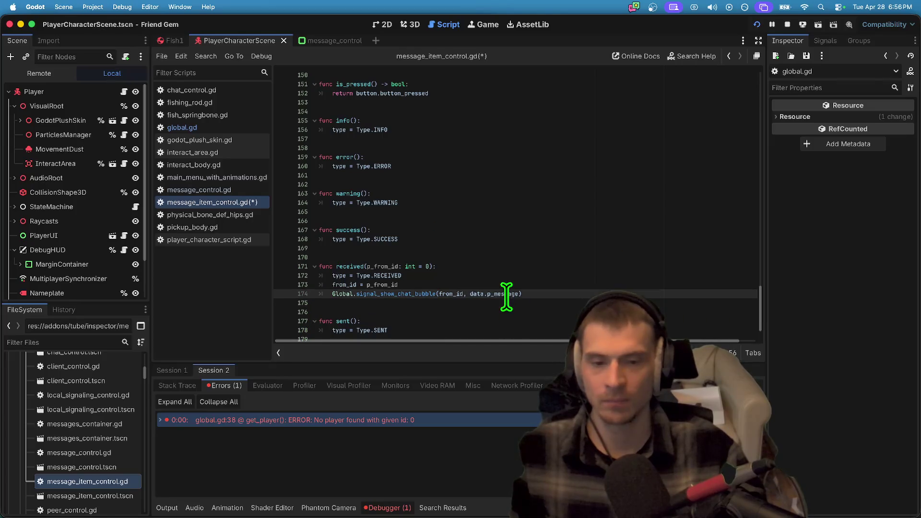
left_click(472, 317)
key("ctrl+s")
Step: Wrap data.p_message in quotes and run the game
double_click(475, 293)
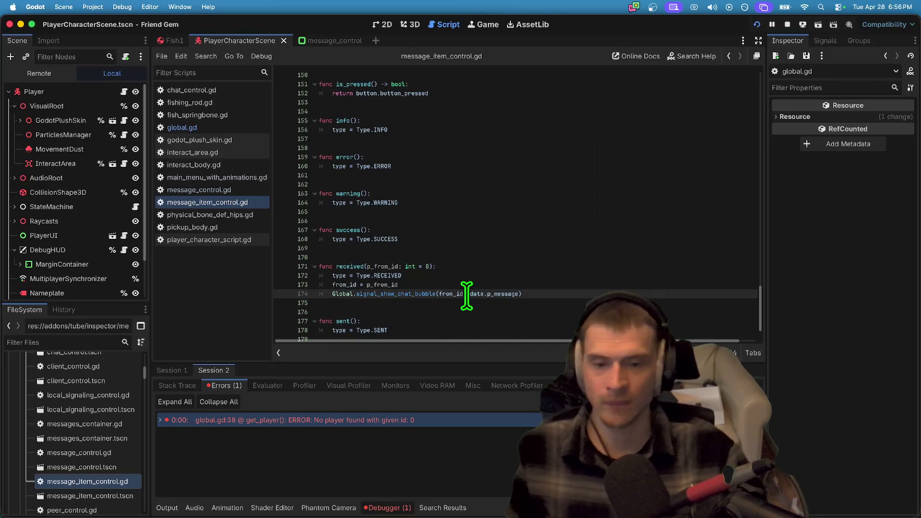
left_click_drag(521, 294, 471, 294)
type("\"")
key("super+b")
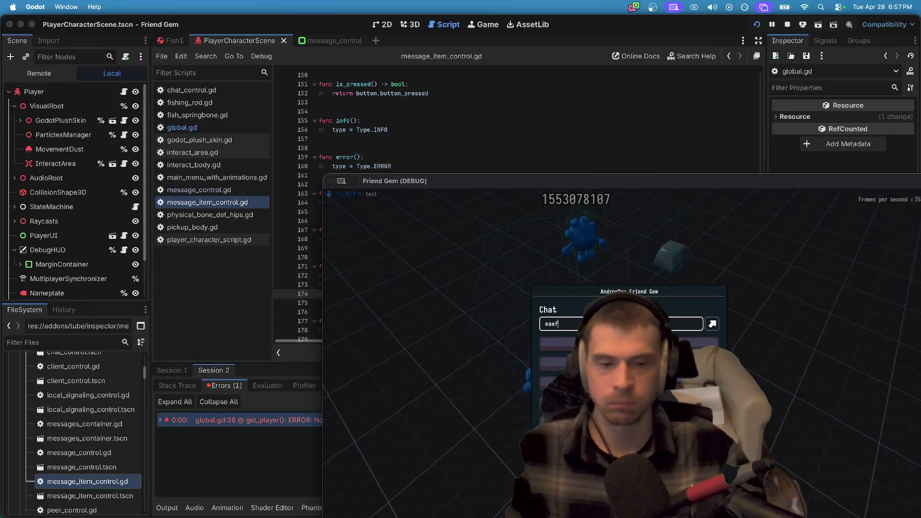
Step: Walk the first player toward the other character, then bring up the second game window
key("super+Tab")
key("w")
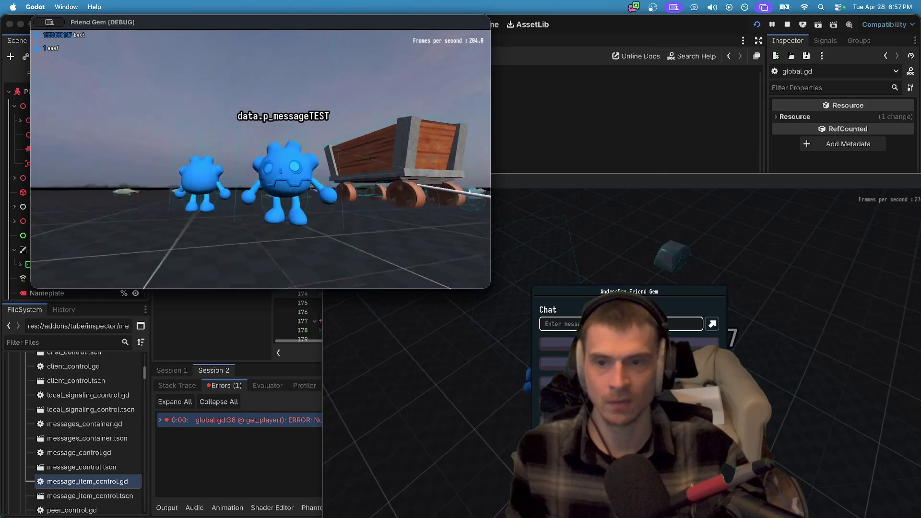
key("super+Tab")
left_click(646, 280)
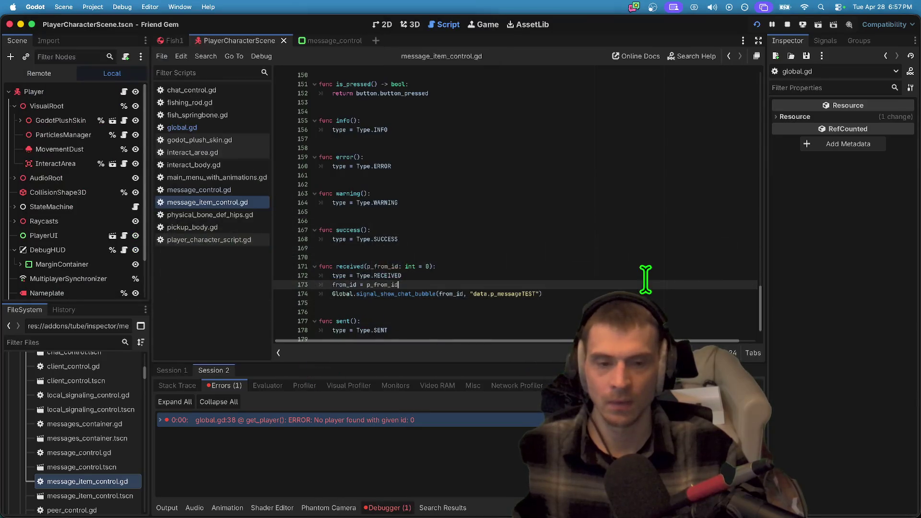
key("super+Tab")
key("super+Tab")
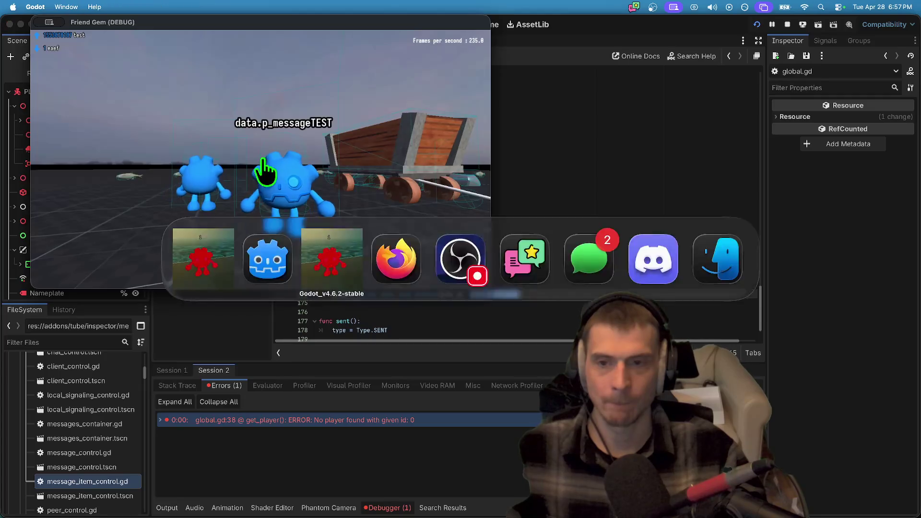
Step: Send the chat messages 'eafefaef', 'hes talkin', 'I don't know about' and 'hi'
type("eafefaef")
key("Return")
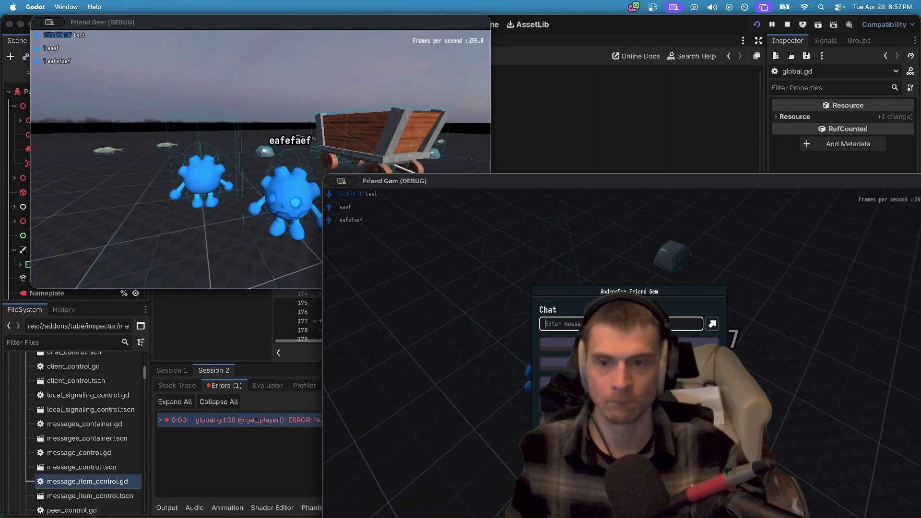
type("hes talkin")
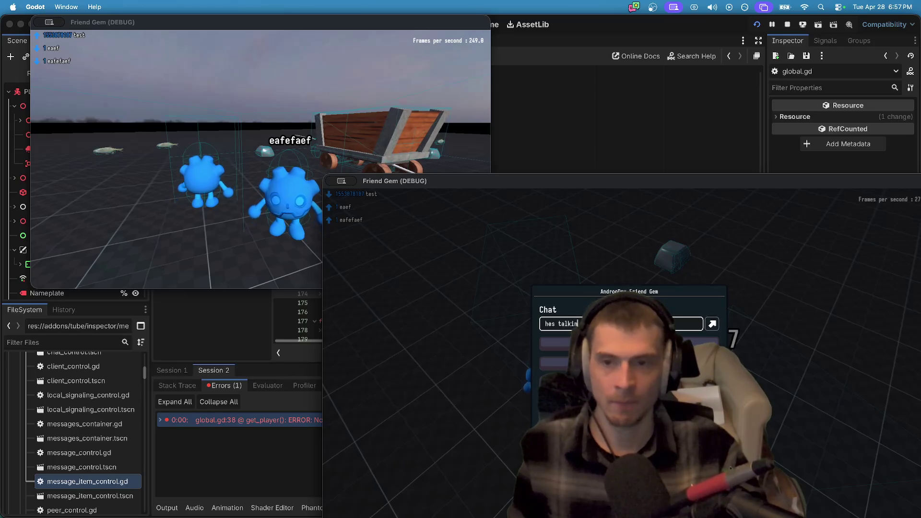
key("Return")
type("I don't know")
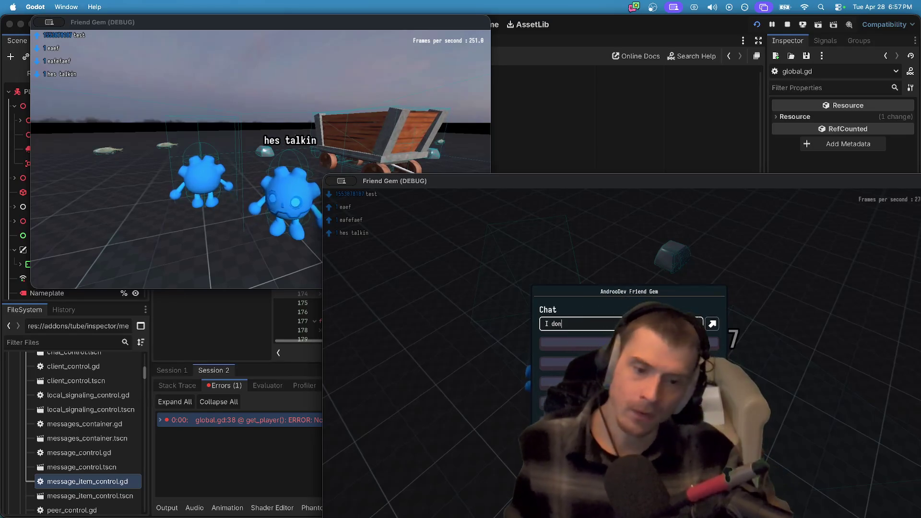
type(" about")
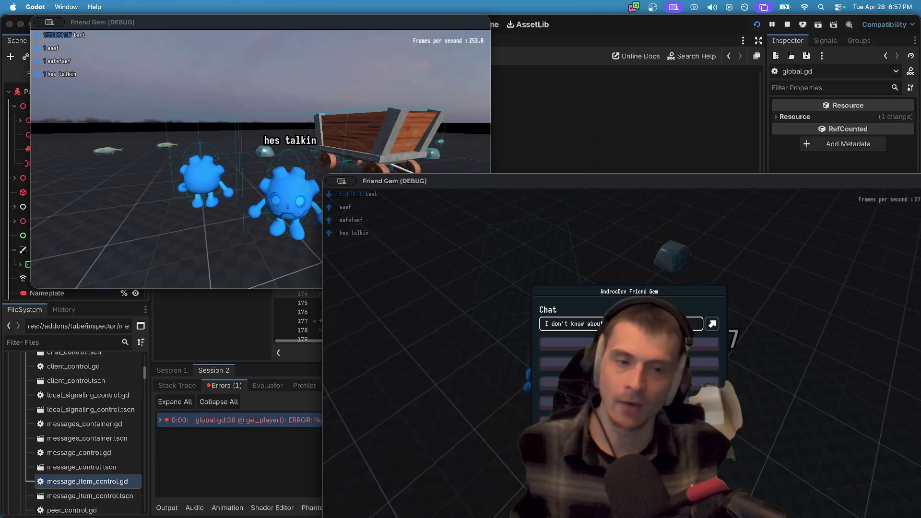
key("Return")
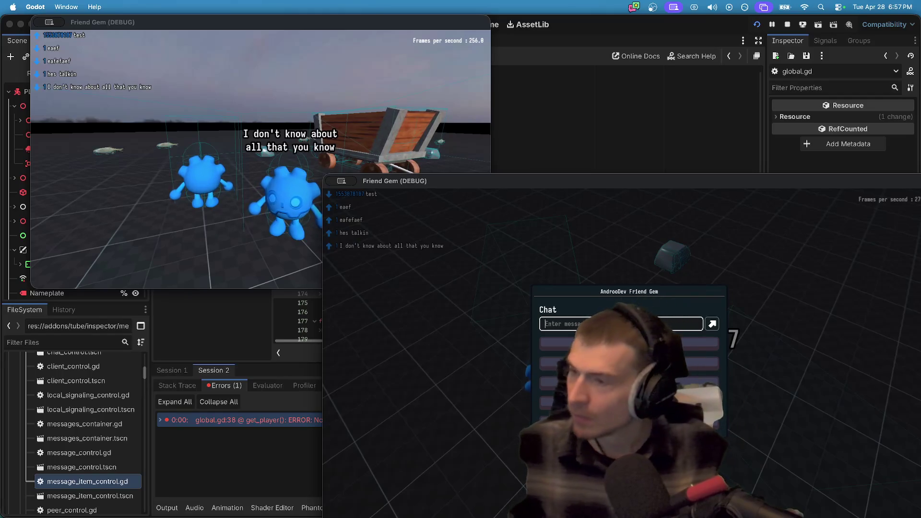
type("hi")
key("Return")
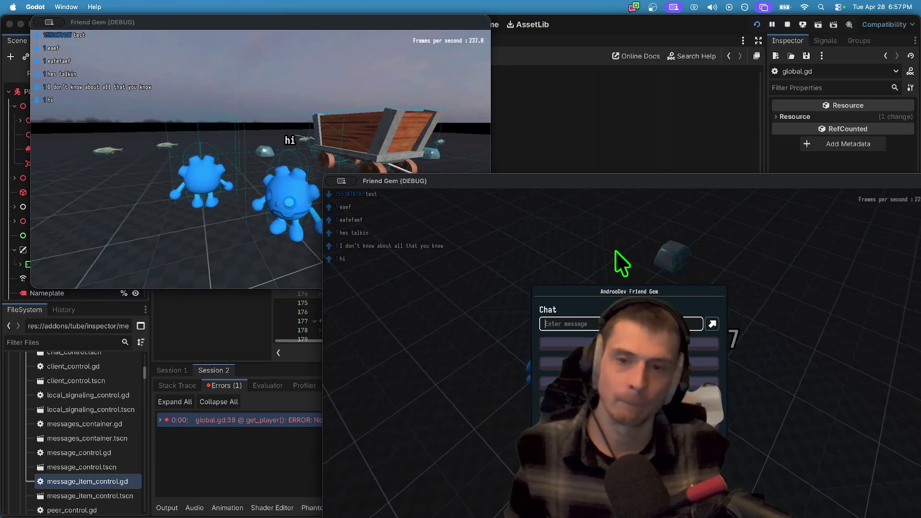
Step: Lower the camera and send 'this is where you shut up', 'if it gets rplaced hwatever', 'someoine s chatting very fast'
left_click_drag(206, 169, 215, 185)
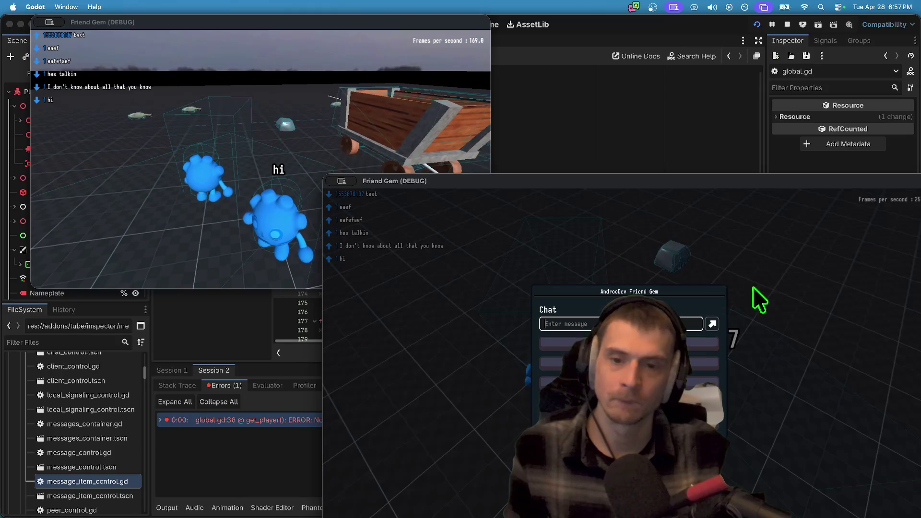
type("this is where you")
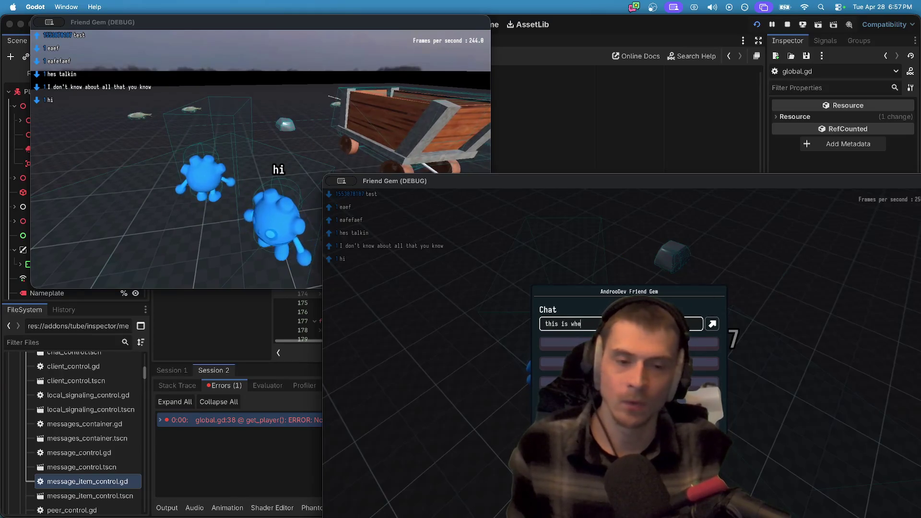
type(" shut up")
key("Return")
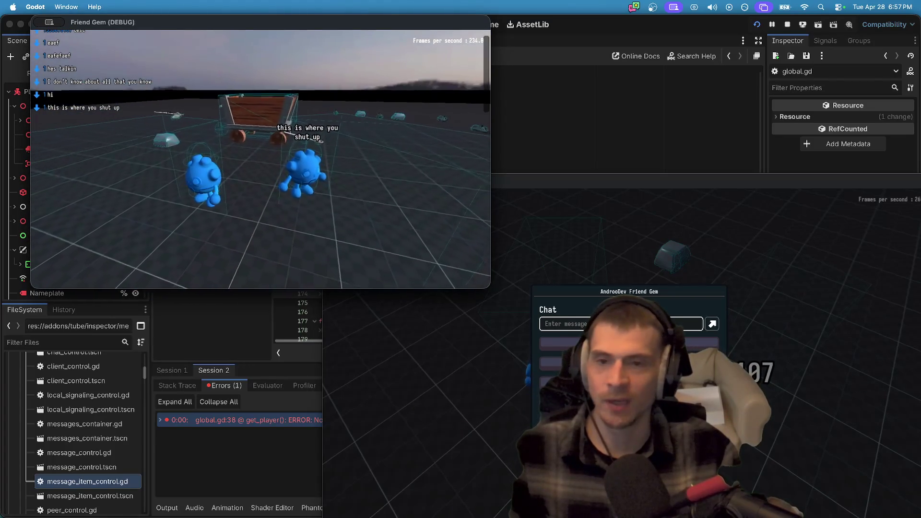
left_click(582, 254)
type("if it gets")
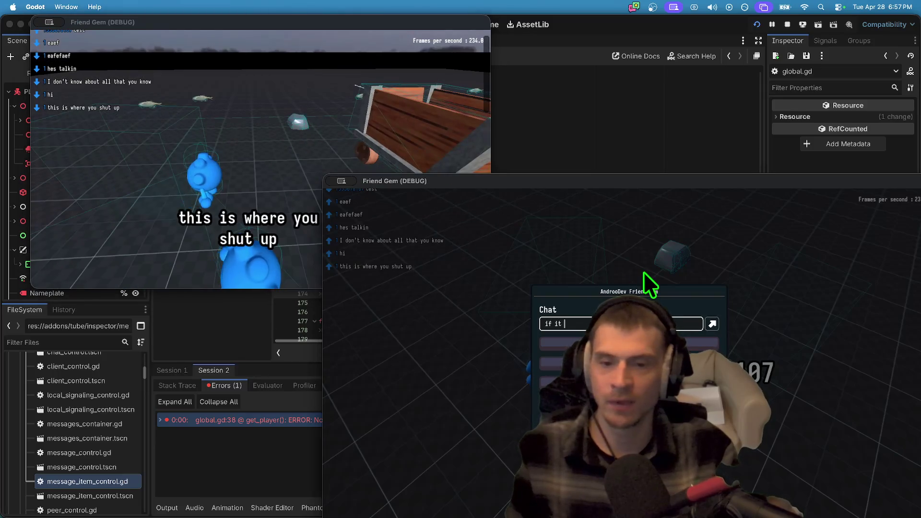
type(" rplaced hwatever")
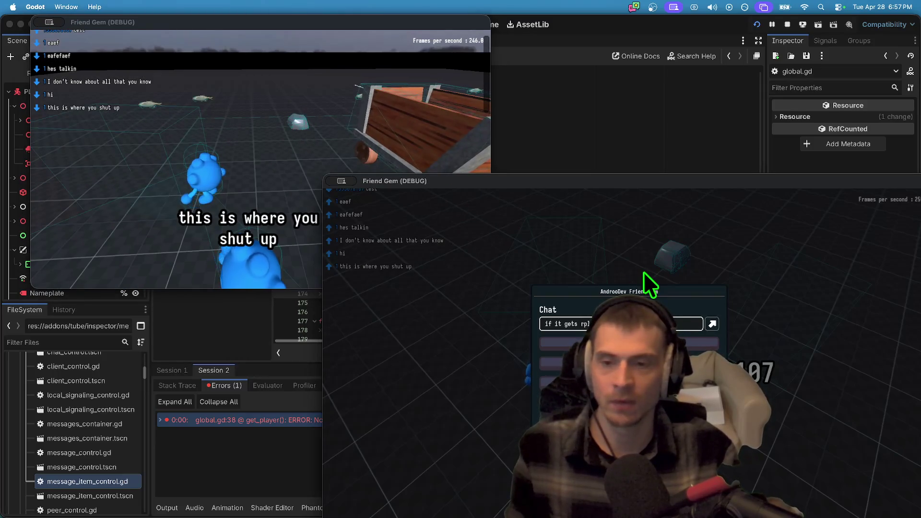
key("Return")
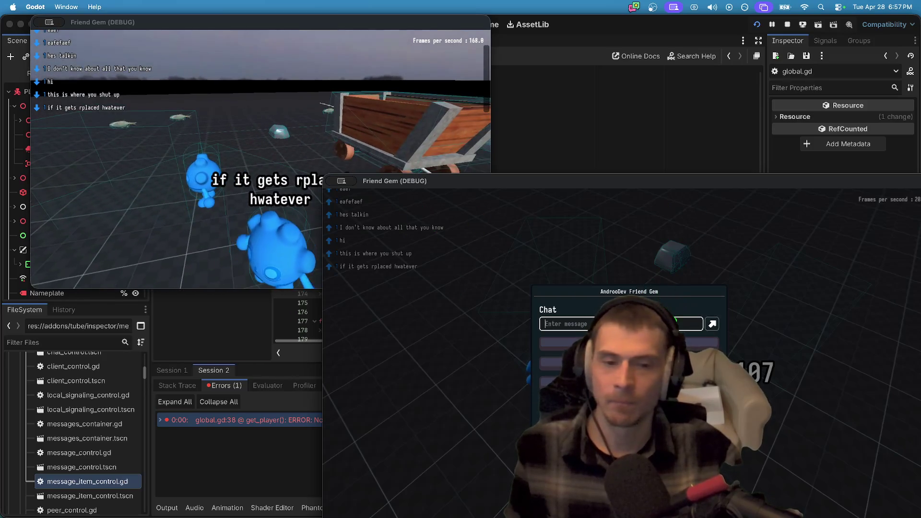
type("someoine s cha")
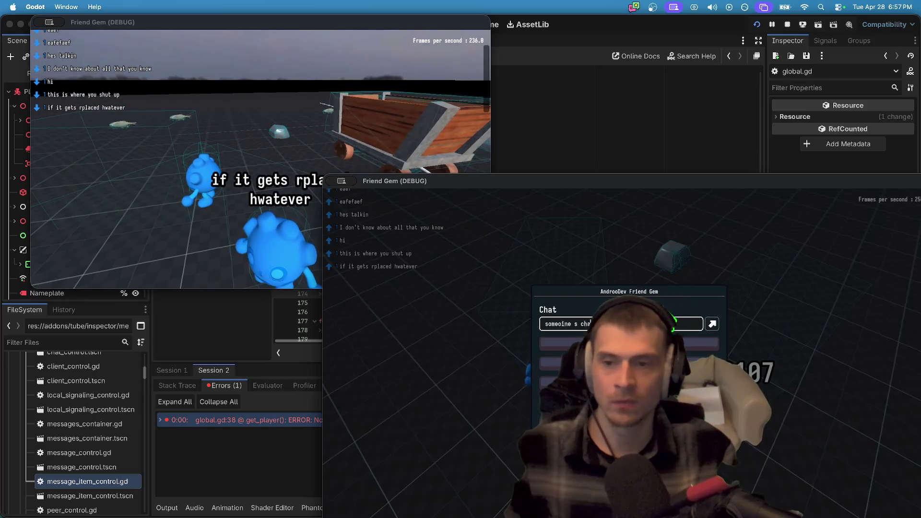
type("tting very fast")
key("Return")
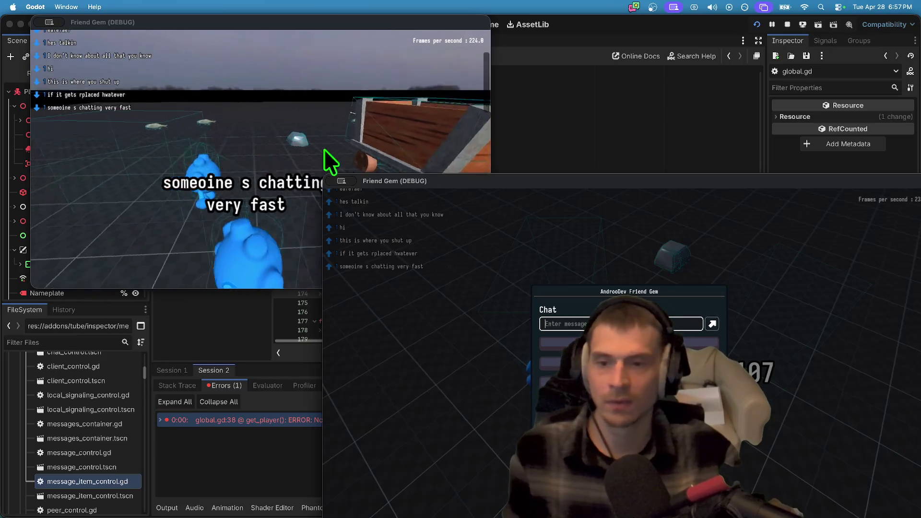
Step: Bring the first player's game window forward and return to message_item_control.gd in the editor
left_click(120, 142)
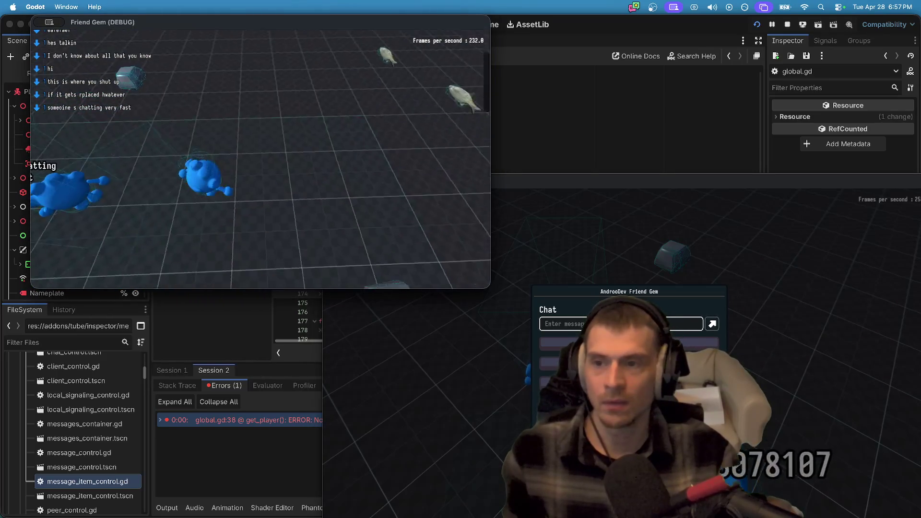
key("super+Tab")
key("super+Tab")
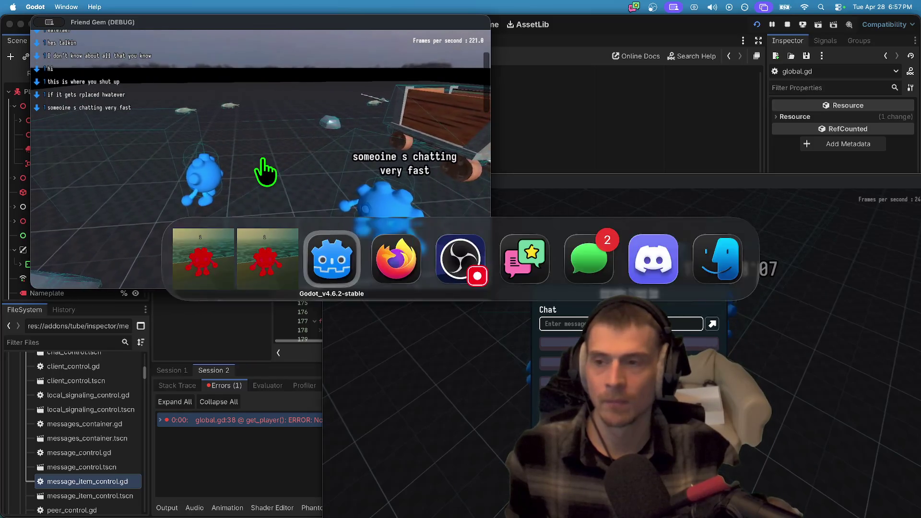
scroll(477, 319, "down", 1)
Step: Open global.gd and select the signal_show_chat_bubble function name
left_click(582, 294)
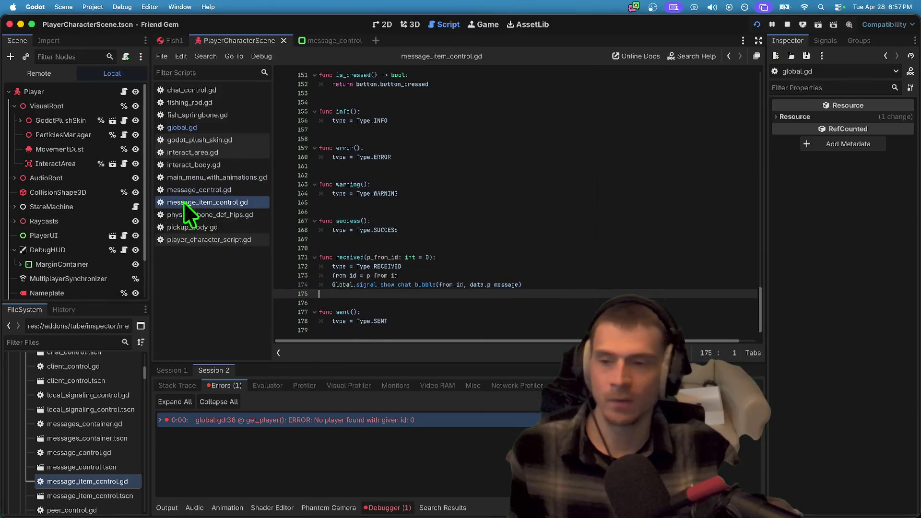
left_click(189, 127)
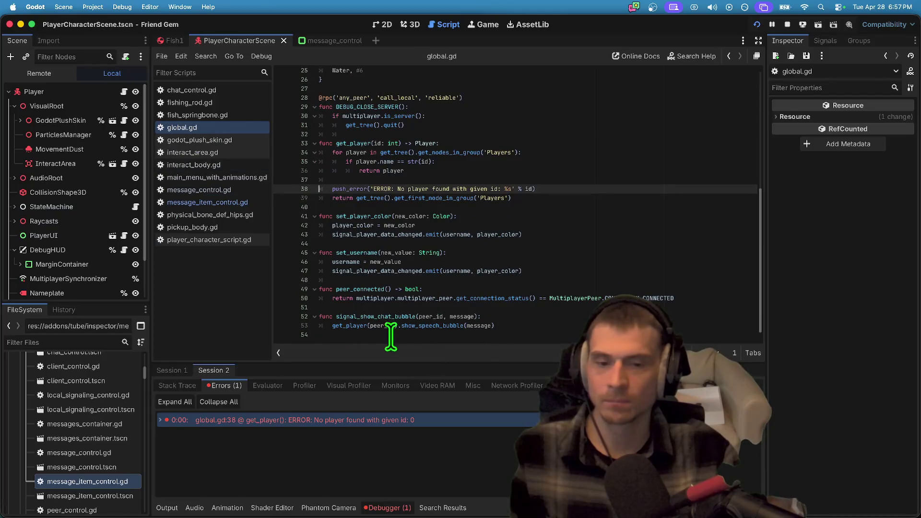
double_click(377, 316)
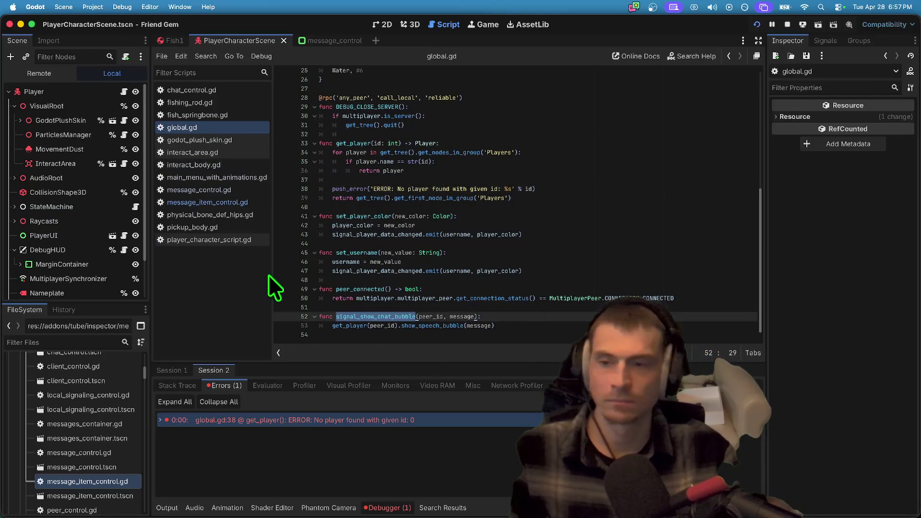
Step: Send the chat message 'you are so dumb' from the first player's game window
key("super+Tab")
key("super+Tab")
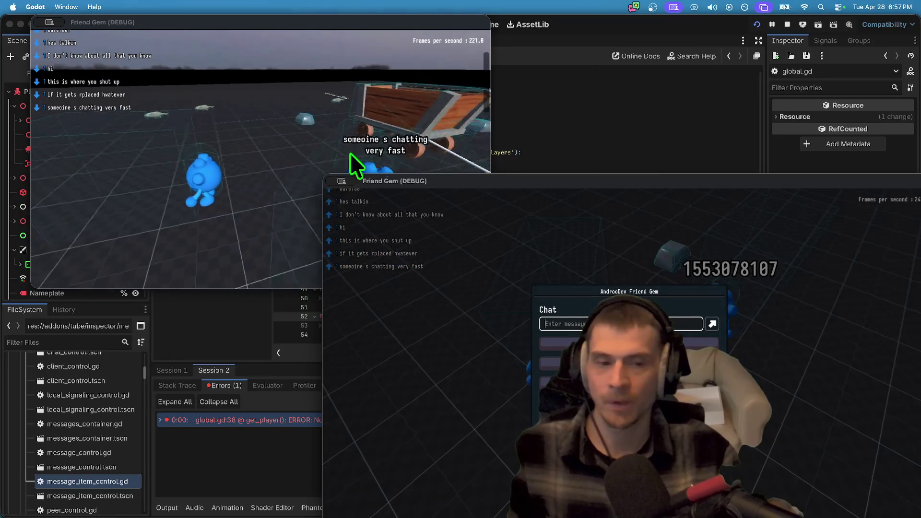
left_click(328, 159)
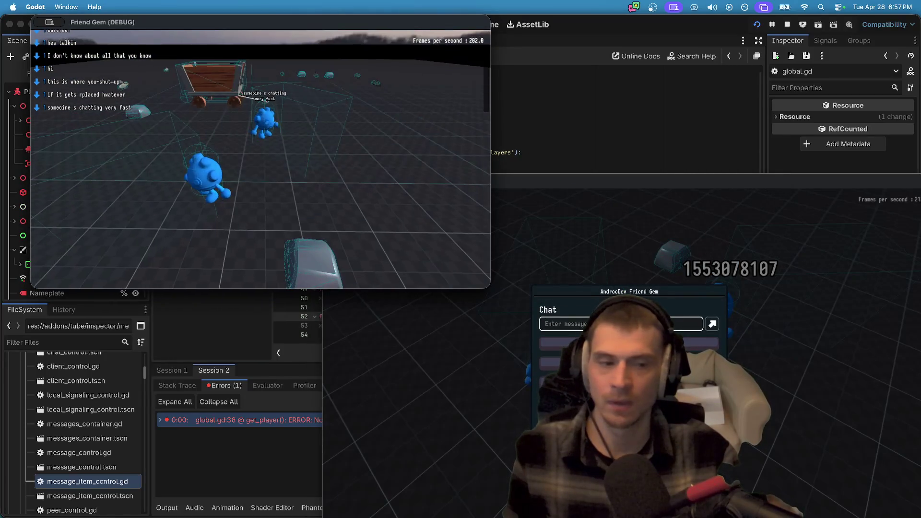
key("Escape")
type("you are so dumb")
key("Return")
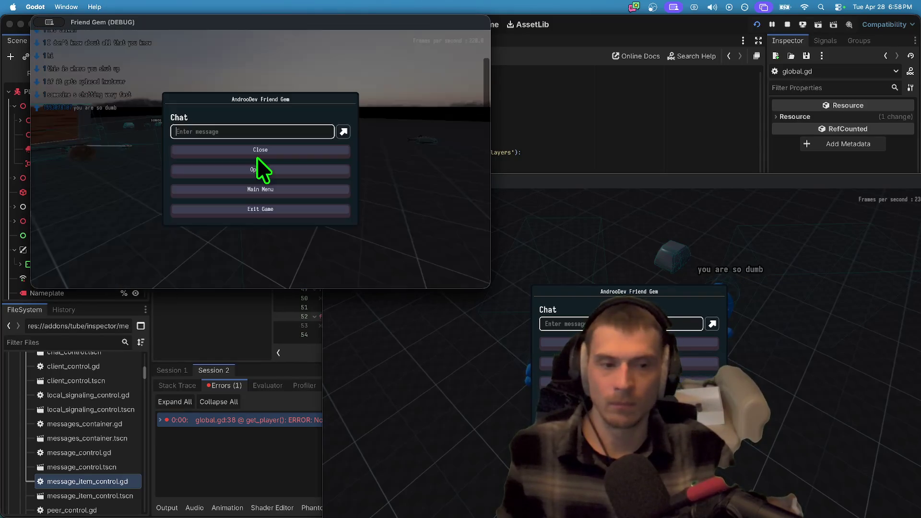
left_click(584, 280)
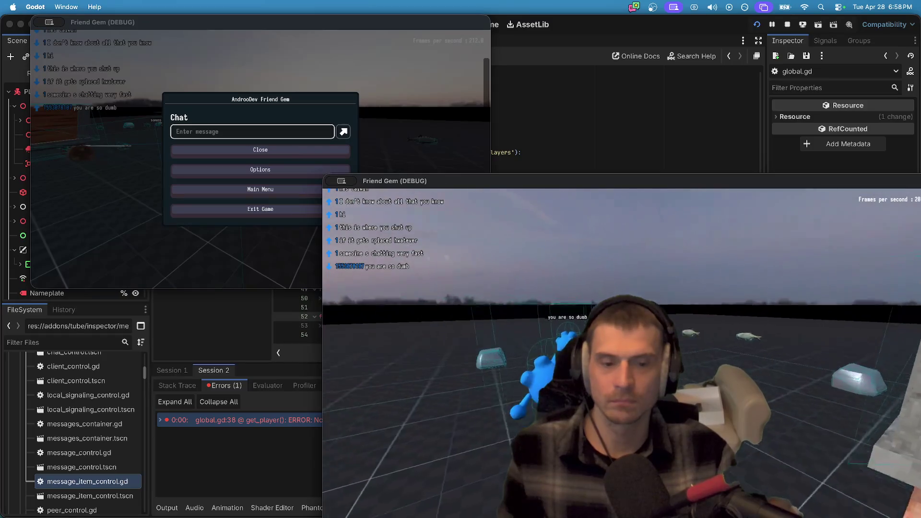
key("super+Tab")
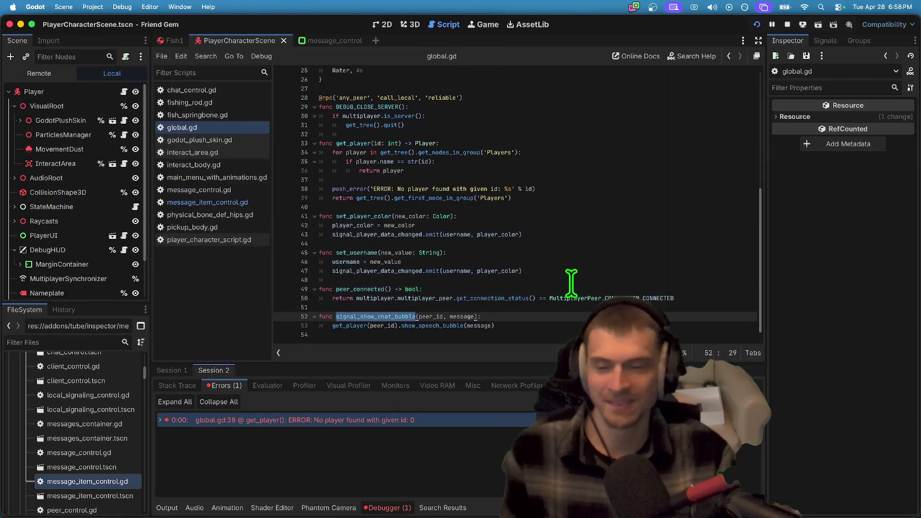
Step: Open player_character_script.gd and add an empty line above nameplate.hide() in show_speech_bubble
left_click(390, 310)
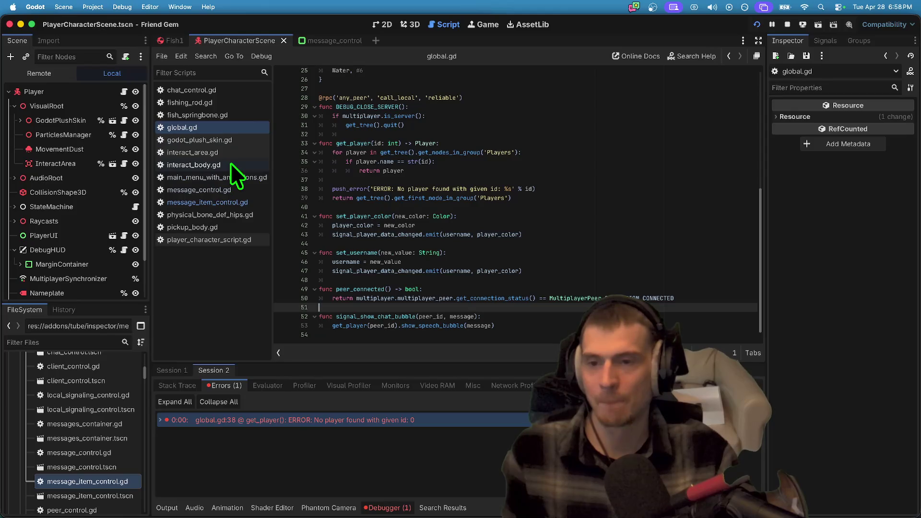
left_click(235, 240)
left_click(516, 301)
left_click(533, 289)
key("Return")
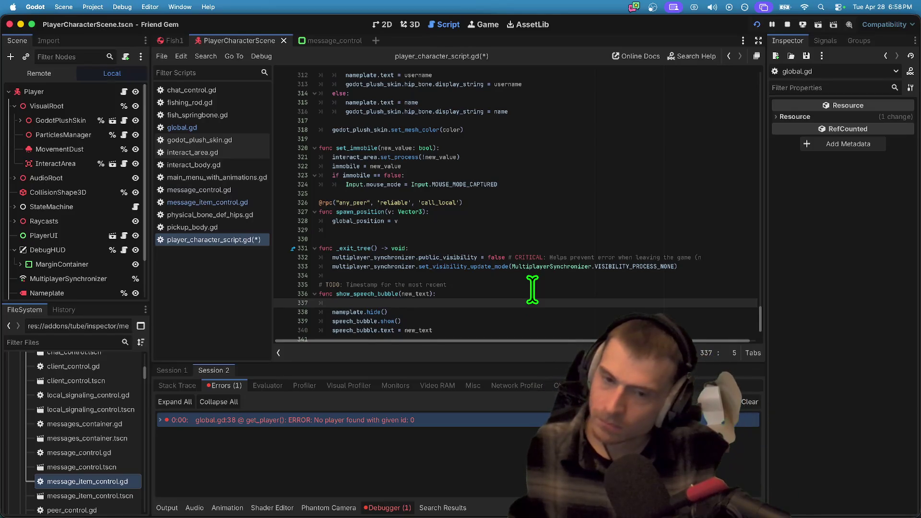
Step: Delete the empty line just added in show_speech_bubble
key("Up")
key("Down")
key("super+shift+k")
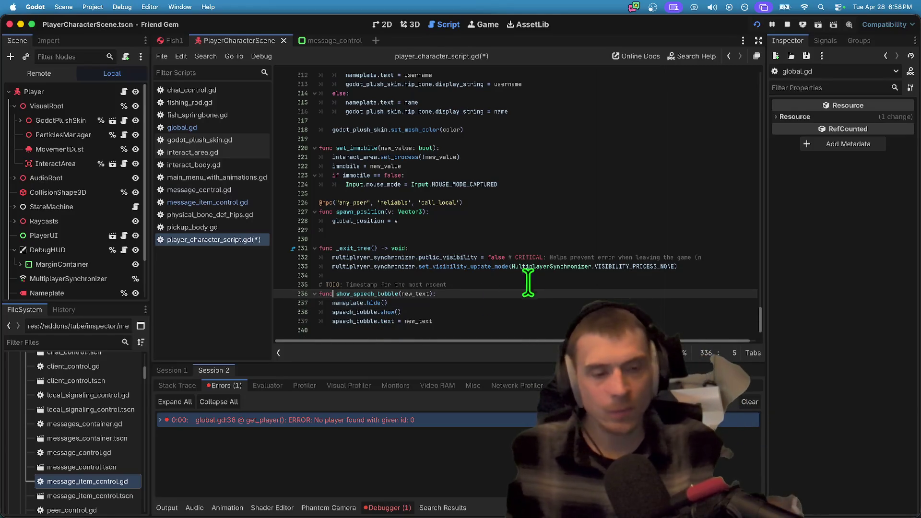
mouse_move(59, 305)
left_mouse_down()
mouse_move(59, 414)
mouse_move(10, 393)
left_mouse_up()
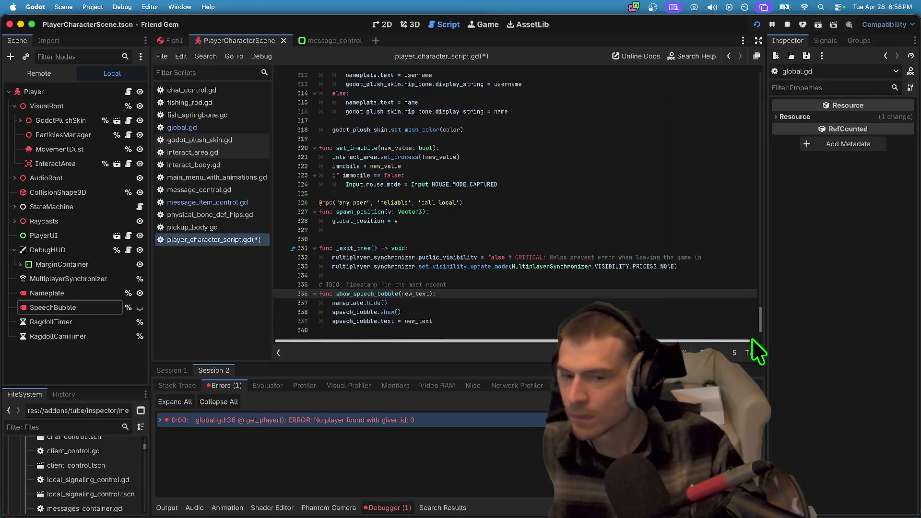
left_click_drag(760, 320, 762, 19)
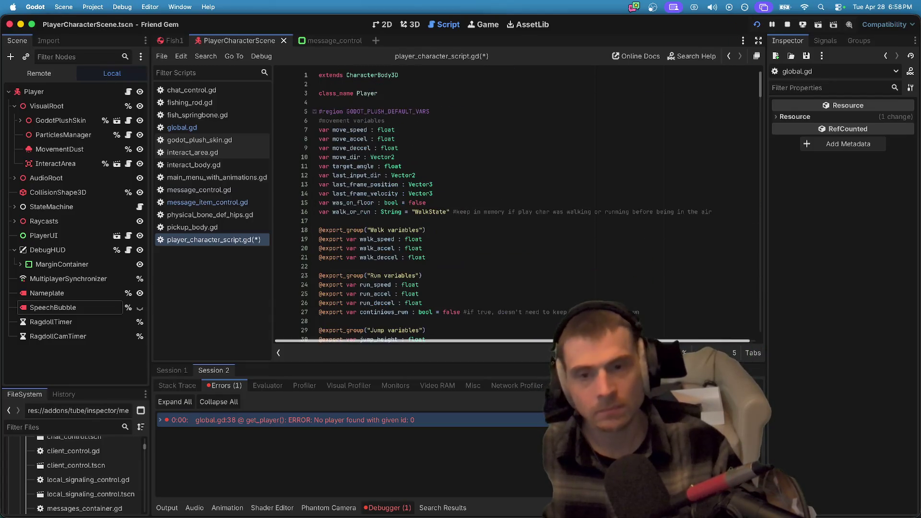
scroll(390, 300, "down", 20)
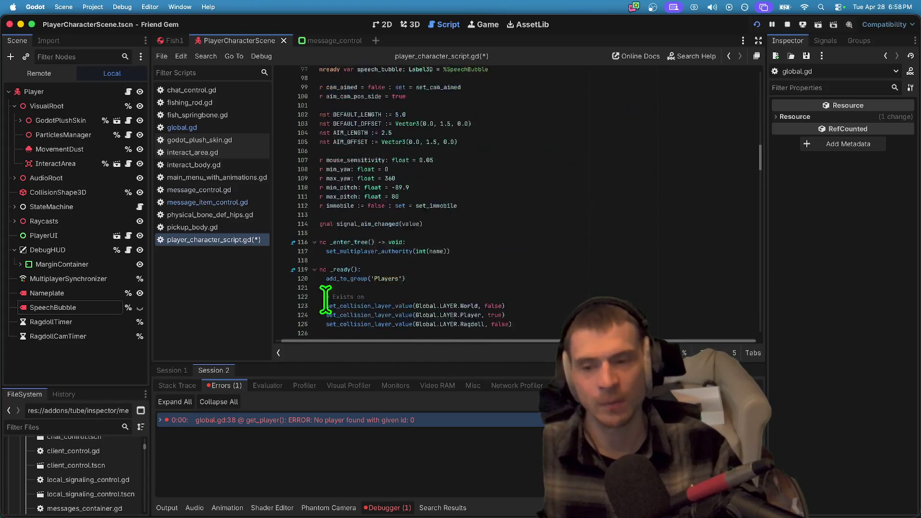
left_click(67, 366)
key("super+a")
Step: Add a Timer under Player named SpeechBubbleTimer and make it accessible by unique name
type("timer")
key("Return")
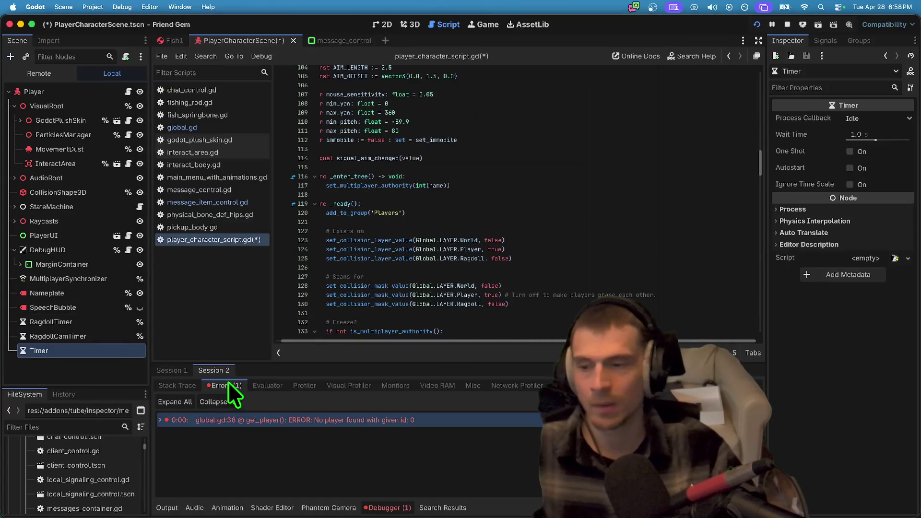
double_click(110, 346)
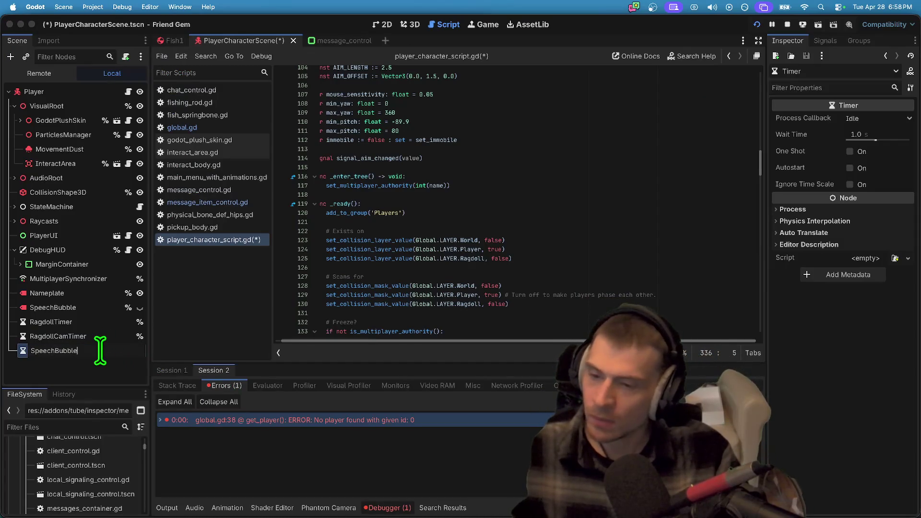
type("r")
key("Return")
right_click(65, 346)
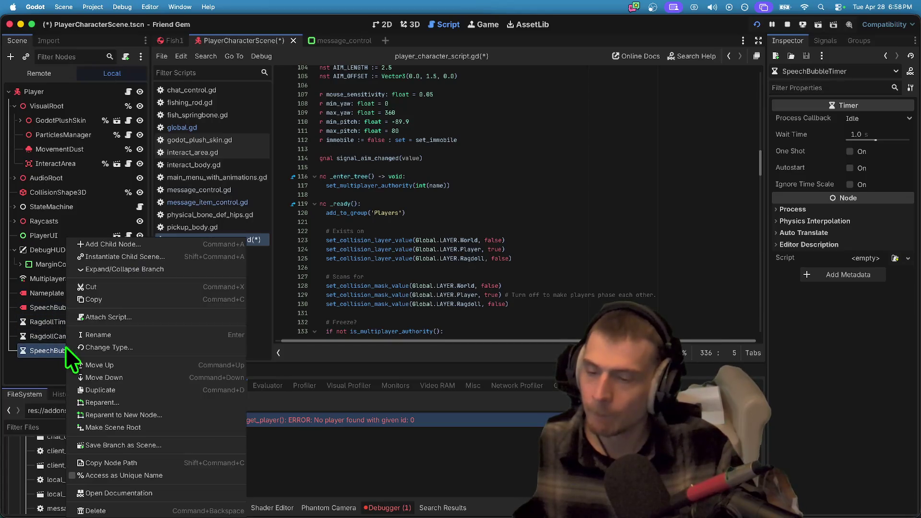
left_click(120, 478)
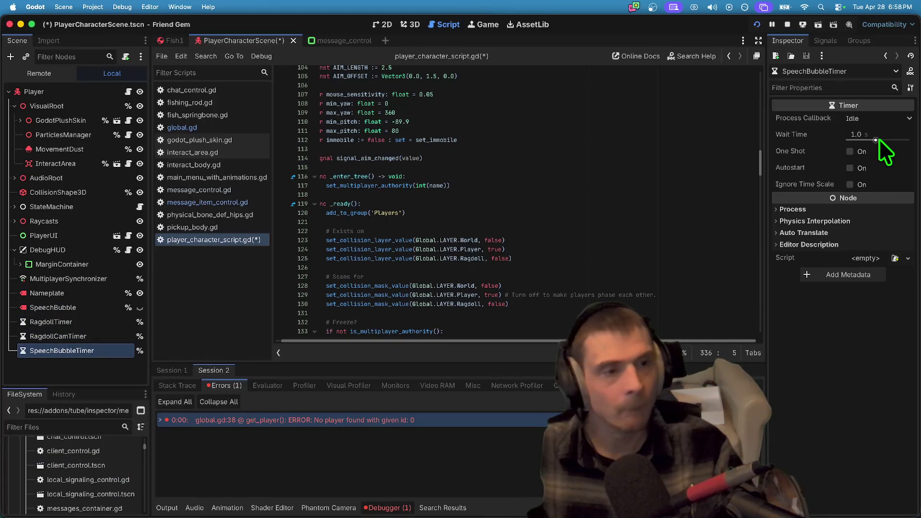
Step: Delete the SpeechBubbleTimer node and place the caret at the end of line 339
scroll(707, 193, "down", 10)
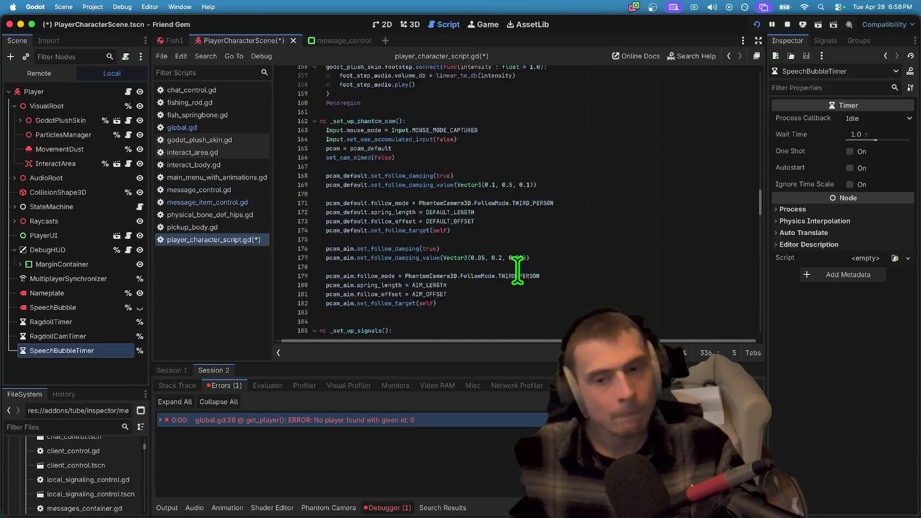
scroll(520, 267, "down", 5)
left_click_drag(547, 210, 241, 212)
left_click(648, 210)
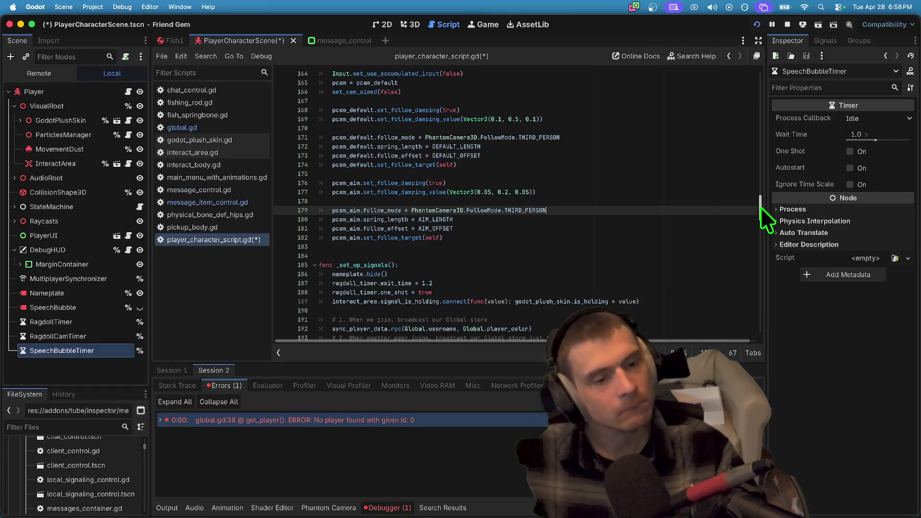
left_click_drag(761, 206, 761, 320)
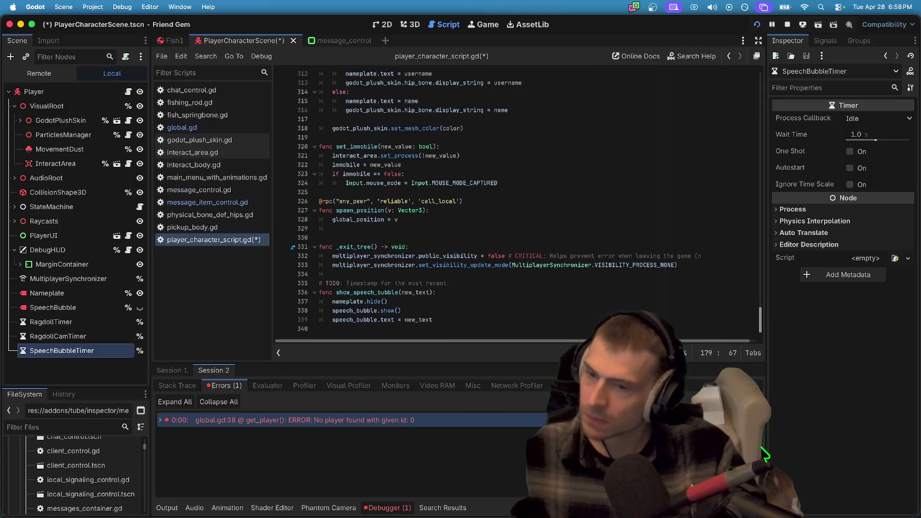
right_click(113, 351)
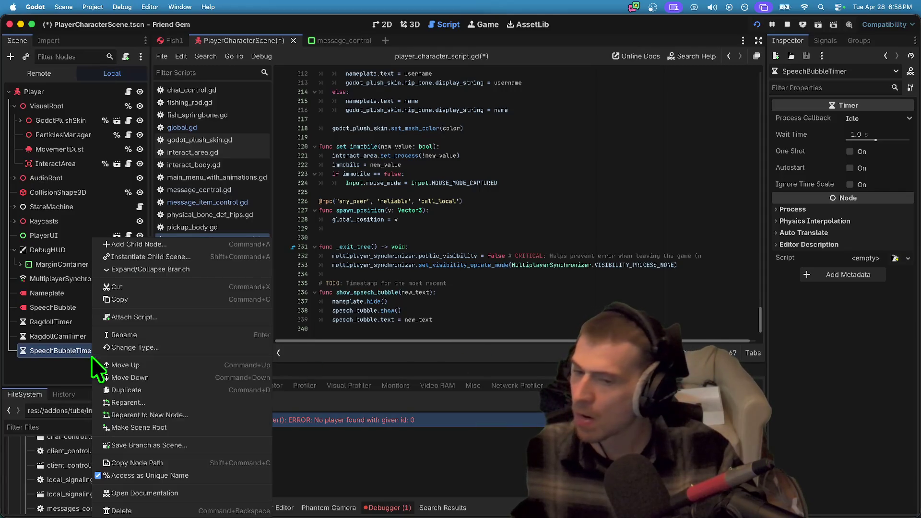
left_click(126, 510)
left_click(487, 272)
left_click(501, 321)
Step: Add line 340 'var text_tween = Tween.new()' at the end of show_speech_bubble
key("Return")
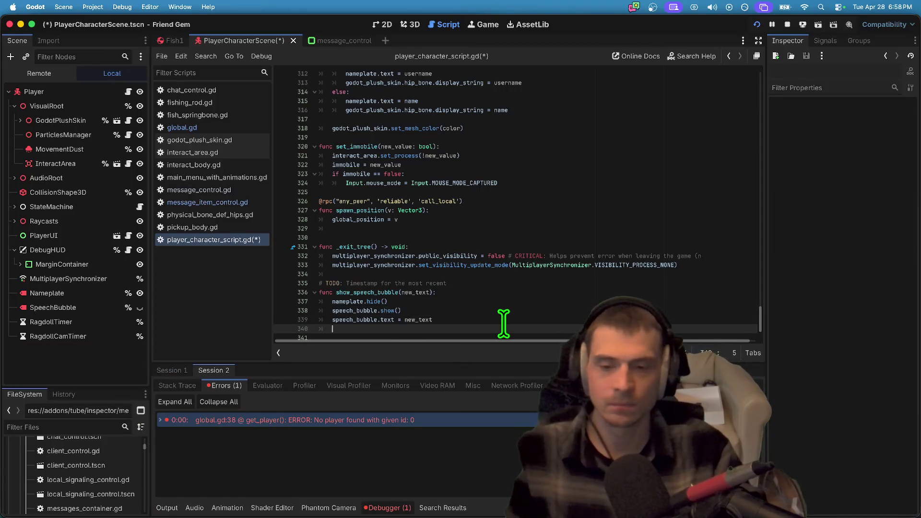
type("_")
key("BackSpace")
key("BackSpace")
key("BackSpace")
type("var text_tween(")
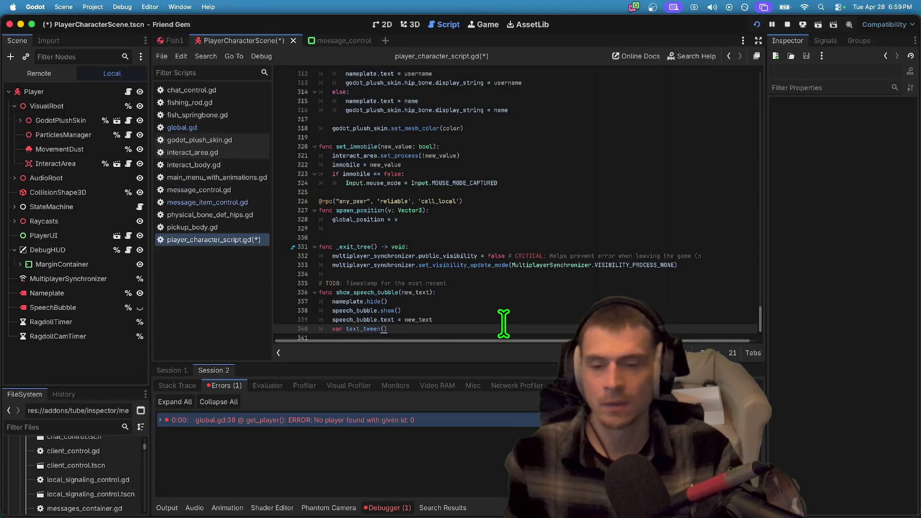
key("BackSpace")
key("BackSpace")
key("BackSpace")
type("ext_tween ")
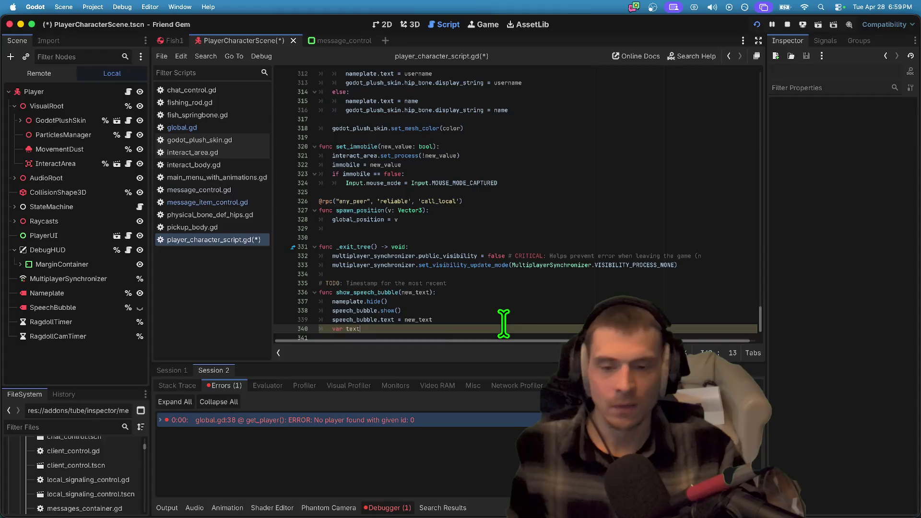
type("= tw")
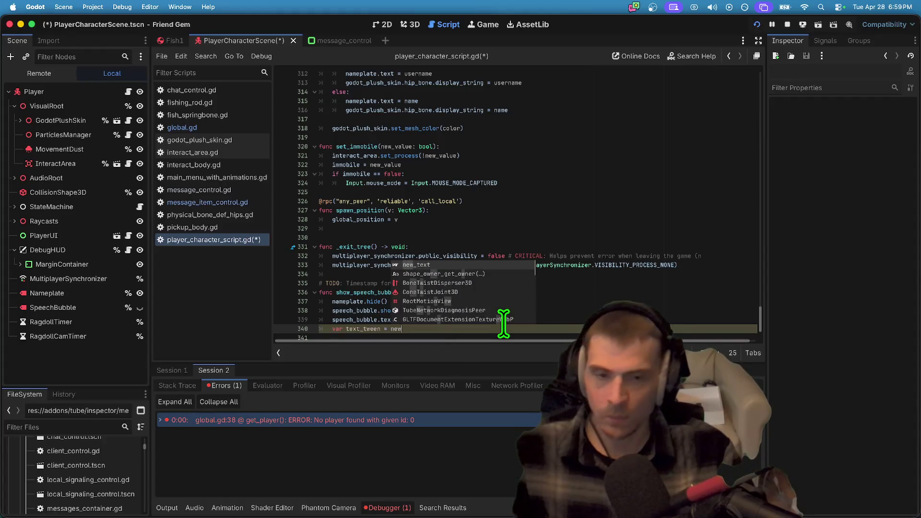
key("Down")
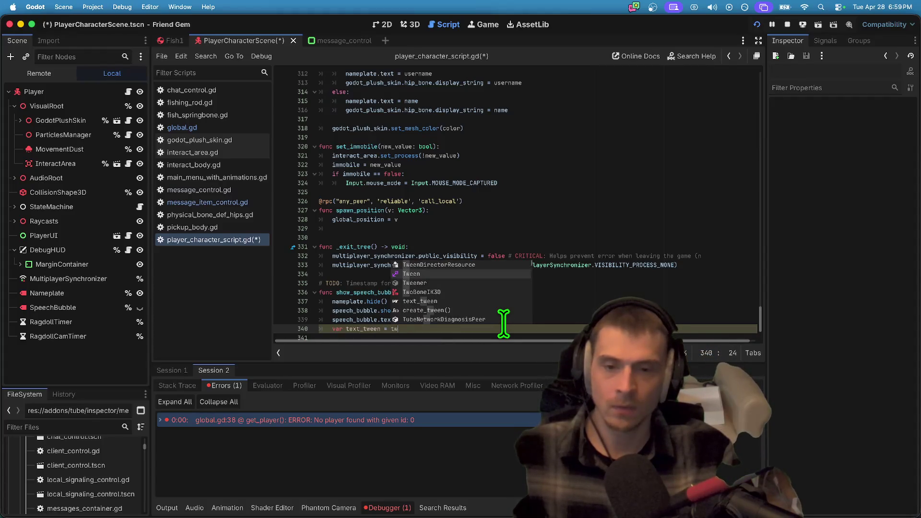
key("Return")
type(".new()")
key("Return")
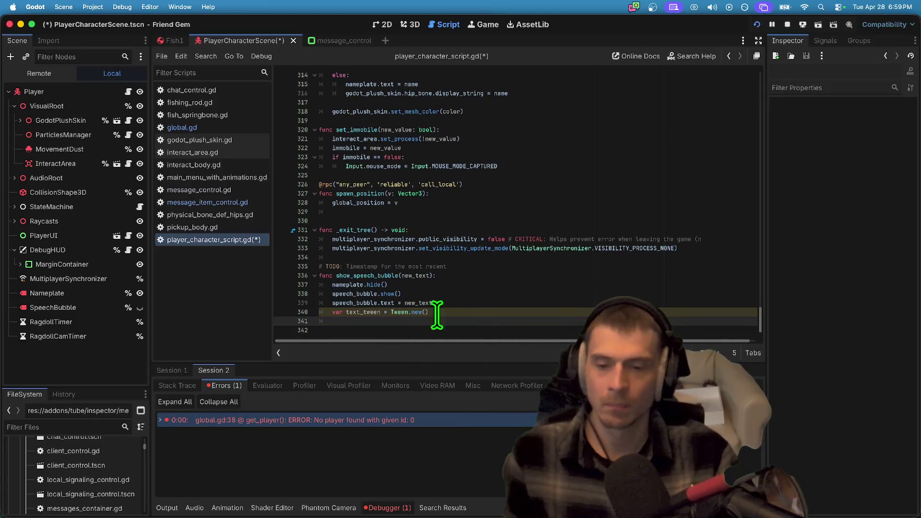
Step: Start a browser search on using tweens in Godot, then return to the script editor
key("super+Tab")
key("super+t")
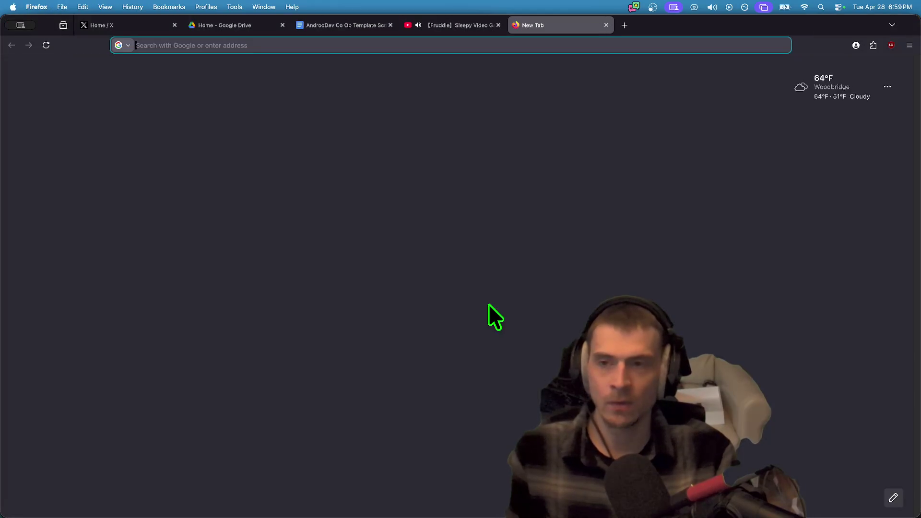
type("godot u")
type("ween")
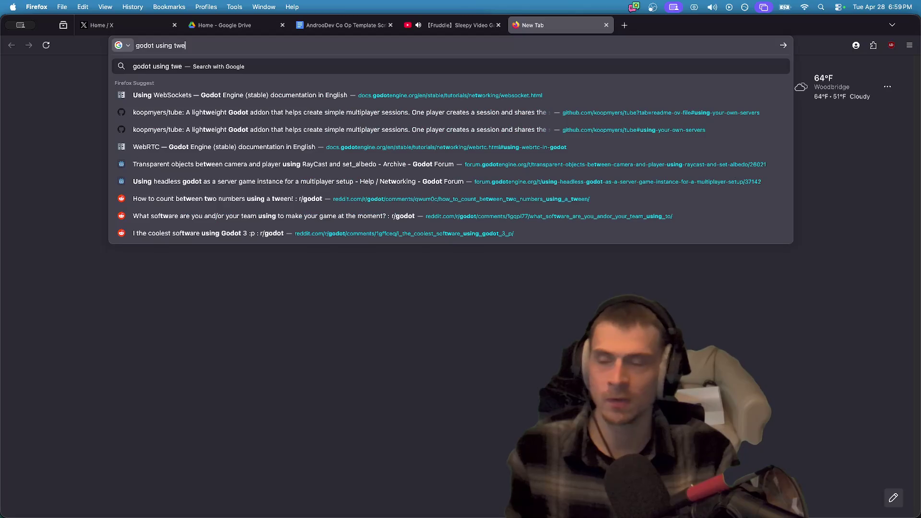
key("super+Tab")
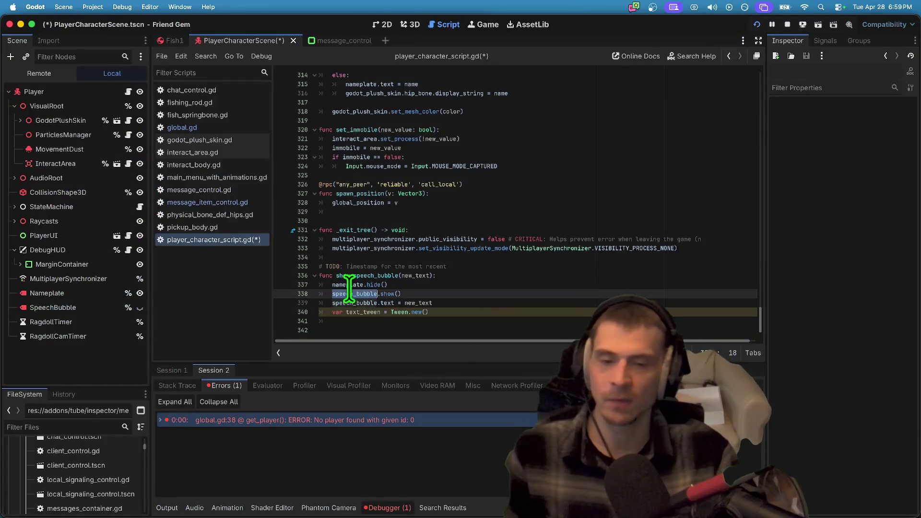
Step: Write text_tween.tween_property() on line 341 via autocomplete, then select the SpeechBubble node
left_click(584, 322)
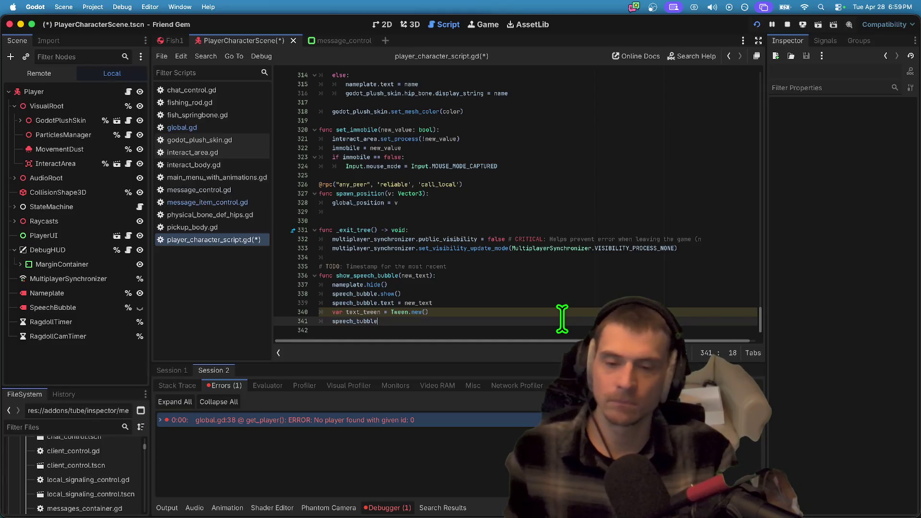
type("t")
key("BackSpace")
key("BackSpace")
key("BackSpace")
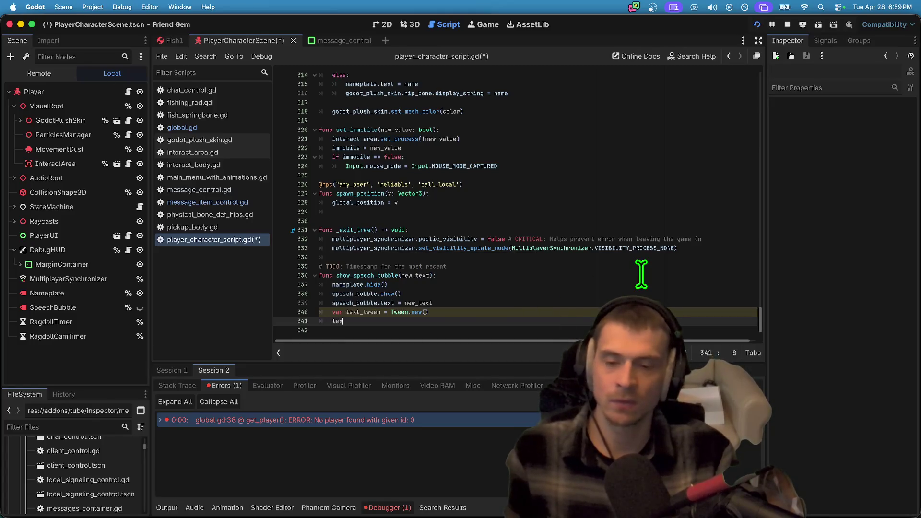
type(".tw")
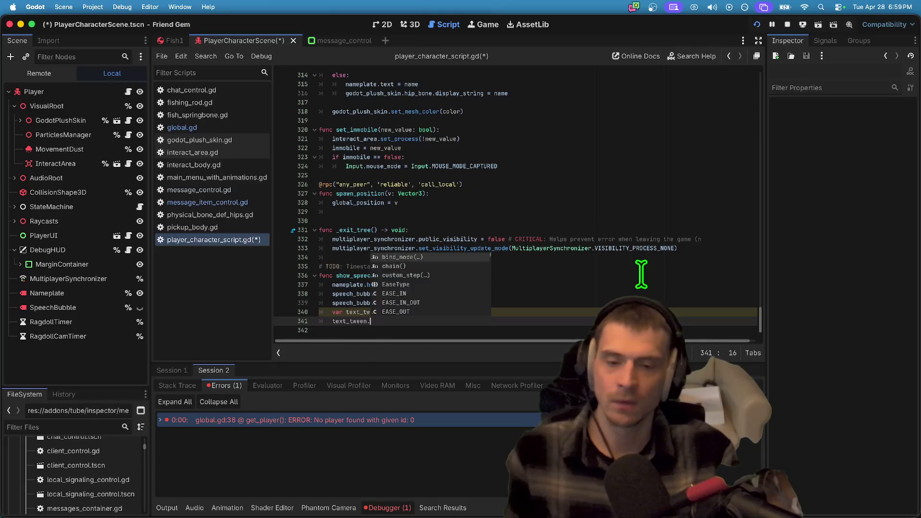
key("Down")
key("Down")
key("Down")
key("Return")
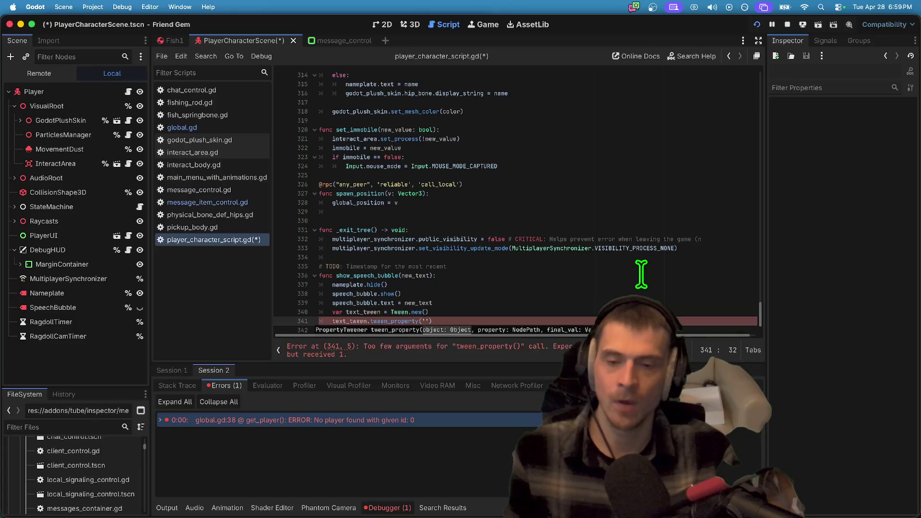
left_click(62, 307)
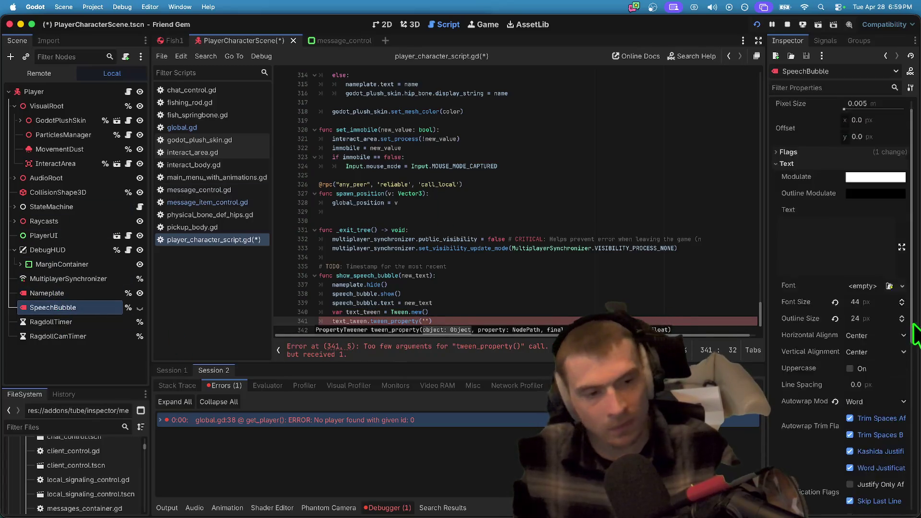
Step: Copy the property path of SpeechBubble's Modulate from its Visibility section in the Inspector
scroll(799, 387, "down", 10)
left_click(813, 402)
scroll(822, 415, "down", 5)
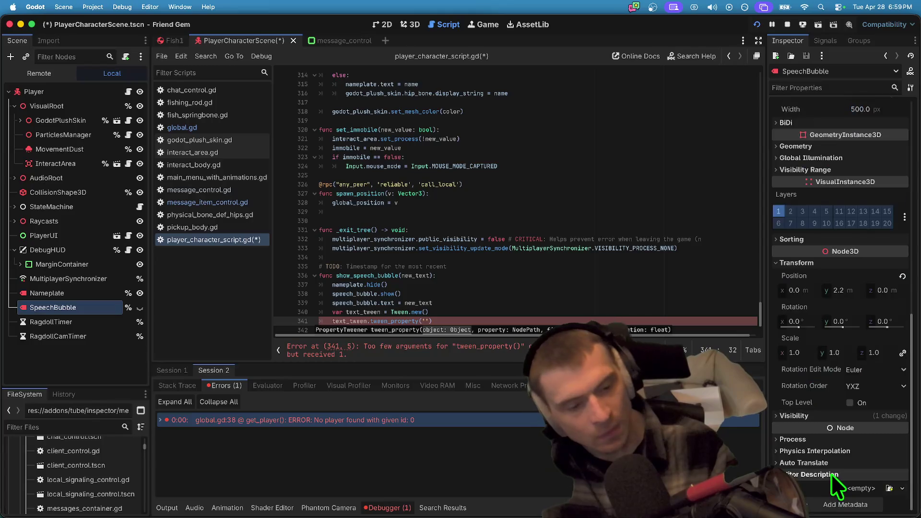
left_click(810, 416)
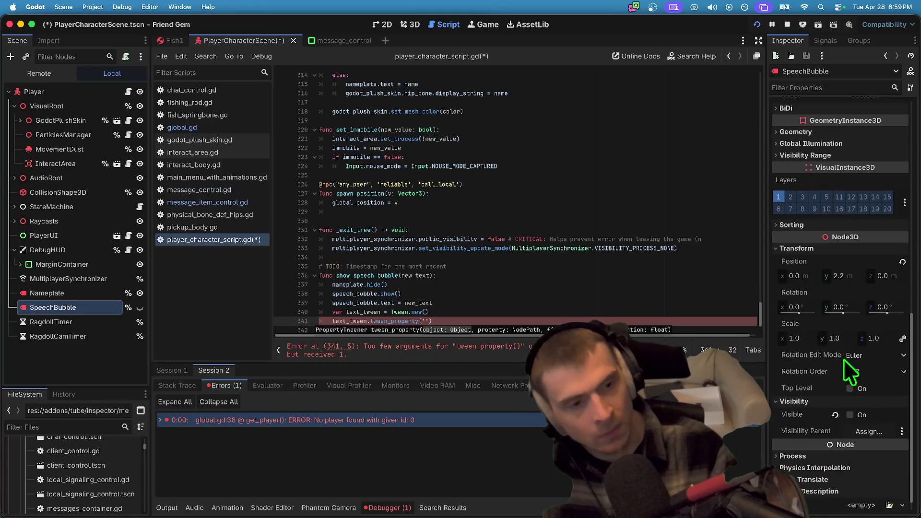
scroll(843, 414, "up", 5)
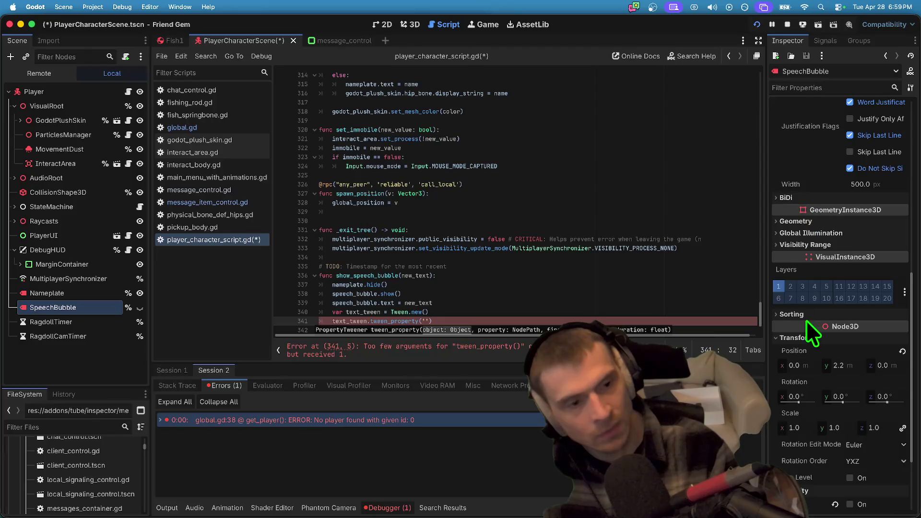
scroll(815, 335, "up", 10)
scroll(810, 347, "down", 8)
scroll(810, 346, "up", 8)
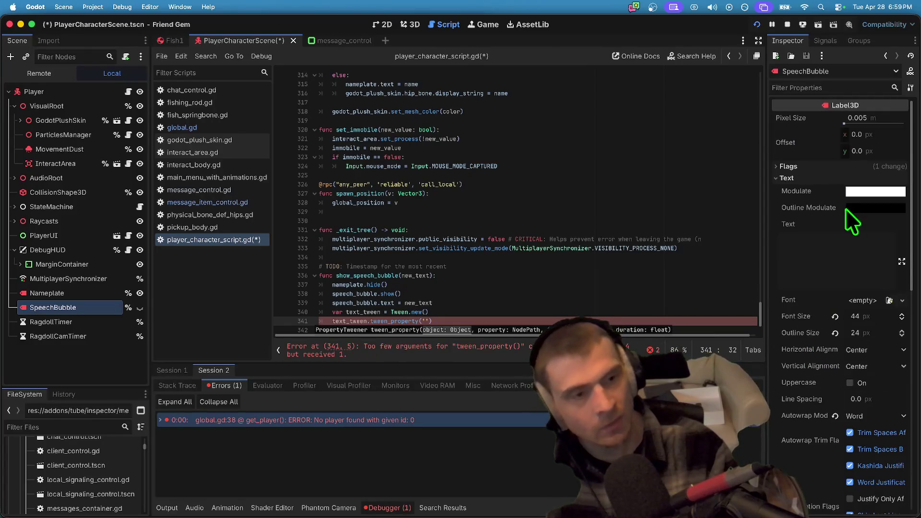
right_click(803, 192)
left_click(818, 226)
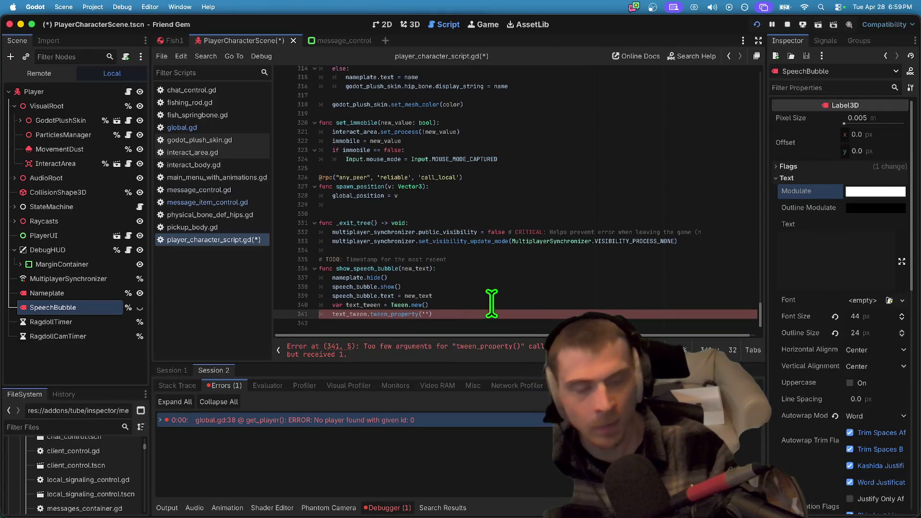
Step: Fill the tween_property call with 'modulate.a' and speech_bubble as its first two arguments
left_click(670, 287)
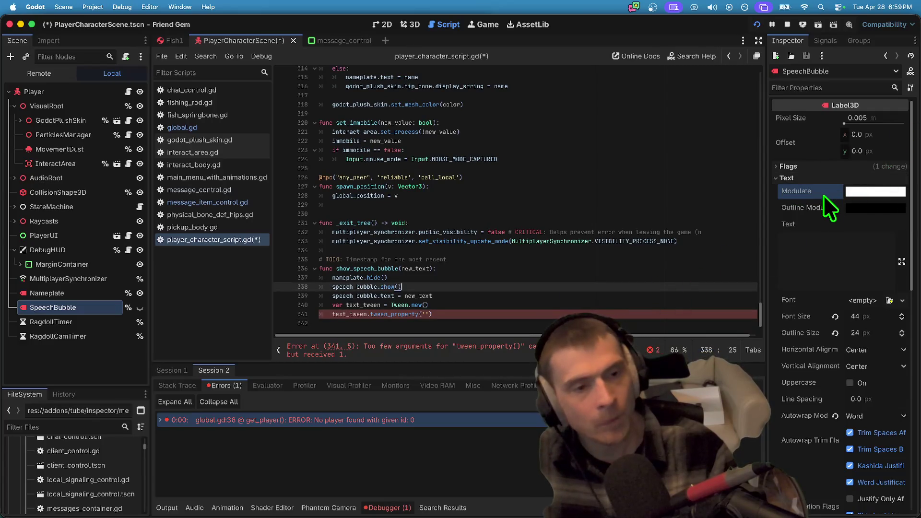
left_click(499, 314)
key("Left")
key("Left")
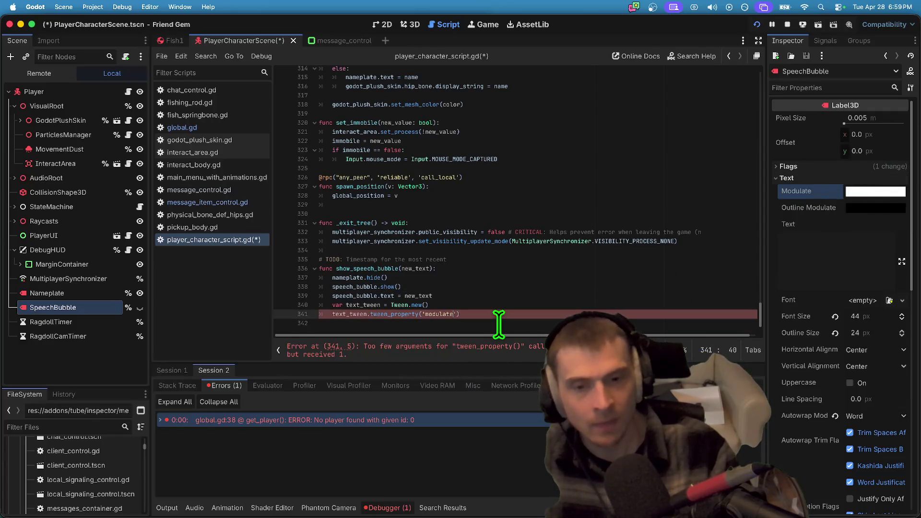
type("',")
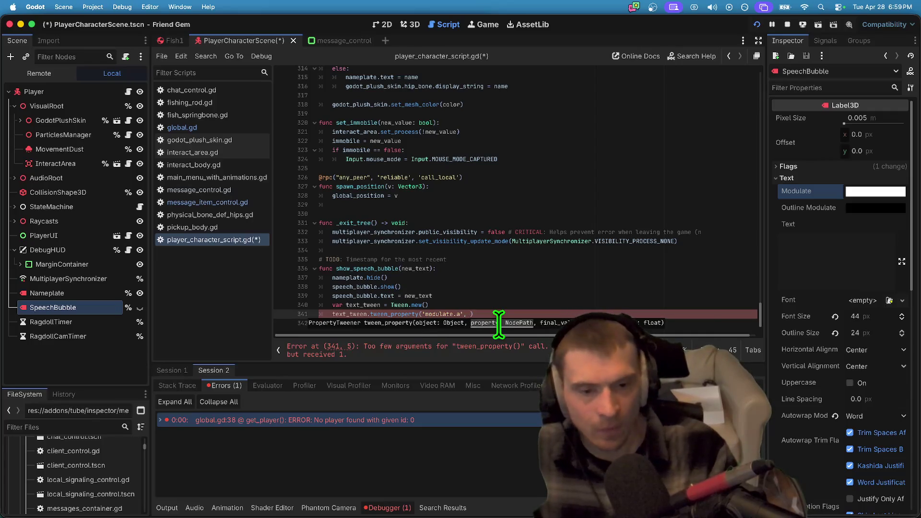
double_click(355, 287)
left_click(532, 313)
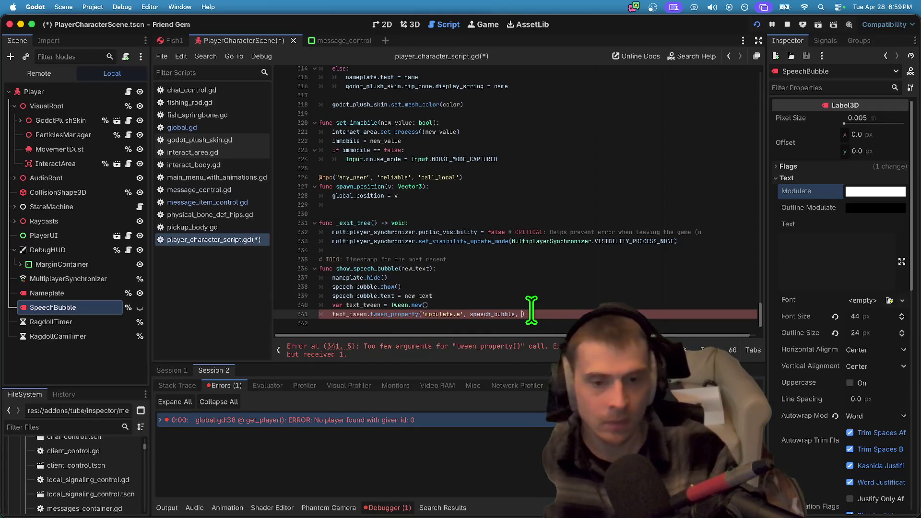
mouse_move(372, 317)
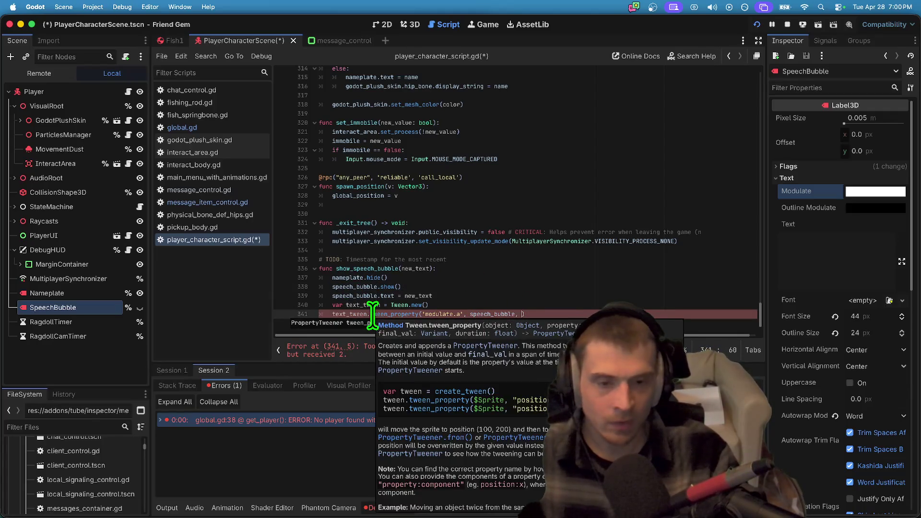
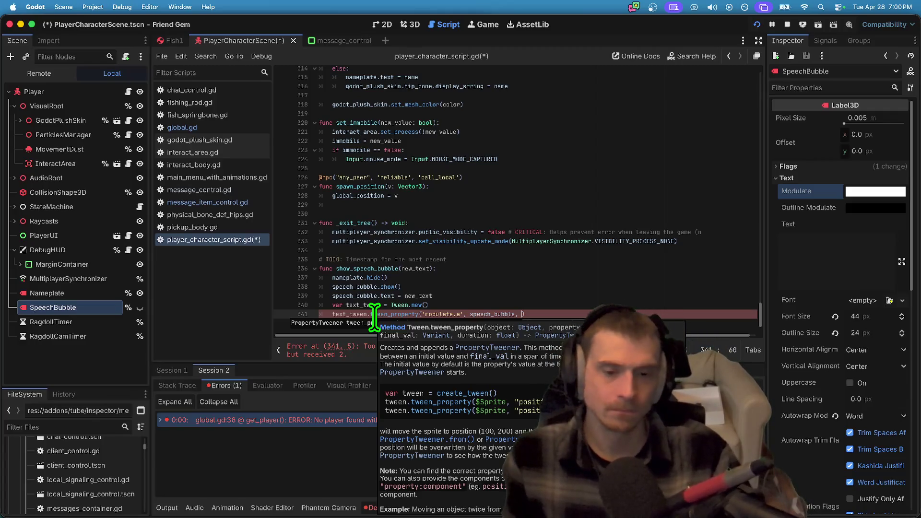
Step: Finish the tween_property arguments and add a 'speech_bubble.modulate.a =' reset line above the tween call
type("1.")
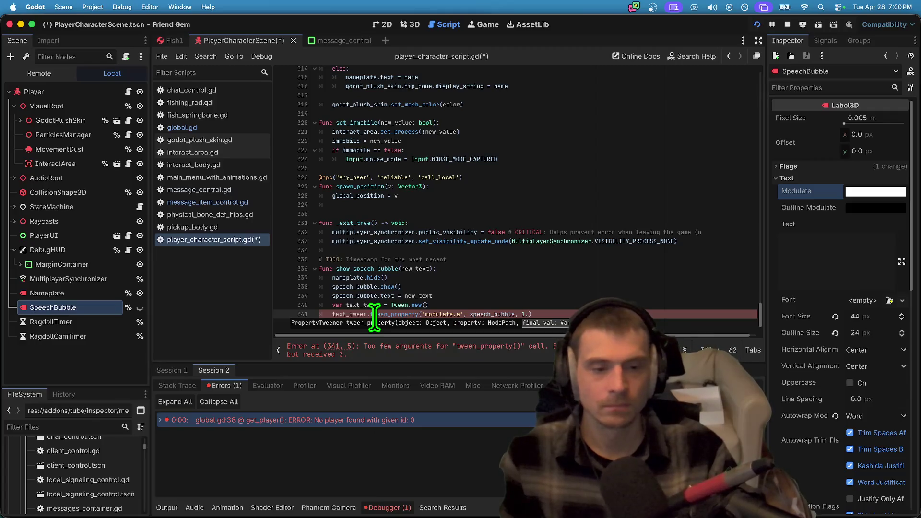
type(",")
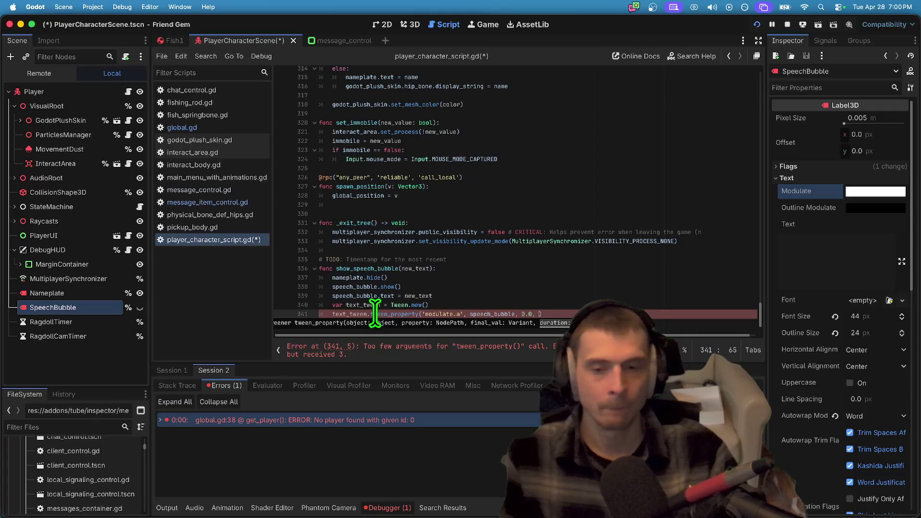
double_click(353, 316)
key("ctrl+c")
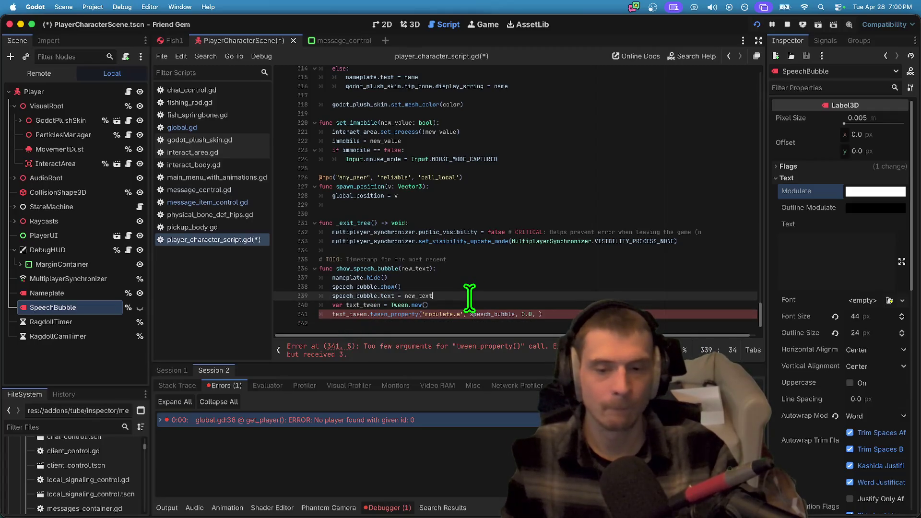
key("Home")
key("Return")
key("Up")
key("ctrl+v")
type(".mo")
key("BackSpace")
key("BackSpace")
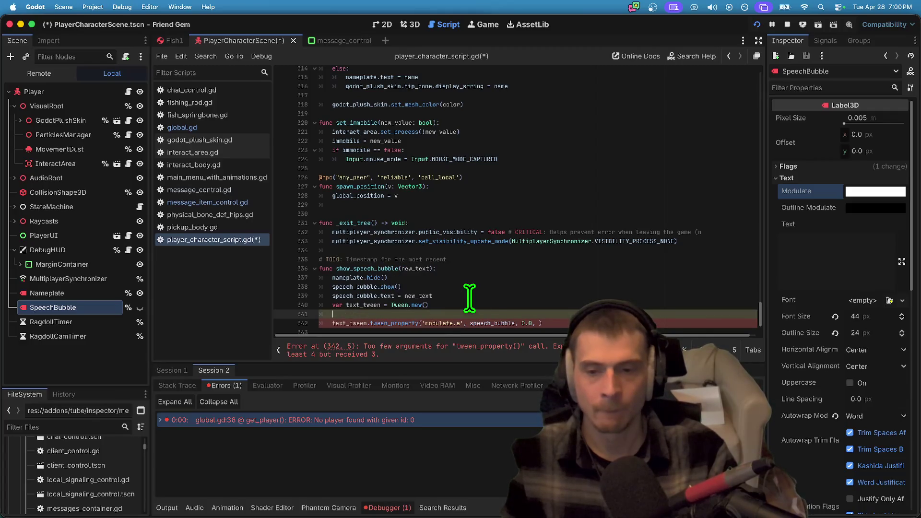
type("peech_bubble.")
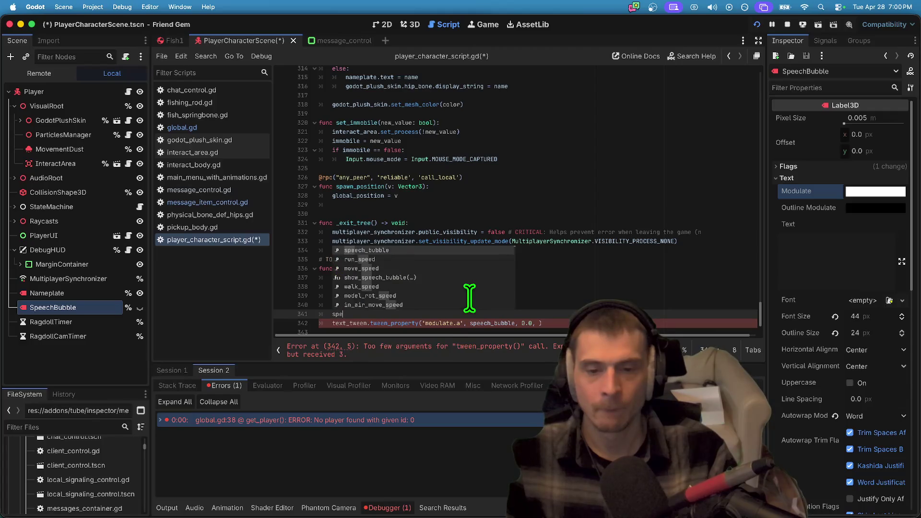
type("modulate.a = 1.0")
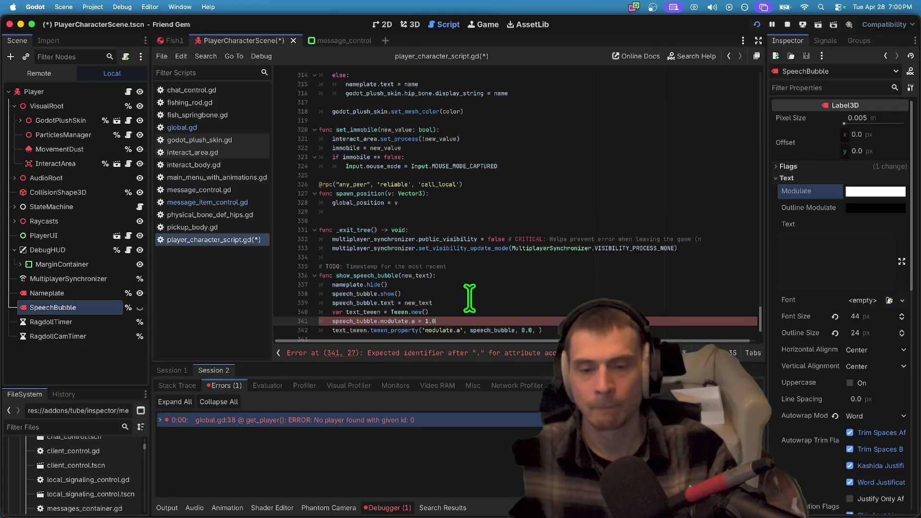
Step: Check the tween call's 2.0-second duration and open a new line above it
key("Down")
key("End")
key("Left")
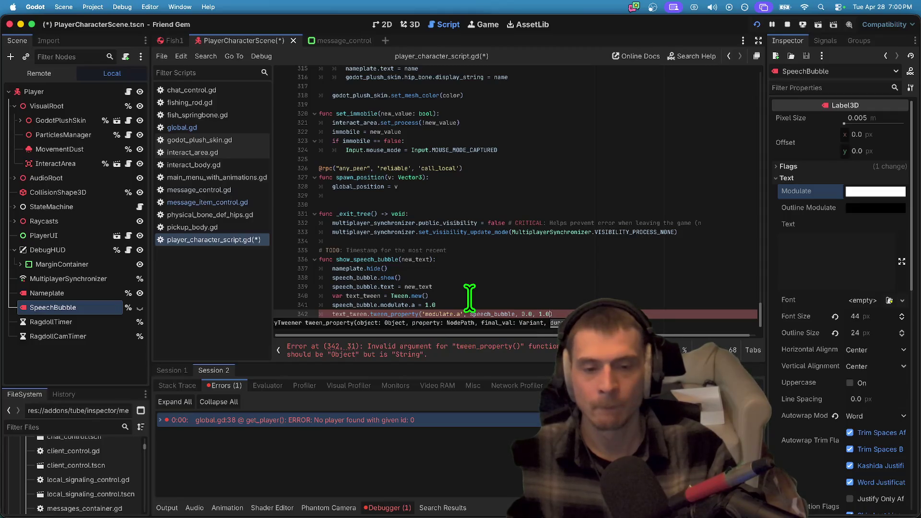
key("Right")
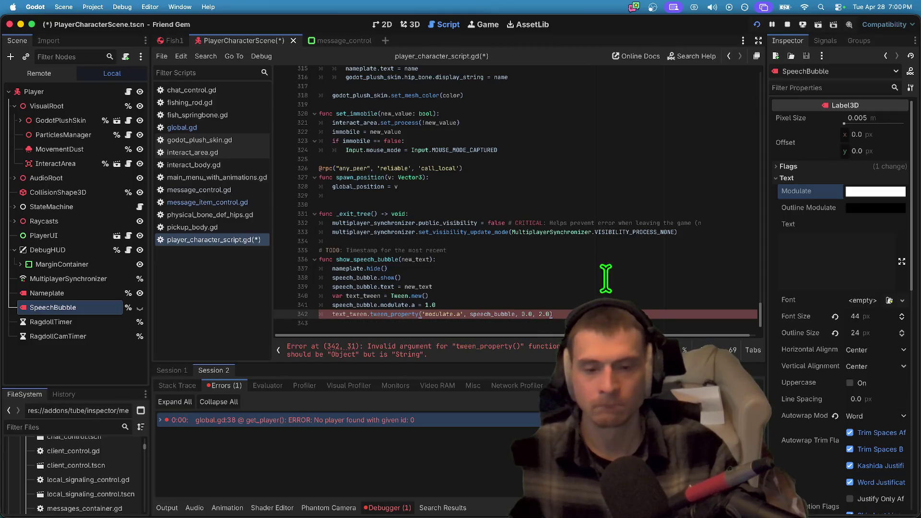
key("Left")
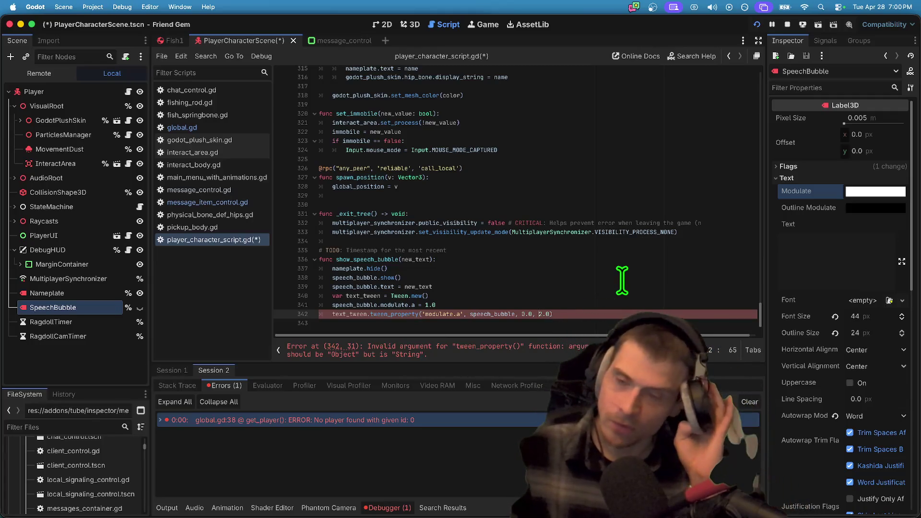
key("Right")
key("Right")
key("Right")
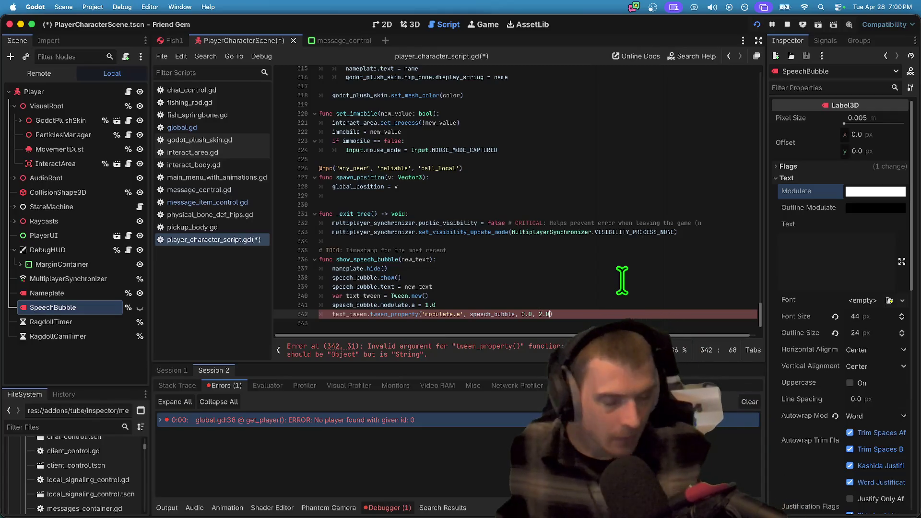
key("ctrl+shift+Return")
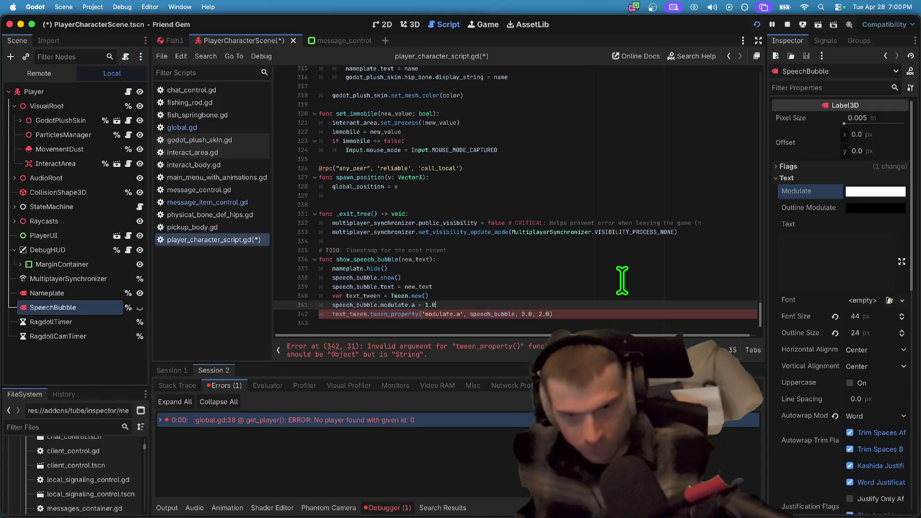
Step: Write 'await get_tree().create_timer(0.5).timeout' above the tween call
type("get")
type("_tre")
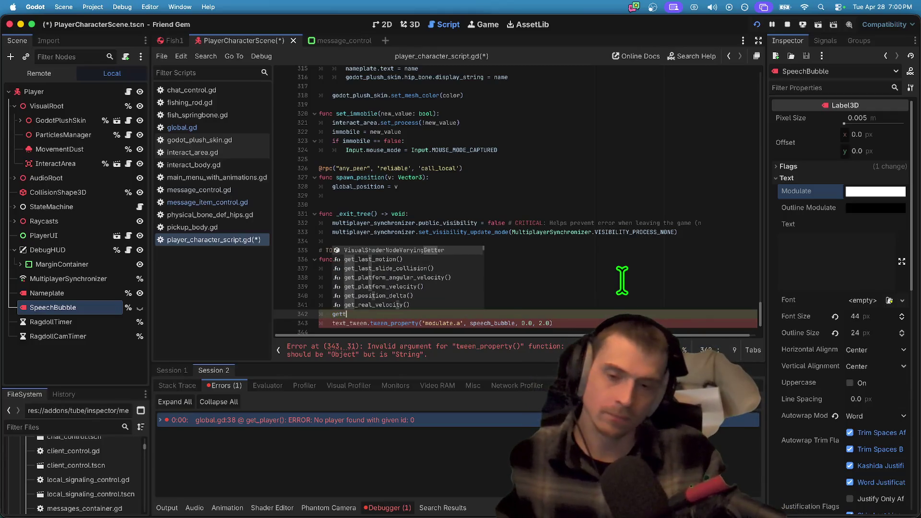
key("Return")
type(".cre")
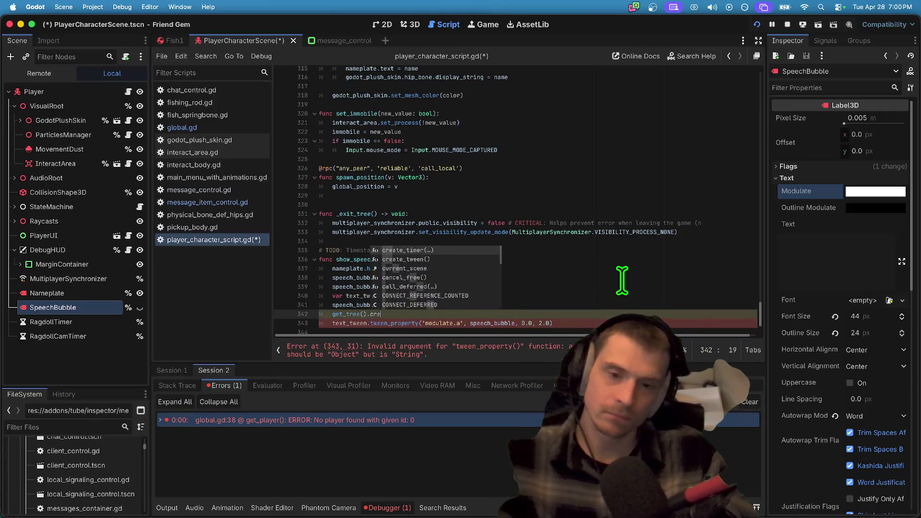
key("Return")
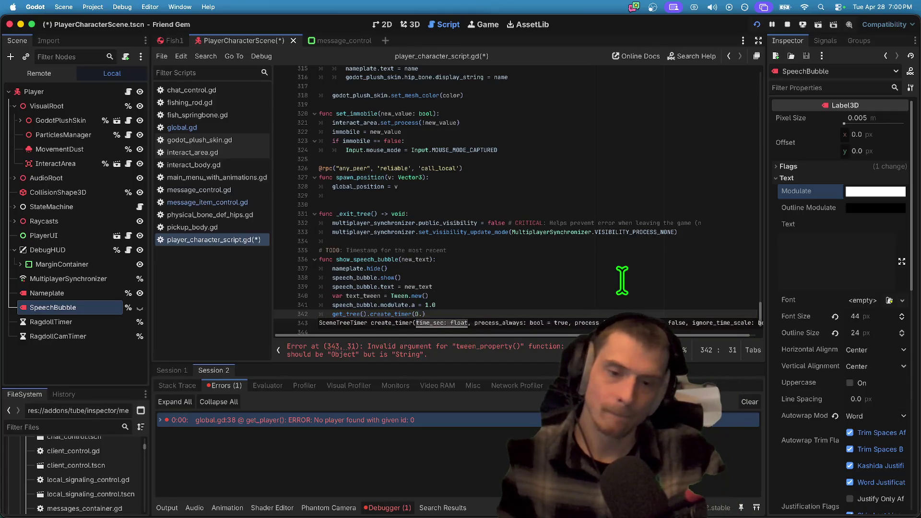
key("Home")
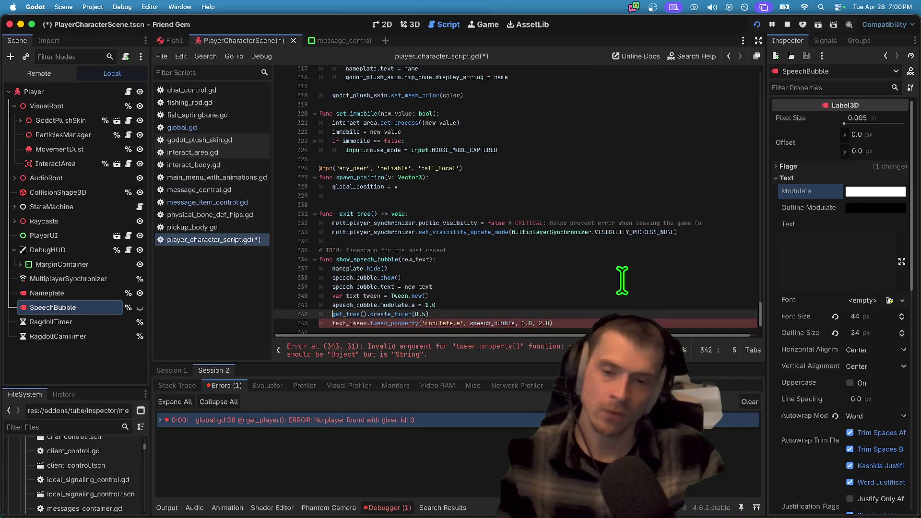
type("await")
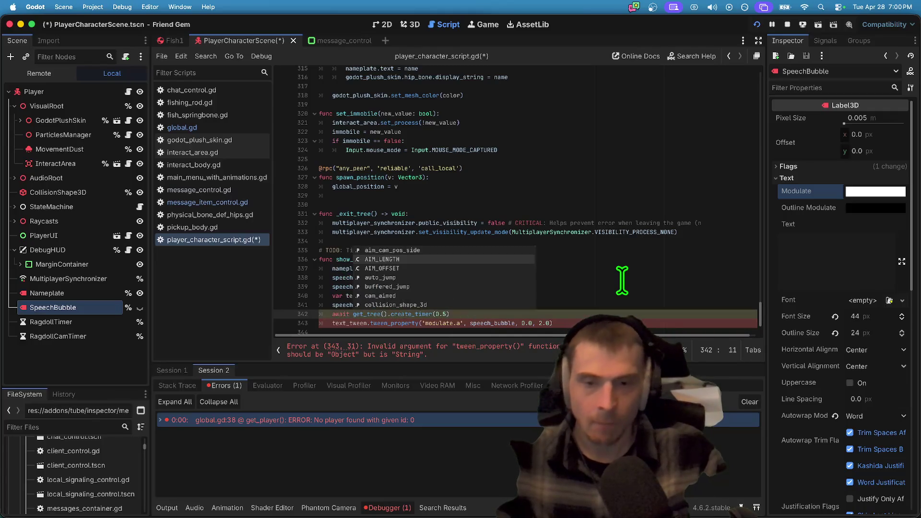
key("Down")
key("Down")
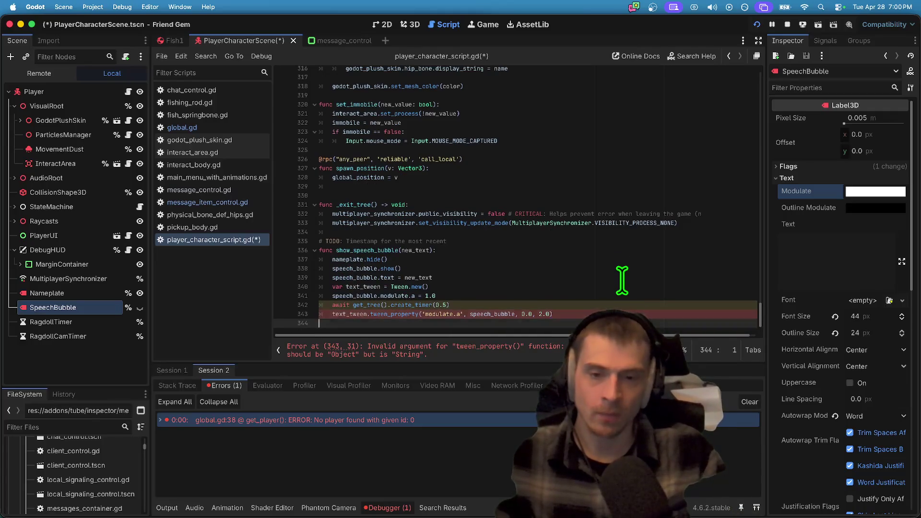
key("Up")
key("Up")
key("End")
type(".")
key("BackSpace")
key("BackSpace")
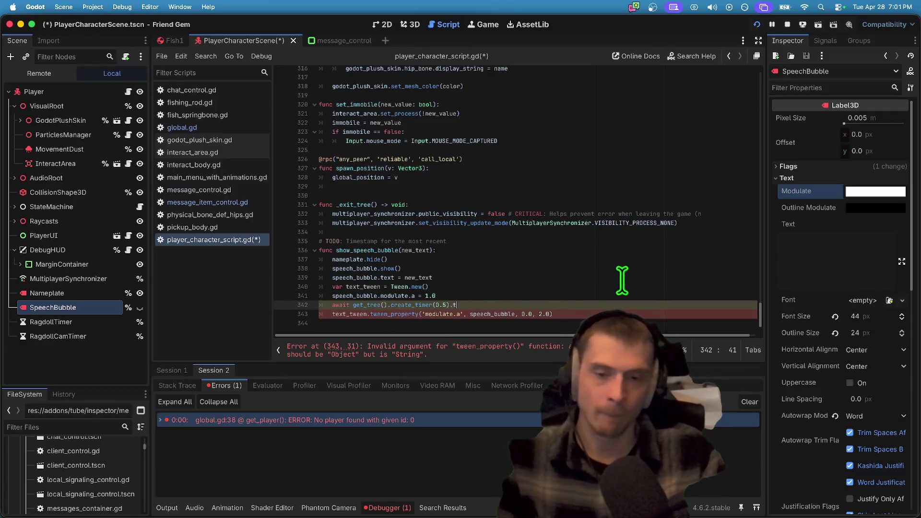
type(".")
key("Return")
Step: Move the 'var text_tween = Tween.new()' line below the await and start a new indented line
key("Down")
key("Down")
key("Up")
key("Up")
key("Up")
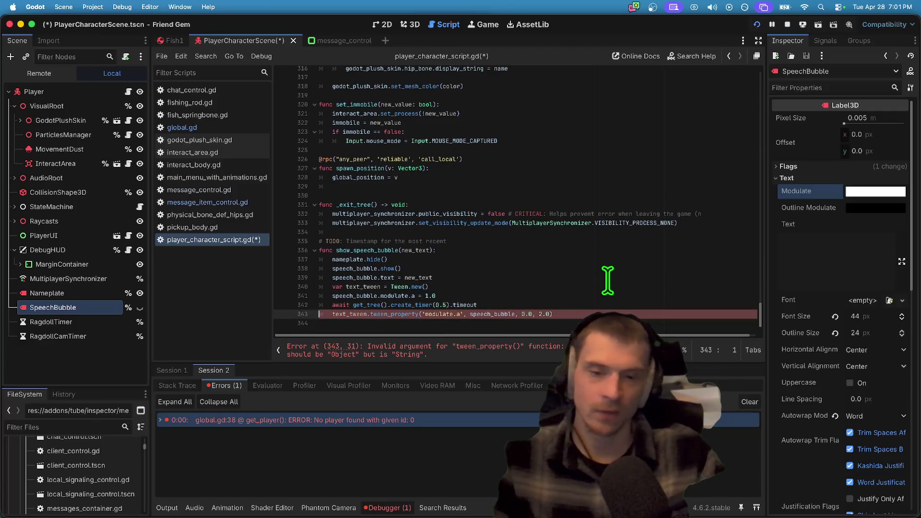
key("ctrl+x")
key("Down")
key("Down")
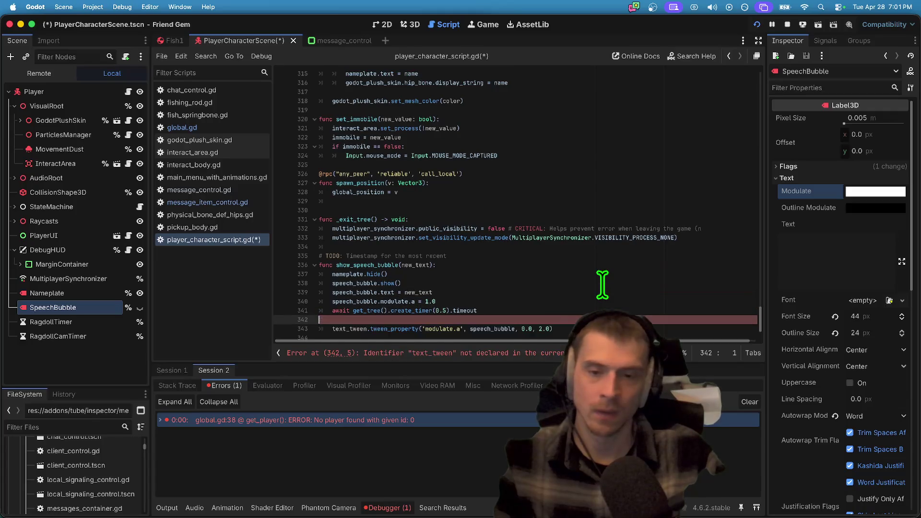
key("ctrl+v")
key("End")
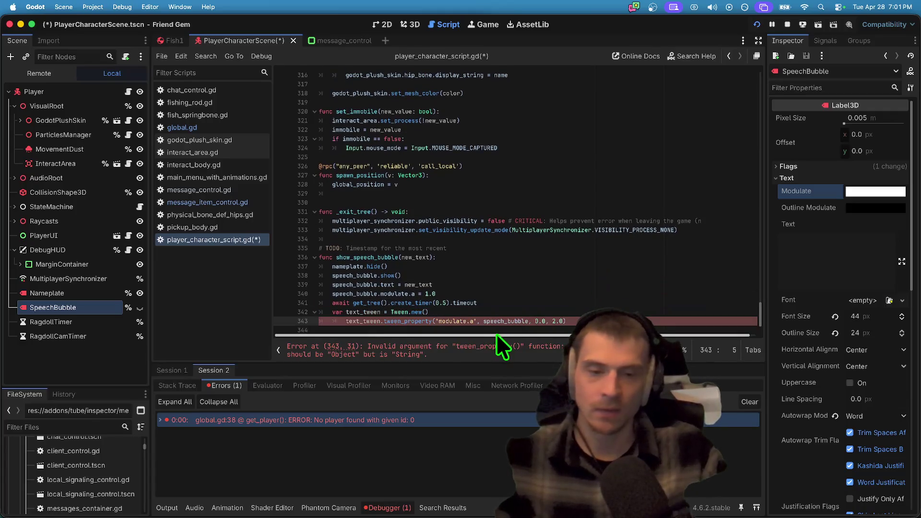
key("Return")
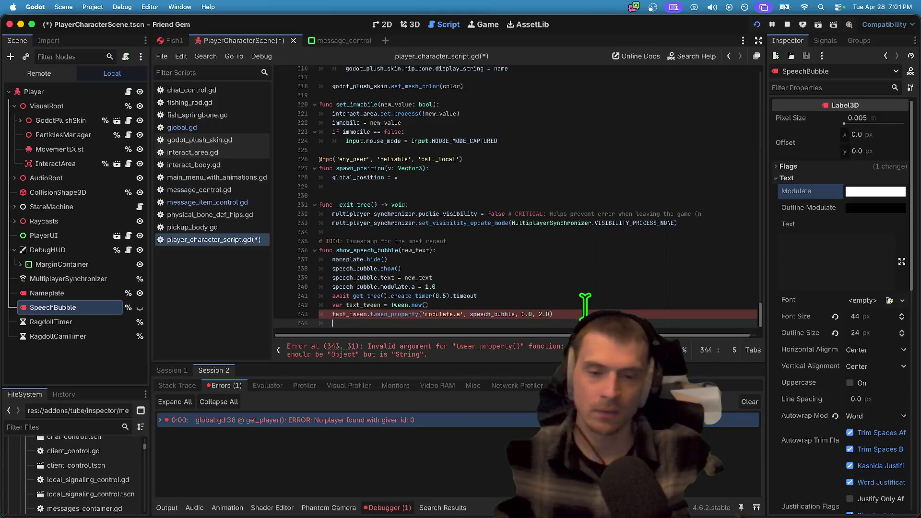
Step: Fix the reported error by making speech_bubble the first tween_property argument
left_click(463, 355)
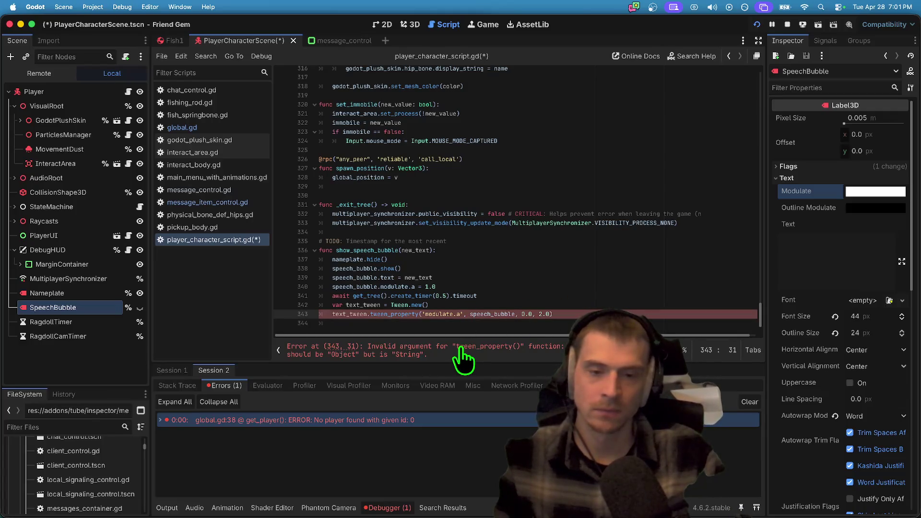
left_click(474, 305)
double_click(474, 315)
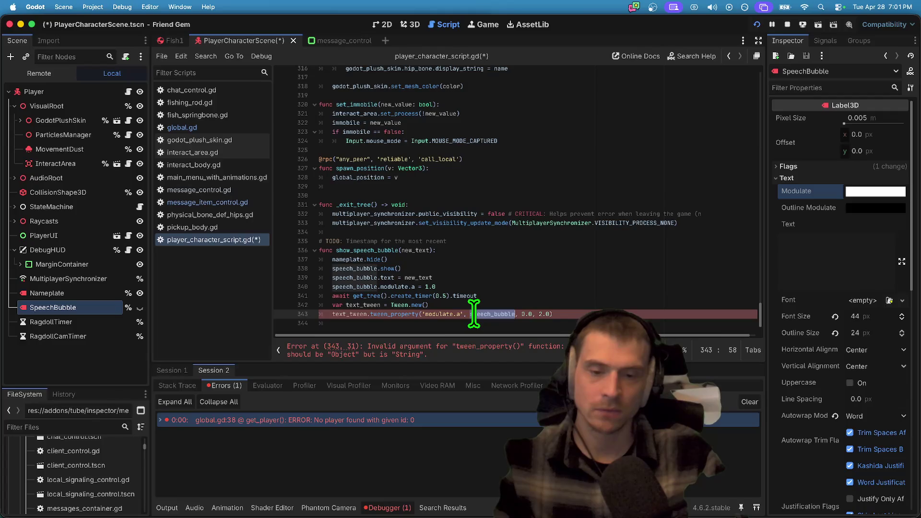
left_click(468, 354)
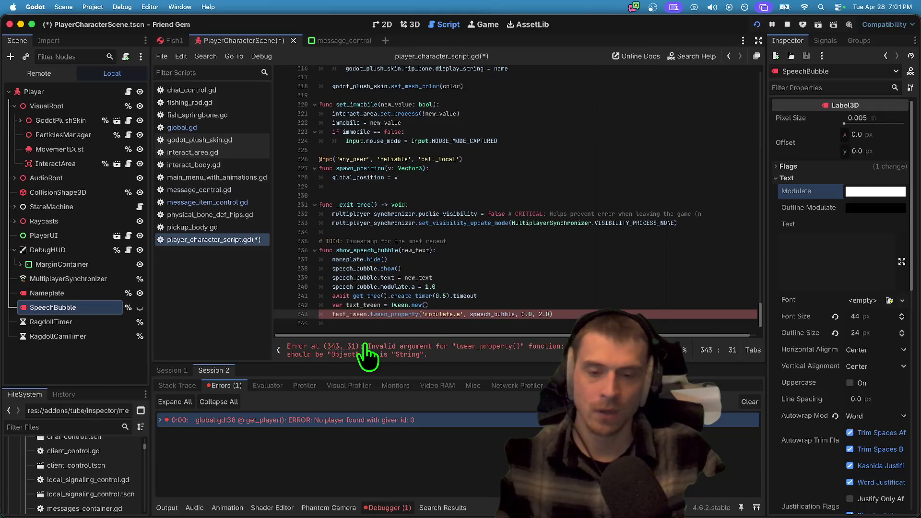
mouse_move(379, 316)
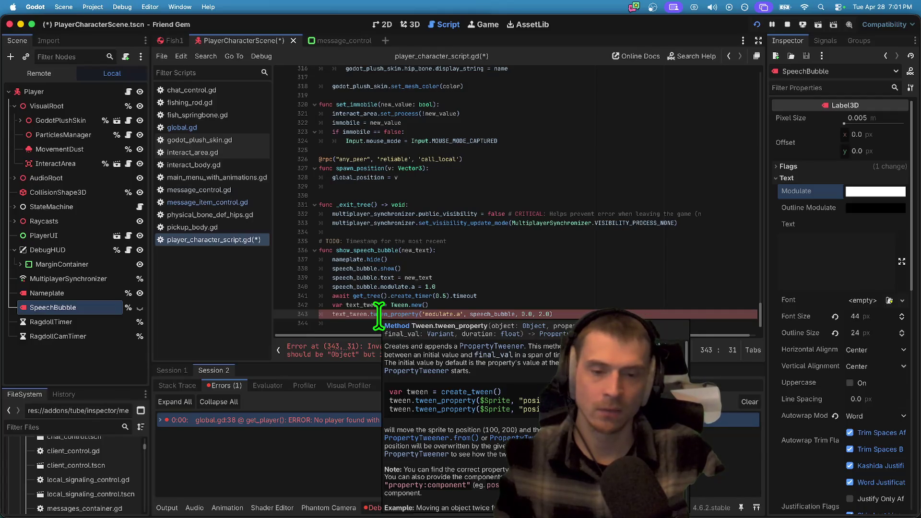
left_click(472, 316)
double_click(472, 316)
key("Delete")
key("Delete")
key("Delete")
key("Left")
type(",")
Step: Add 'await text_tween.finished' then 'nameplate.show()' after the fade, and save
key("Down")
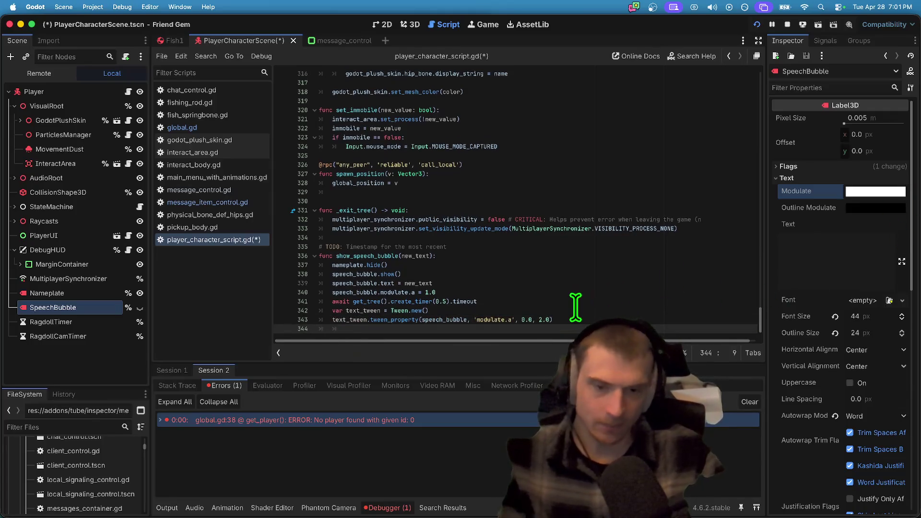
key("BackSpace")
type("te")
key("Return")
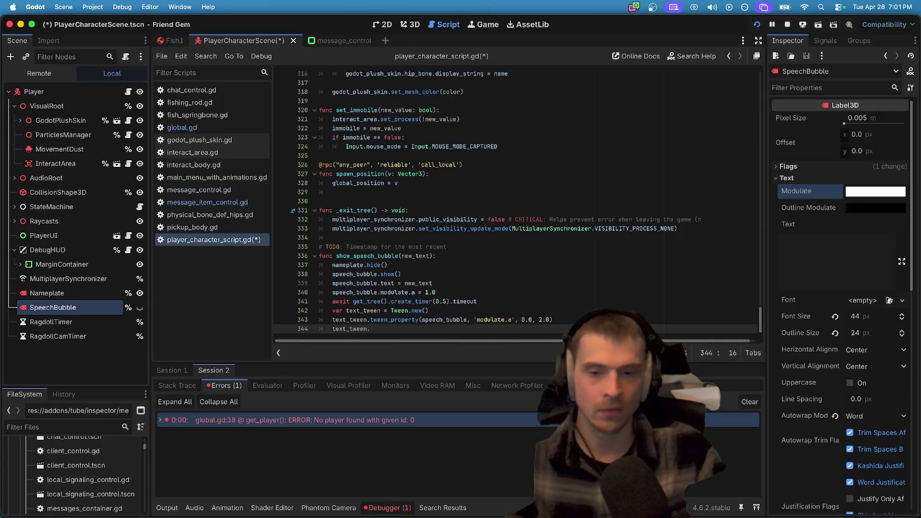
key("Return")
key("Up")
key("Up")
key("Down")
key("Down")
key("Up")
key("Up")
key("Up")
key("Down")
key("Down")
key("Down")
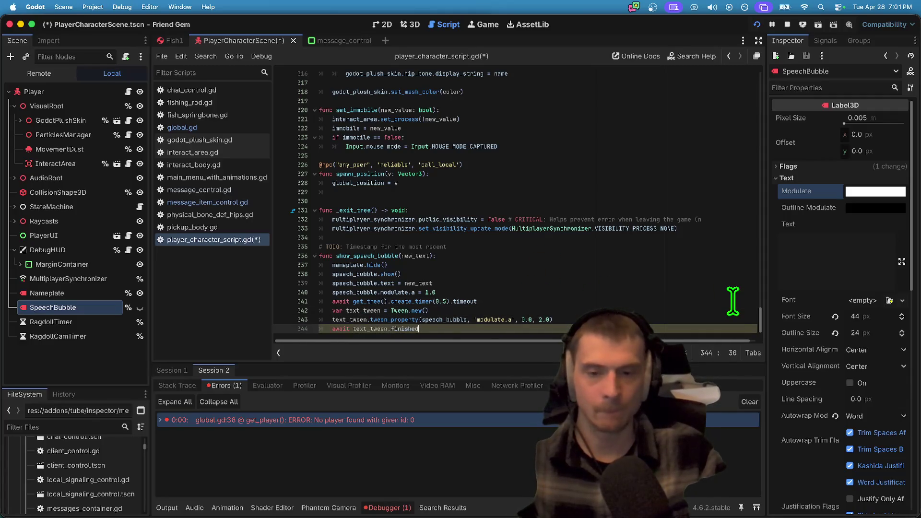
key("Return")
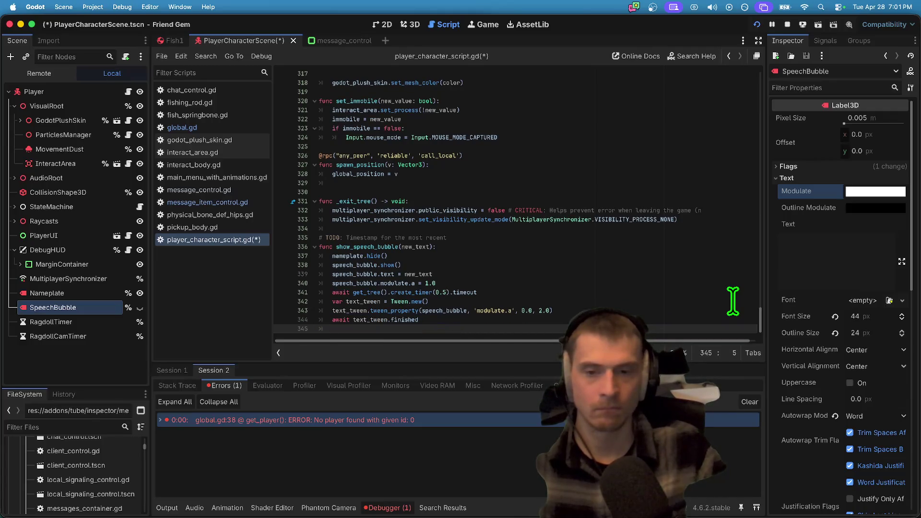
type("plate.show")
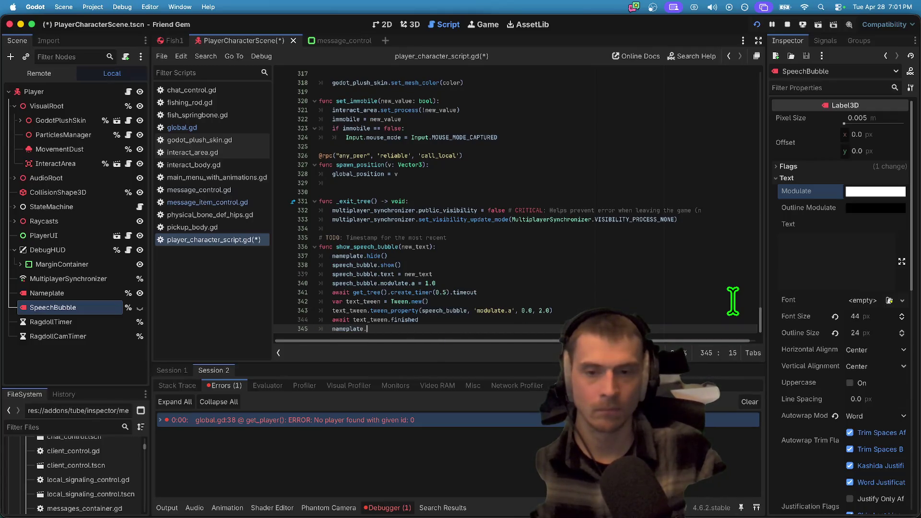
type("()")
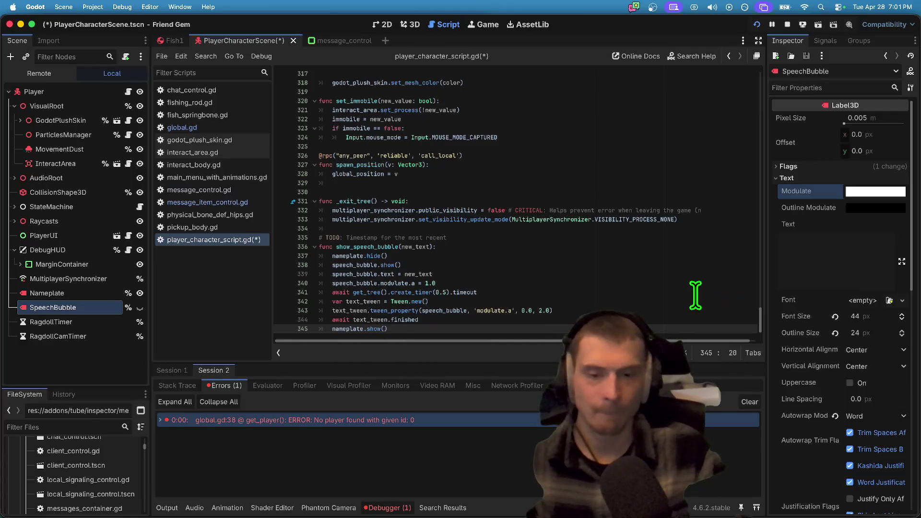
key("super+s")
Step: Change the timer delay and fade duration to 1.0, save, and run the game
left_click(595, 307)
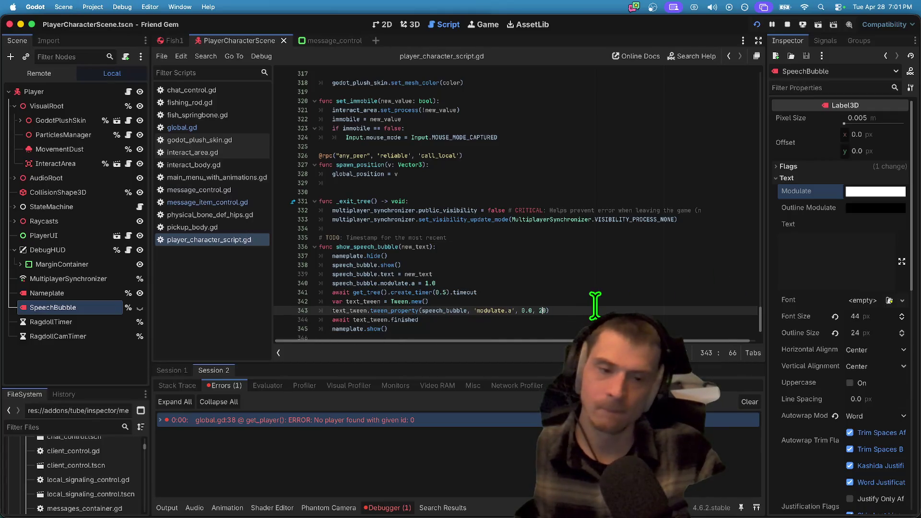
type(".")
left_click(606, 294)
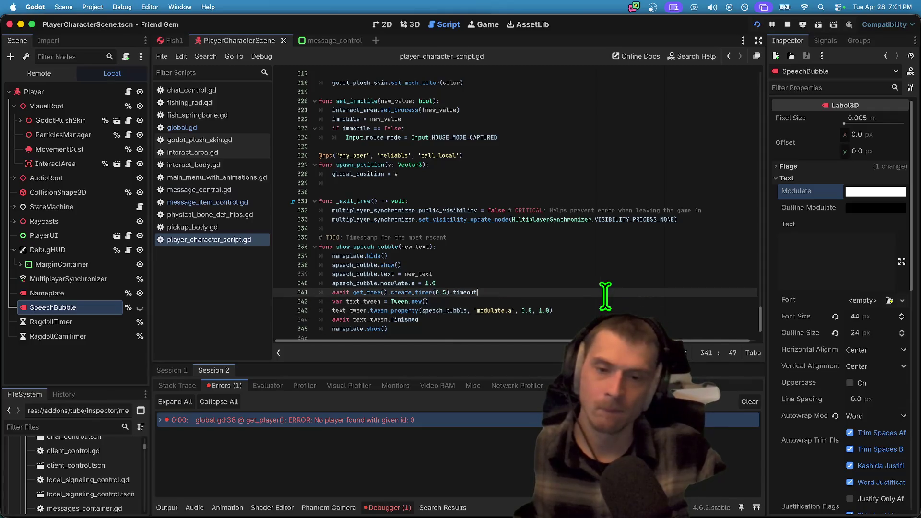
key("Left")
key("Left")
key("Left")
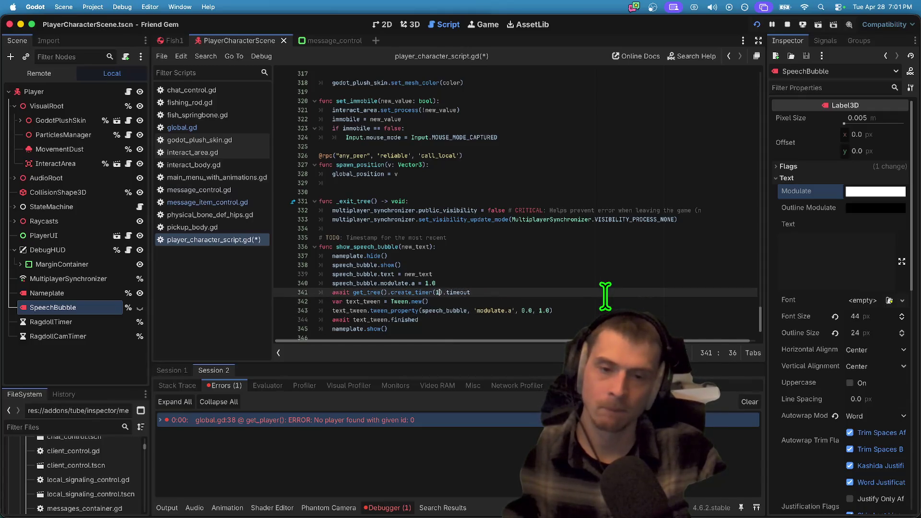
type(".0")
key("Down")
key("super+s")
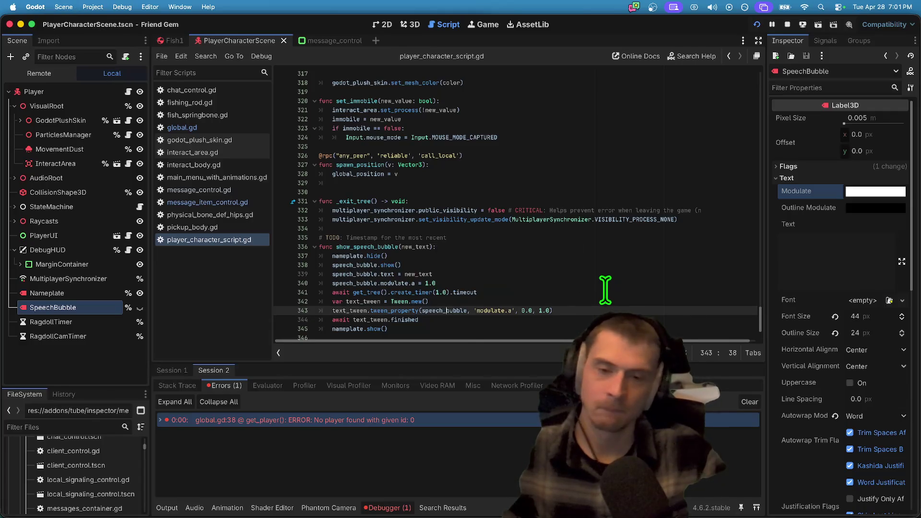
key("super+b")
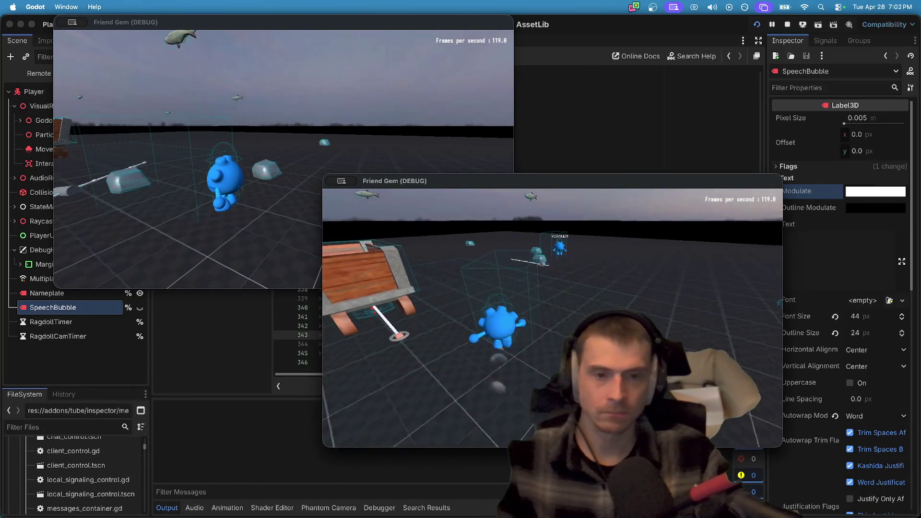
Step: Send a 'test' chat message in the game, walk toward the other player, then return to the editor
key("Escape")
type("test")
key("Return")
key("Escape")
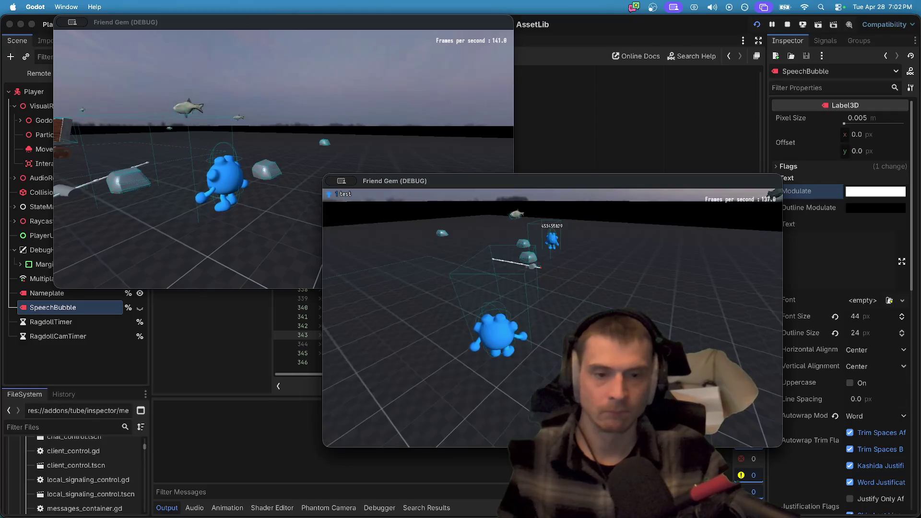
key("w")
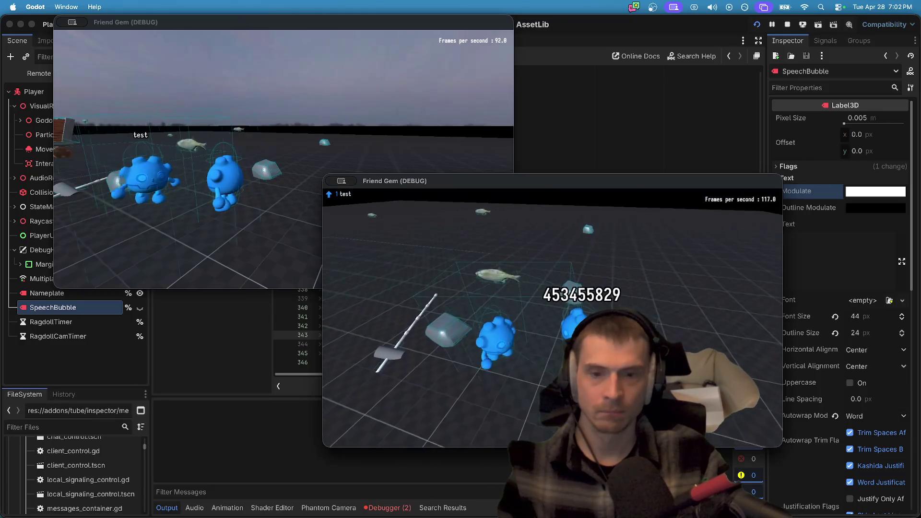
left_click(473, 475)
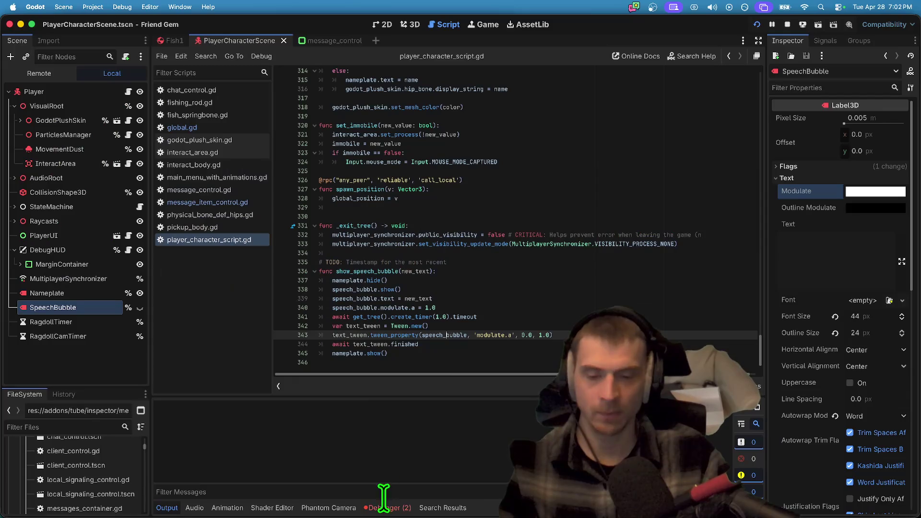
Step: From the line 342 error, replace Tween.new() with create_tween() and save
left_click(387, 508)
left_click(238, 428)
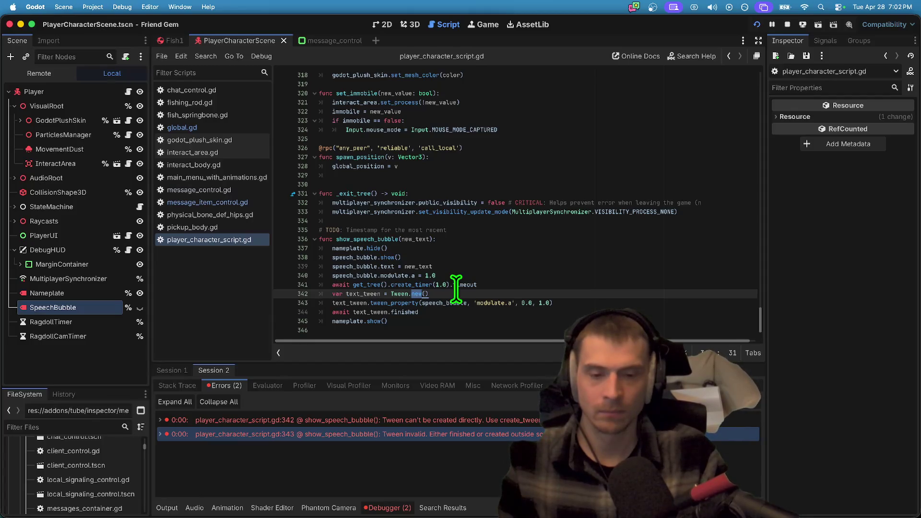
type("tween()")
key("super+s")
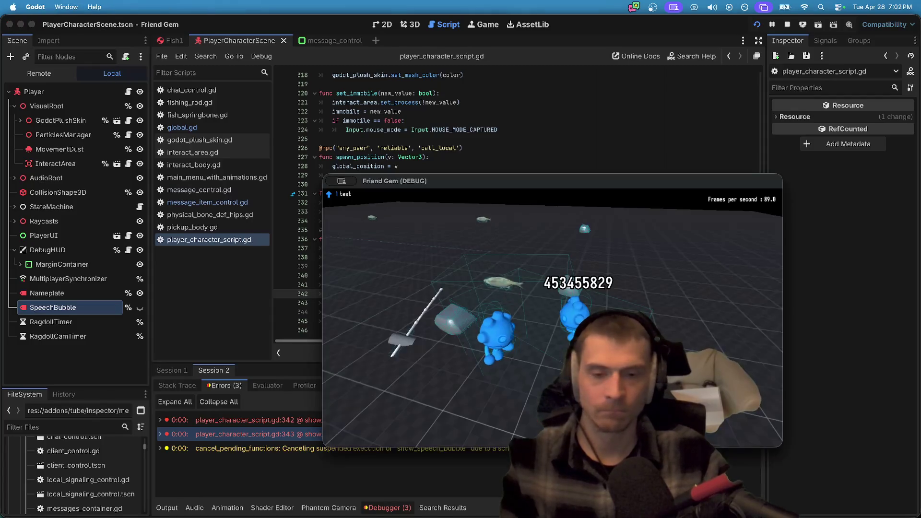
Step: Send an 'efef' chat message in the game, move the player, then switch back to the editor
key("Escape")
type("efef")
key("Return")
key("super+Tab")
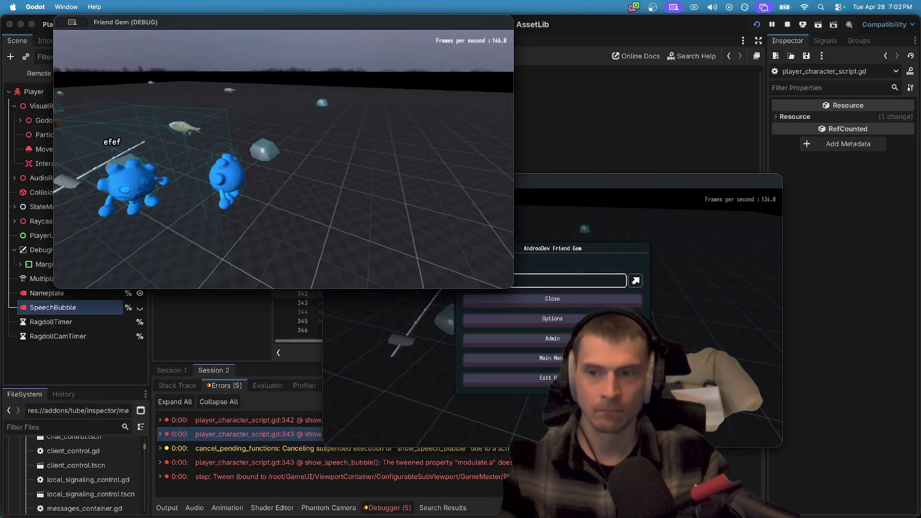
key("w")
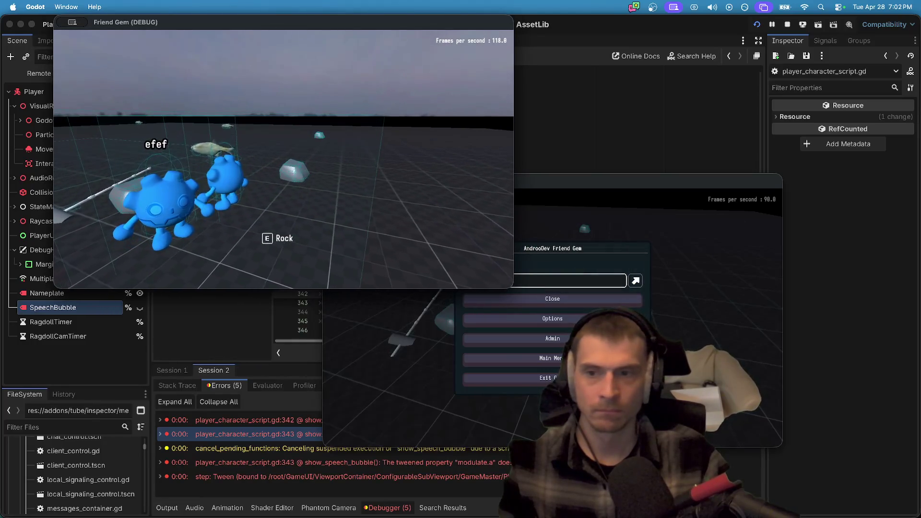
key("a")
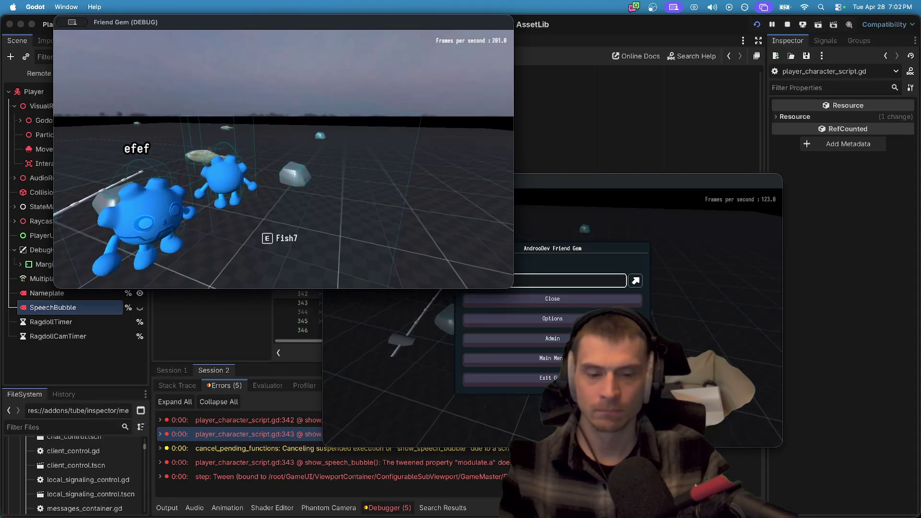
key("super+Tab")
key("super+shift+Tab")
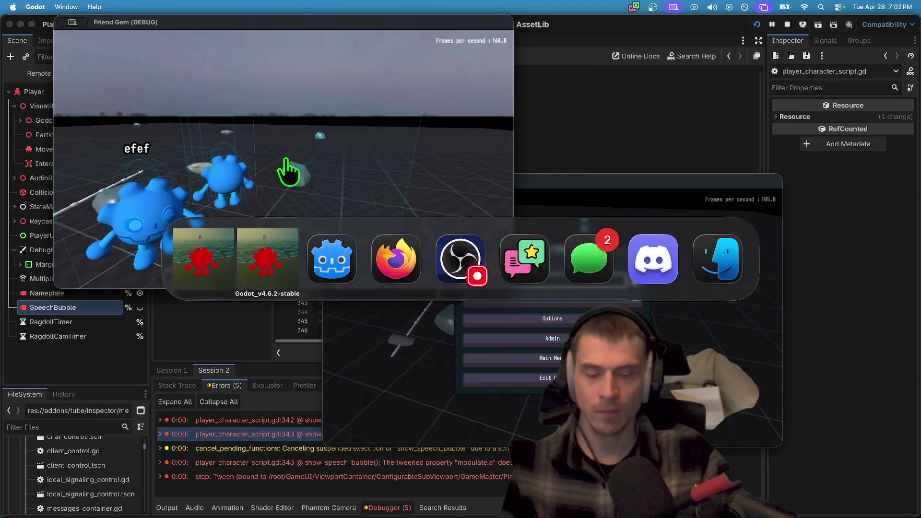
key("super+shift+Tab")
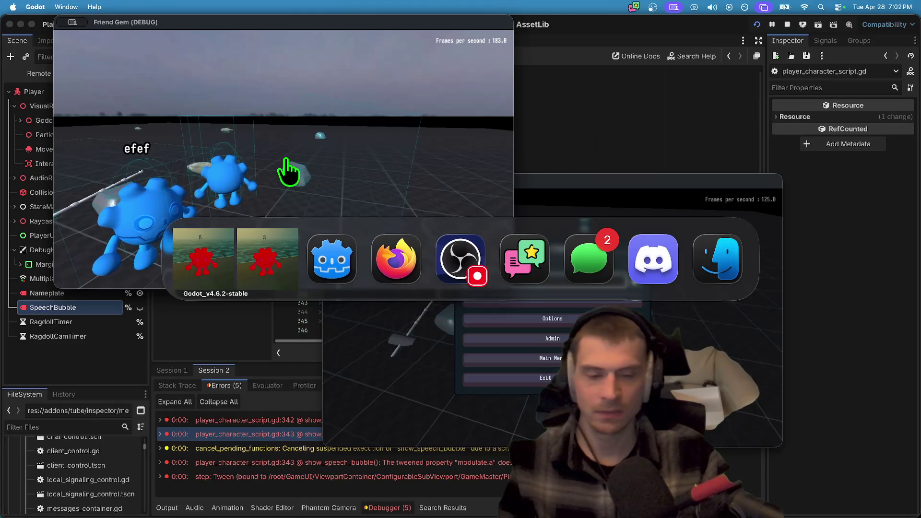
key("super+Tab")
key("super+Tab")
key("super+shift+Tab")
key("super+shift+Tab")
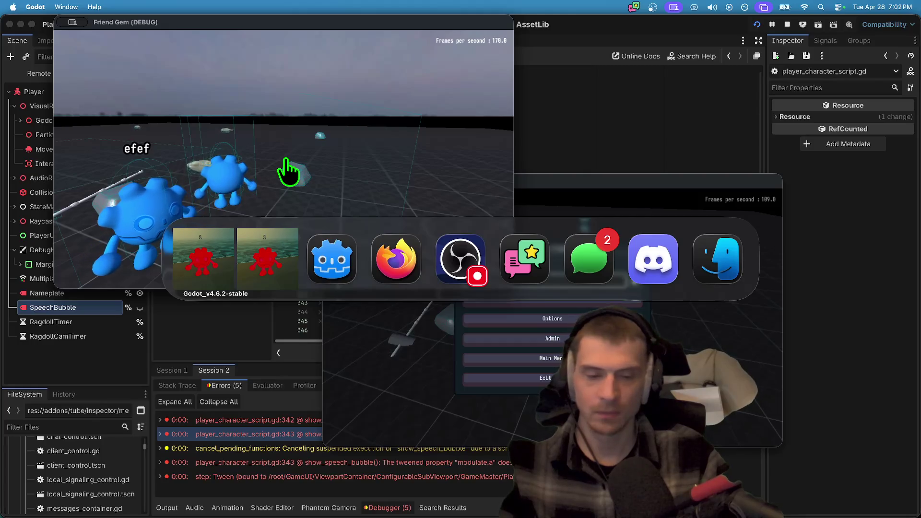
key("super+Tab")
key("super+Tab")
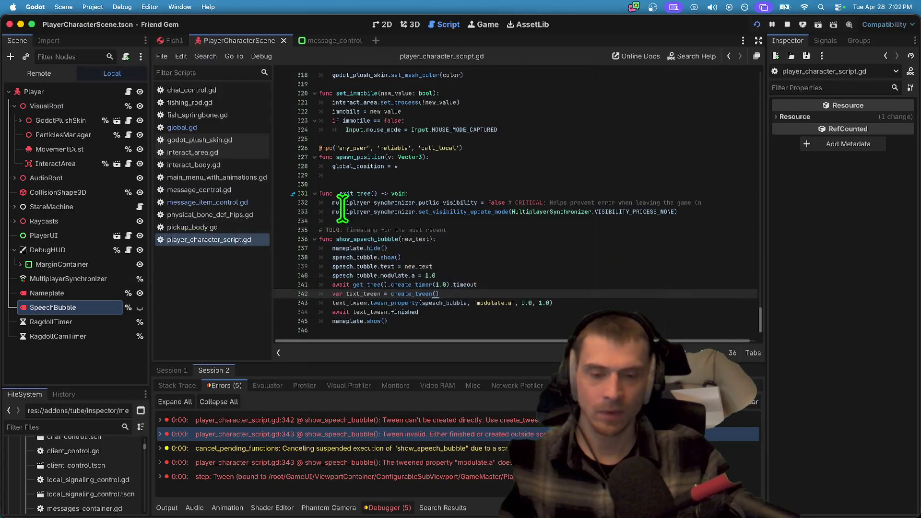
Step: Change 'modulate.a' to 'modulate:a' on line 343 and run the game
left_click(485, 304)
left_click(512, 304)
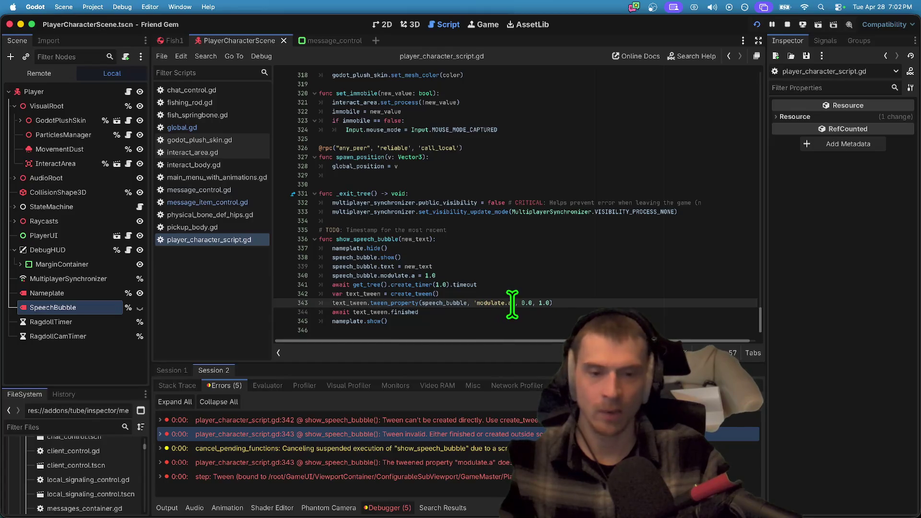
type(":")
key("super+b")
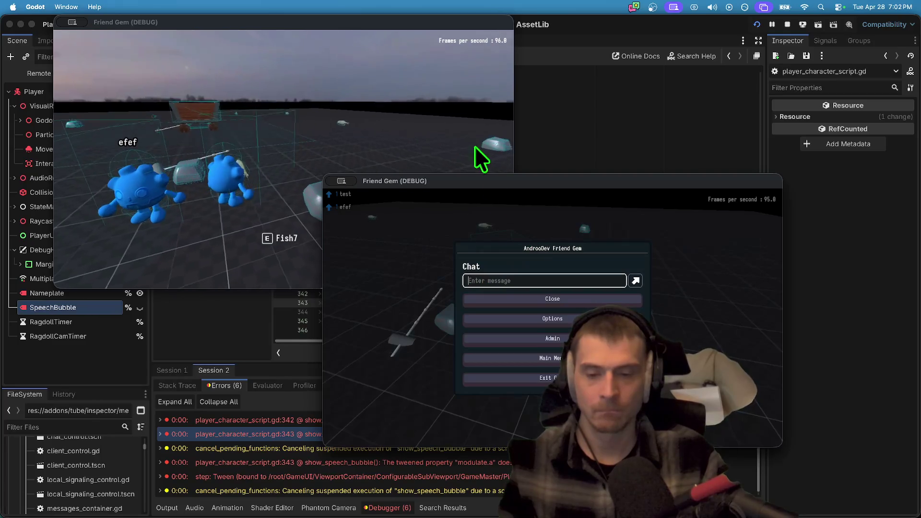
Step: Send a 'testst' chat message, return to the editor, and select the SpeechBubble node
type("testst")
key("Return")
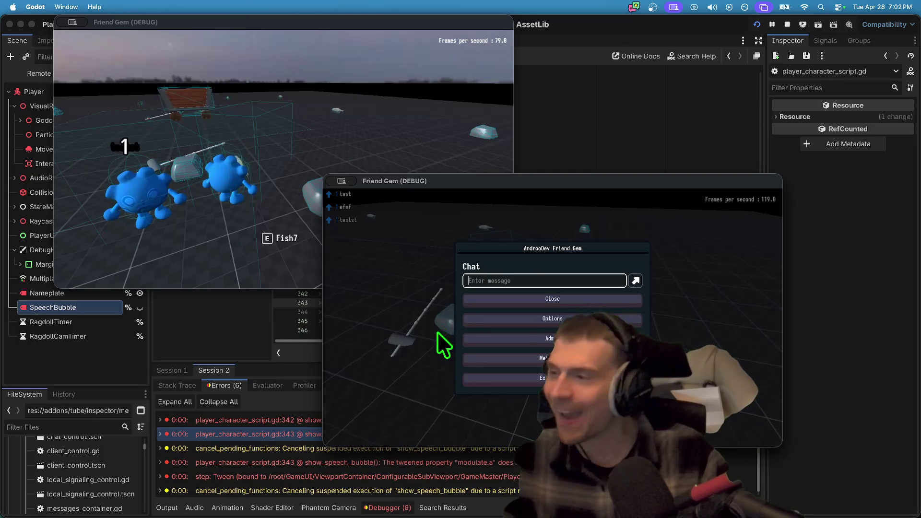
left_click(131, 88)
key("super+Tab")
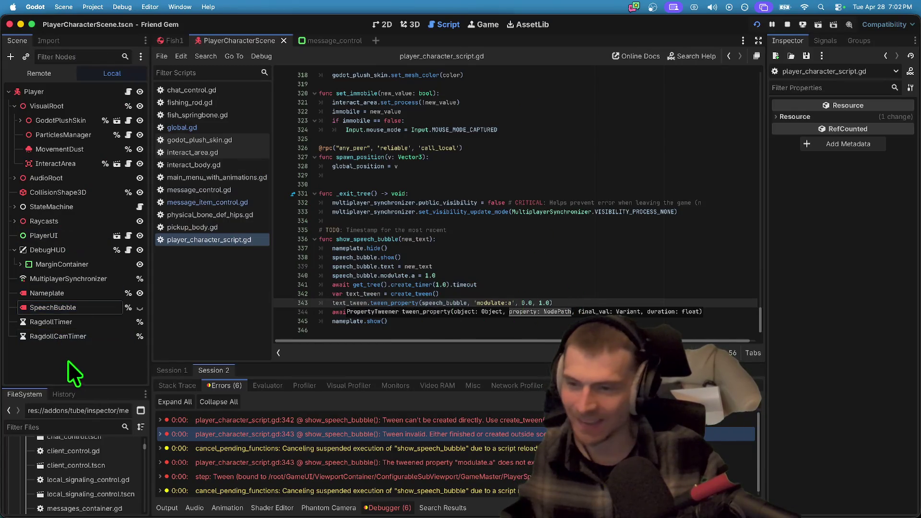
left_click(73, 307)
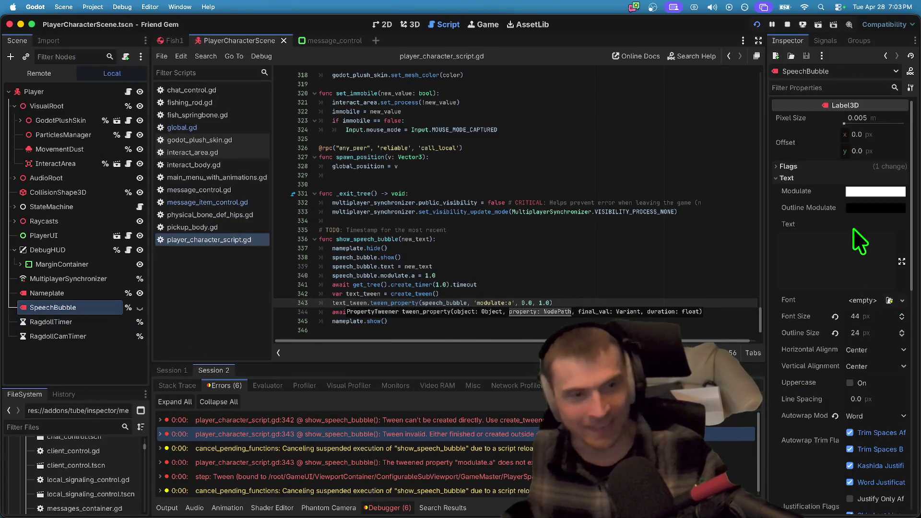
Step: Copy the Outline Modulate property path and complete the 'await text_tween.finished' line
right_click(822, 208)
left_click(823, 244)
left_click(700, 311)
type("t text_tween.finished")
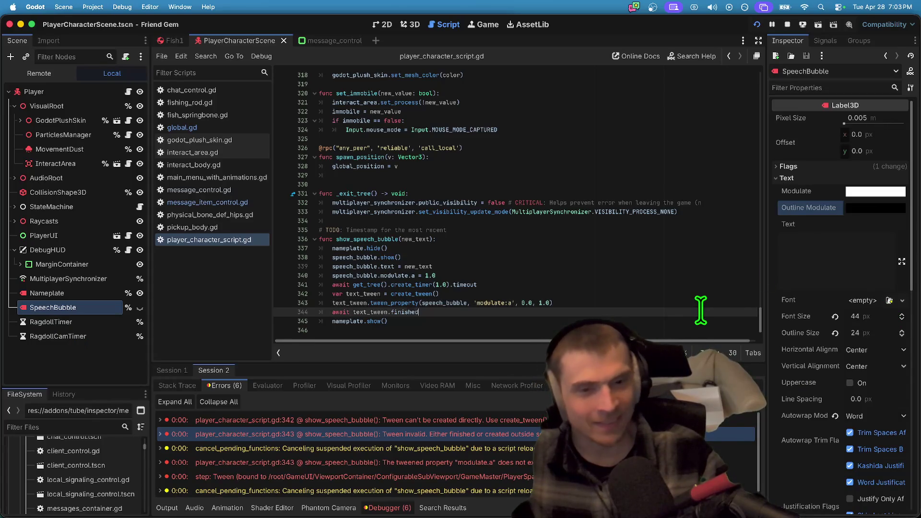
key("Return")
key("Up")
Step: Clear the stray outline_modulate text to leave an empty line 344 for the new tween
triple_click(701, 303)
key("BackSpace")
key("ctrl+z")
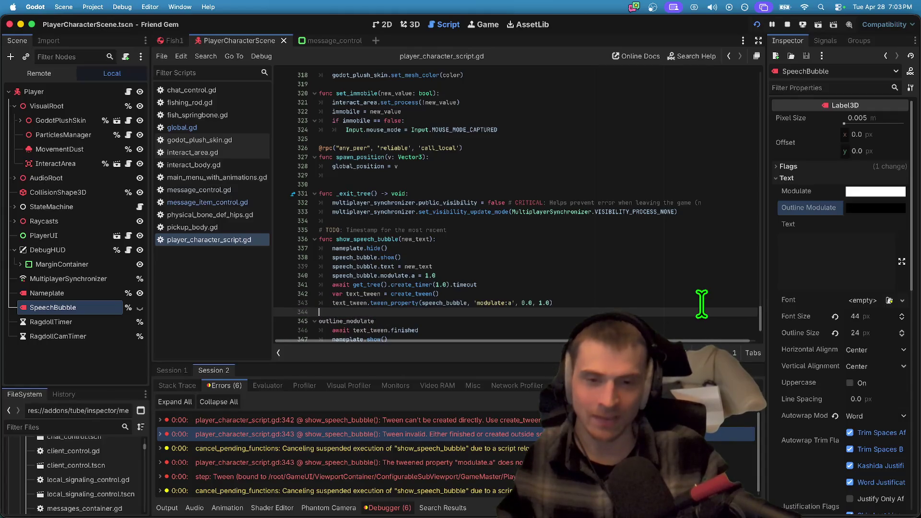
key("Delete")
key("End")
key("Return")
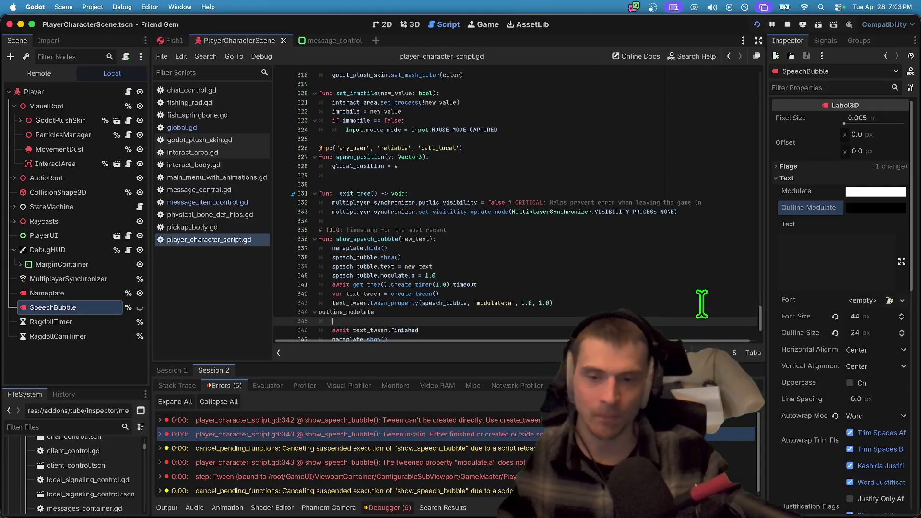
left_click(320, 312)
key("Return")
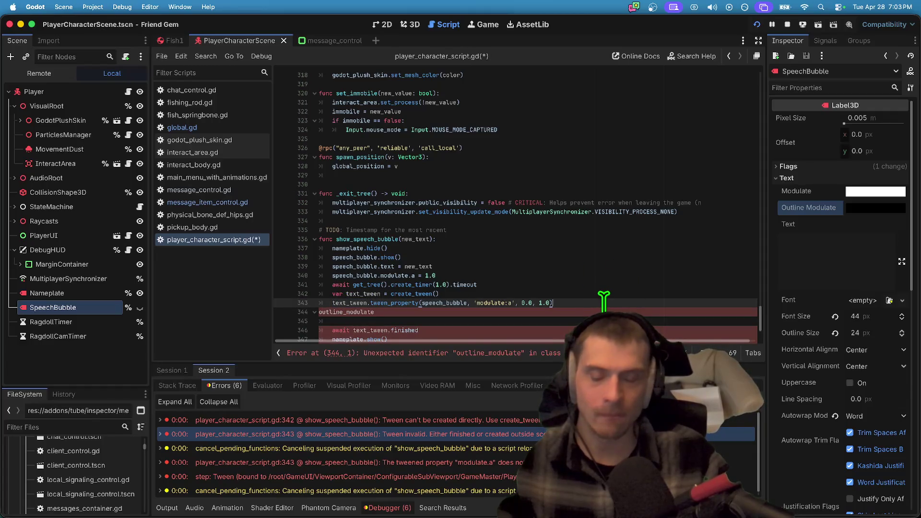
key("Delete")
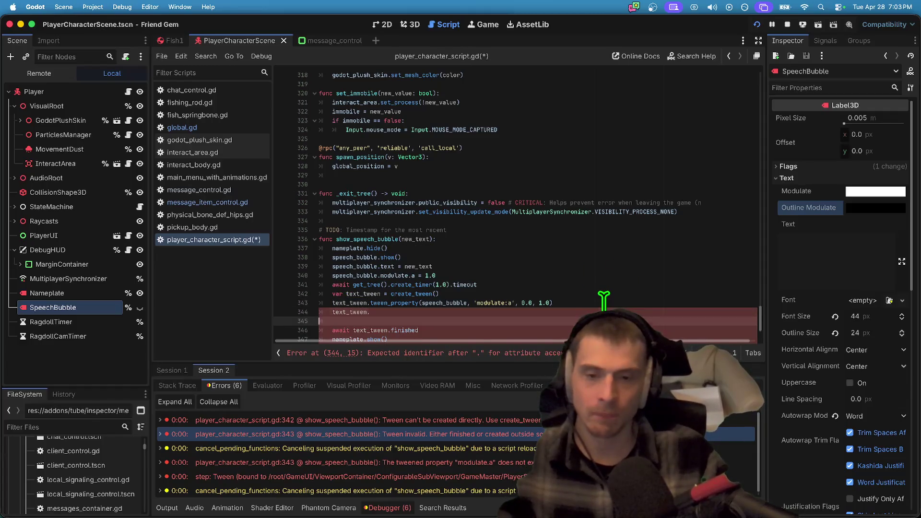
key("alt+Delete")
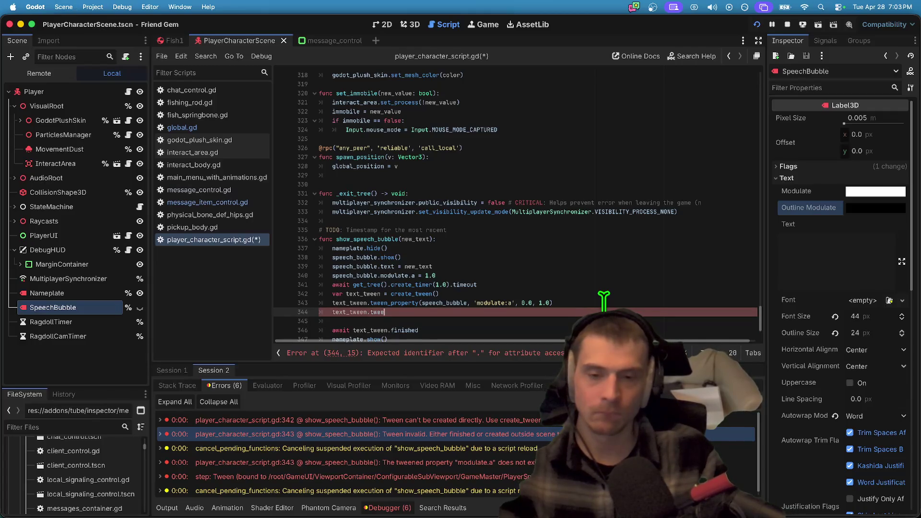
Step: Write text_tween.tween_property(speech_bubble, 'outline_modulate:a', 0.0, 1.0) on line 344
key("Down")
key("Down")
key("Down")
key("Return")
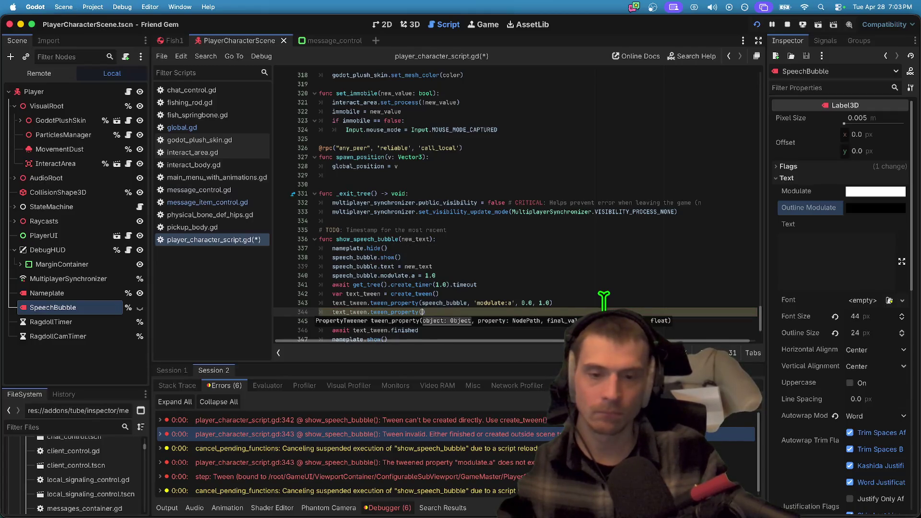
type("sp")
key("Down")
key("Return")
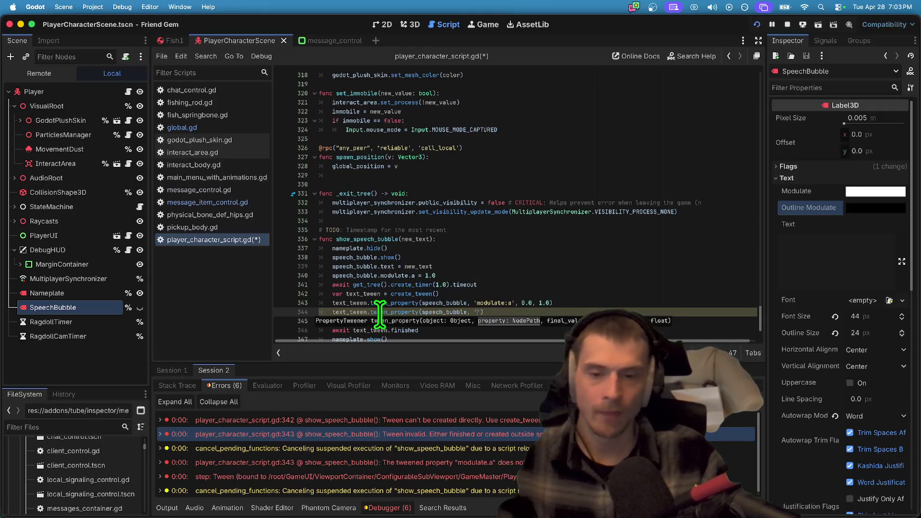
type("')")
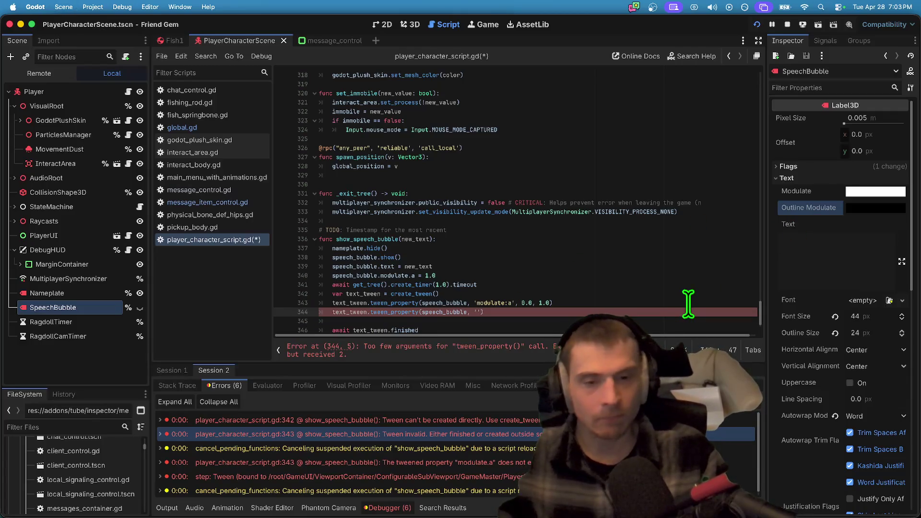
type("t")
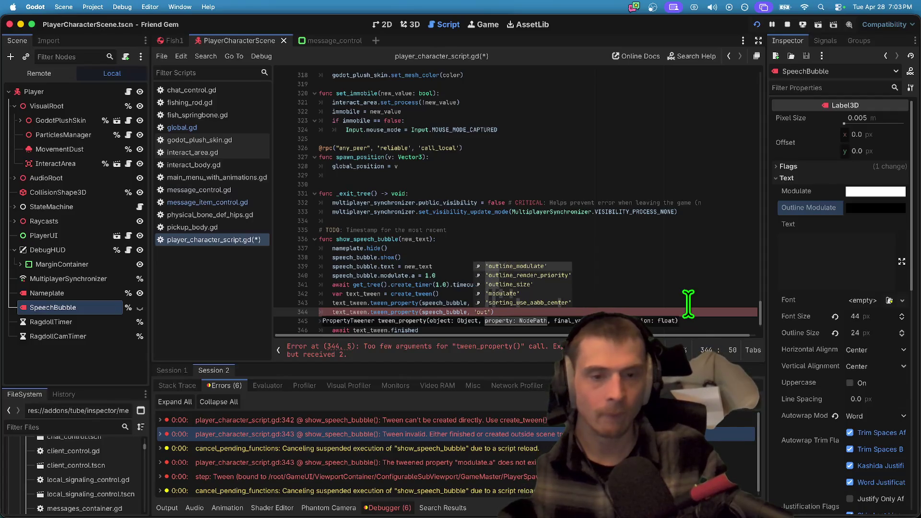
key("Return")
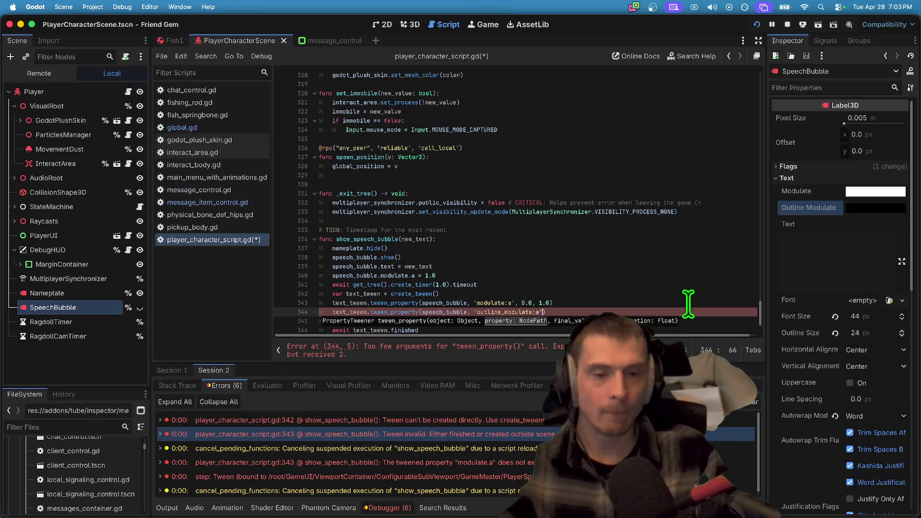
type("1.0)")
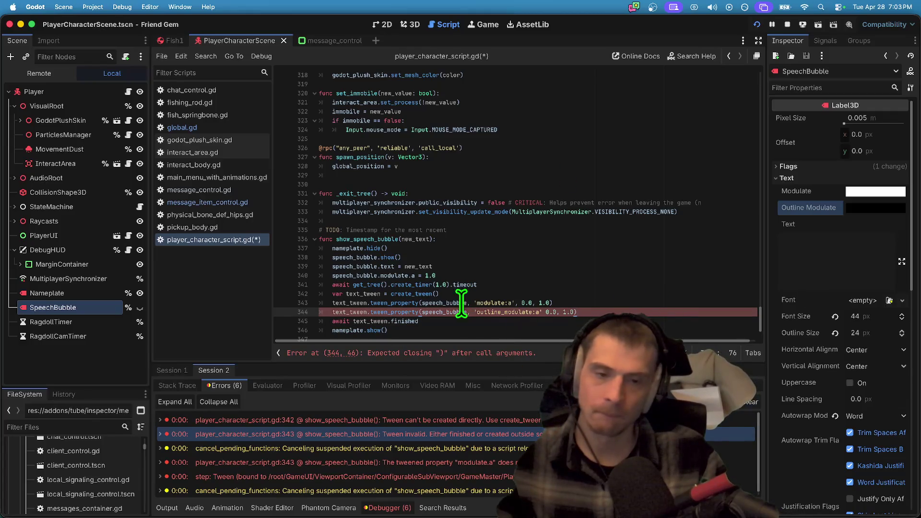
Step: Add the missing comma after the property name on line 344 and run the game
left_click(489, 355)
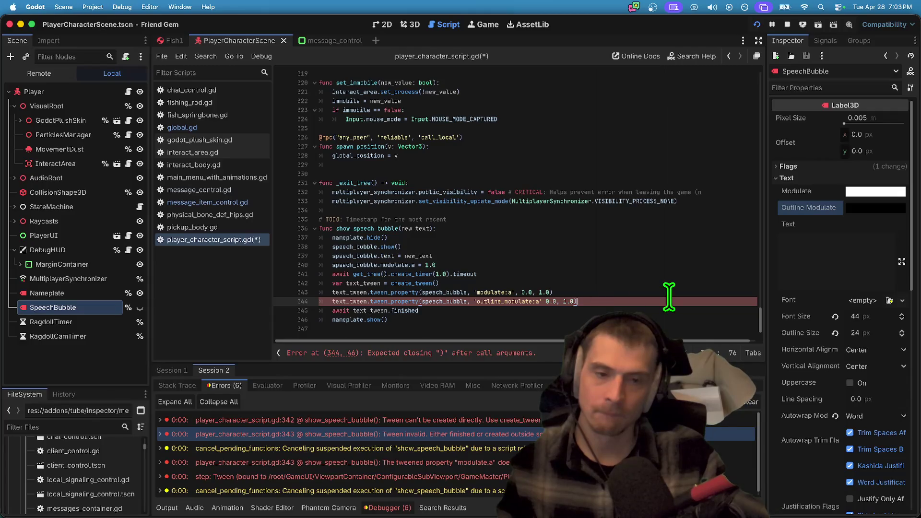
key("Up")
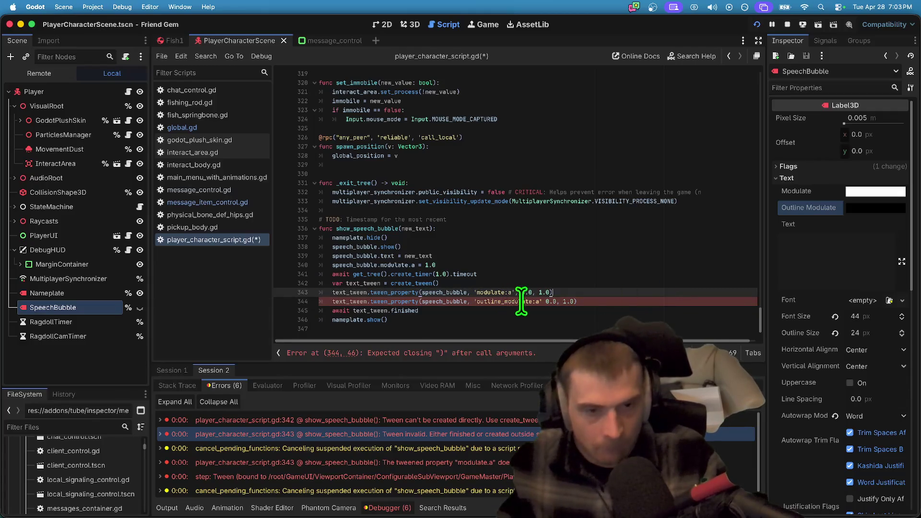
left_click(552, 301)
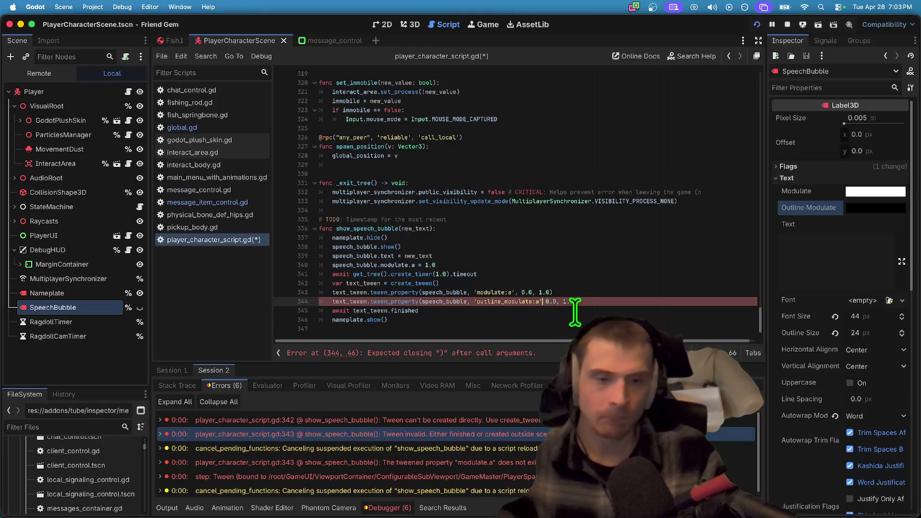
type(",")
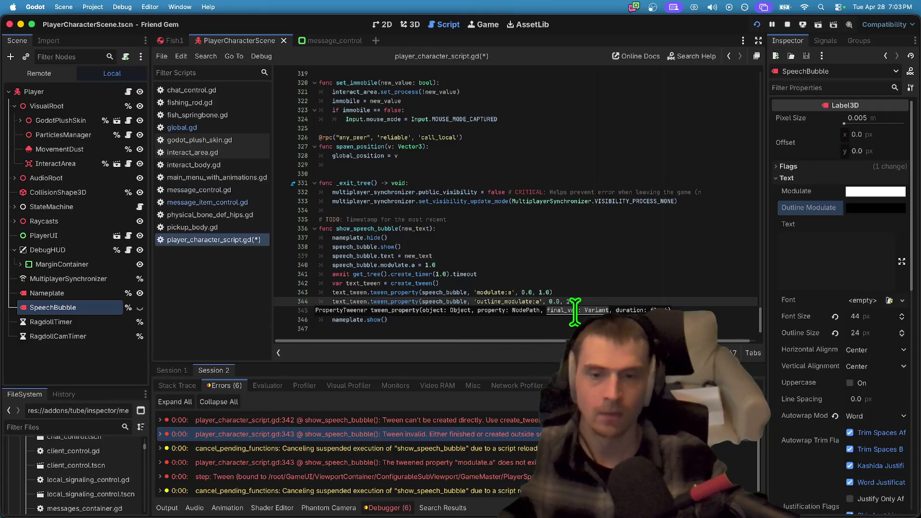
key("Escape")
key("super+b")
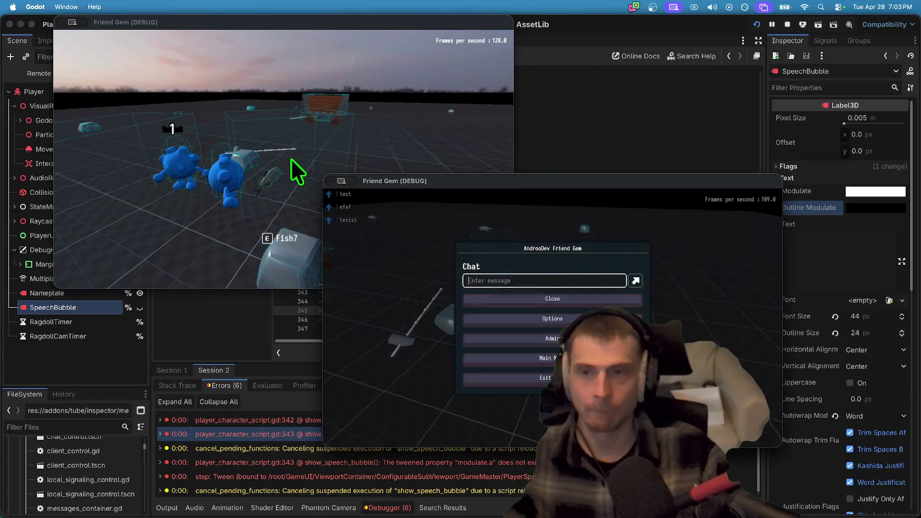
Step: Send an 'efawefewf' chat message and check it shows in both game windows
key("super+Tab")
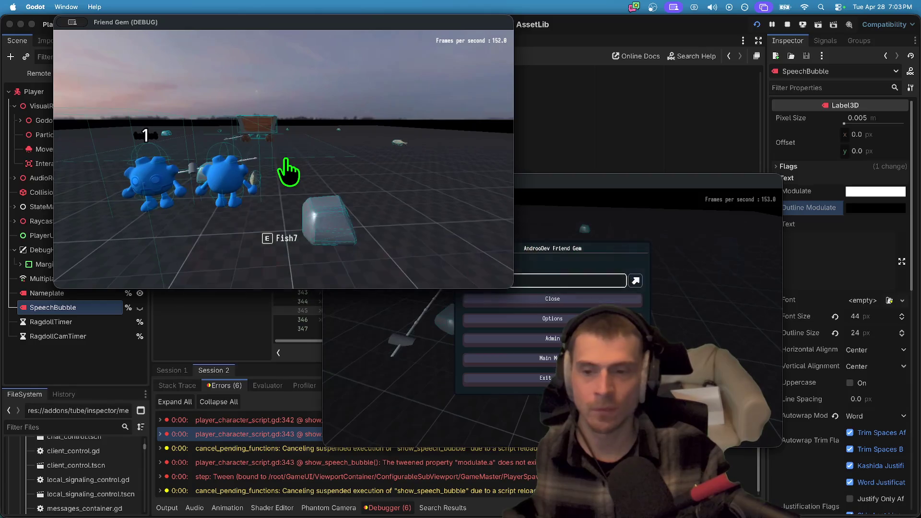
key("Escape")
type("efawefewf")
key("Return")
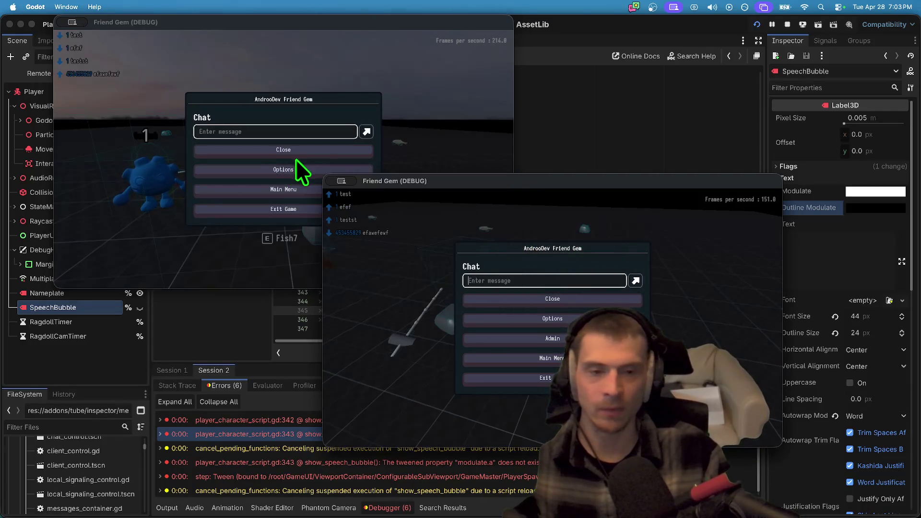
key("Escape")
key("super+Tab")
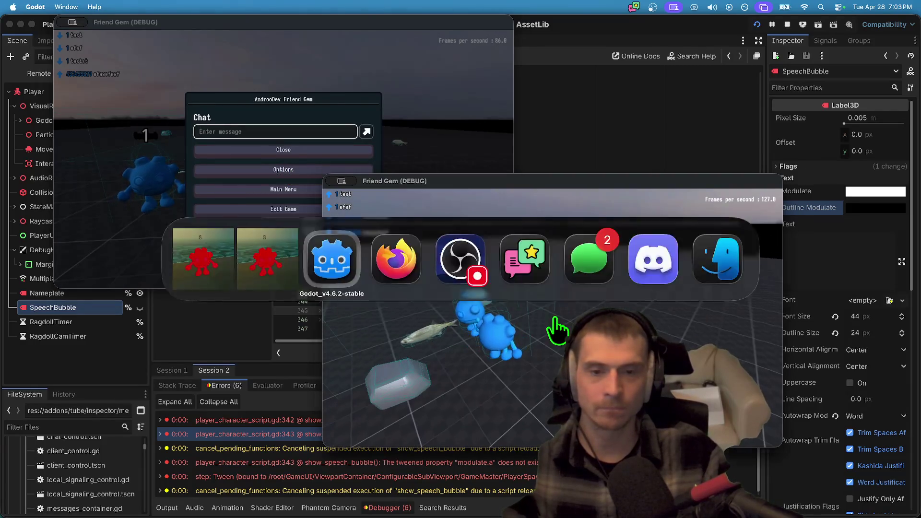
key("super+Tab")
key("Escape")
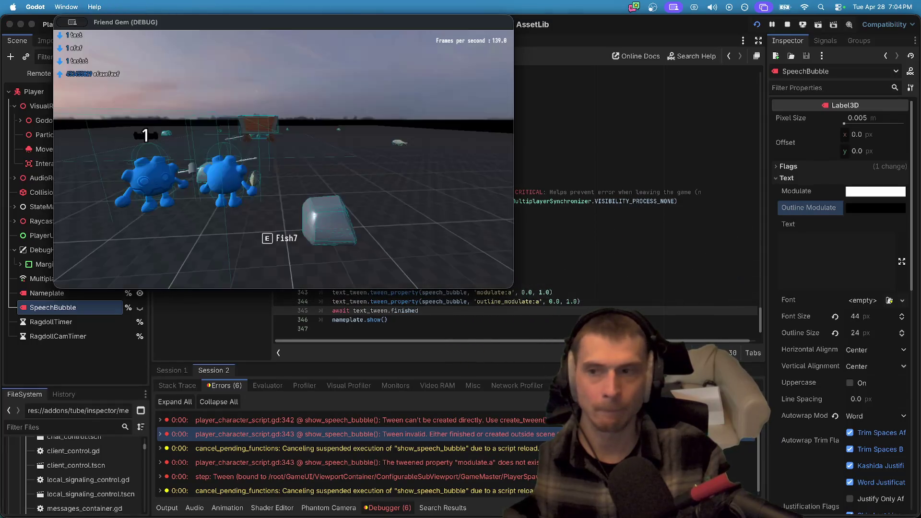
key("super+Tab")
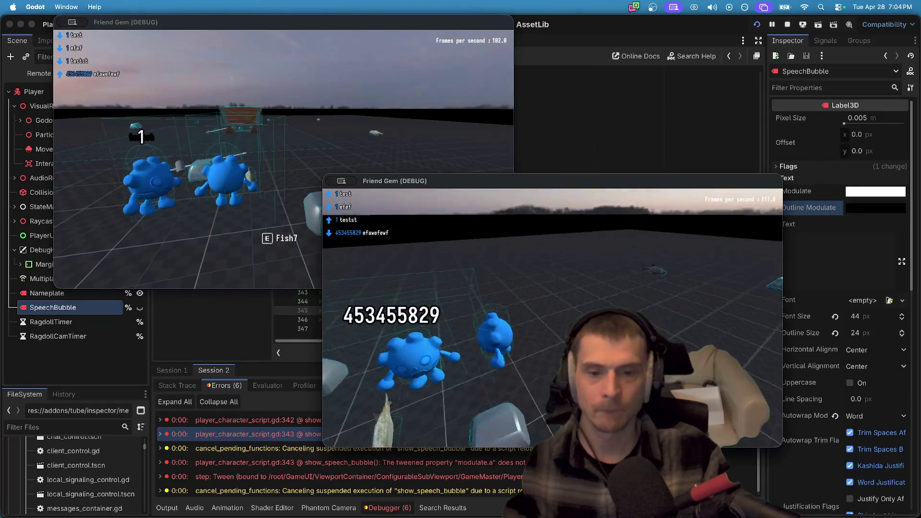
key("super+Tab")
key("super+Tab")
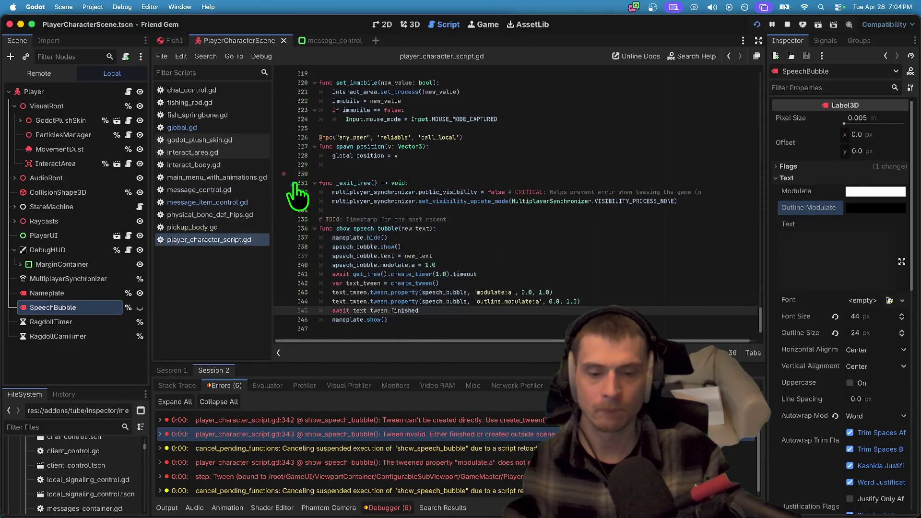
Step: Change the outline fade duration to 0.2 and test a chat message in the running game
left_click(569, 301)
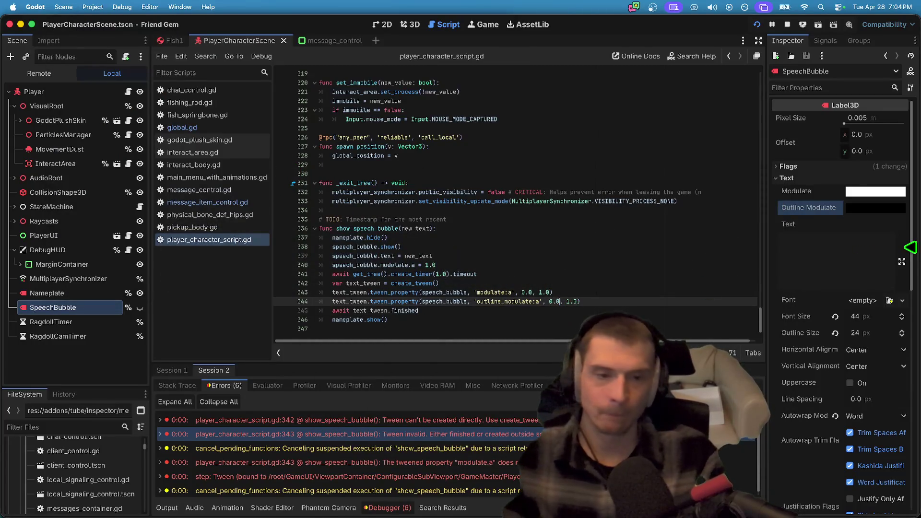
type("2")
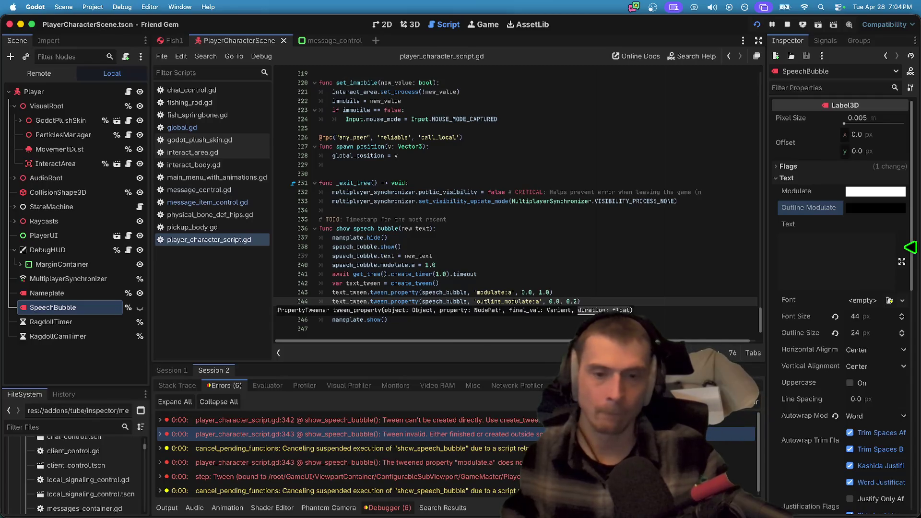
key("super+Tab")
key("super+Tab")
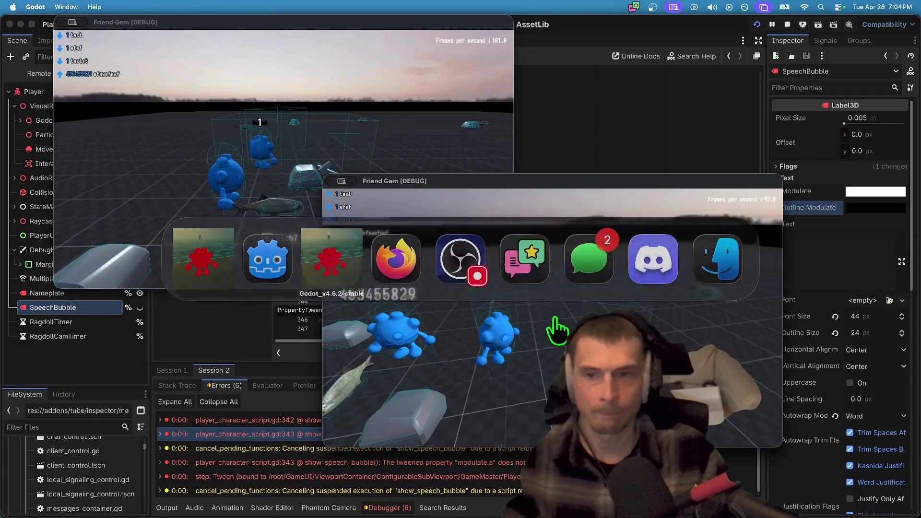
key("w")
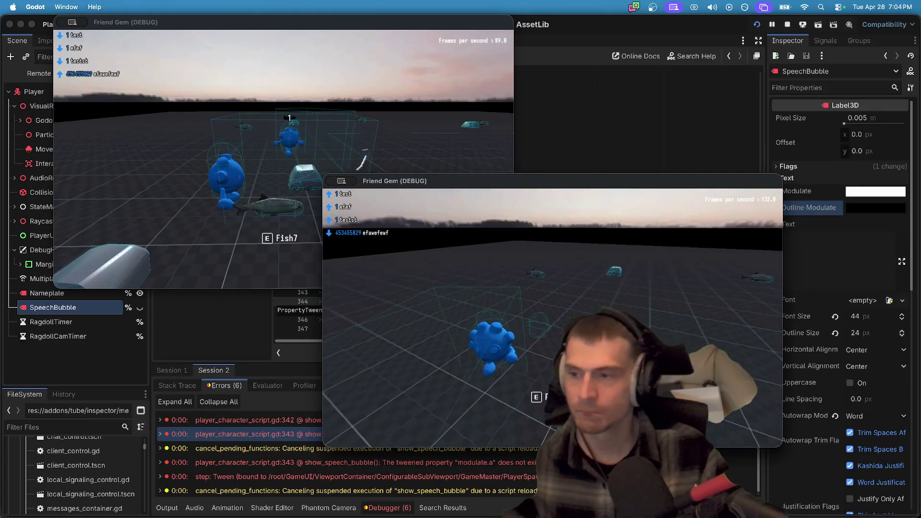
key("Escape")
key("Return")
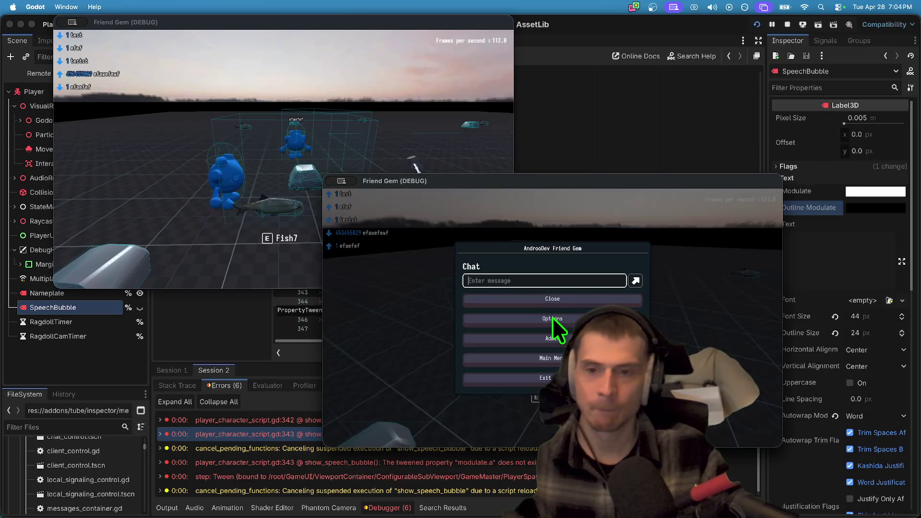
key("super+Tab")
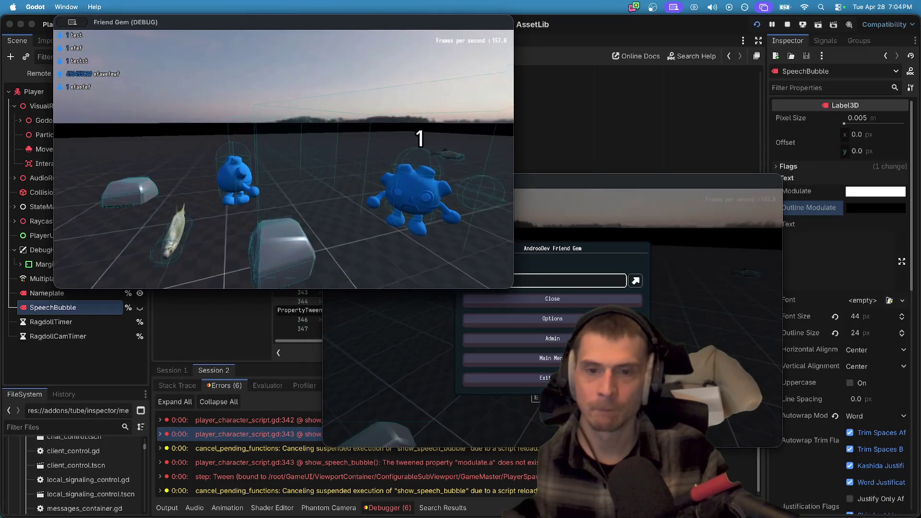
key("super+Tab")
key("super+Tab")
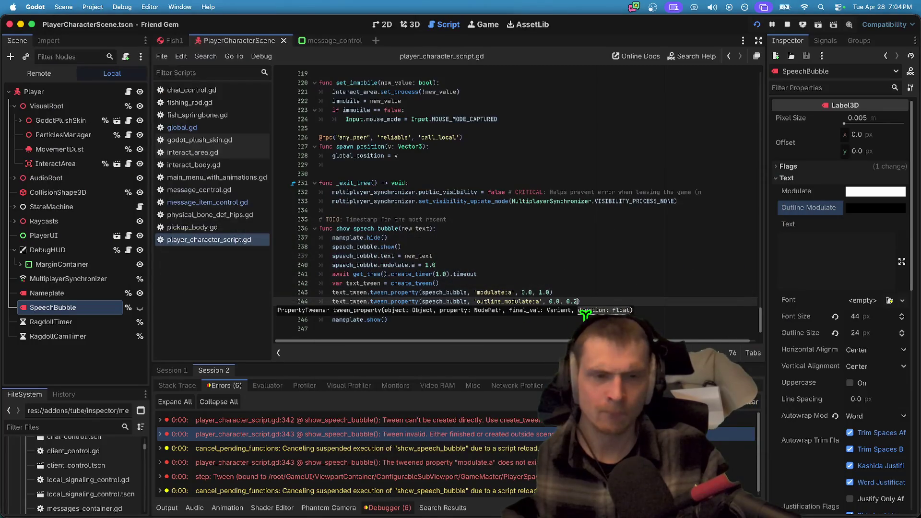
Step: Rerun the game and send the test message 'efawefawef' from one game window
left_click(581, 291)
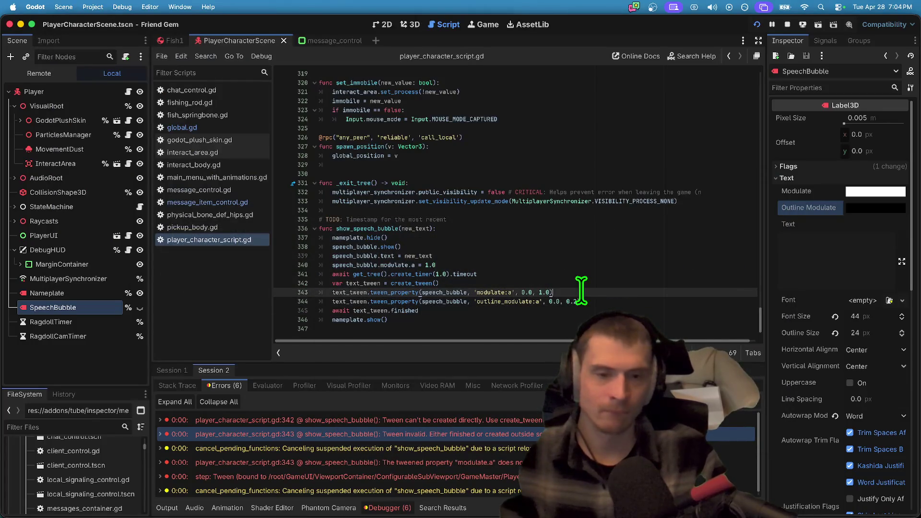
key("Down")
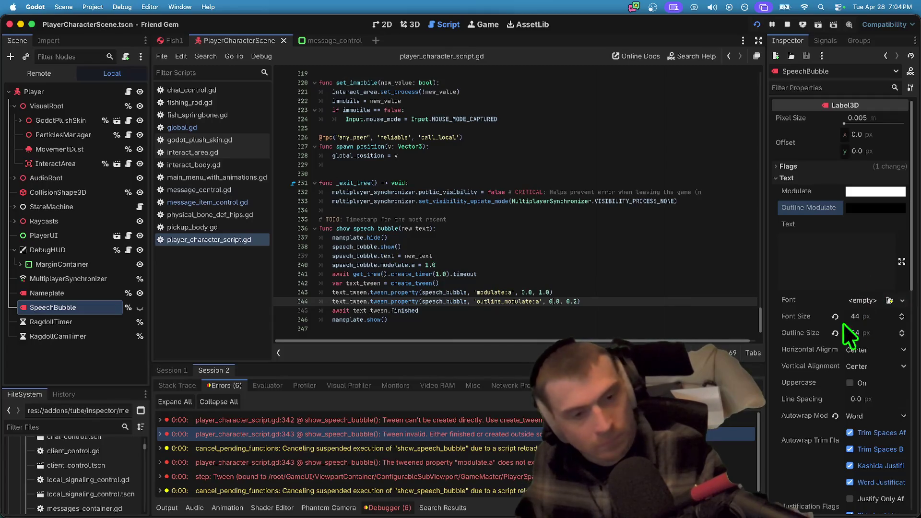
key("super+b")
key("super+Tab")
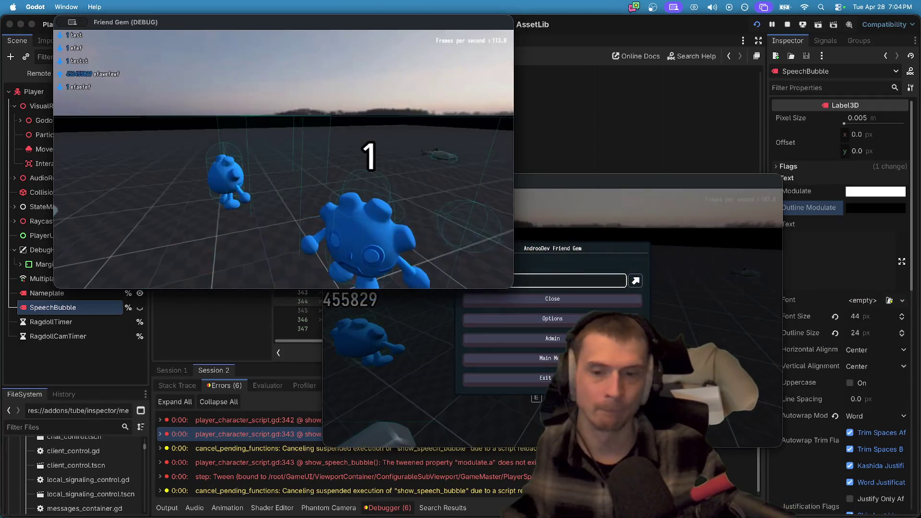
key("super+Tab")
Step: Send several more test chats from the other window: 'eafawef', 'eee', 'e', and longer messages
key("super+Tab")
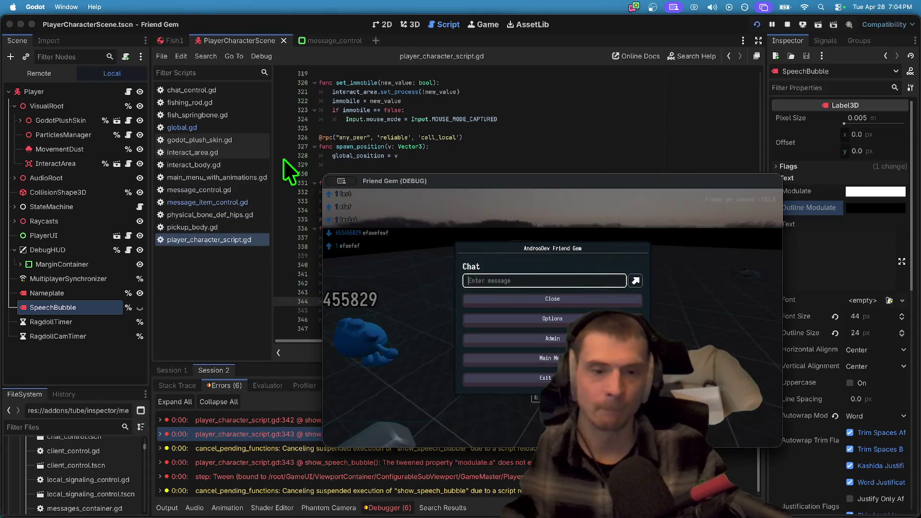
type("efawefawef")
key("Return")
key("super+Tab")
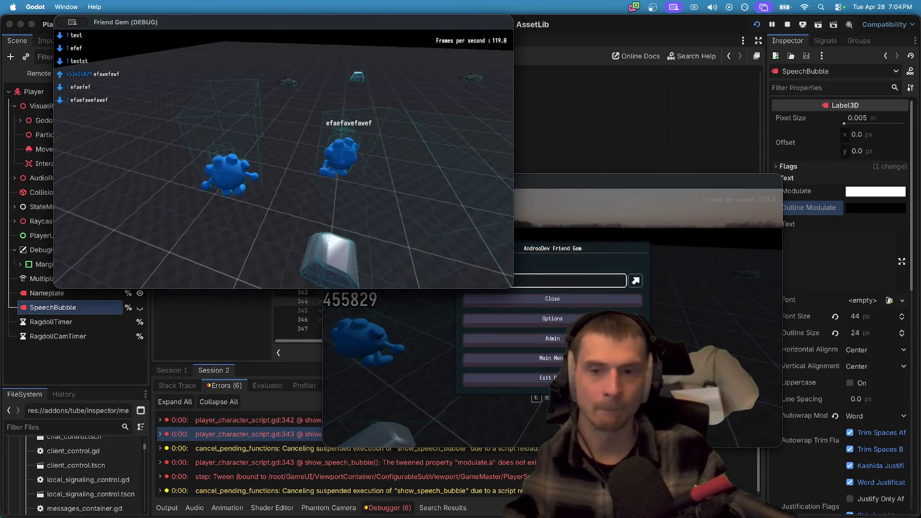
key("super+Tab")
key("super+Tab")
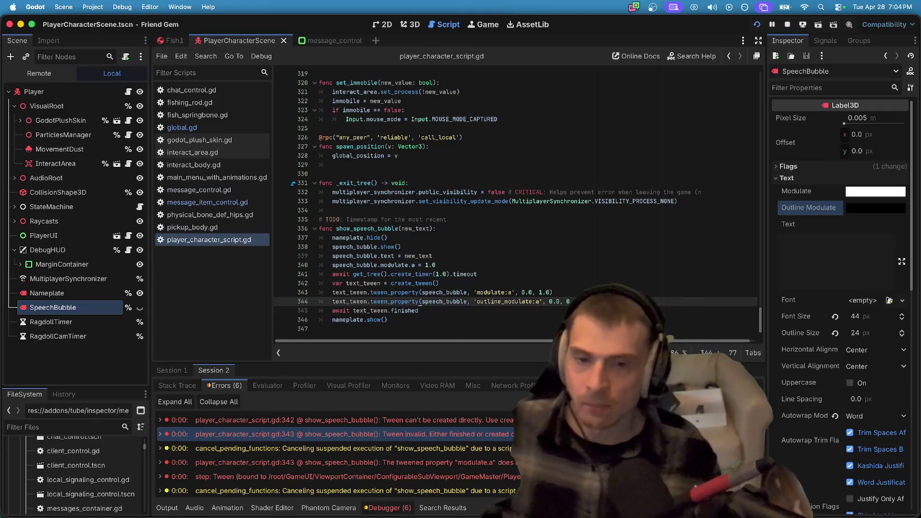
key("super+Tab")
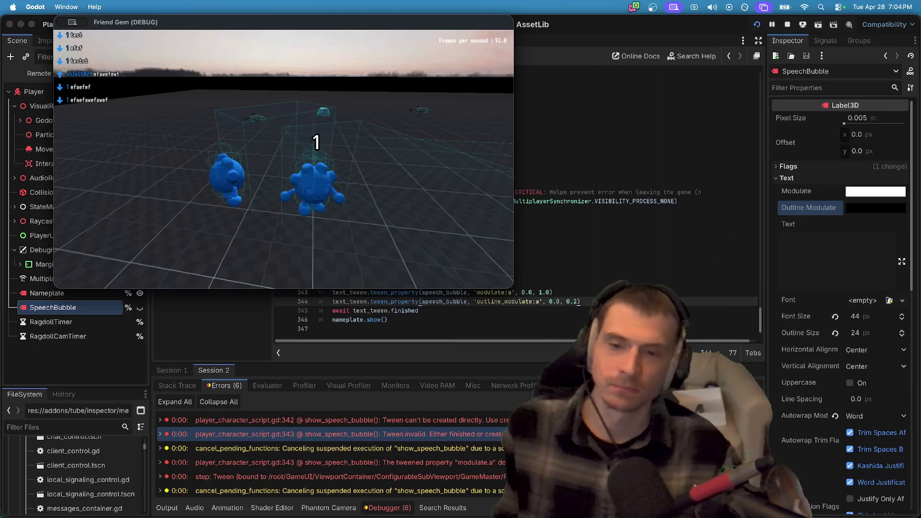
type("eafawef")
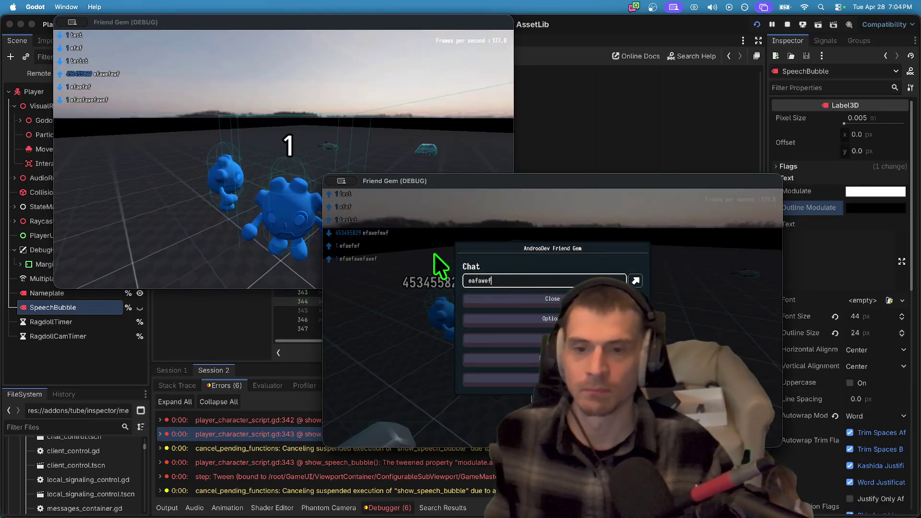
key("Return")
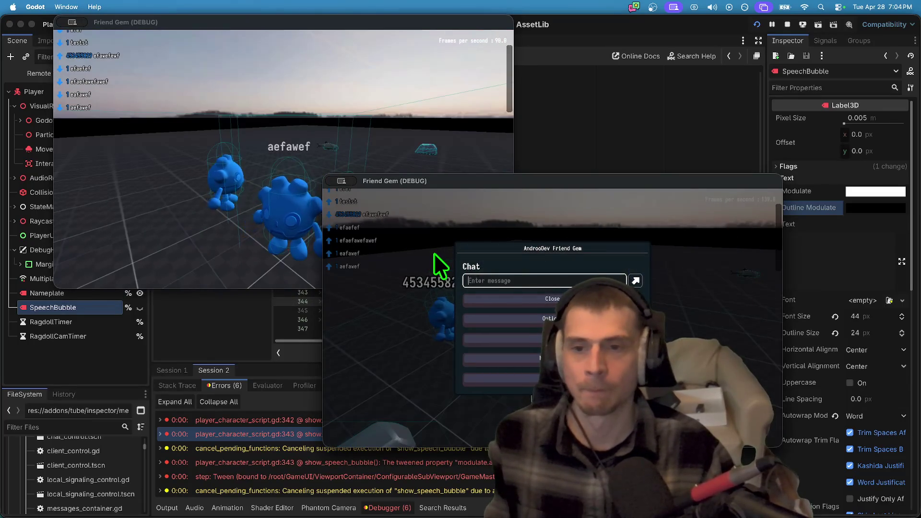
type("aefawefawef")
key("Return")
type("eee")
key("Return")
type("awefaefaefawef")
key("Return")
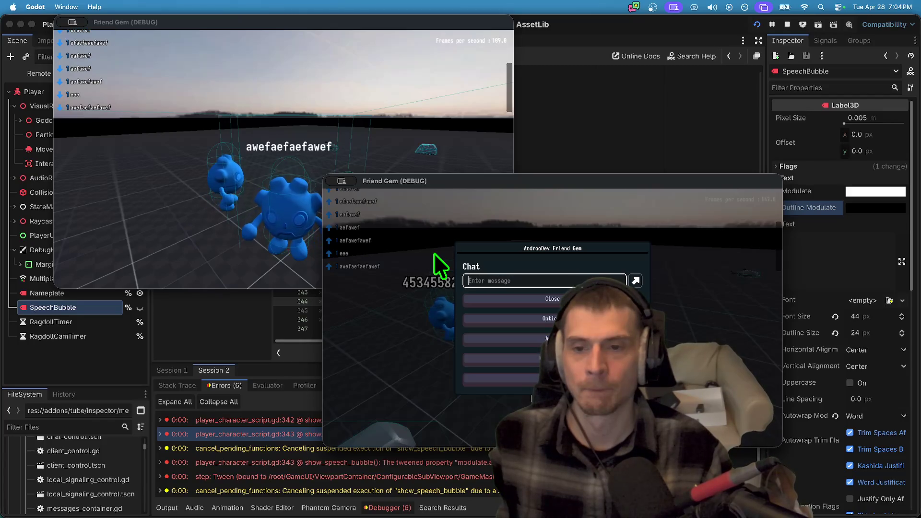
type("e")
key("Return")
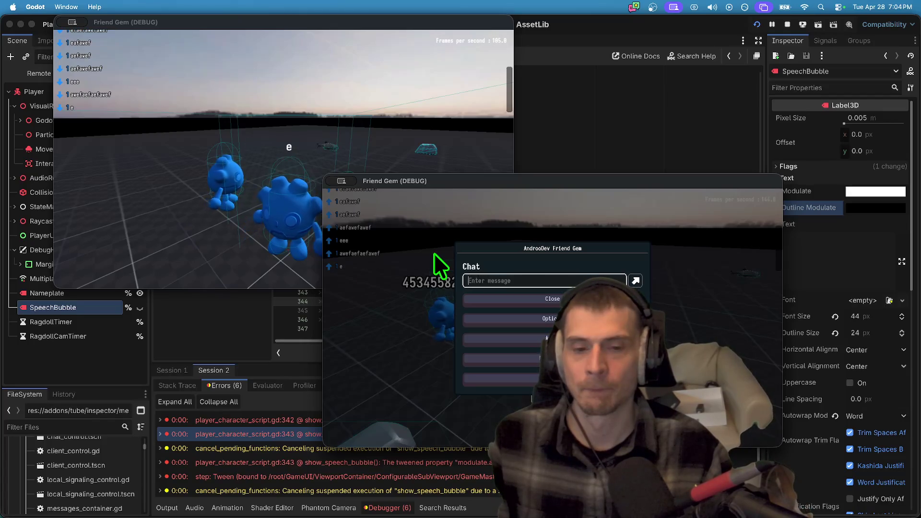
type("f efef ef ef ef efef ")
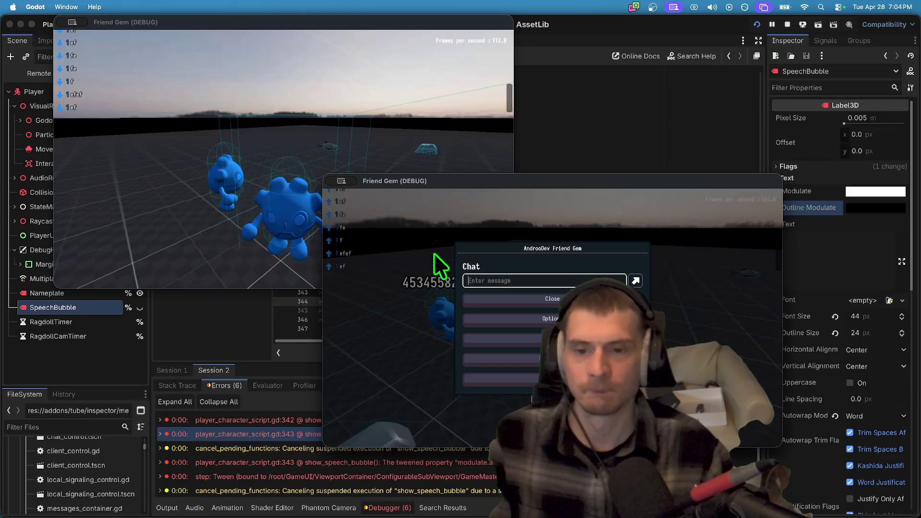
type("ef ef stupid")
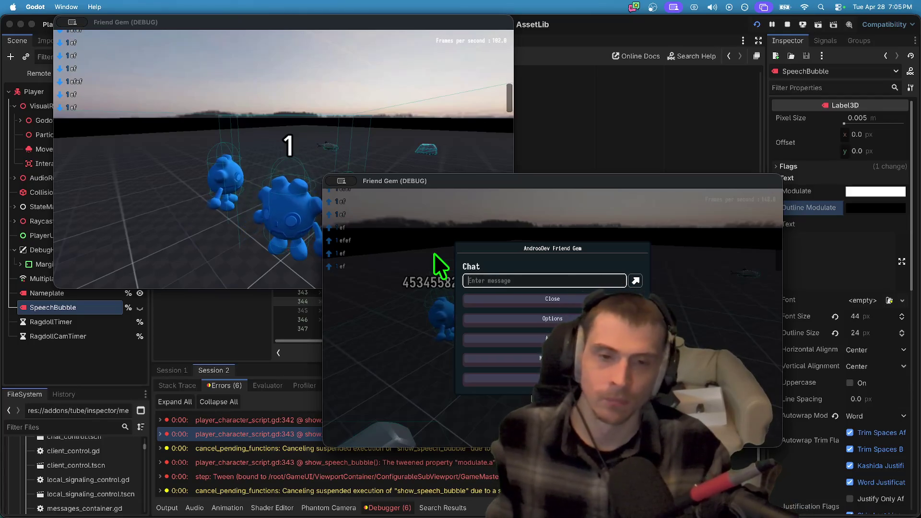
key("Return")
Step: Close the game windows, clear the Debugger errors, and go to the modulate fade tween line
key("super+period")
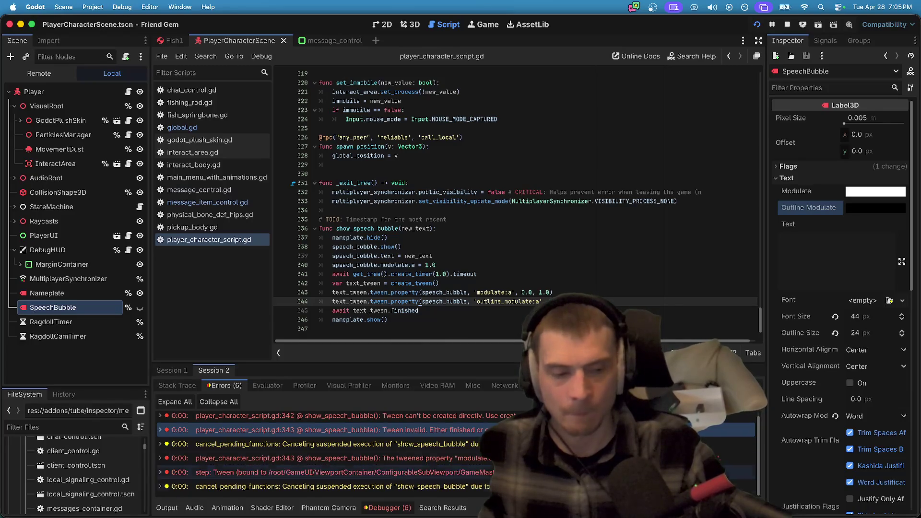
left_click(748, 403)
left_click(678, 320)
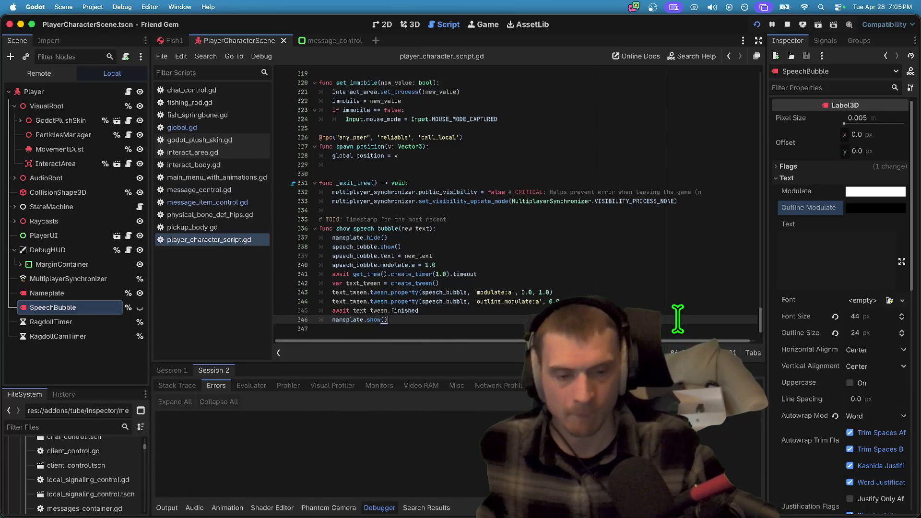
left_click(591, 282)
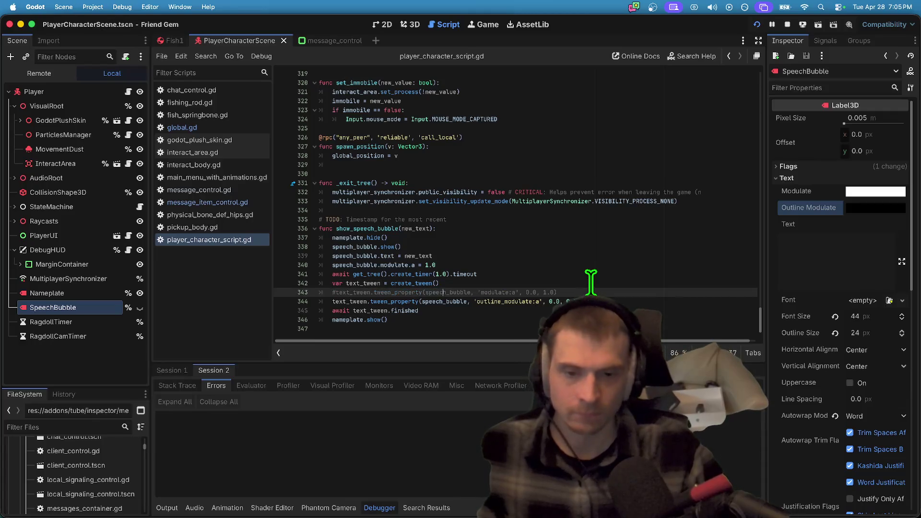
key("super+Tab")
key("super+Tab")
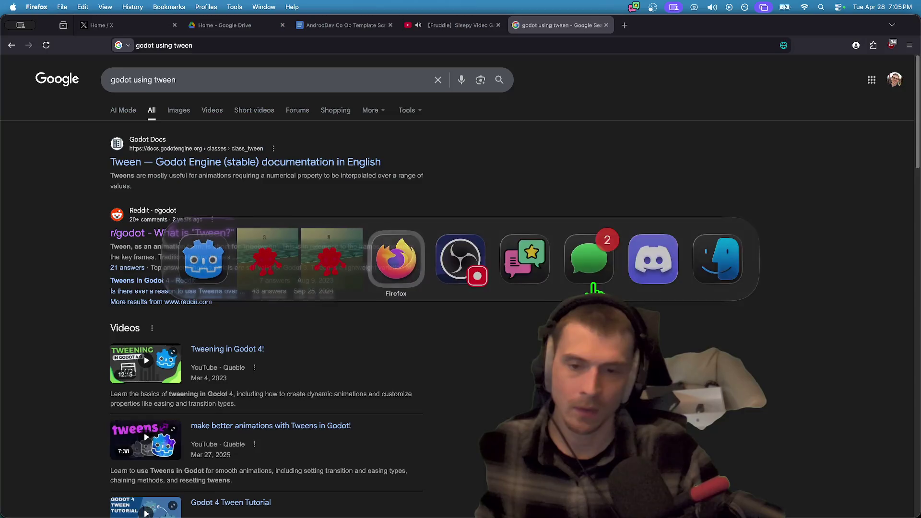
Step: Search Google in a new tab for 'godot print text tween linear'
key("super+t")
type("godot ")
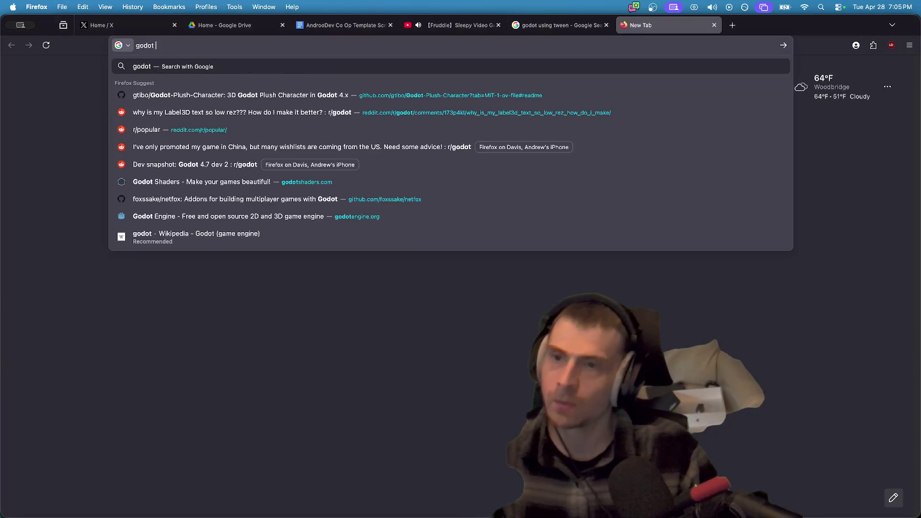
type("print text tween l")
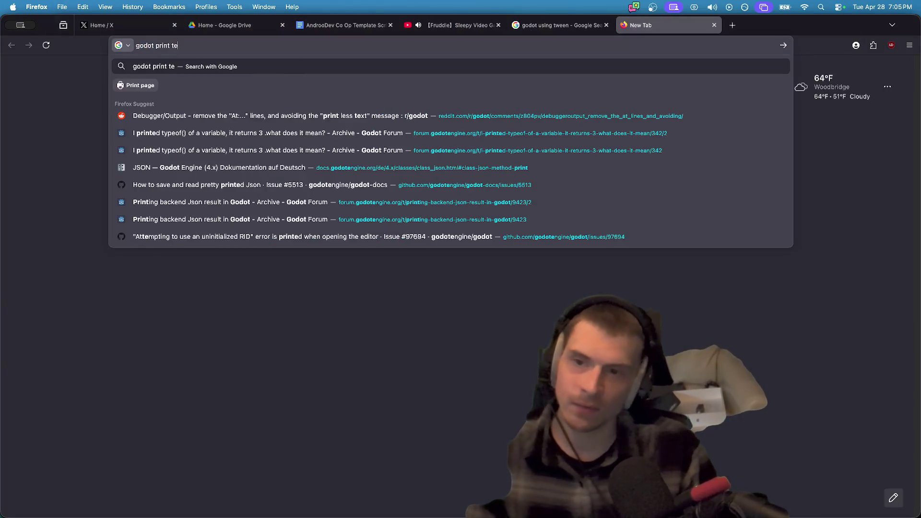
type("inear")
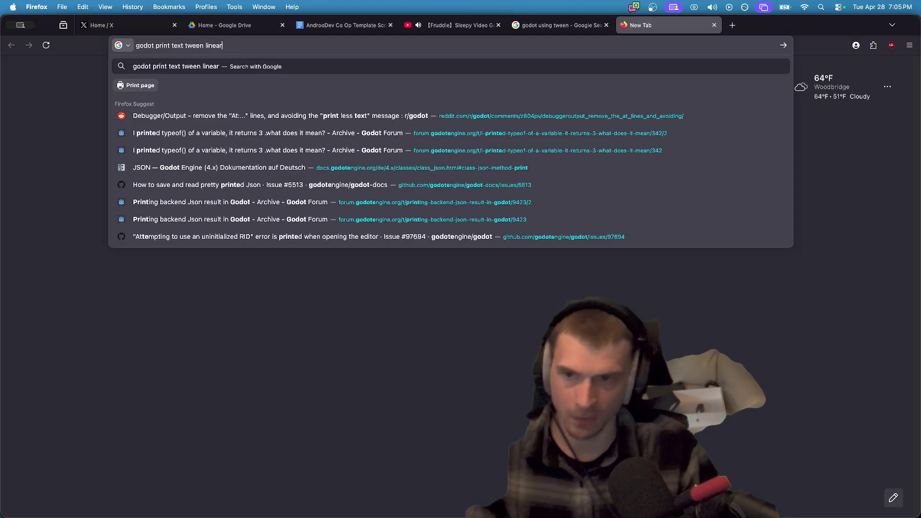
key("Return")
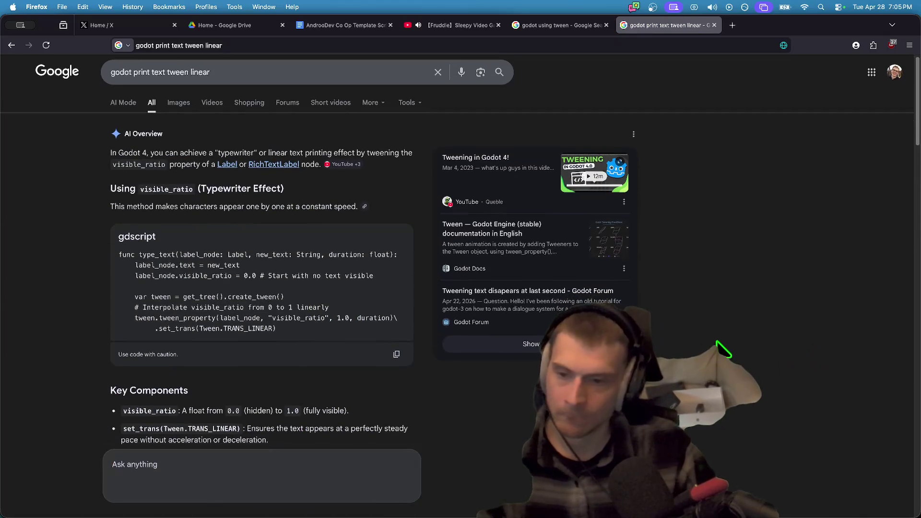
scroll(716, 340, "down", 5)
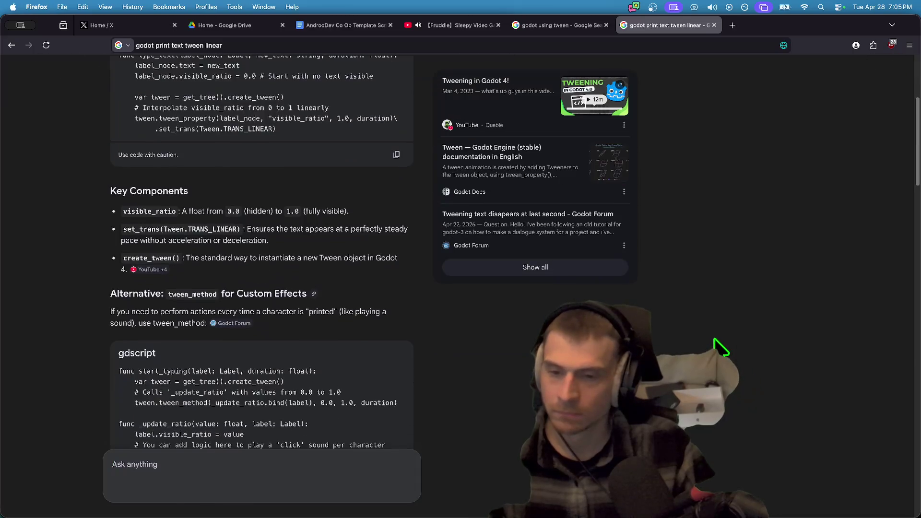
scroll(718, 344, "down", 3)
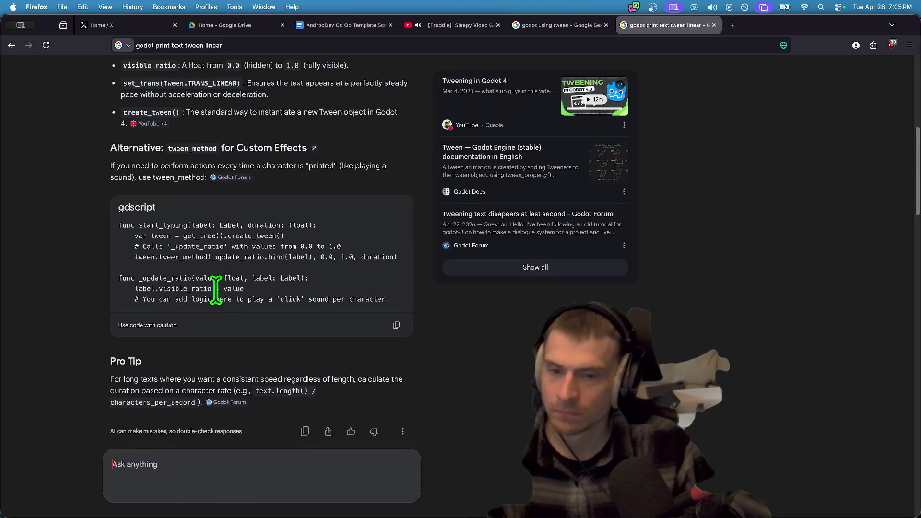
scroll(216, 290, "down", 5)
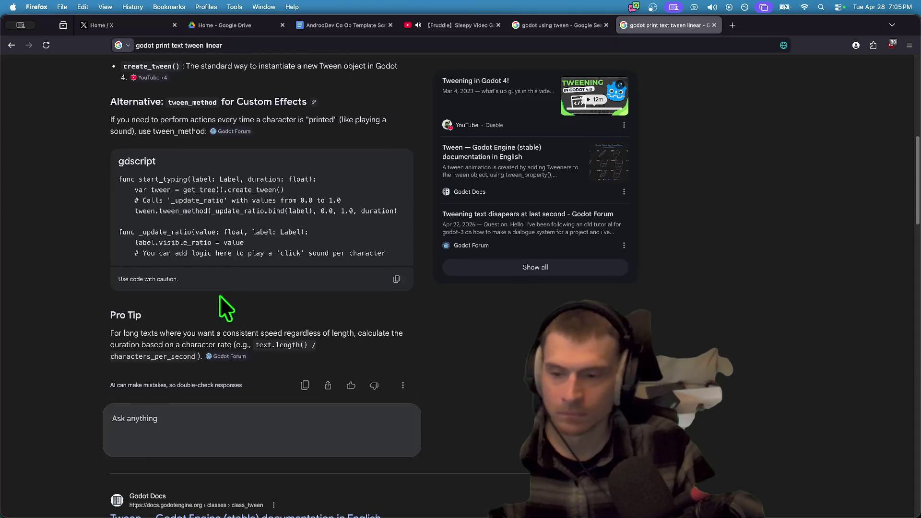
Step: Copy the visible_ratio tween lines from the AI Overview's example code
right_click(701, 331)
scroll(701, 336, "down", 4)
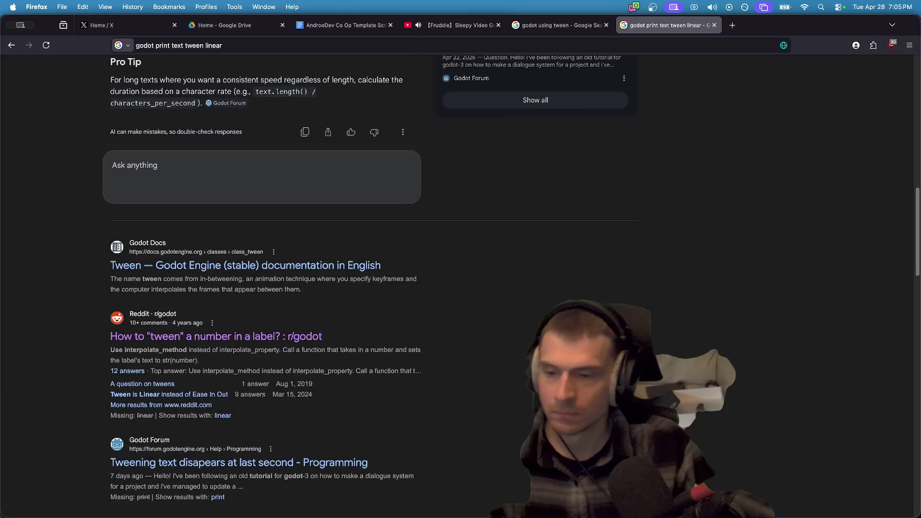
scroll(700, 336, "down", 3)
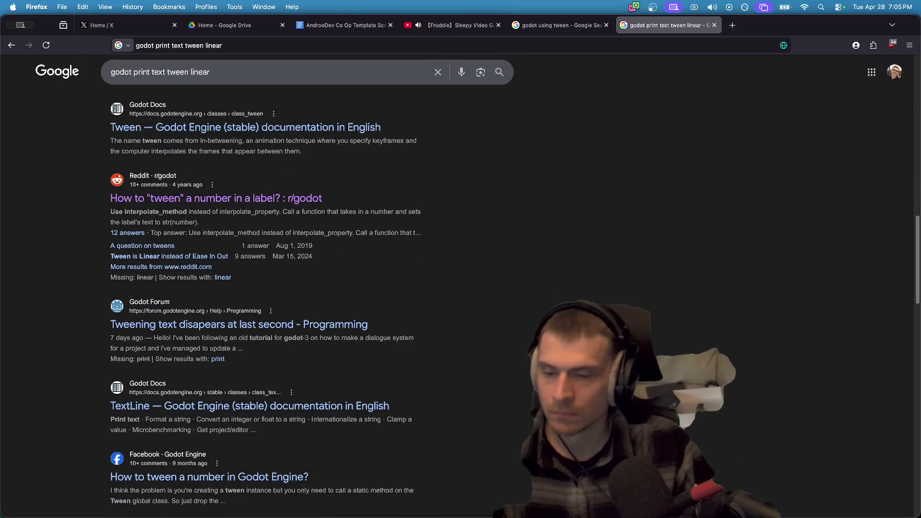
scroll(421, 303, "down", 1)
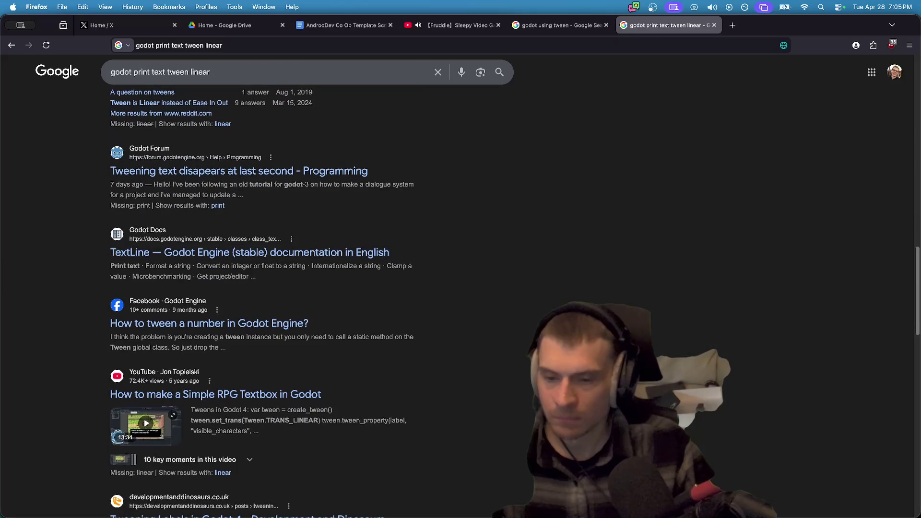
scroll(421, 304, "down", 3)
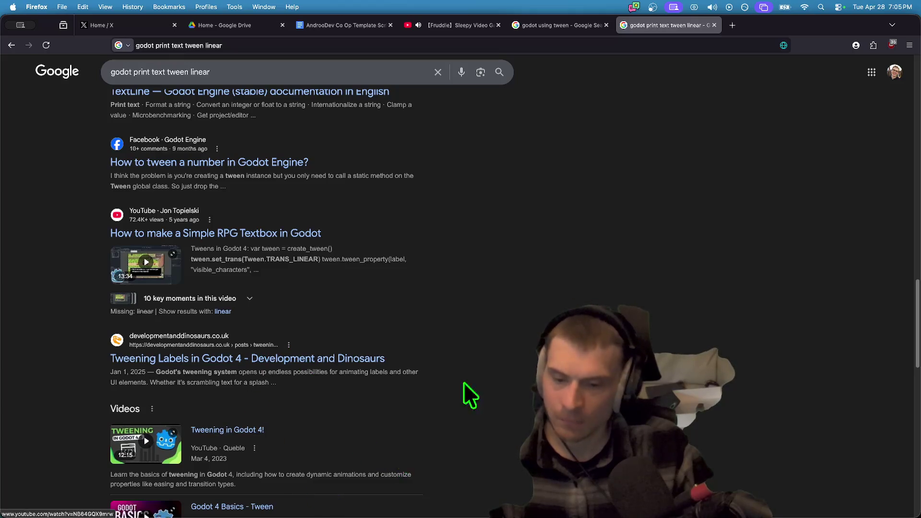
scroll(514, 387, "down", 4)
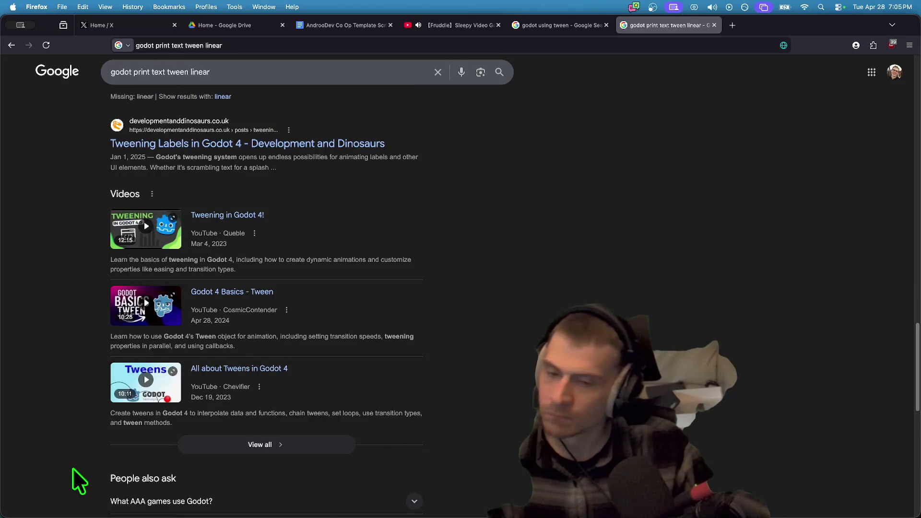
scroll(76, 484, "up", 10)
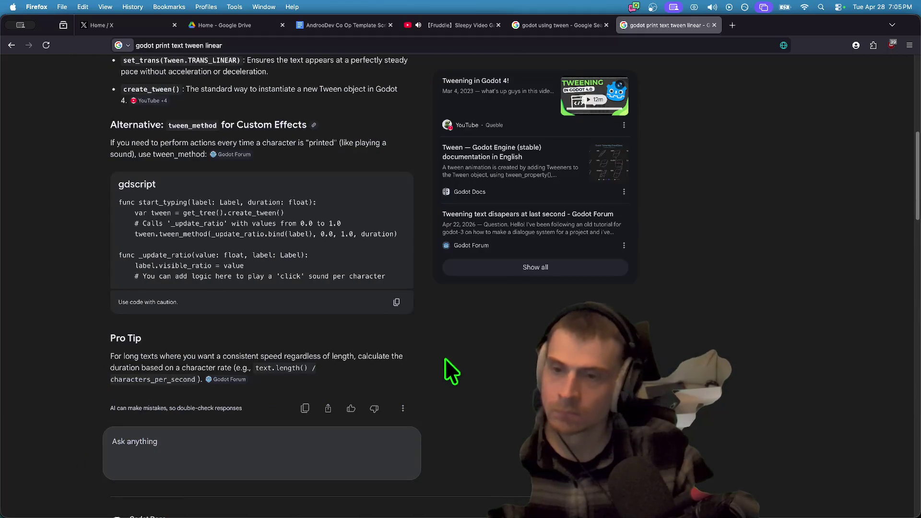
scroll(300, 346, "up", 6)
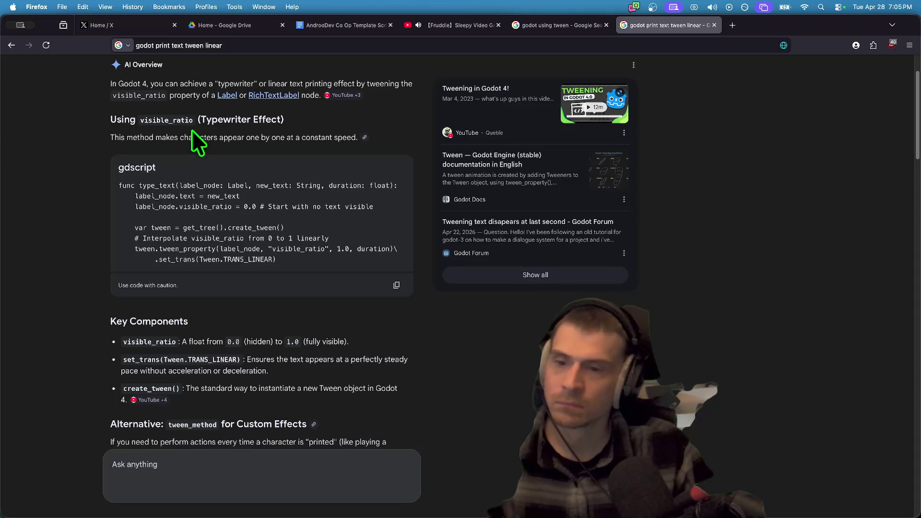
triple_click(290, 207)
mouse_move(304, 251)
left_mouse_down()
mouse_move(105, 186)
mouse_move(281, 224)
mouse_move(298, 242)
mouse_move(111, 218)
mouse_move(113, 195)
left_mouse_up()
left_click(154, 188)
key("super+c")
key("super+Tab")
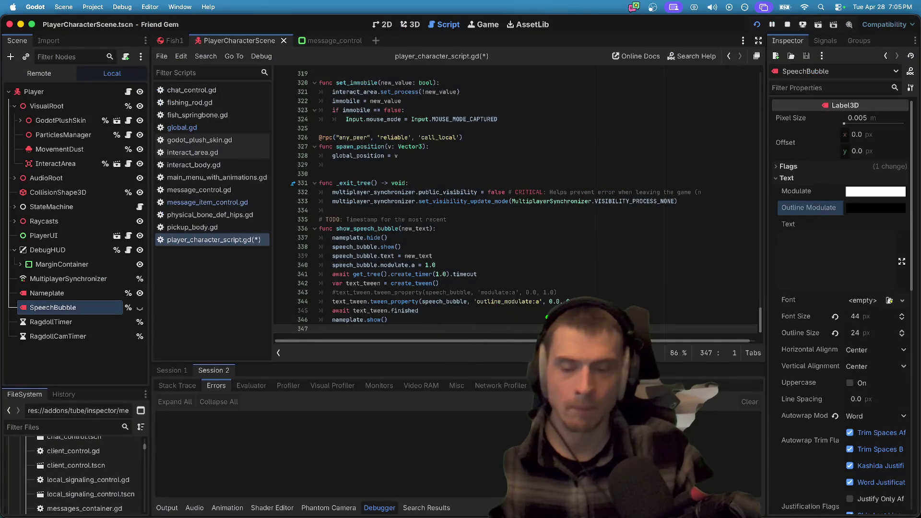
Step: Paste the typewriter tween snippet into show_speech_bubble and rename every label_node to speech_bubble
key("super+v")
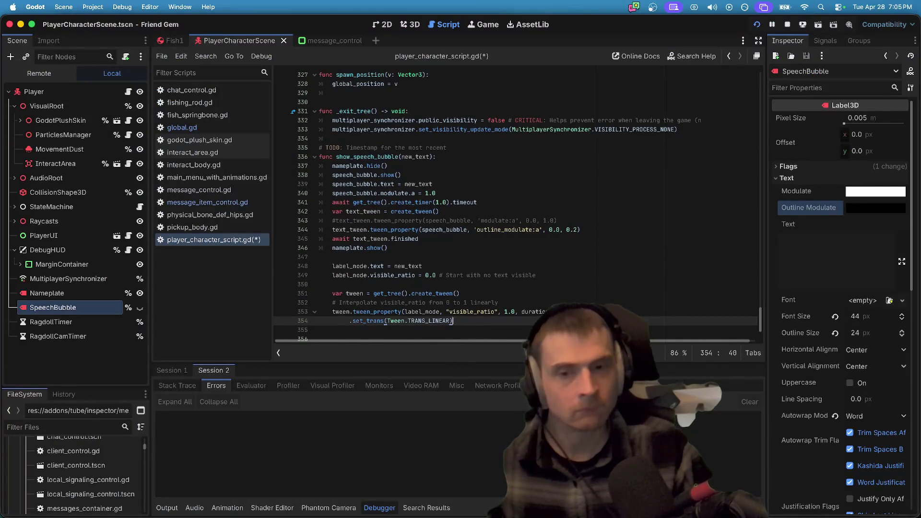
left_click(332, 257)
key("Return")
left_click(453, 329)
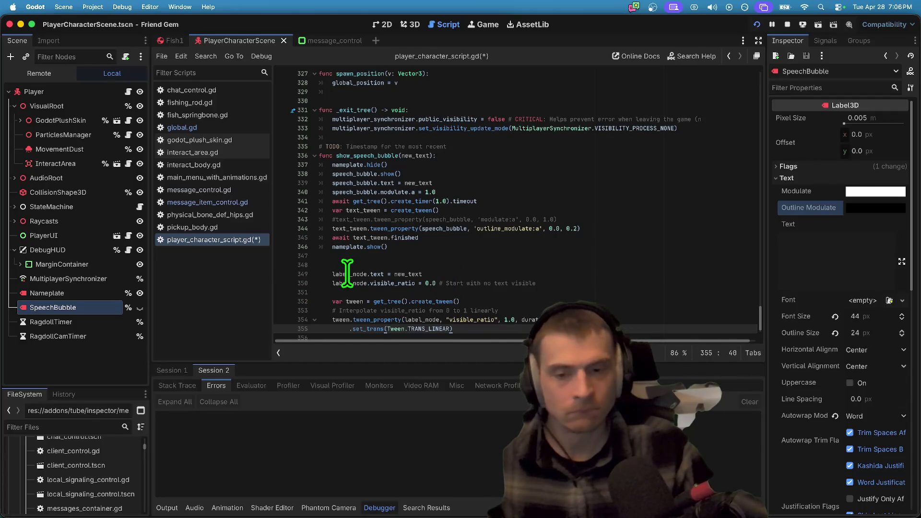
double_click(355, 175)
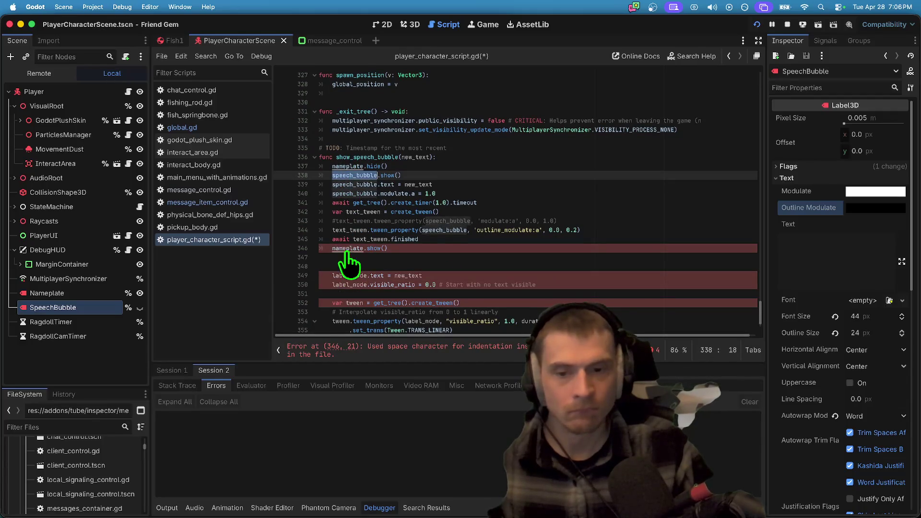
double_click(342, 276)
key("super+d")
key("super+d")
key("super+v")
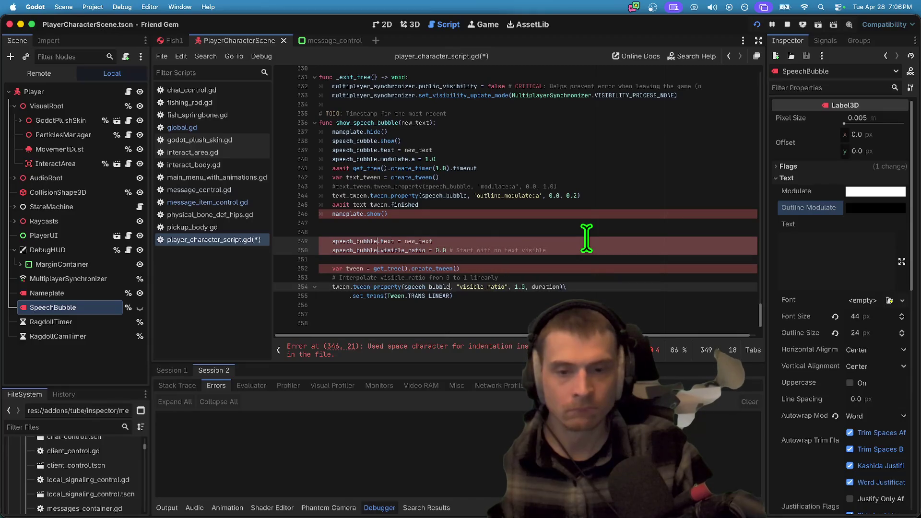
Step: Delete the interpolate comment and the blank lines inside the pasted code
left_click_drag(454, 295, 212, 278)
triple_click(672, 270)
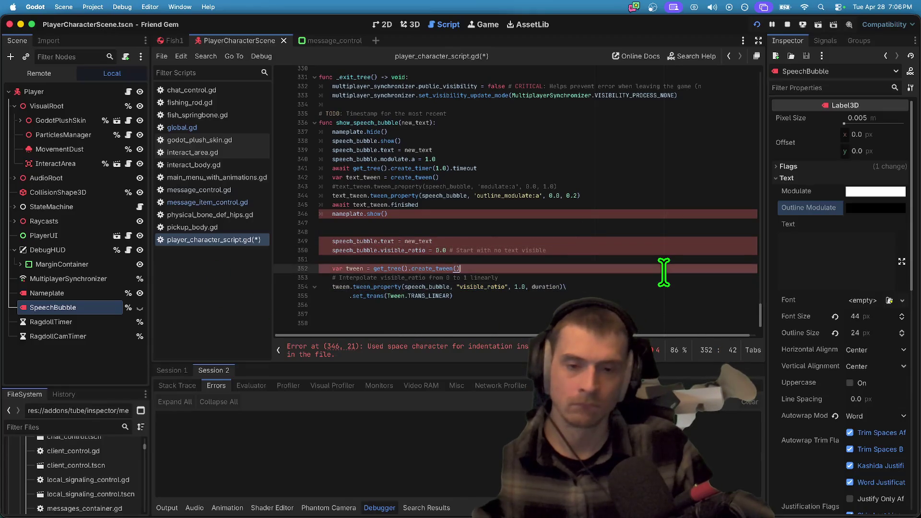
key("super+shift+k")
key("BackSpace")
key("Up")
key("Up")
key("BackSpace")
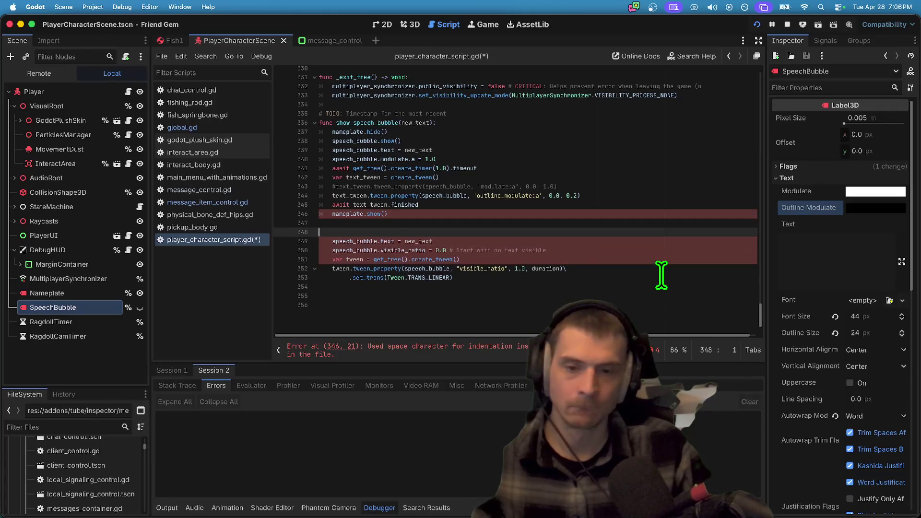
Step: Remove the 'Start with no text visible' comment and re-indent the pasted lines consistently
left_click(507, 251)
left_click(422, 128)
left_click_drag(450, 241, 590, 240)
key("BackSpace")
scroll(575, 286, "up", 1)
mouse_move(440, 296)
left_mouse_down()
mouse_move(93, 243)
mouse_move(99, 259)
left_mouse_up()
key("shift+Tab")
key("Tab")
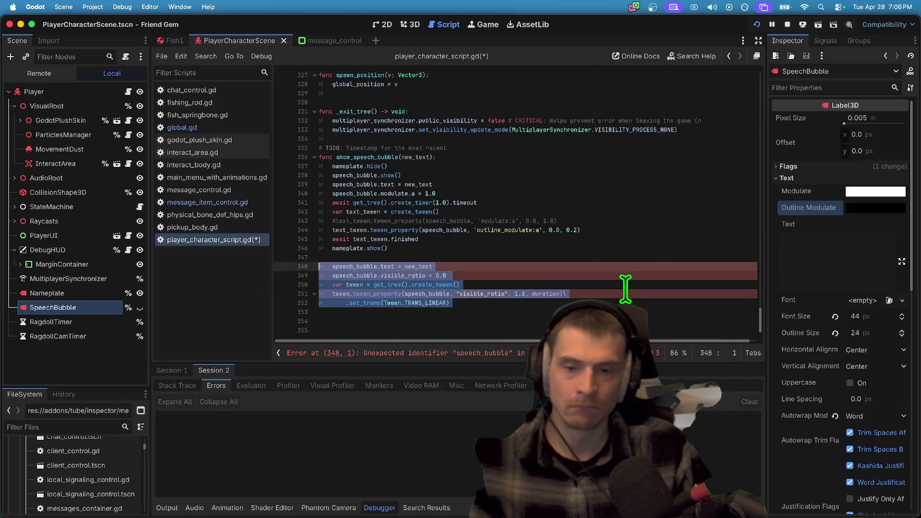
Step: Move the await line below the new tween and change text_tween to tween
left_click_drag(623, 283, 623, 309)
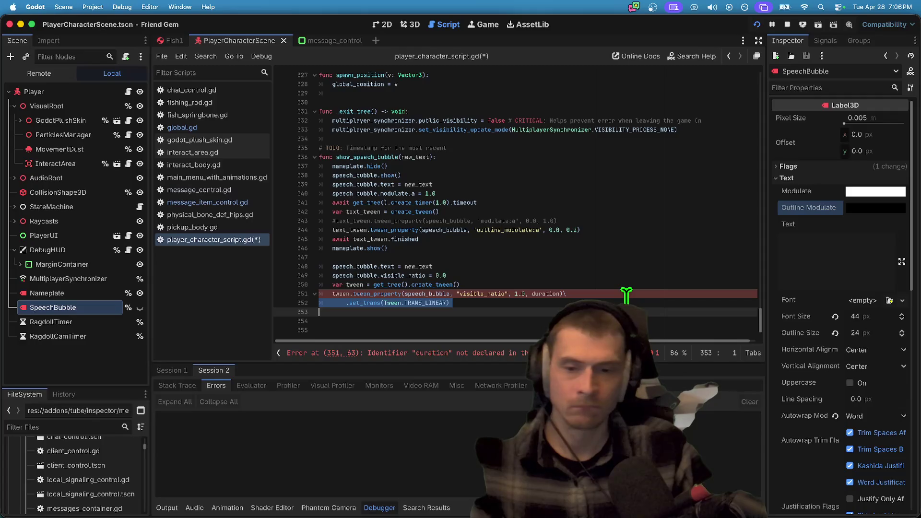
left_click(341, 304)
left_click(426, 239)
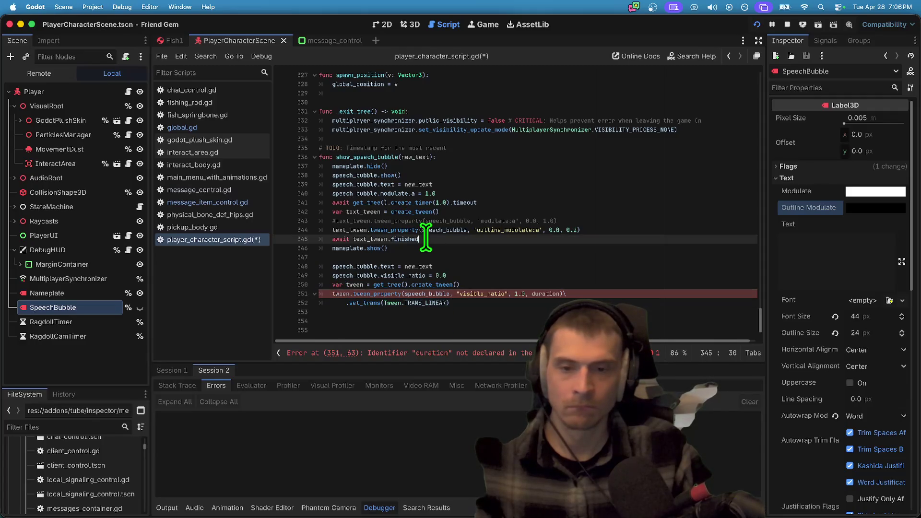
key("ctrl+x")
left_click(482, 301)
key("ctrl+v")
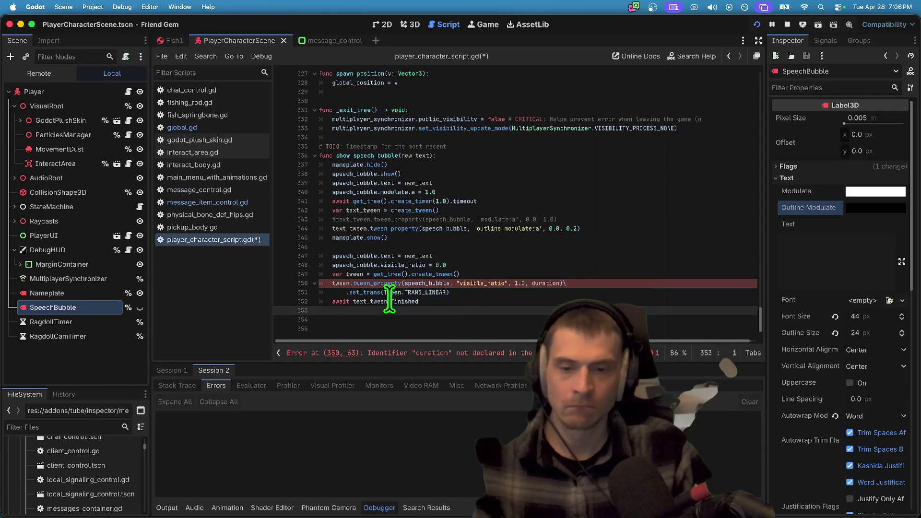
double_click(380, 301)
type("tween")
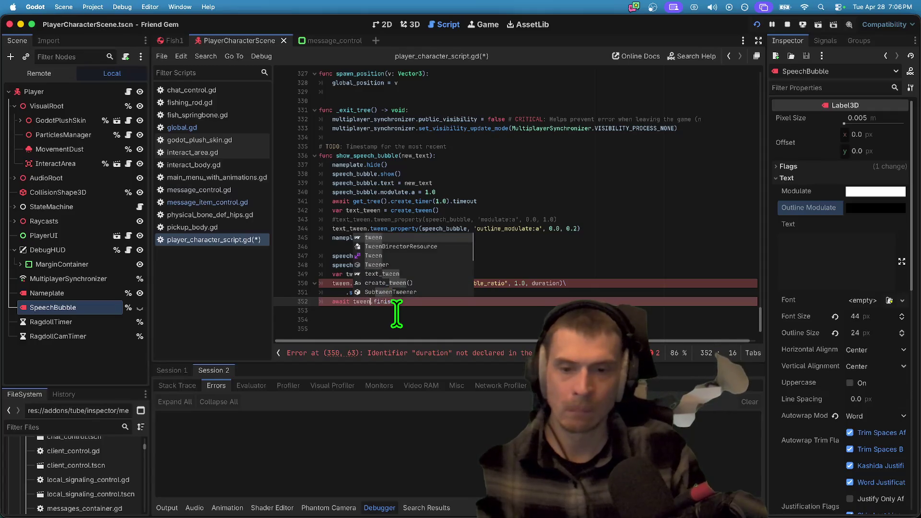
key("Escape")
Step: Replace the undeclared duration argument in the tween_property call with 0
double_click(375, 283)
double_click(447, 353)
left_click(700, 266)
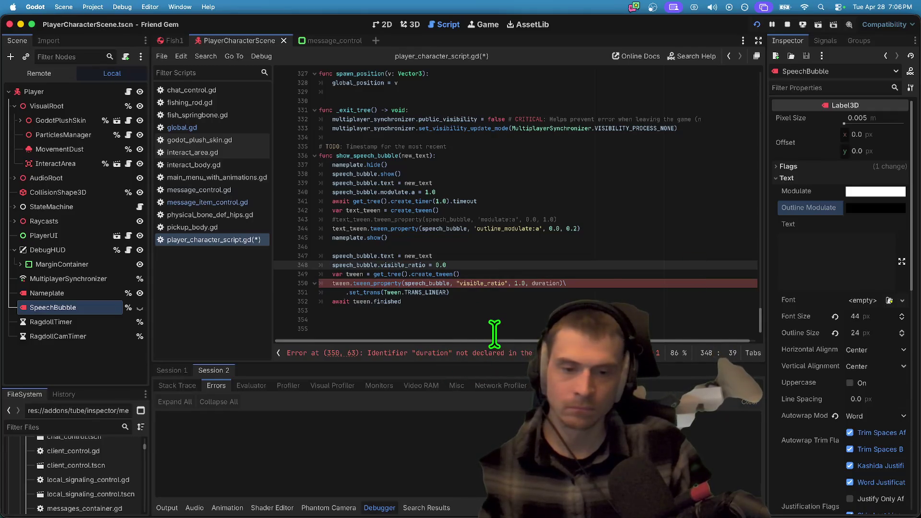
double_click(550, 283)
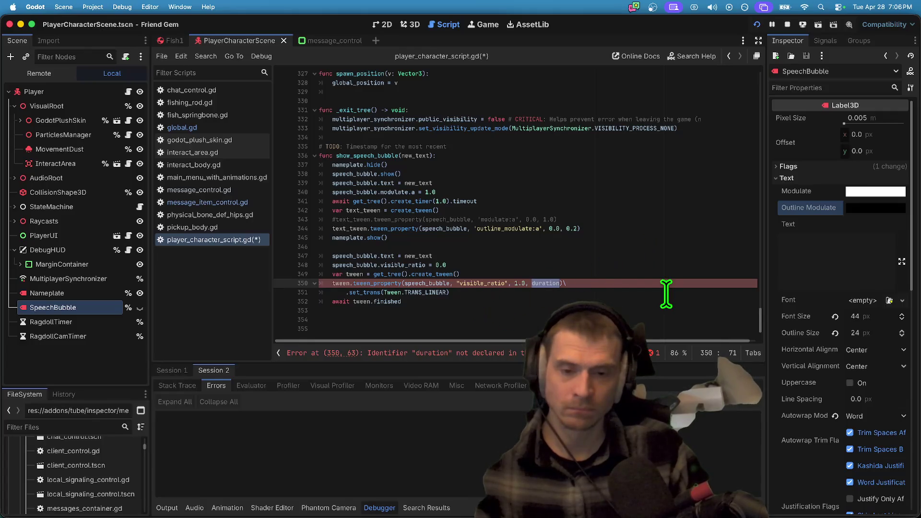
key("BackSpace")
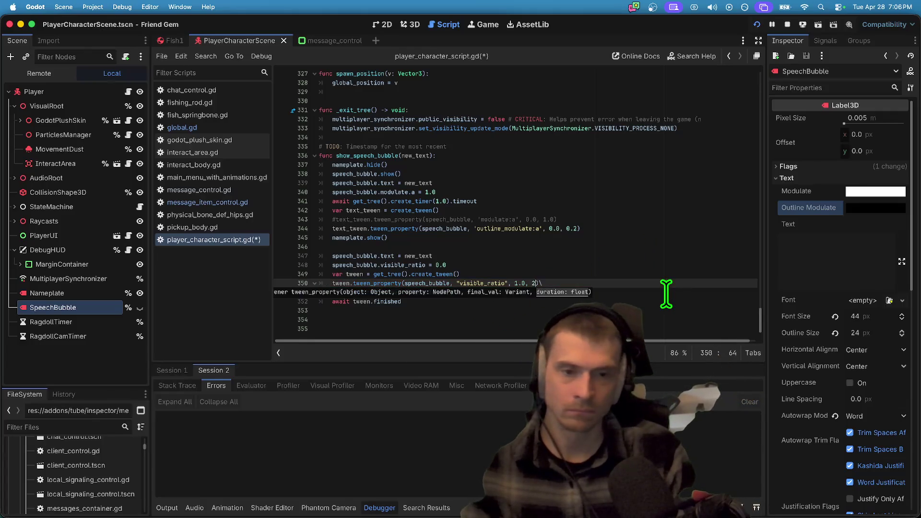
type("0")
key("super+Tab")
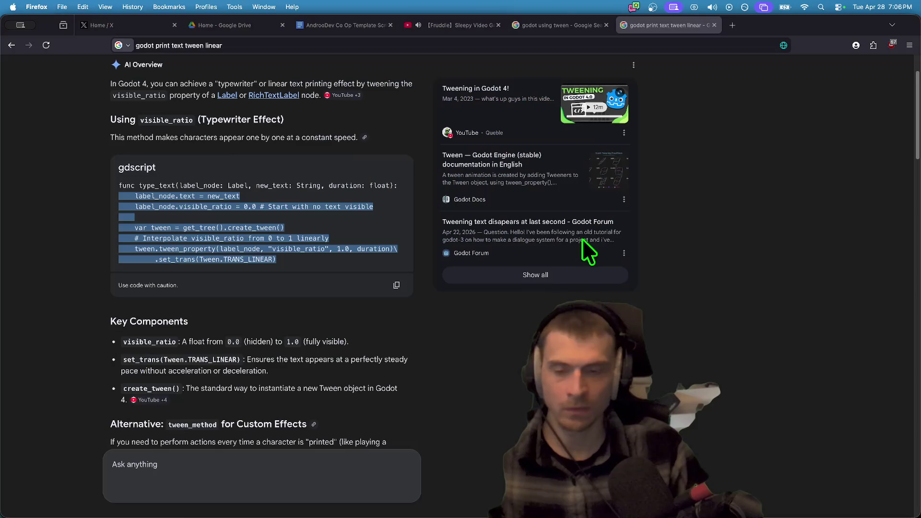
Step: Scroll to the AI Overview's tween_method alternative and select its click-sound comment code
scroll(299, 205, "up", 3)
scroll(298, 205, "down", 3)
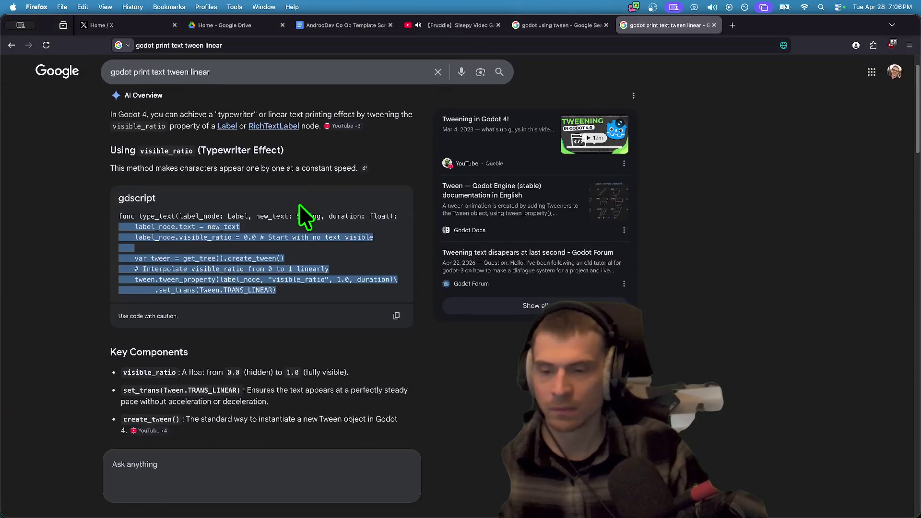
scroll(299, 205, "down", 5)
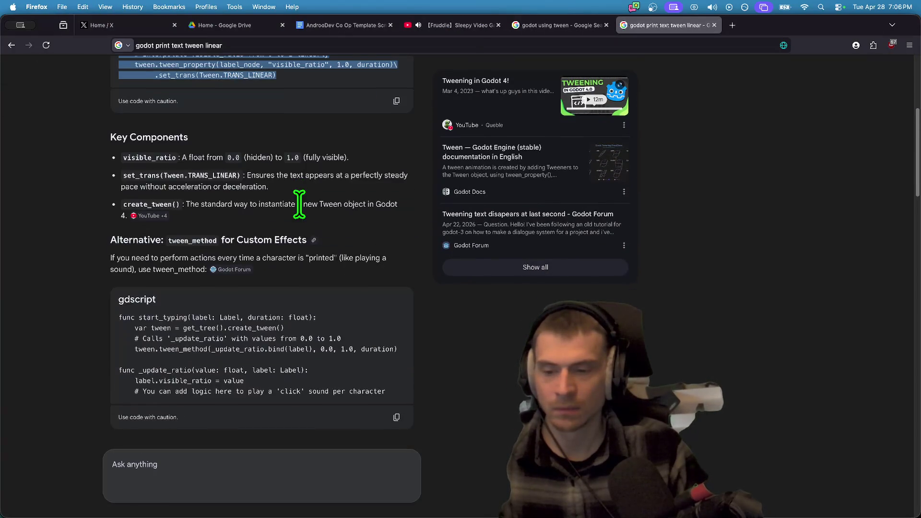
scroll(243, 381, "down", 1)
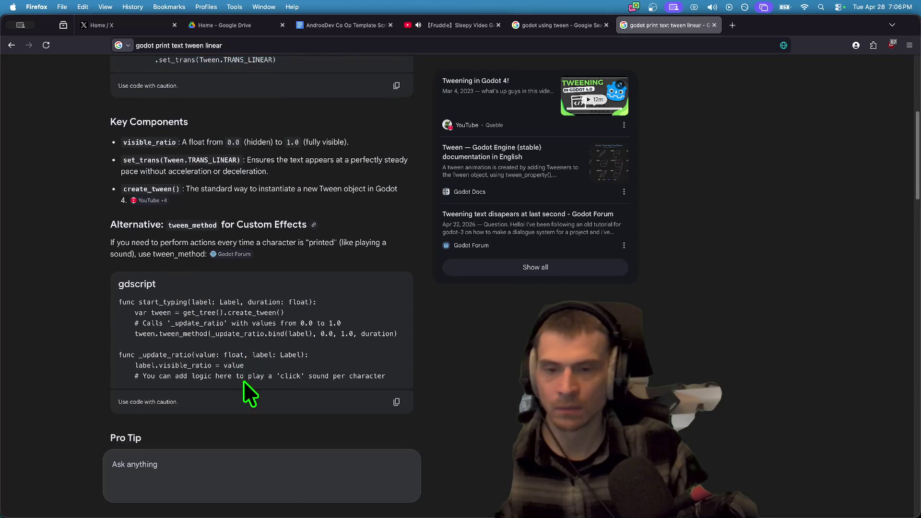
triple_click(243, 377)
mouse_move(243, 378)
left_mouse_down()
mouse_move(241, 359)
mouse_move(226, 379)
left_mouse_up()
key("super+Tab")
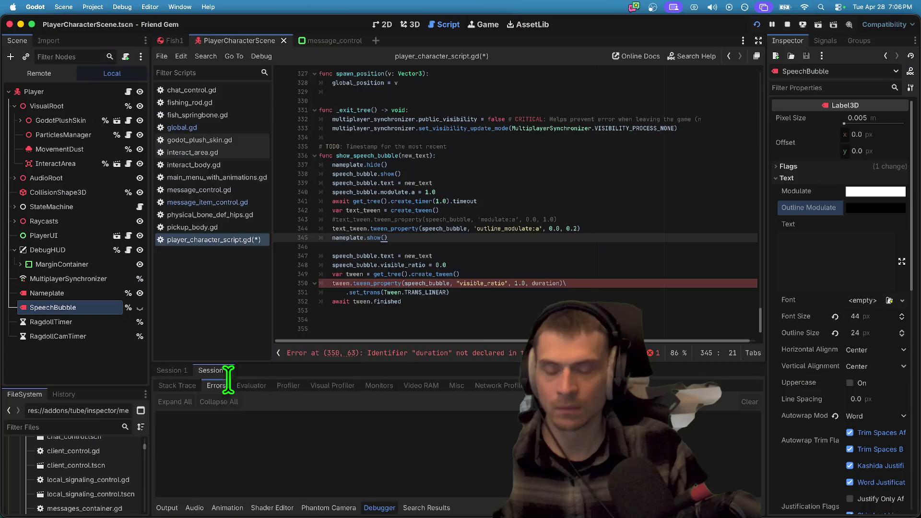
Step: Set the tween duration to 2.0 and comment out the old timer, fade and modulate reset lines
left_click(562, 284)
key("Left")
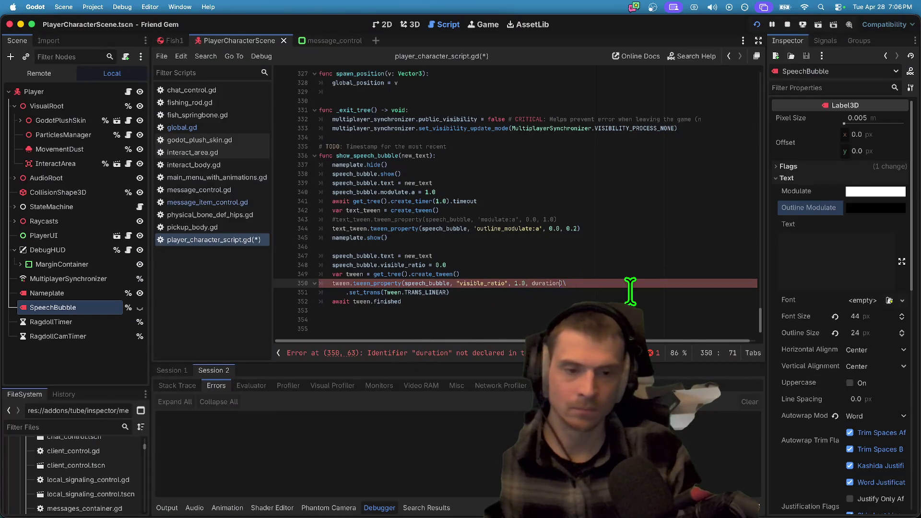
type(".0")
left_click_drag(551, 257, 301, 183)
left_click_drag(387, 237, 303, 201)
key("super+k")
left_click(499, 186)
key("super+k")
left_click_drag(332, 183, 428, 185)
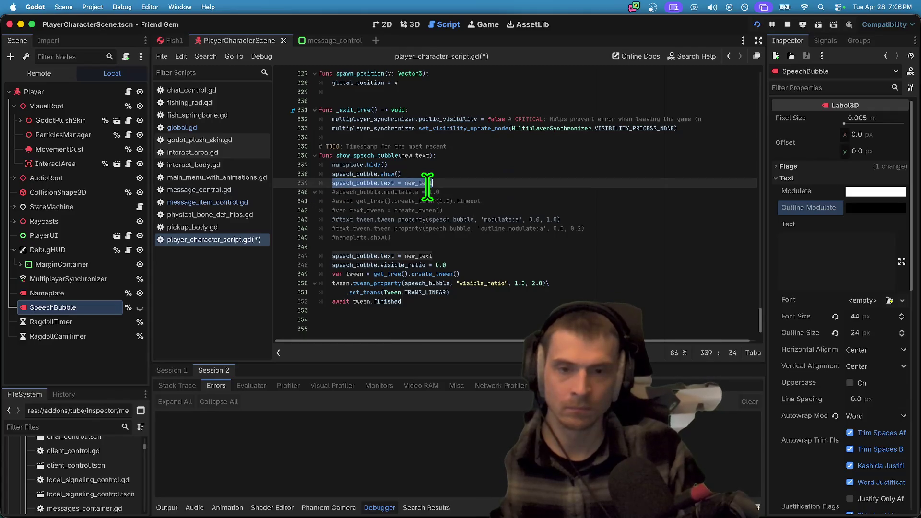
Step: Move nameplate.show() below the await tween.finished line and uncomment it
left_click(473, 238)
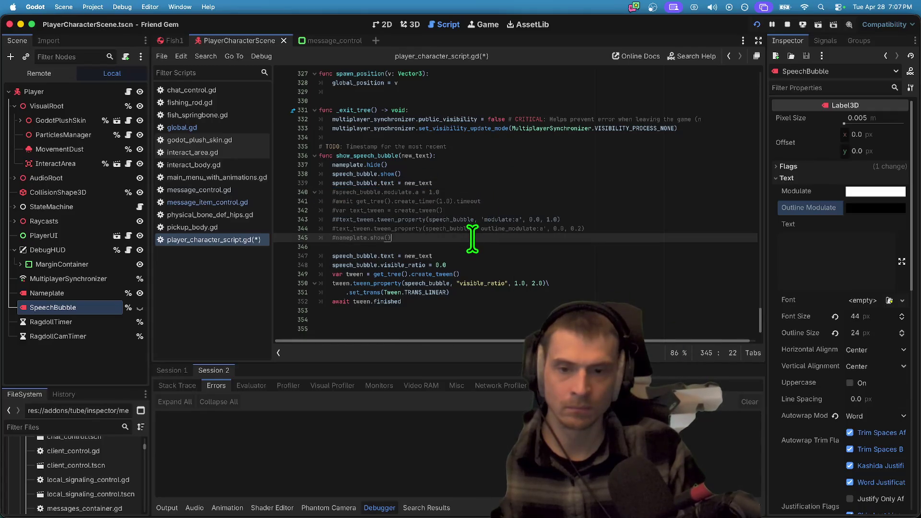
key("super+shift+k")
key("Down")
key("Down")
key("Down")
key("super+v")
key("Up")
key("End")
key("Delete")
key("Up")
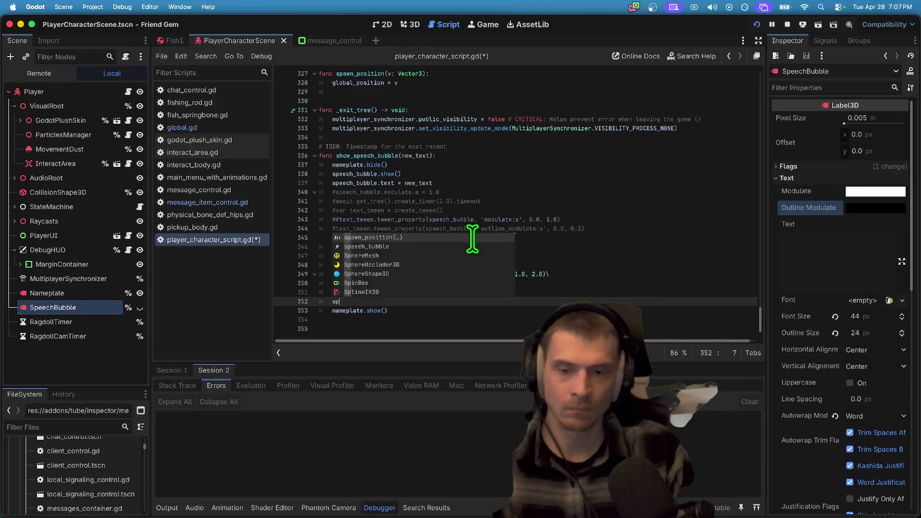
Step: Add speech_bubble.hide() after the await, then run the game and send a test chat
key("Down")
key("Return")
type(".hide")
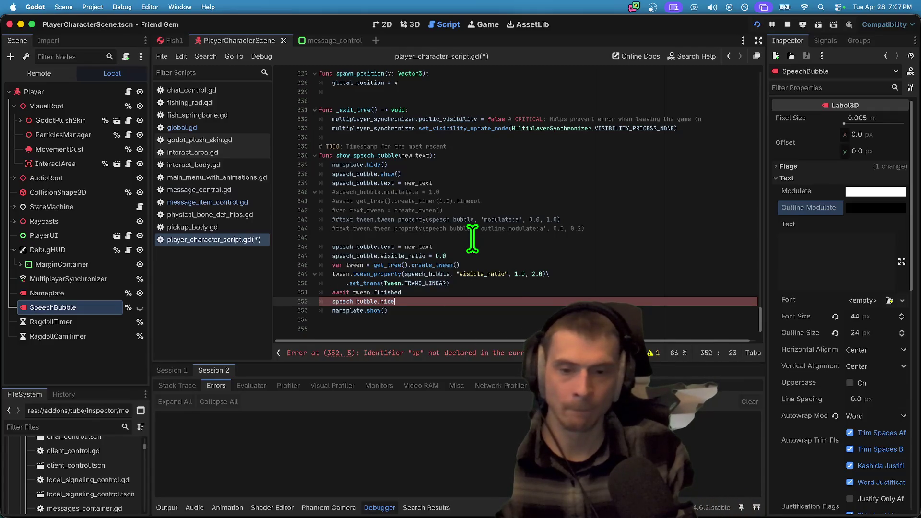
type("()")
key("super+Tab")
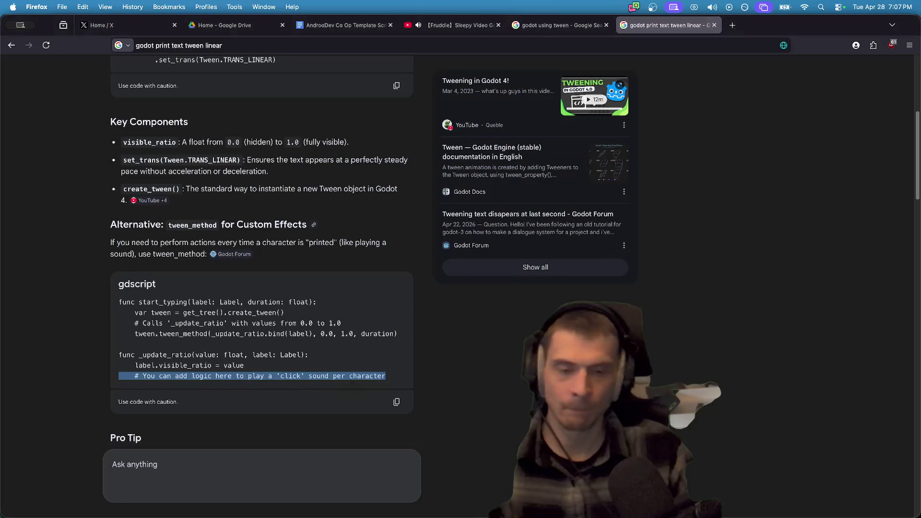
key("Escape")
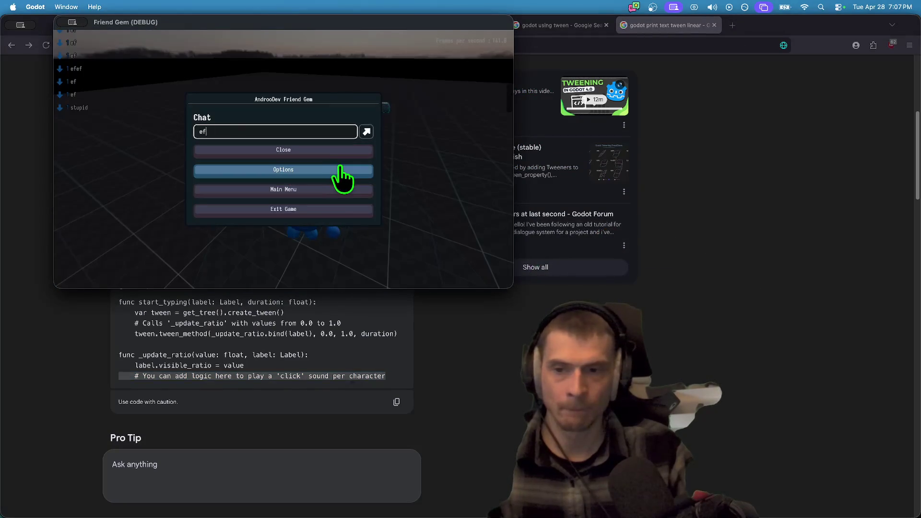
key("Return")
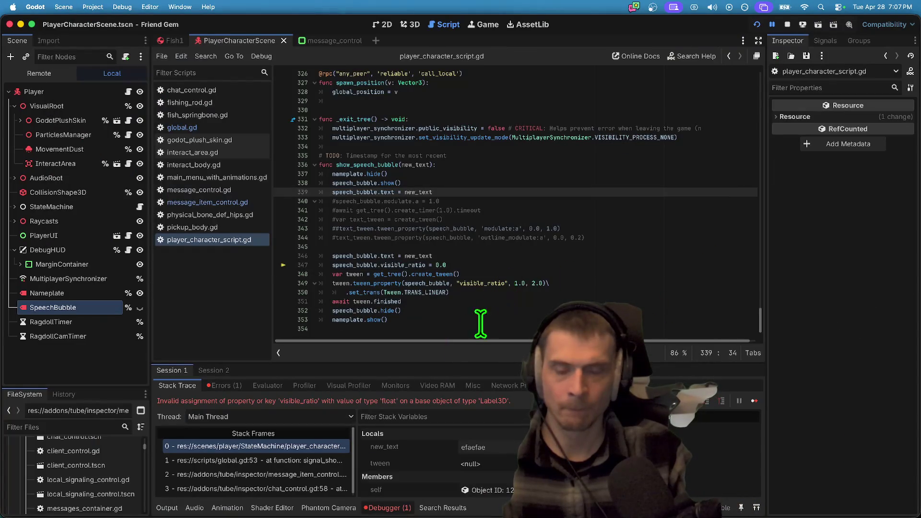
Step: Stop the debug session, inspect the SpeechBubble Label3D's properties, and view the player scene in 3D
left_click(788, 24)
left_click(521, 265)
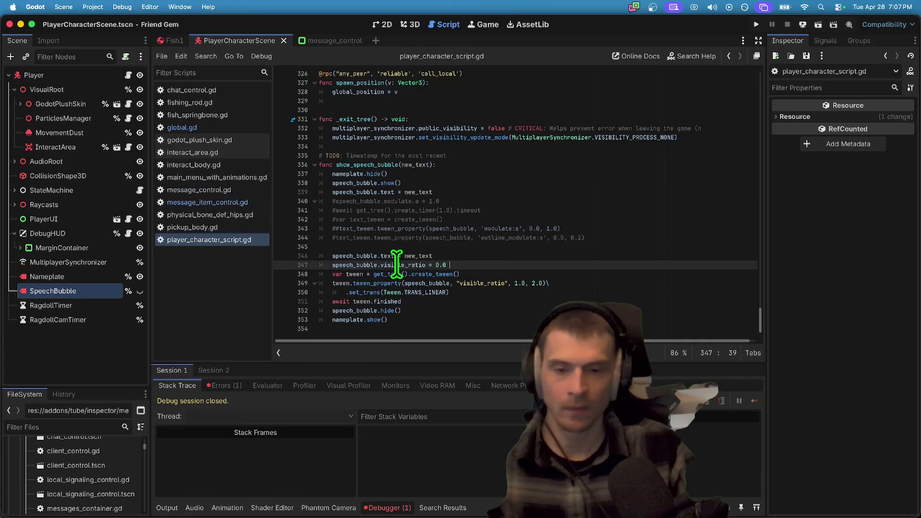
left_click(67, 305)
left_click(73, 288)
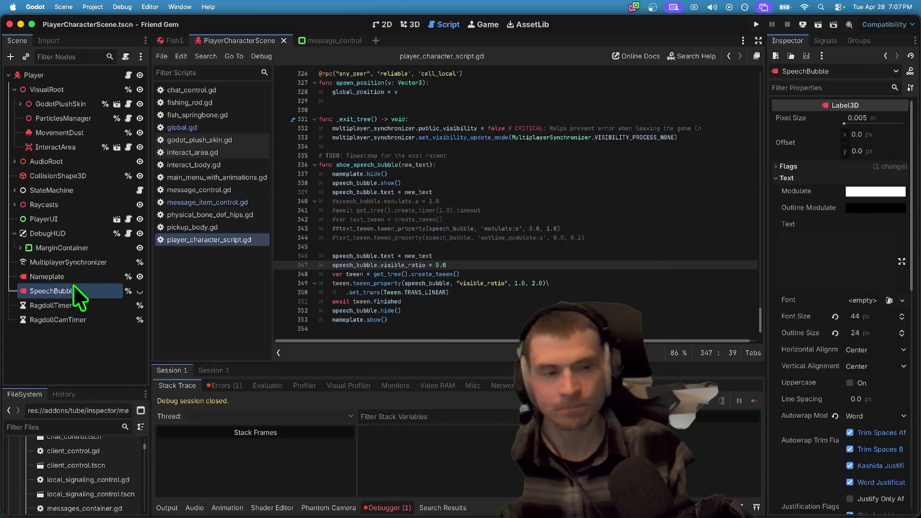
scroll(819, 349, "down", 1)
scroll(834, 446, "down", 12)
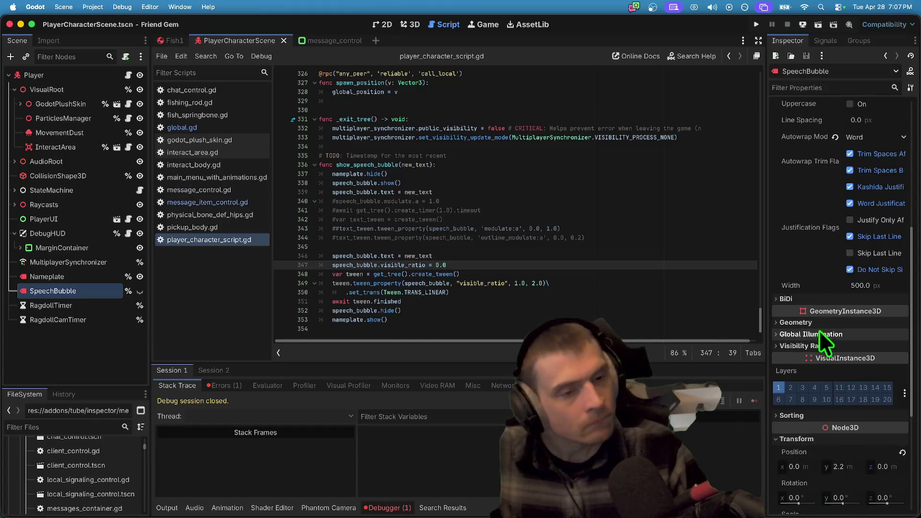
left_click(827, 299)
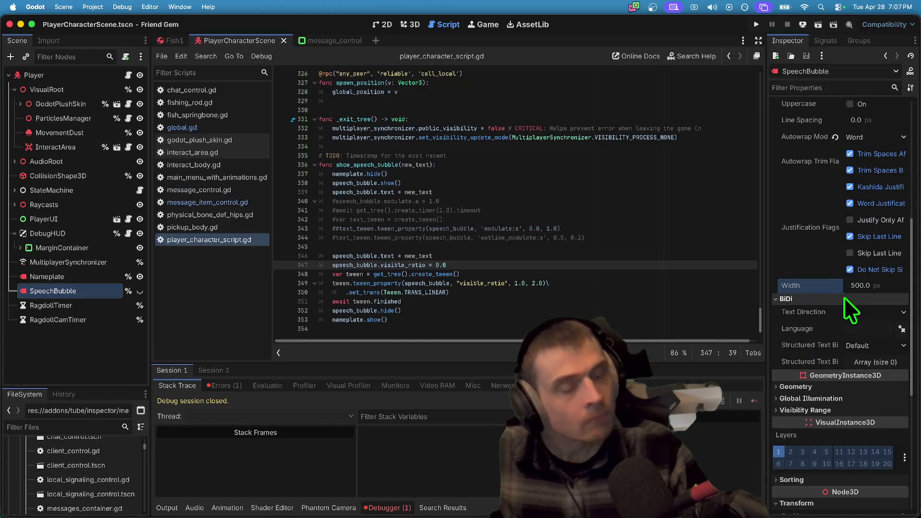
left_click(844, 297)
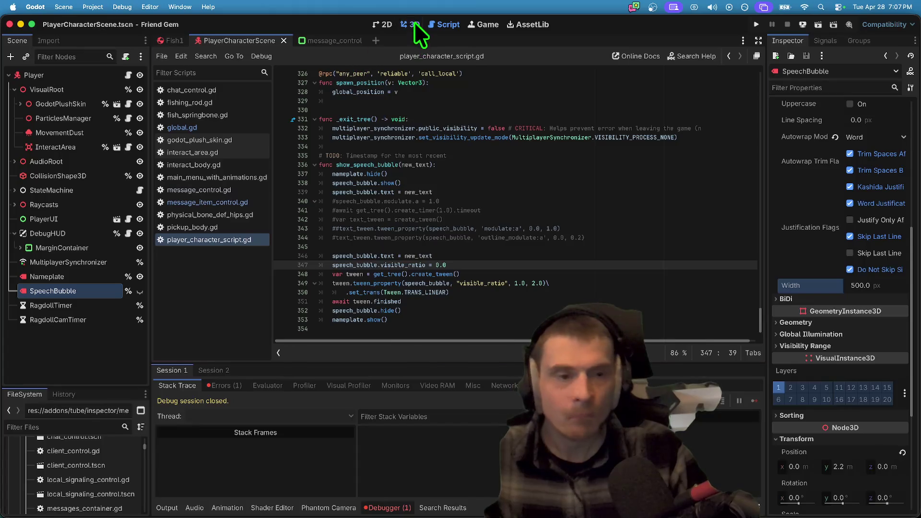
left_click(411, 25)
left_click(889, 287)
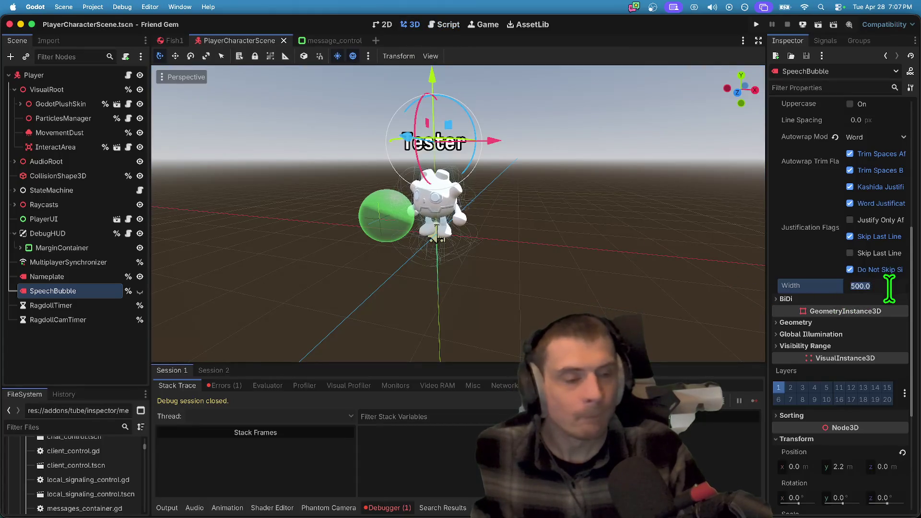
Step: Fill the SpeechBubble label's Text property with the sample text 'efaef eafawefawef aef'
scroll(899, 257, "up", 5)
left_click(853, 134)
type("awefawefawefawefawef")
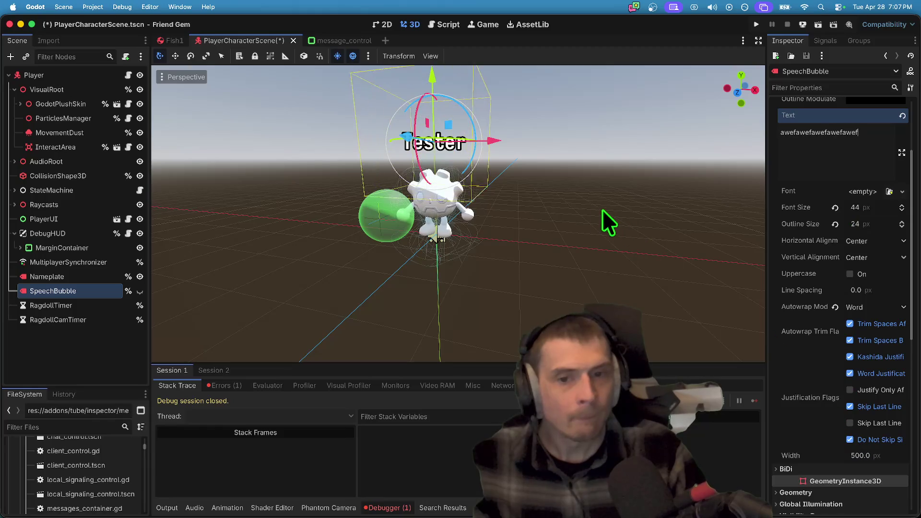
scroll(883, 393, "down", 5)
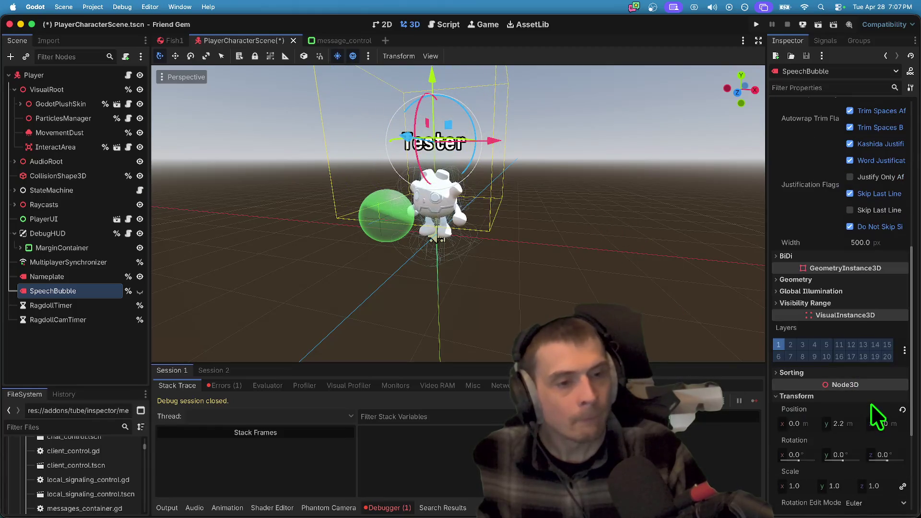
scroll(871, 402, "up", 8)
key("super+a")
type("efaef eafawefawef aef")
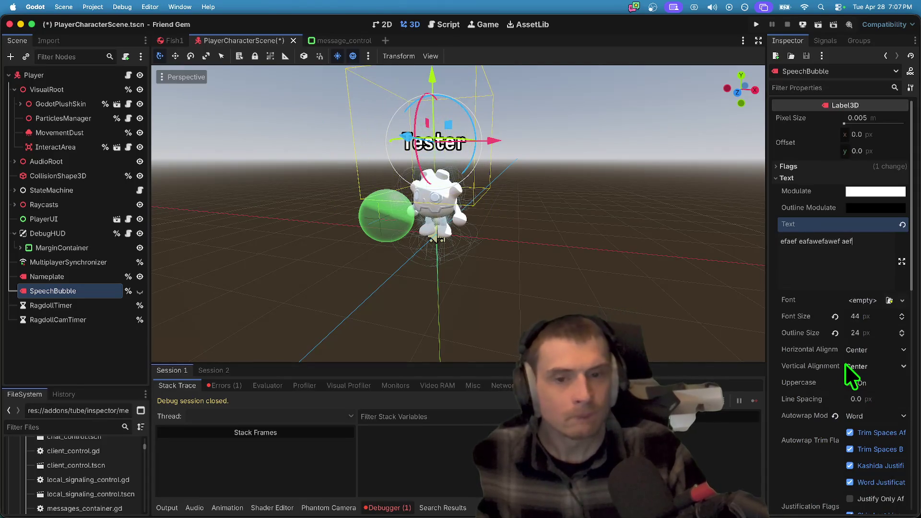
scroll(851, 378, "down", 5)
scroll(851, 378, "down", 2)
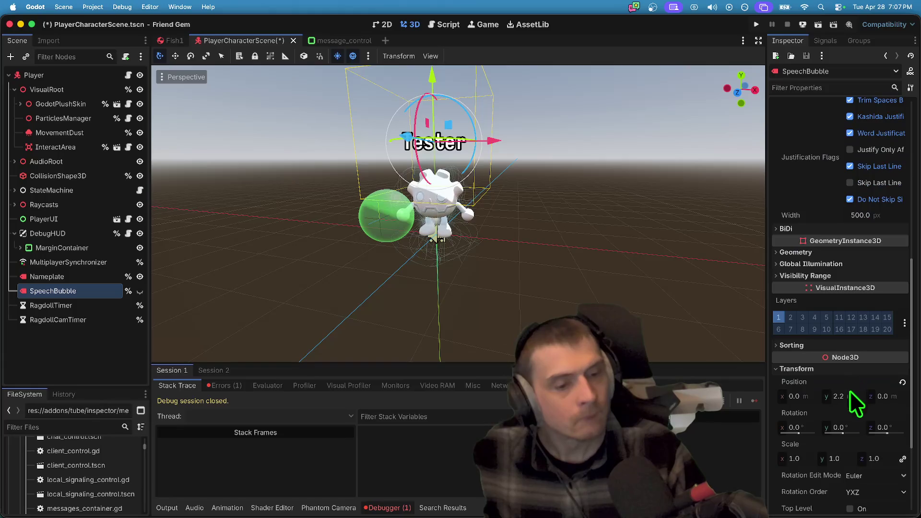
scroll(814, 438, "up", 7)
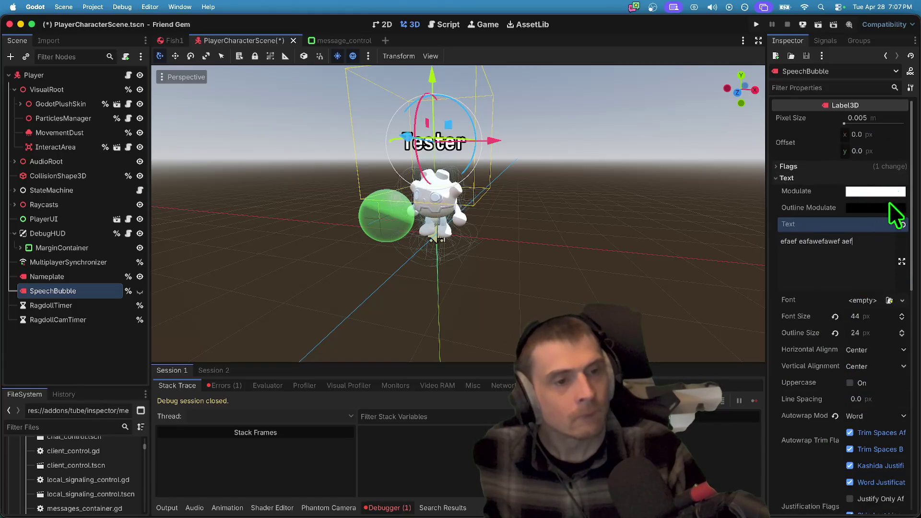
Step: Inspect the label's outline colour and Flags, then hide the Nameplate to preview the bubble
left_click(872, 207)
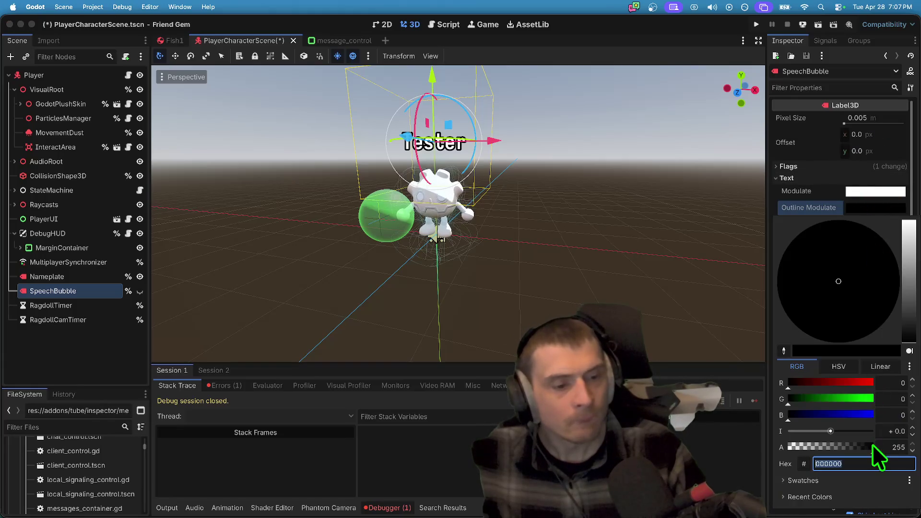
left_click(885, 206)
left_click(884, 166)
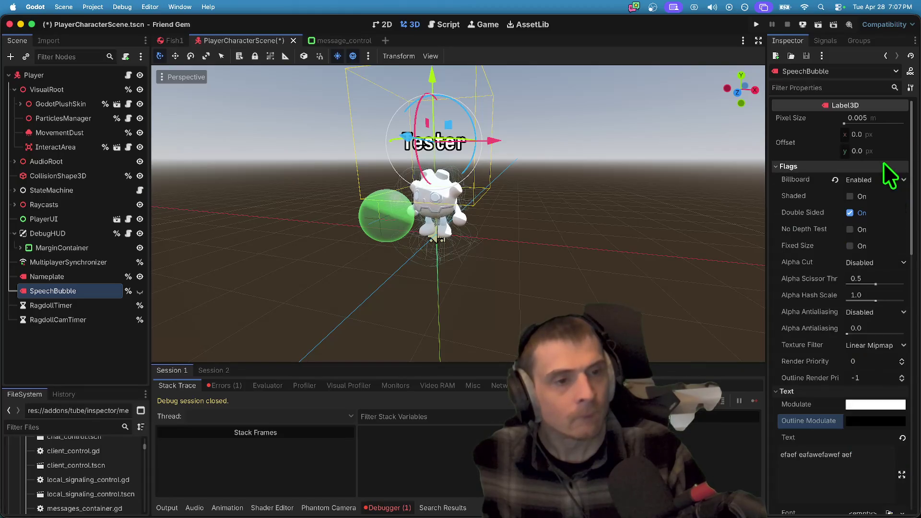
left_click(84, 293, "super")
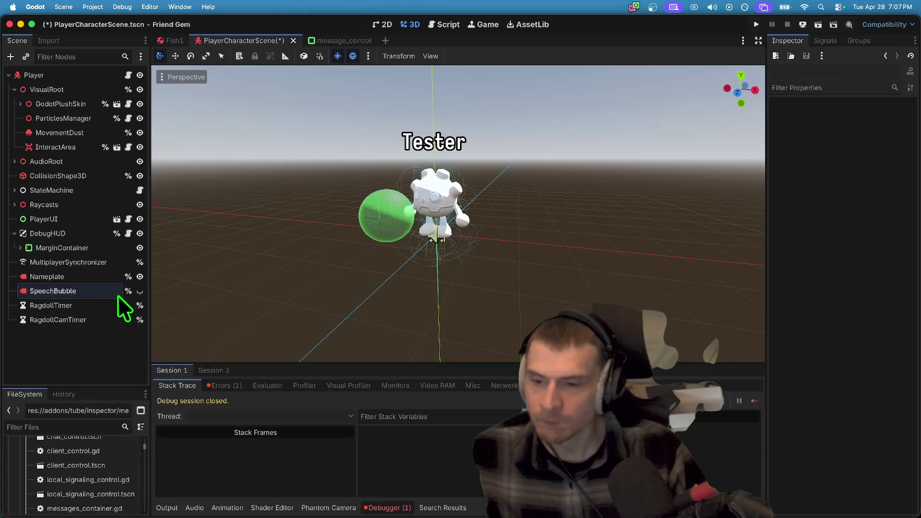
left_click(140, 277)
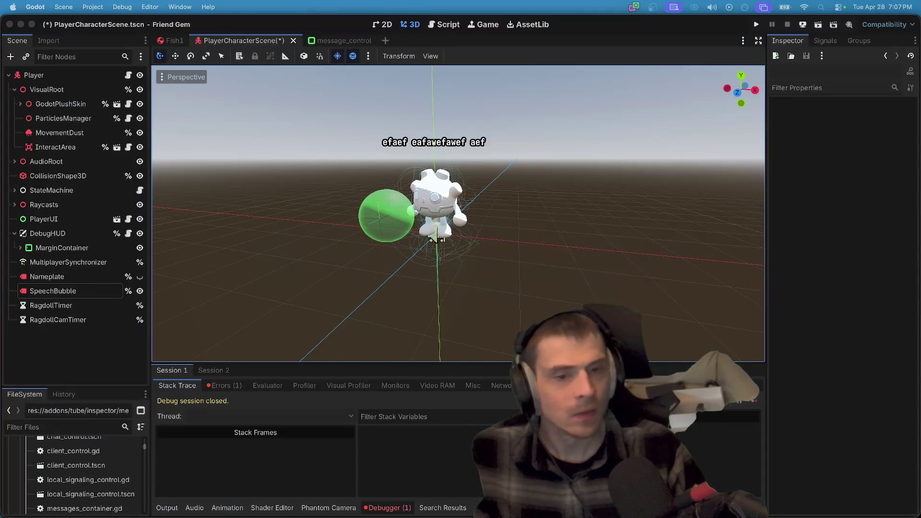
Step: Reselect SpeechBubble, enter 0 in its label width field, and review its Flags settings
left_click(50, 305)
left_click(52, 291)
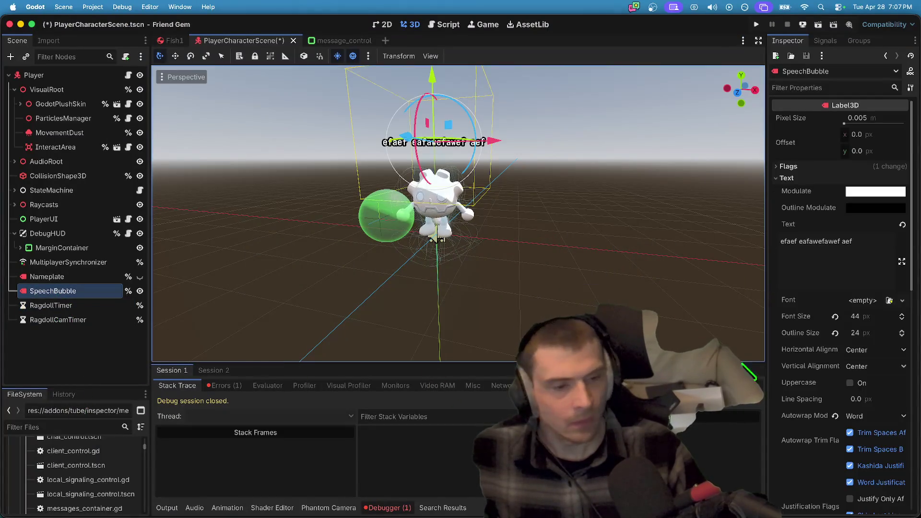
scroll(842, 396, "down", 5)
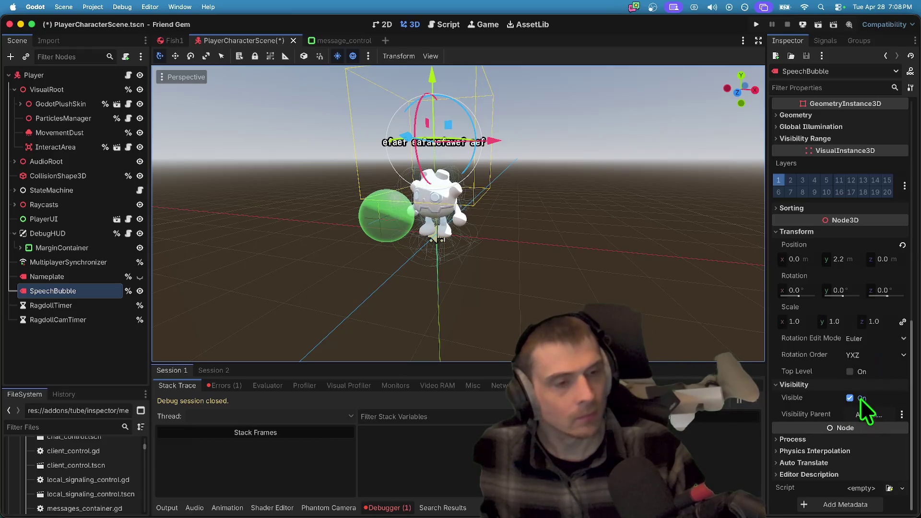
scroll(860, 398, "up", 5)
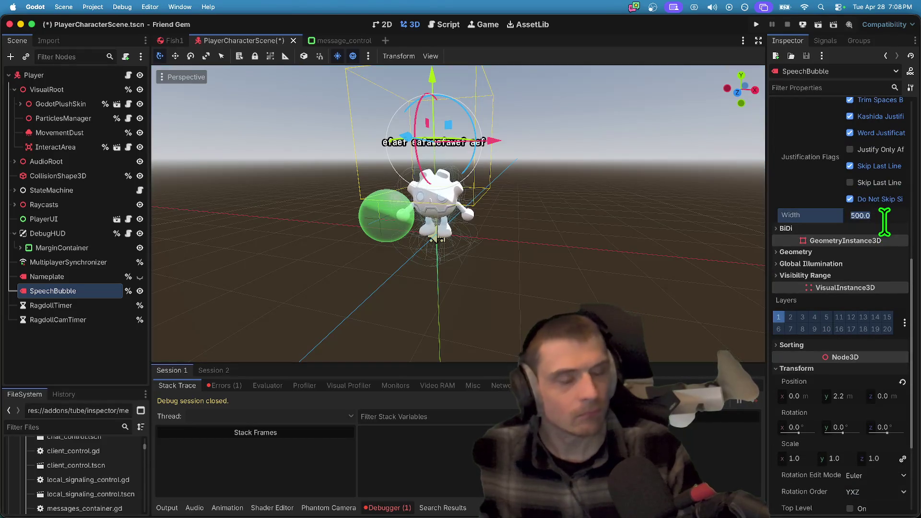
type("0")
key("Return")
scroll(844, 284, "up", 10)
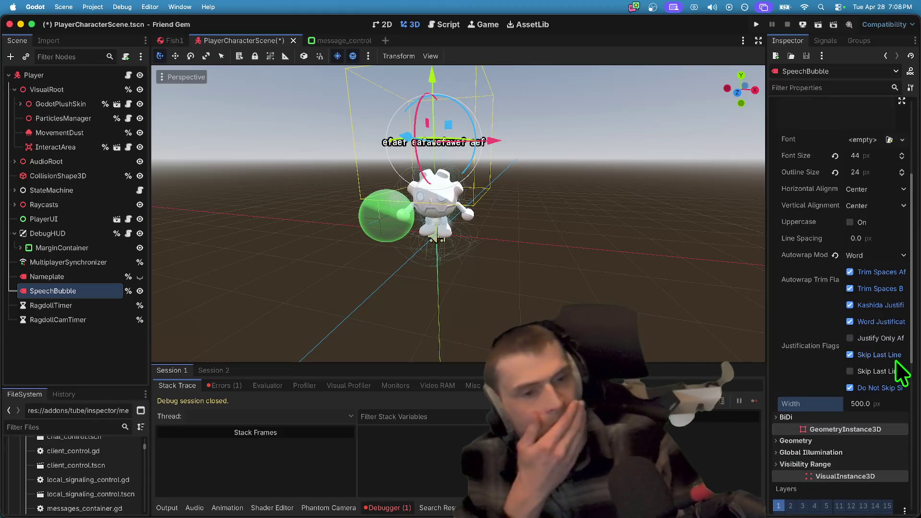
scroll(900, 374, "up", 2)
scroll(907, 266, "up", 3)
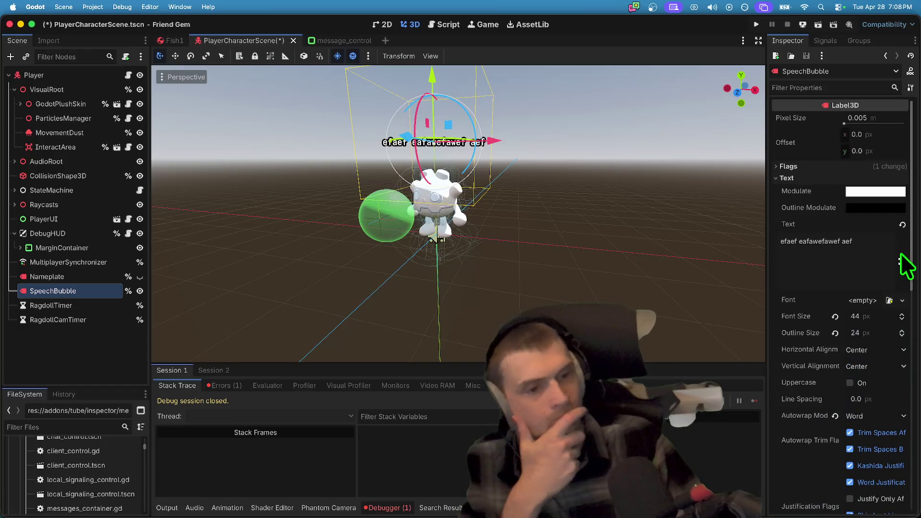
left_click(862, 168)
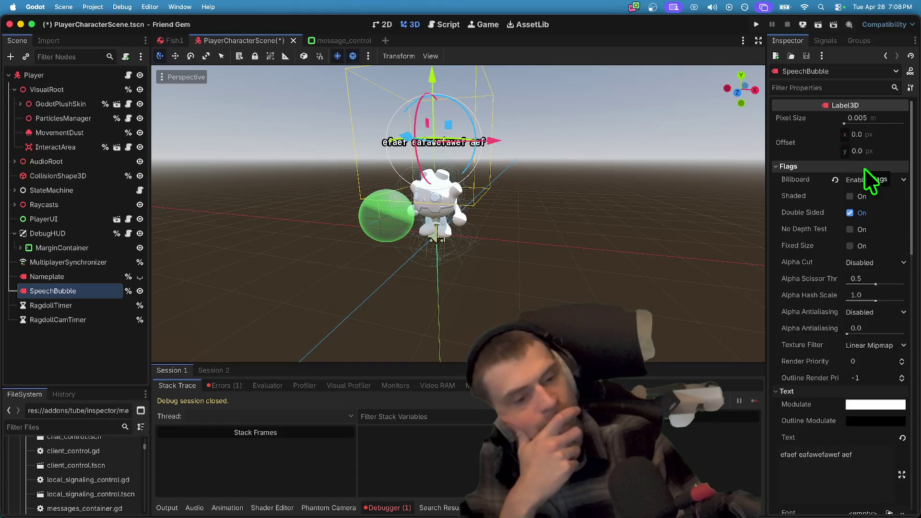
left_click(863, 167)
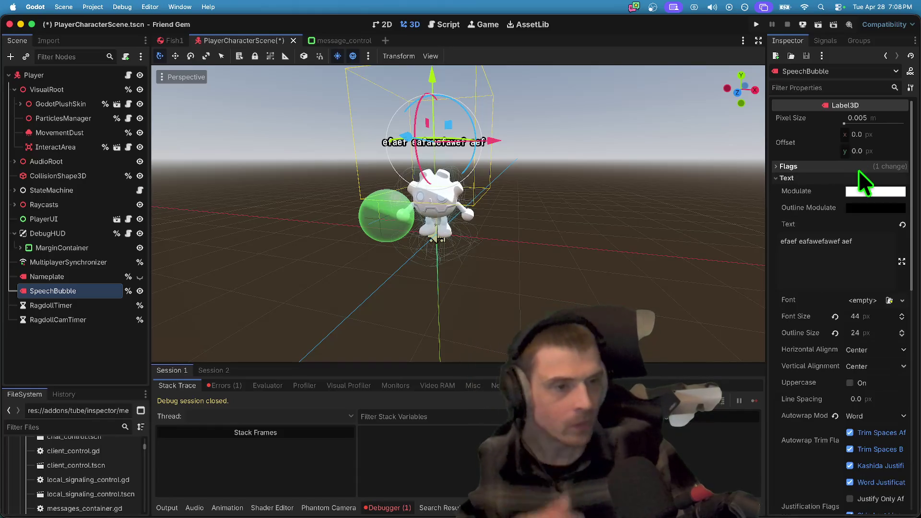
Step: Return to player_character_script.gd in the Script editor
key("super+Tab")
key("super+shift+Tab")
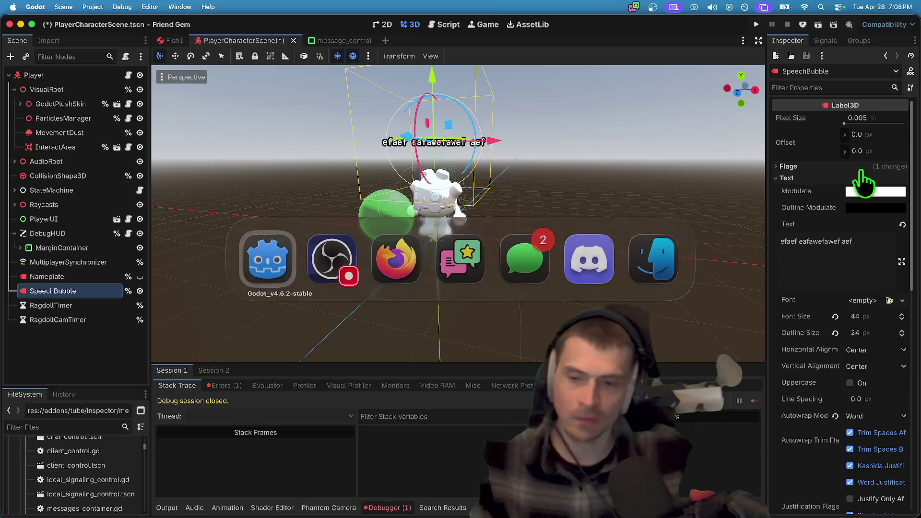
left_click(445, 24)
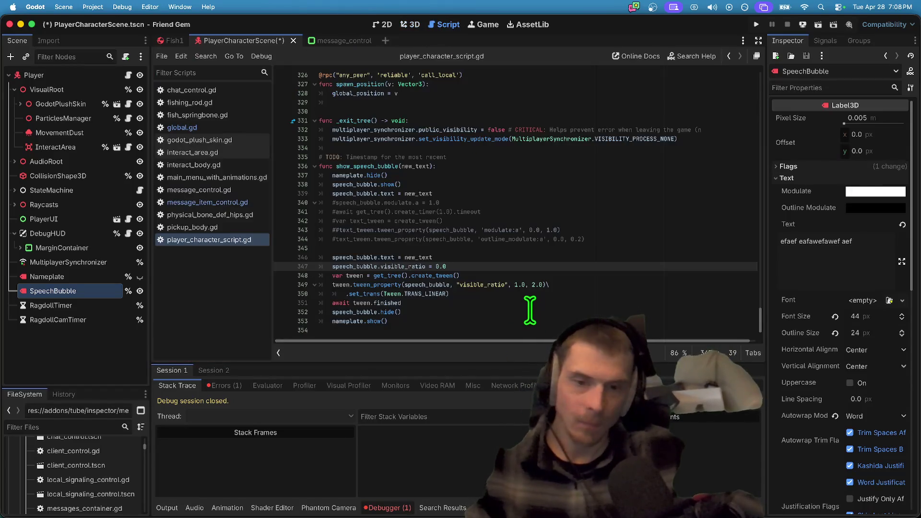
Step: Delete typewriter tween lines 346–350 from show_speech_bubble, then bring up message_item_control.gd
left_click(567, 301)
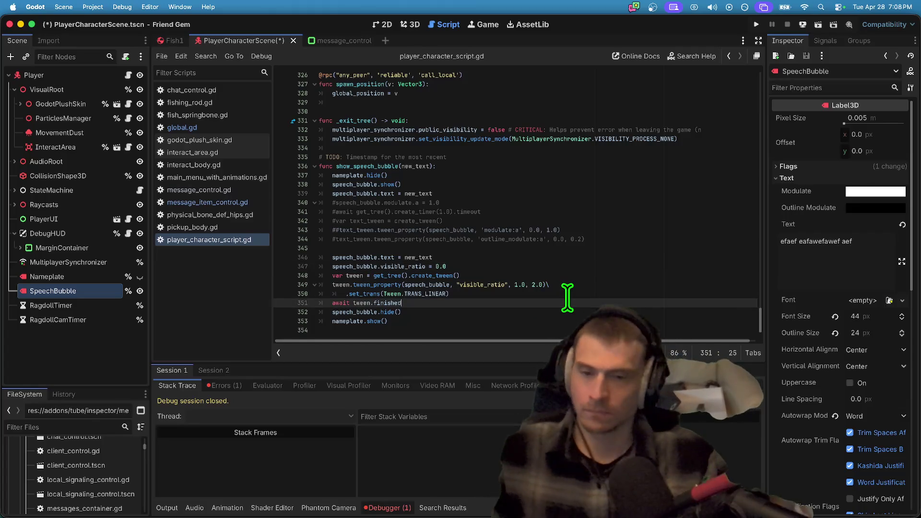
mouse_move(569, 290)
left_mouse_down()
mouse_move(566, 268)
mouse_move(499, 281)
mouse_move(127, 275)
left_mouse_up()
left_click(566, 288)
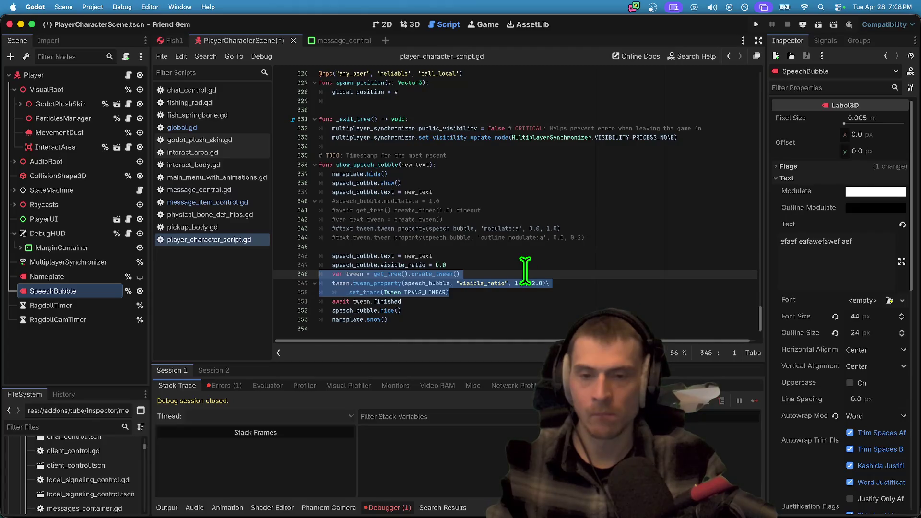
key("BackSpace")
key("super+z")
left_click_drag(529, 292, 530, 245)
key("ctrl+c")
key("BackSpace")
left_click(225, 202)
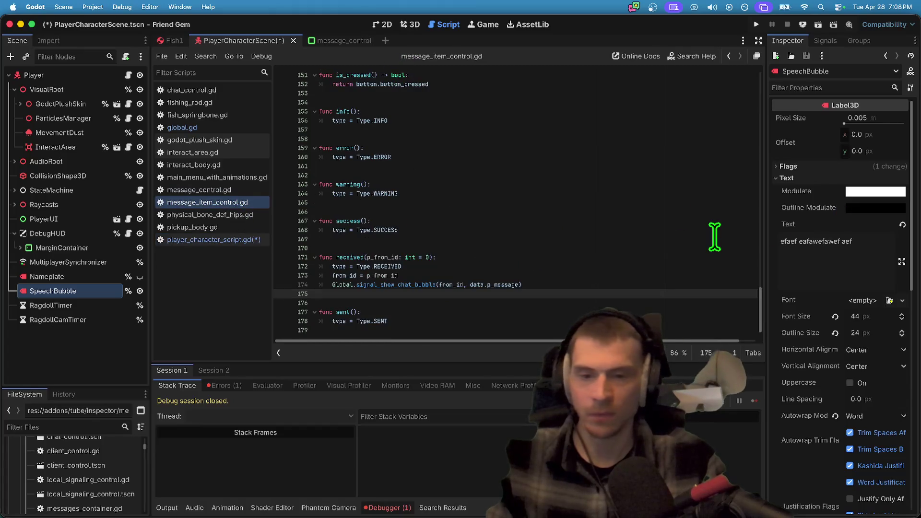
Step: Paste the five-line typewriter tween code into the data setter at line 47
scroll(715, 236, "up", 2)
scroll(714, 236, "up", 15)
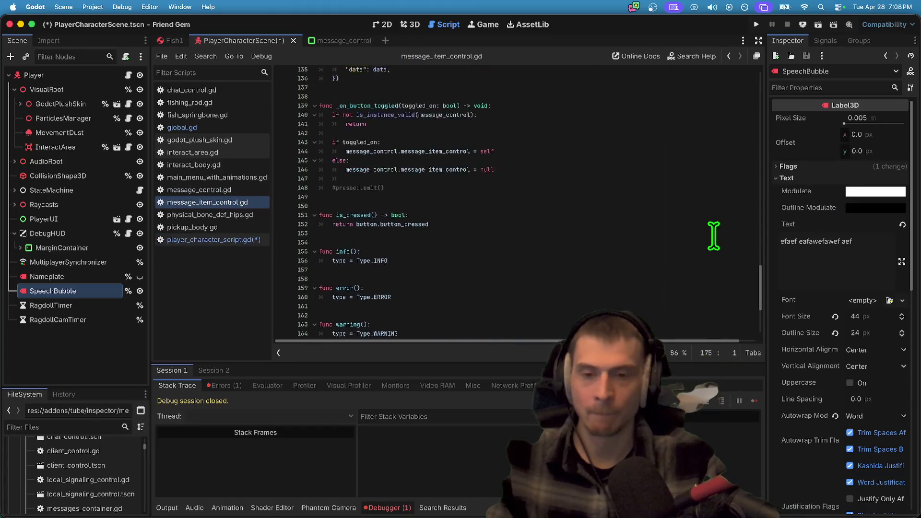
scroll(714, 235, "up", 7)
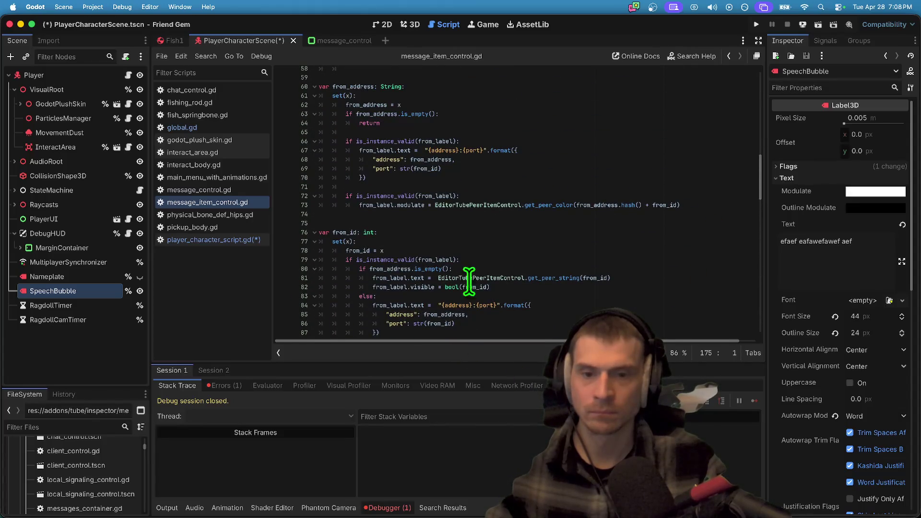
scroll(490, 248, "down", 7)
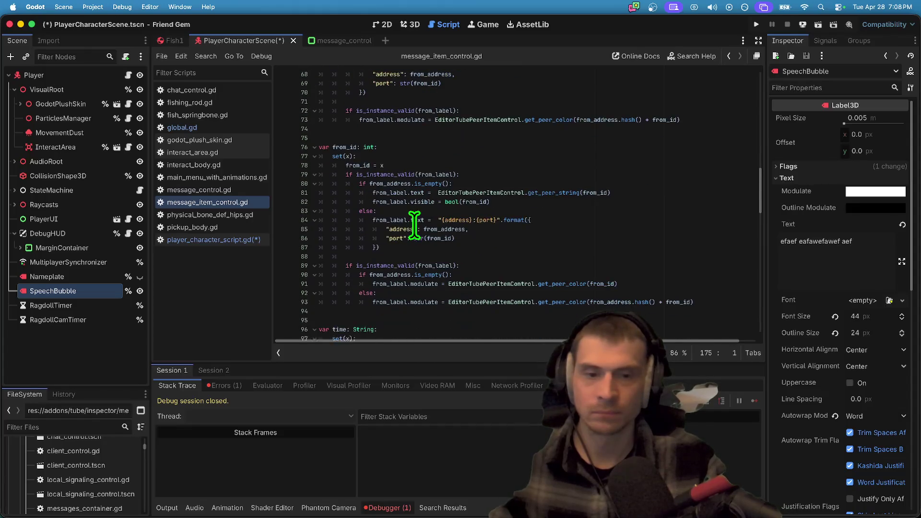
key("ctrl+f")
type("label")
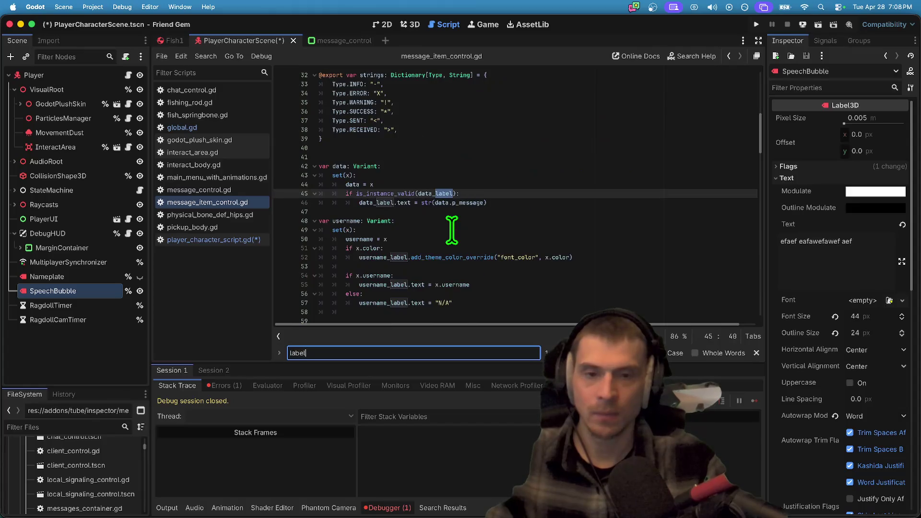
key("Escape")
left_click(551, 211)
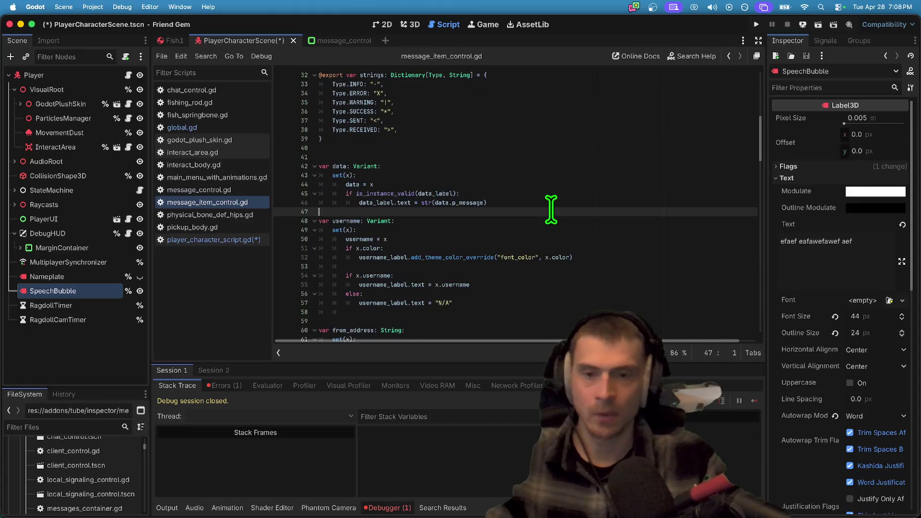
key("Return")
key("BackSpace")
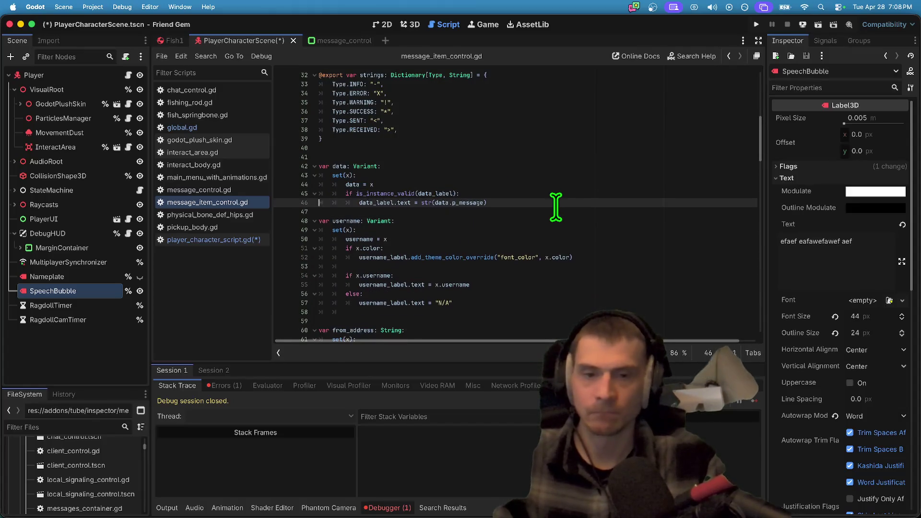
key("ctrl+v")
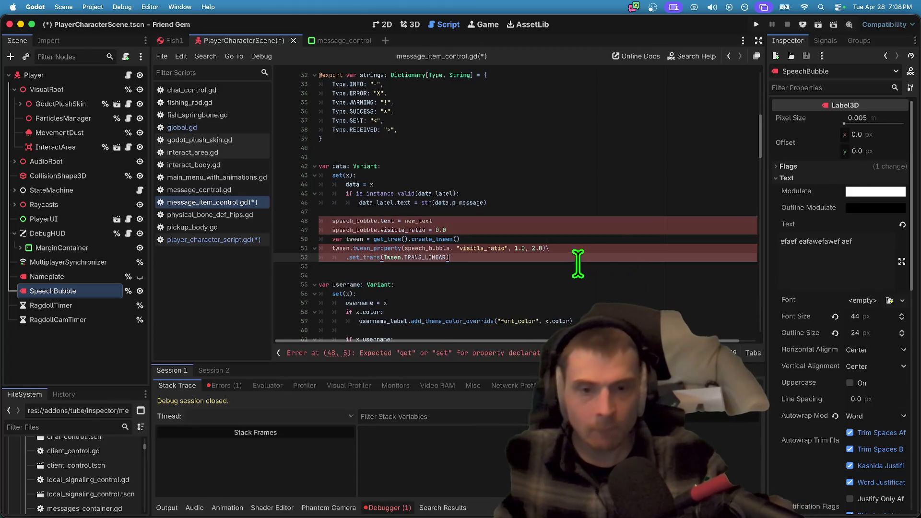
Step: Indent the pasted block into the setter and change its speech_bubble references to data_label
left_click_drag(581, 264, 308, 220)
key("Tab")
key("Tab")
key("alt+Up")
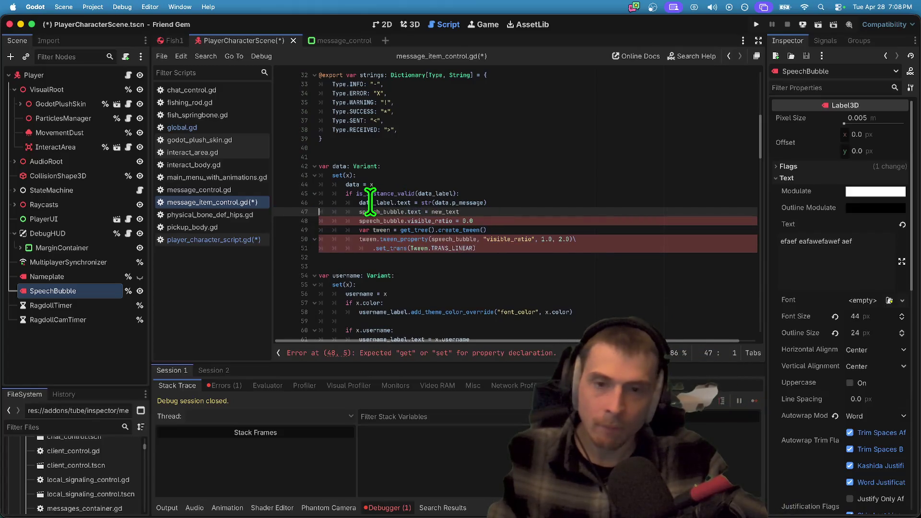
double_click(370, 202)
key("ctrl+c")
double_click(379, 212)
key("ctrl+v")
double_click(379, 221)
key("ctrl+v")
double_click(377, 239)
key("ctrl+v")
key("Down")
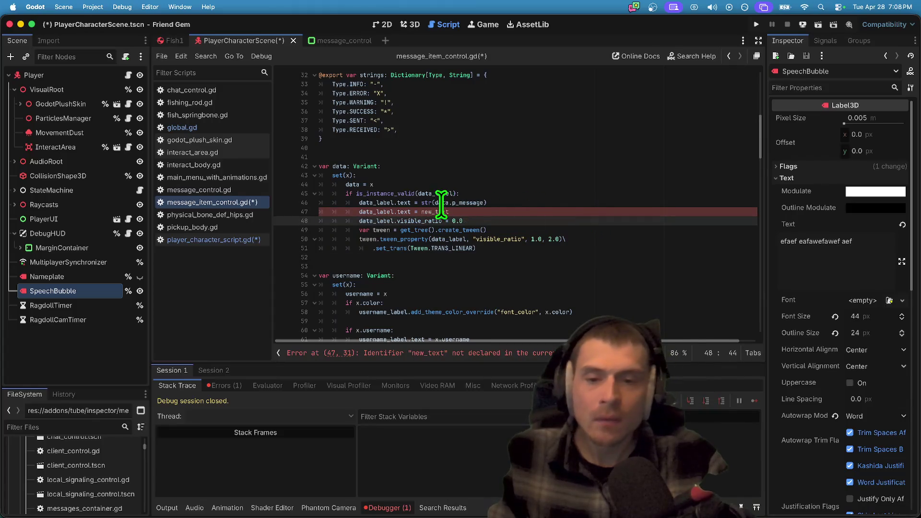
Step: Delete the redundant data_label.text = new_text line and save the scripts
double_click(453, 203)
triple_click(461, 212)
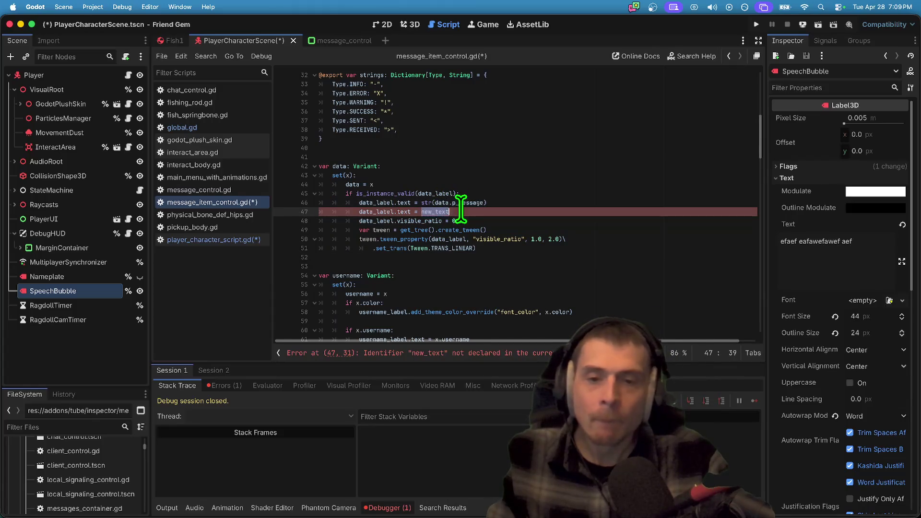
key("BackSpace")
left_click(551, 257)
key("super+s")
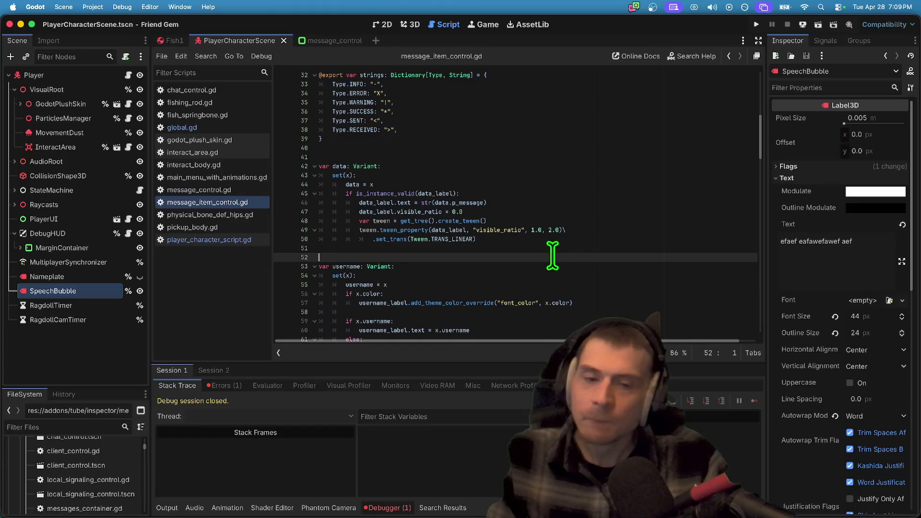
Step: Run the game, comment out the failing 'await tween.finished' on line 346, and rerun
key("super+b")
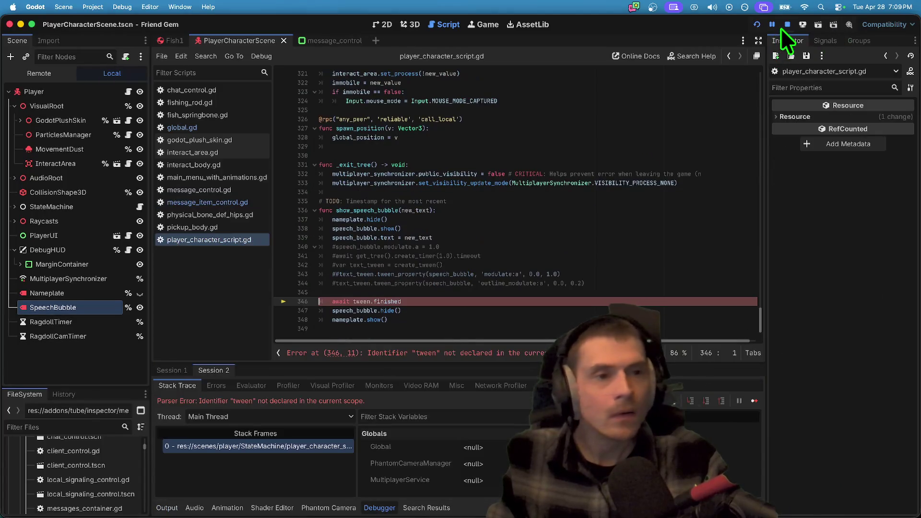
left_click(787, 24)
left_click(584, 302)
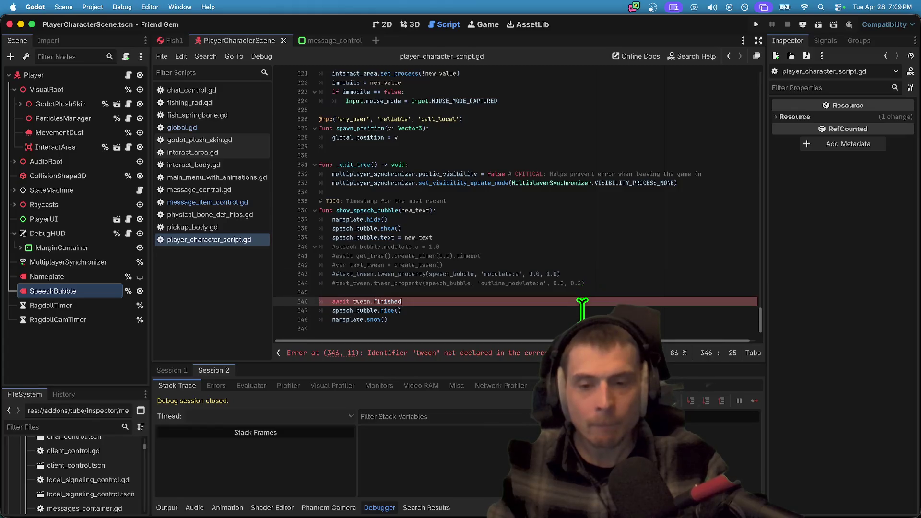
key("Home")
type("#")
key("Home")
key("BackSpace")
key("super+b")
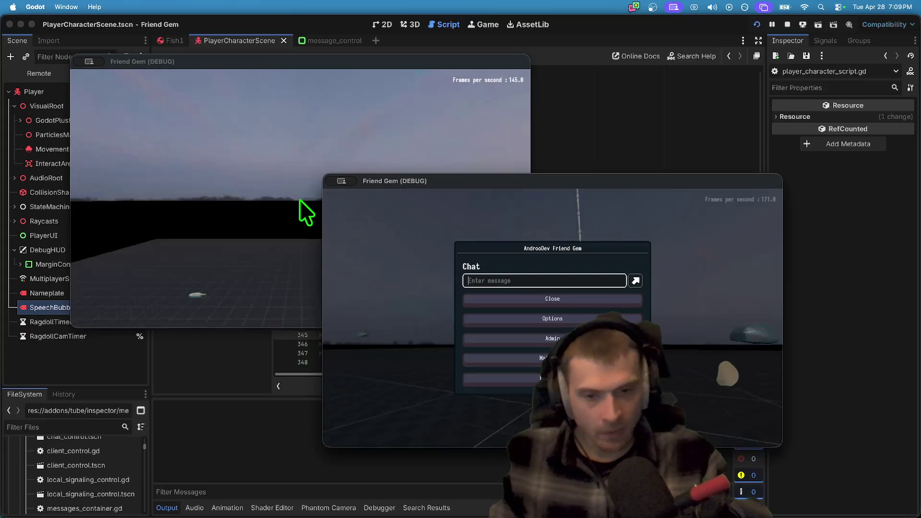
Step: Send chat messages 'efaef eafawefawef aef', 'test' and 'test' across the game windows
type("efaef eafawefawef aef")
key("Return")
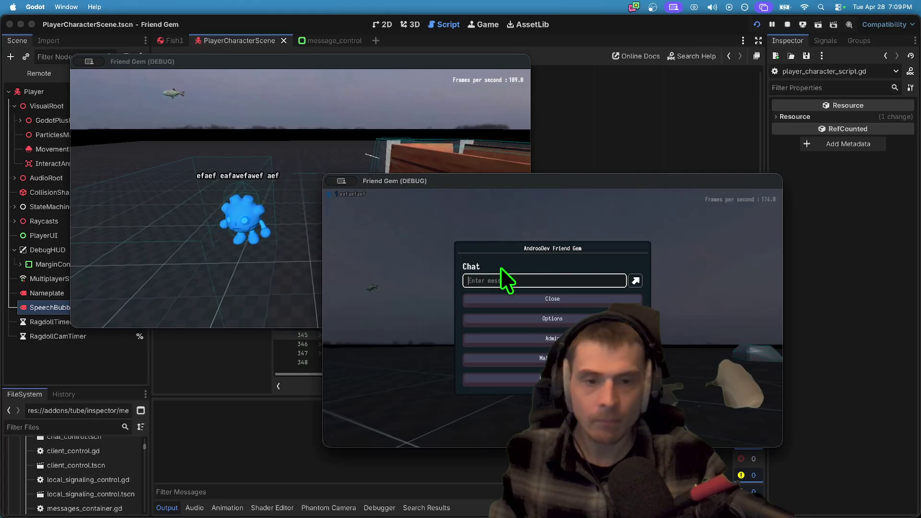
type("test andre")
key("Return")
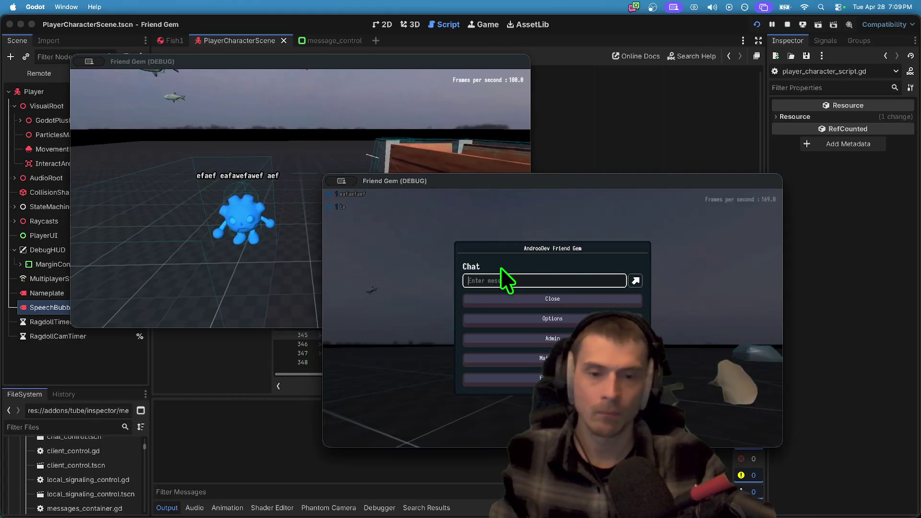
left_click(246, 274)
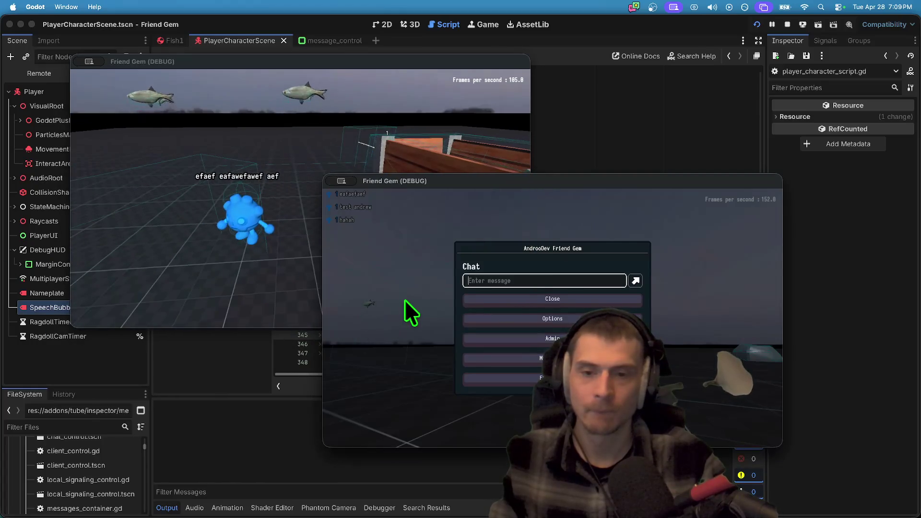
left_click(407, 312)
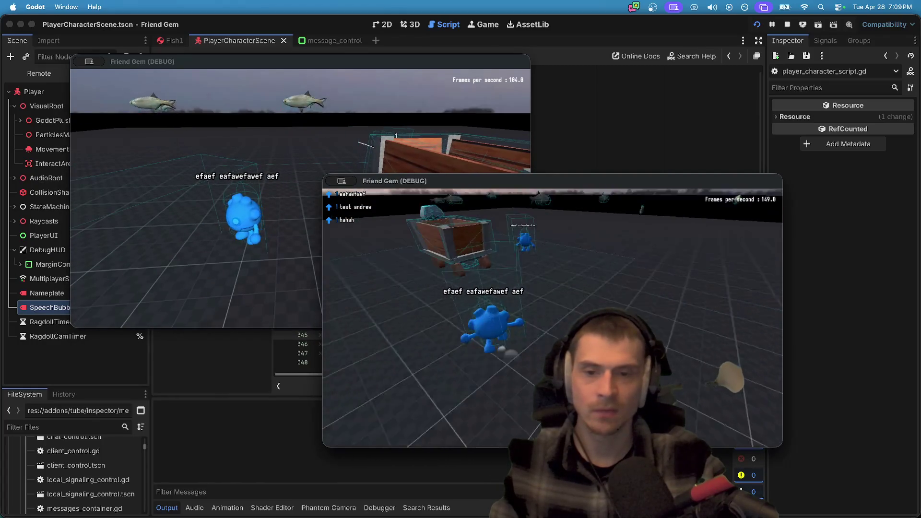
left_click(300, 199)
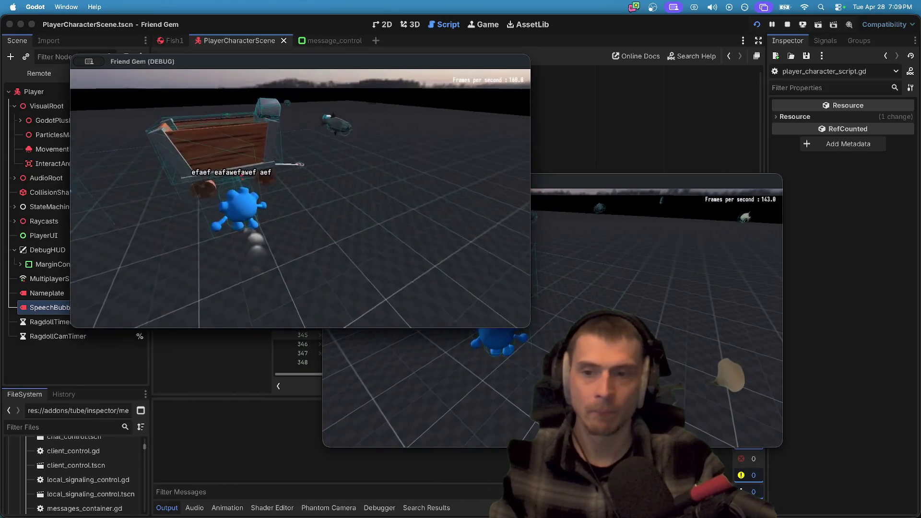
key("Escape")
type("test")
key("Return")
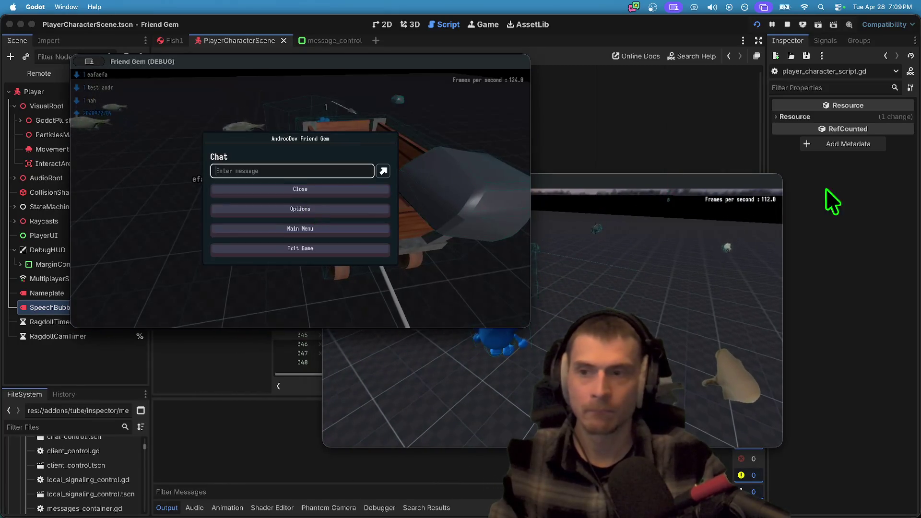
key("Escape")
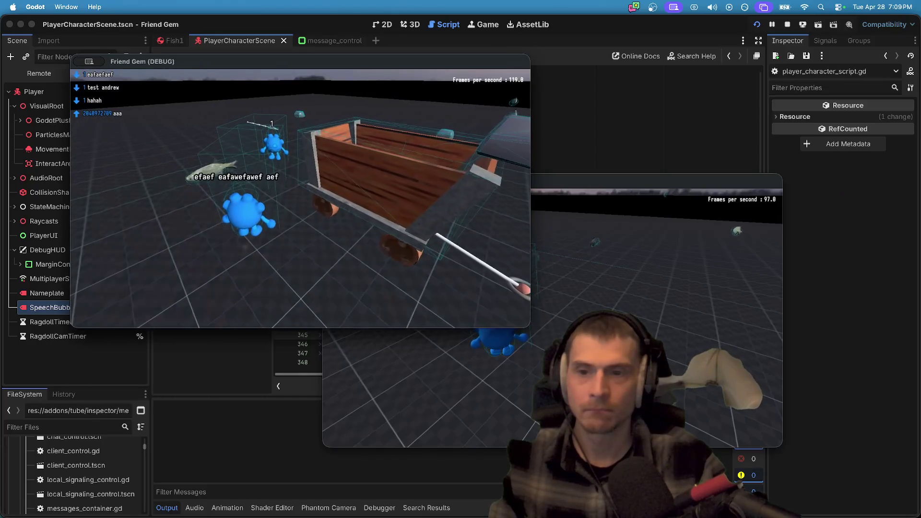
Step: Send a message from the second window, then an 'e' message from the first
left_click(624, 288)
key("Escape")
key("Return")
key("super+Tab")
key("super+Tab")
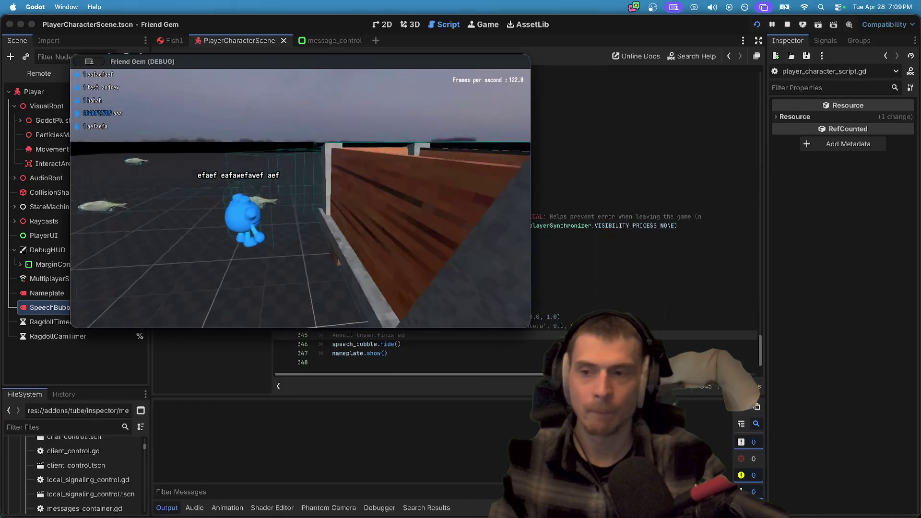
key("super+Tab")
key("Escape")
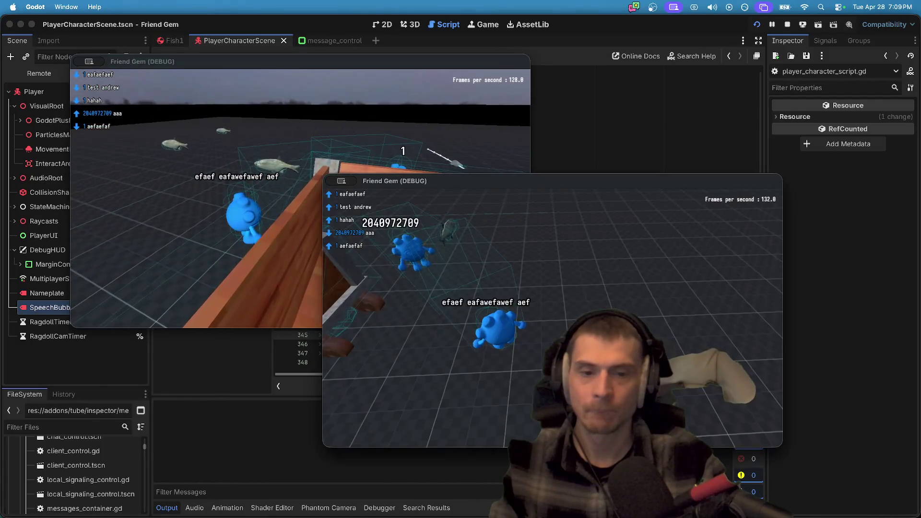
key("super+Tab")
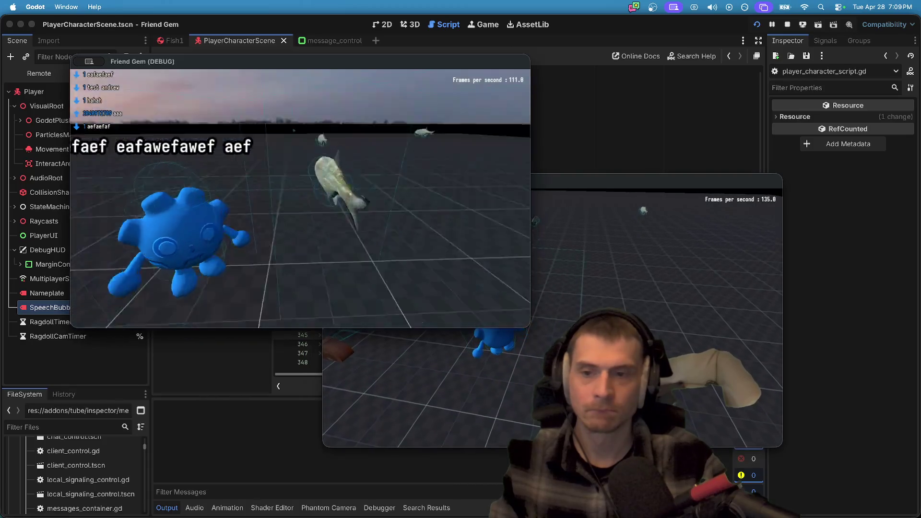
key("super+Tab")
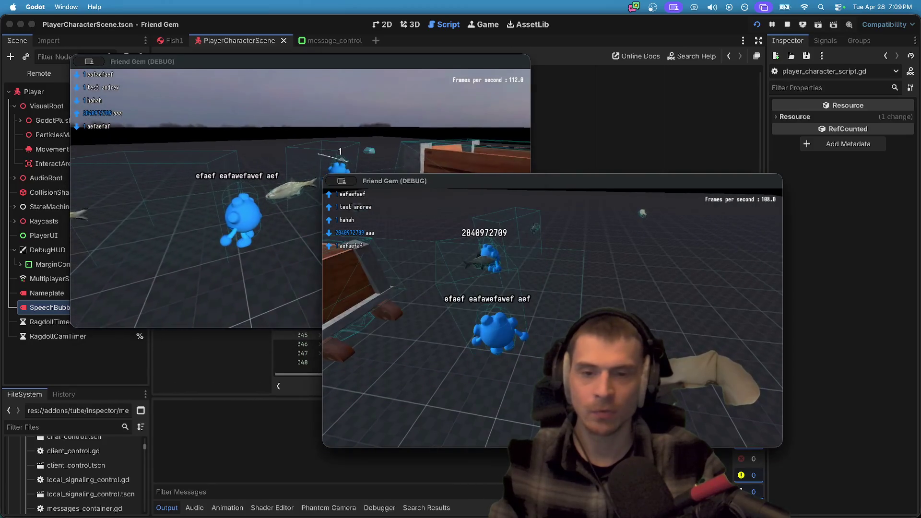
key("super+Tab")
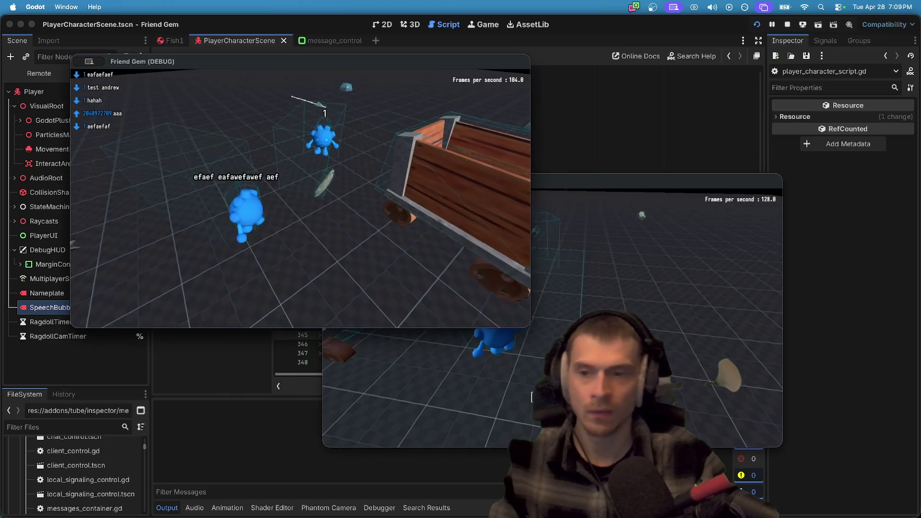
key("Escape")
type("e")
key("Return")
Step: Back in the editor, uncomment 'await tween.finished' on line 346
key("super+Tab")
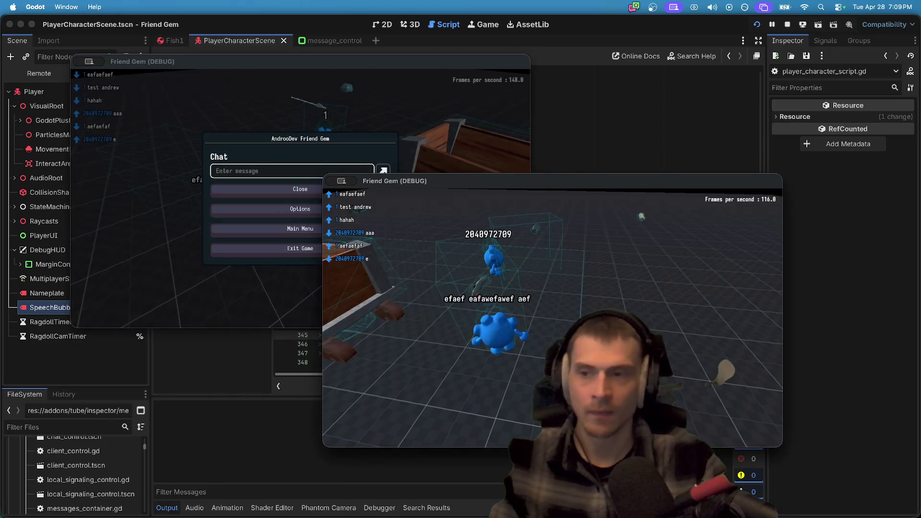
key("super+Tab")
key("super+Tab")
key("Return")
key("super+k")
left_click(190, 202)
Step: Comment out the data_label tween lines 47–50 in message_item_control.gd and save
mouse_move(545, 249)
left_mouse_down()
mouse_move(232, 206)
mouse_move(238, 211)
left_mouse_up()
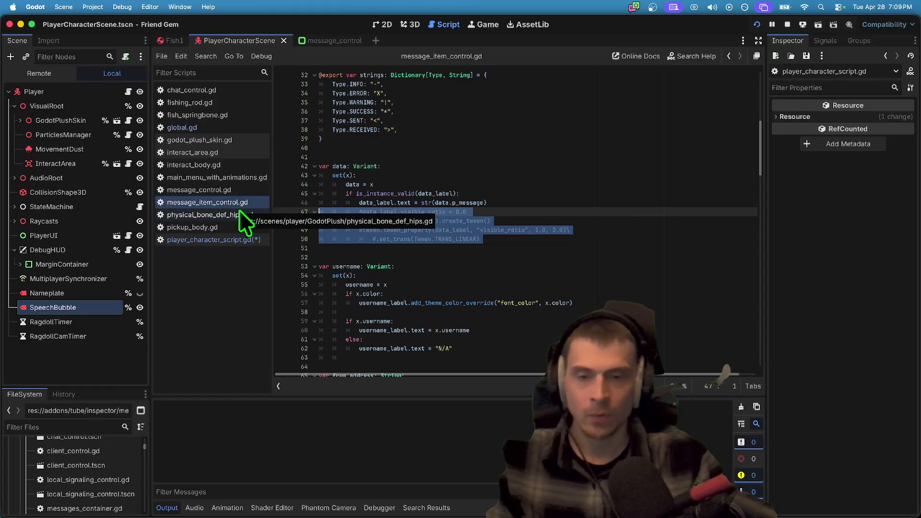
key("super+k")
left_click(537, 212)
key("super+s")
Step: In player_character_script.gd, fade outline_modulate:a to 0.0 over 0.2 s, then launch the game
left_click(180, 241)
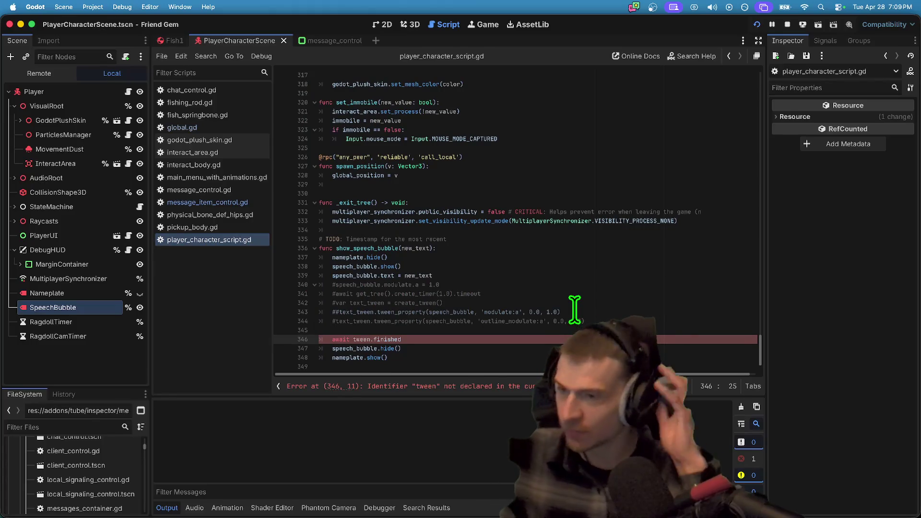
key("super+v")
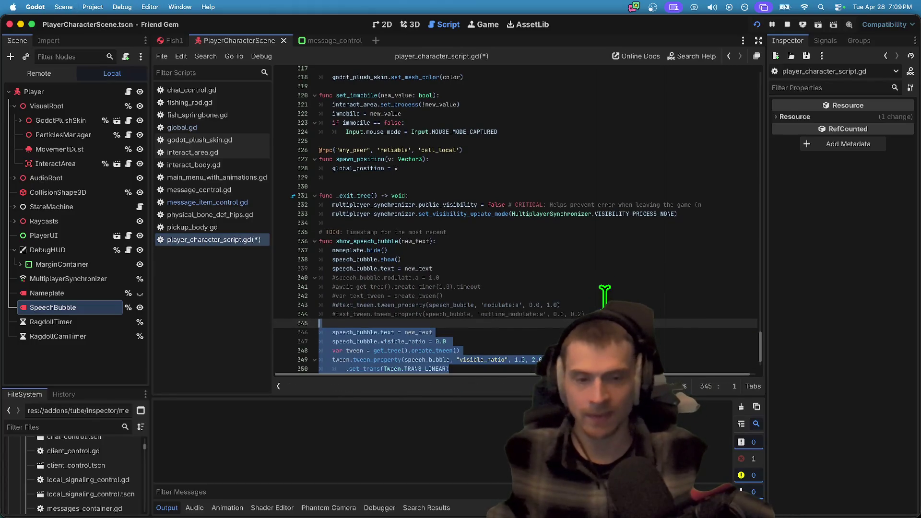
key("Down")
key("Down")
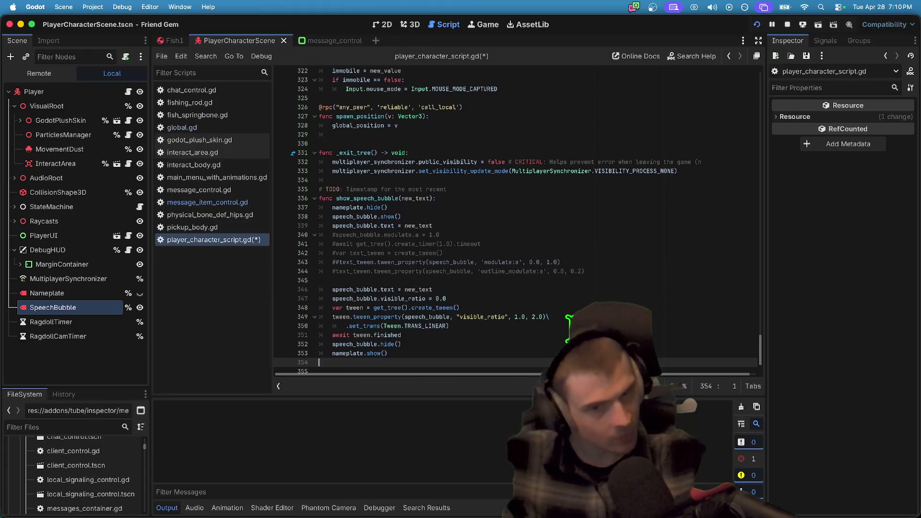
key("BackSpace")
key("BackSpace")
key("BackSpace")
key("super+z")
key("super+z")
key("super+z")
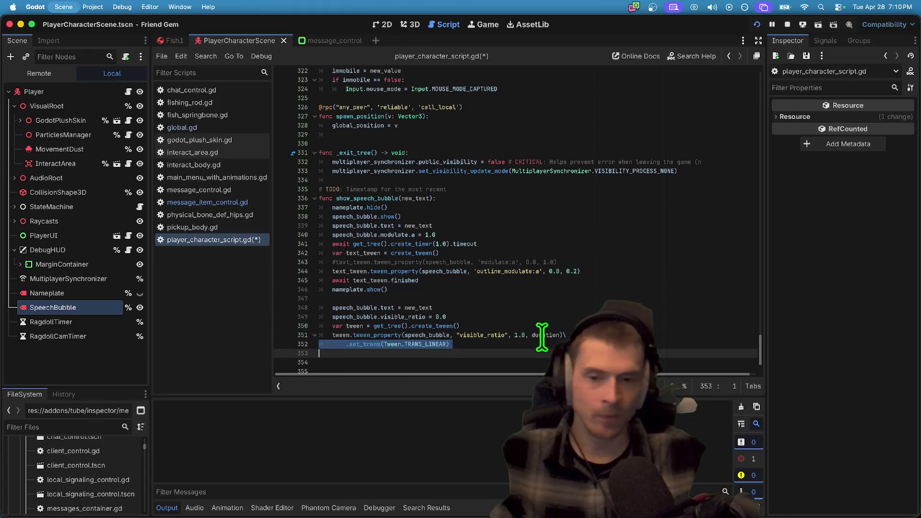
key("super+z")
key("super+z")
key("super+z")
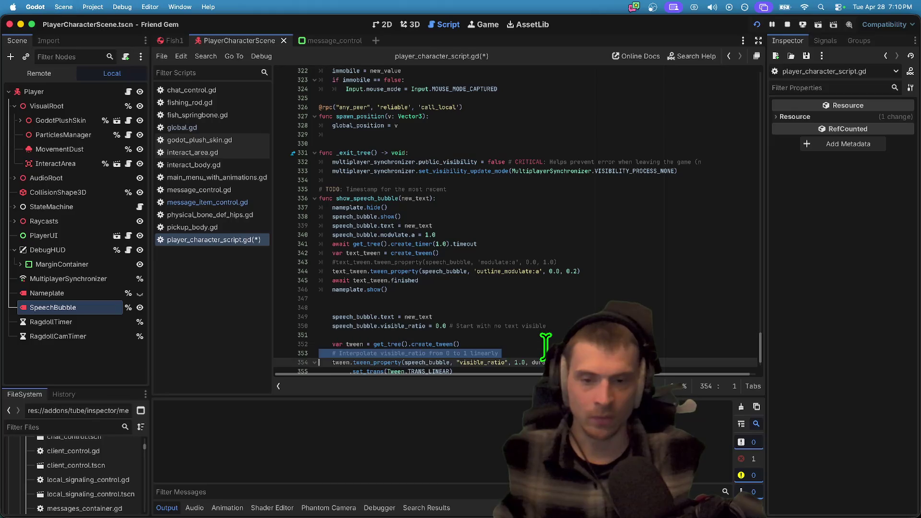
key("super+z")
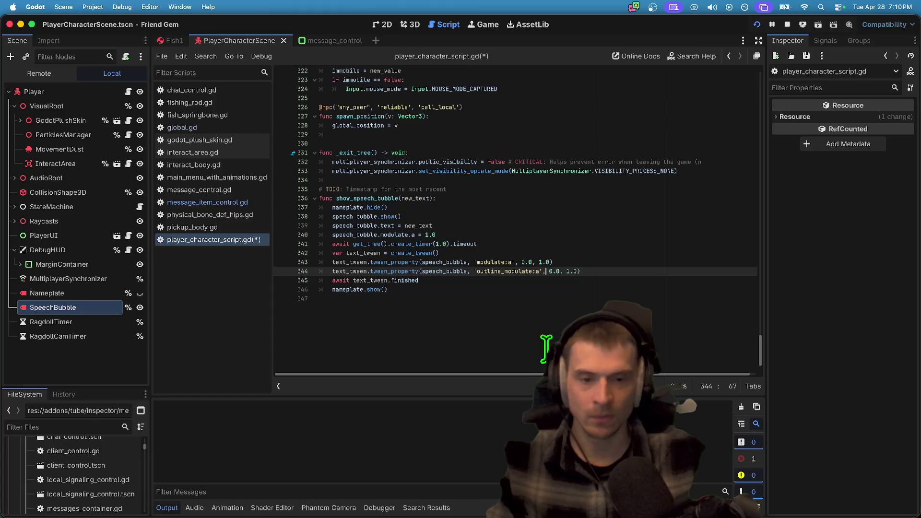
key("super+shift+z")
key("super+shift+z")
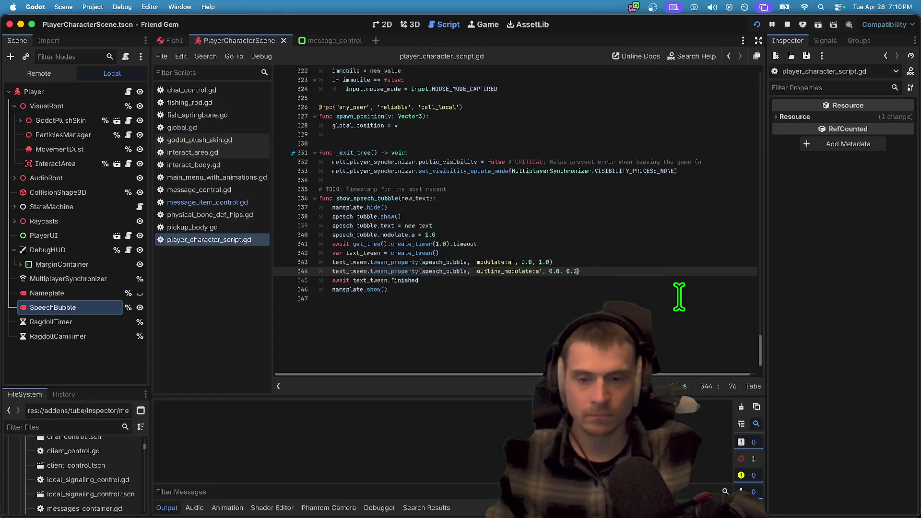
key("super+b")
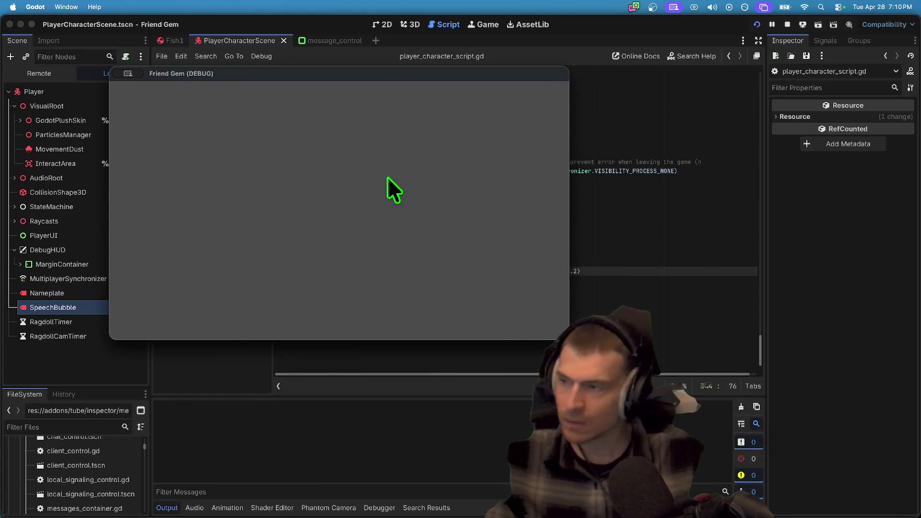
Step: Join the game session and send a 'test' chat message from the first window
left_click(552, 316)
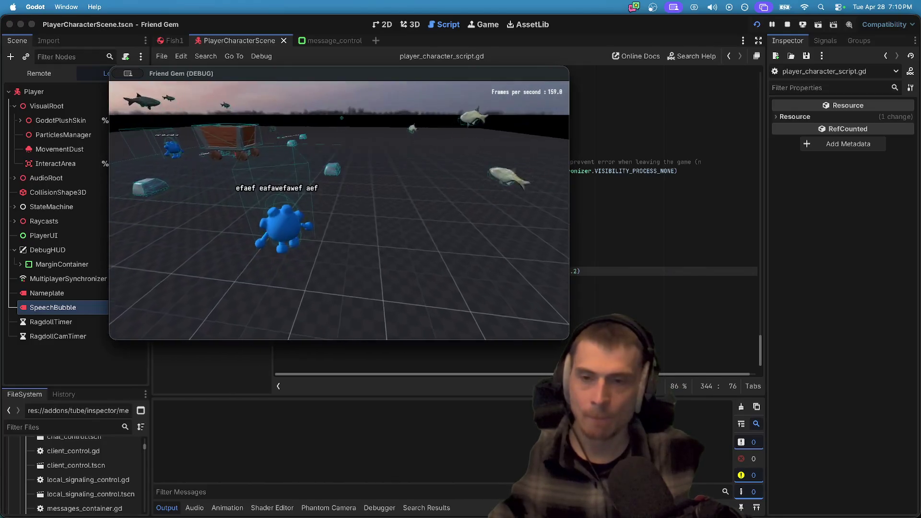
key("Escape")
type("test")
key("Return")
left_click(377, 203)
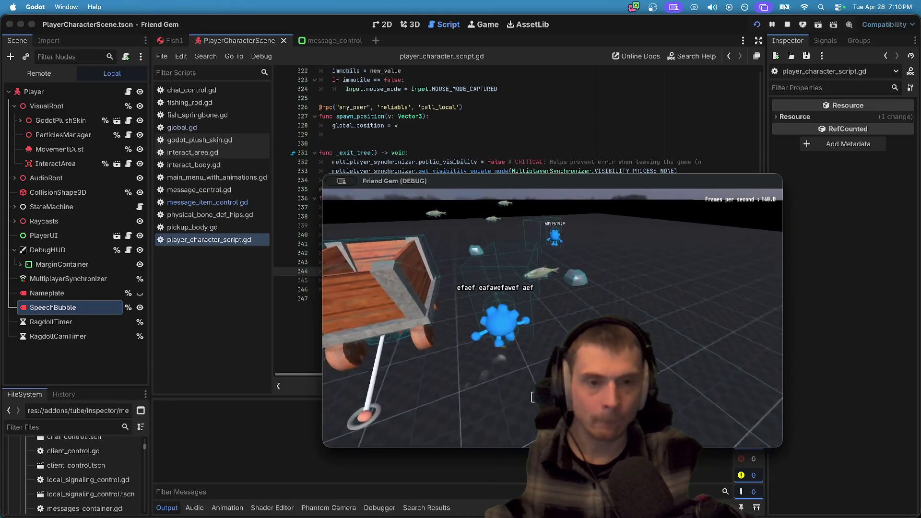
key("super+Tab")
Step: From the second window send 'efaefaf', 'hahah that's great' and 'no', then return to the editor
left_click(623, 185)
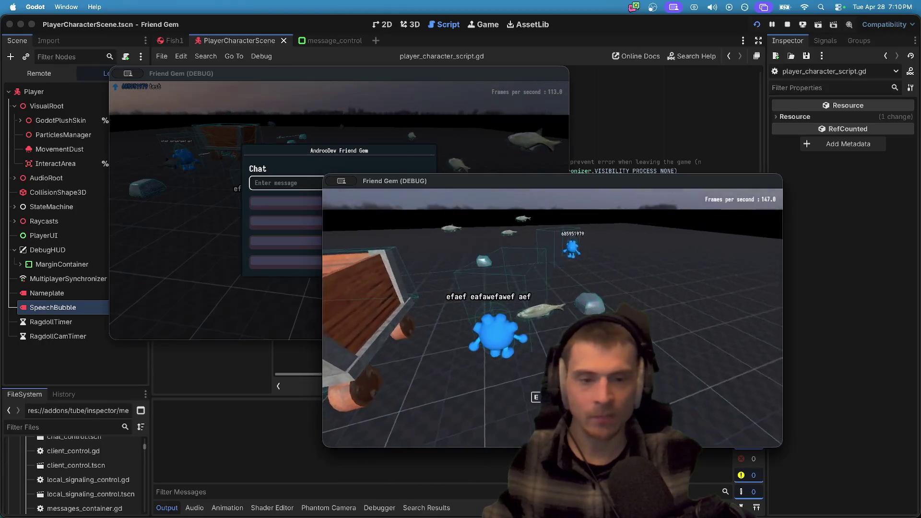
key("Escape")
type("efaefaf")
key("Return")
key("Escape")
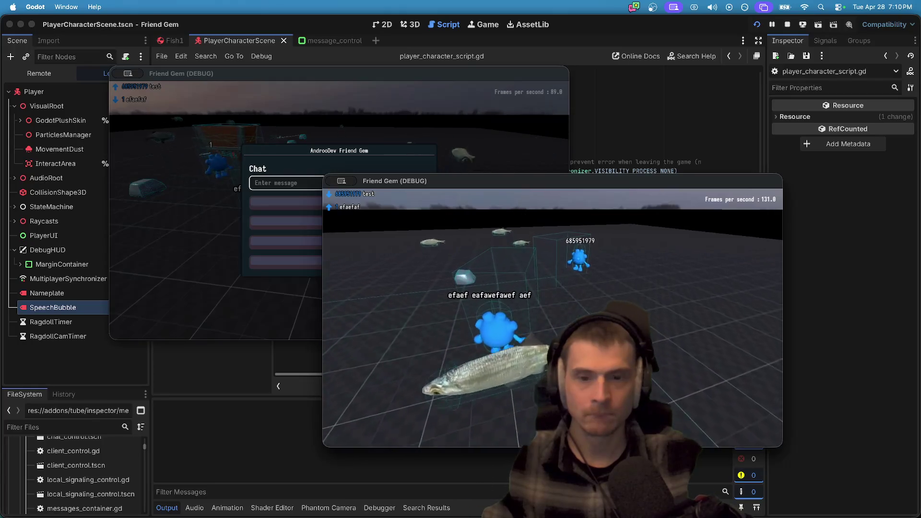
key("Escape")
type("hahah that's great")
key("Return")
type("no")
key("Return")
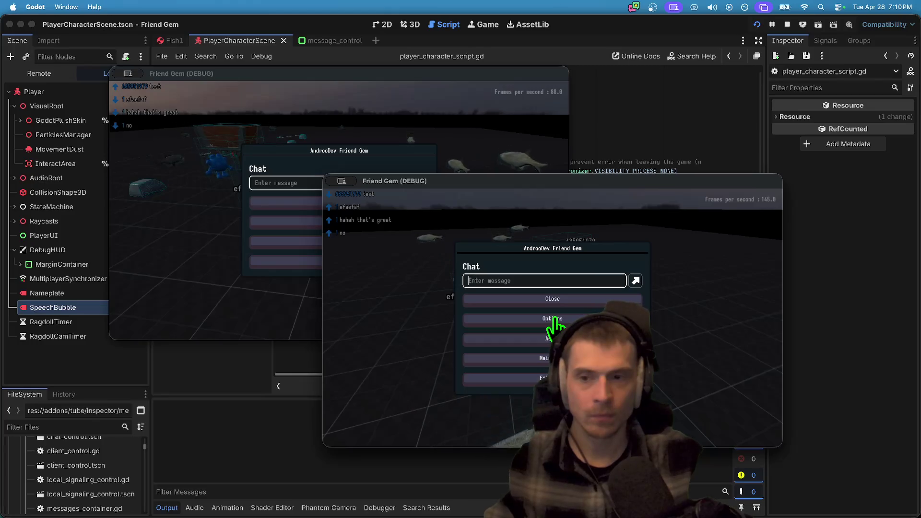
key("super+Tab")
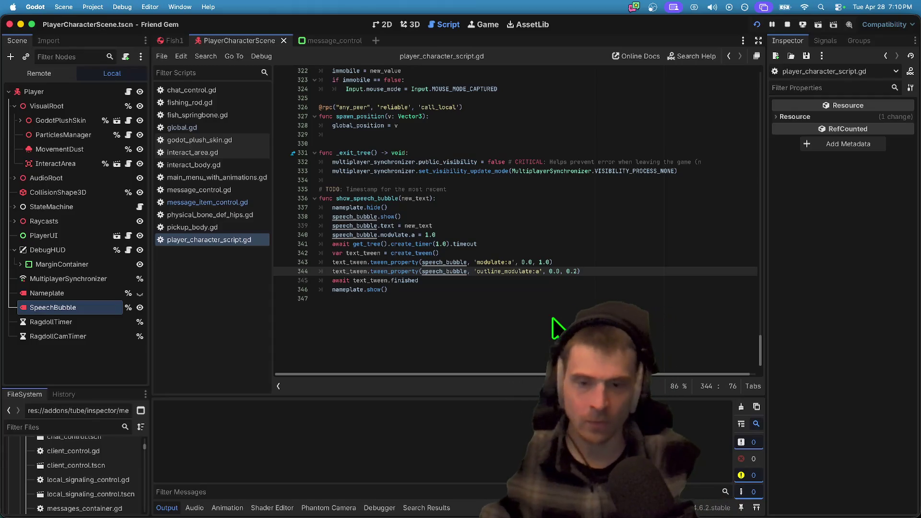
Step: Add a text_tween.kill() call right after modulate.a = 1.0 in show_speech_bubble
key("Up")
key("Up")
key("Up")
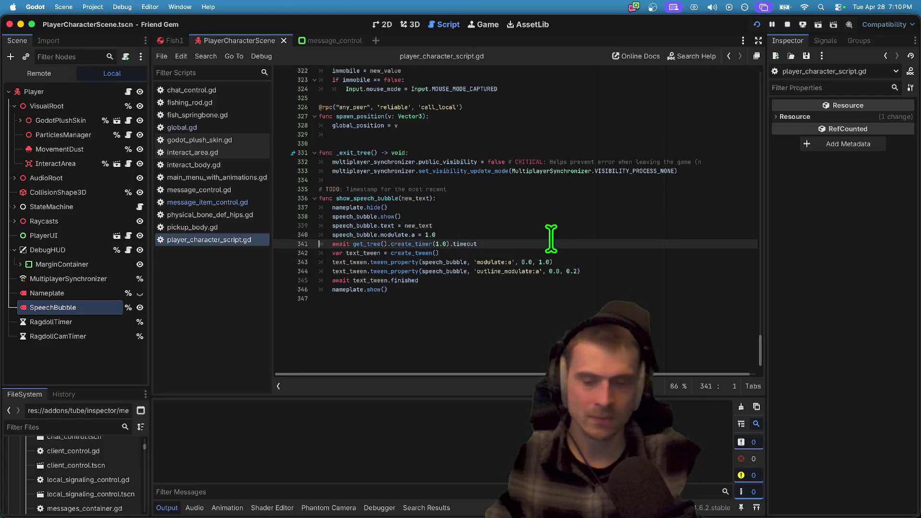
key("Home")
key("Down")
key("Down")
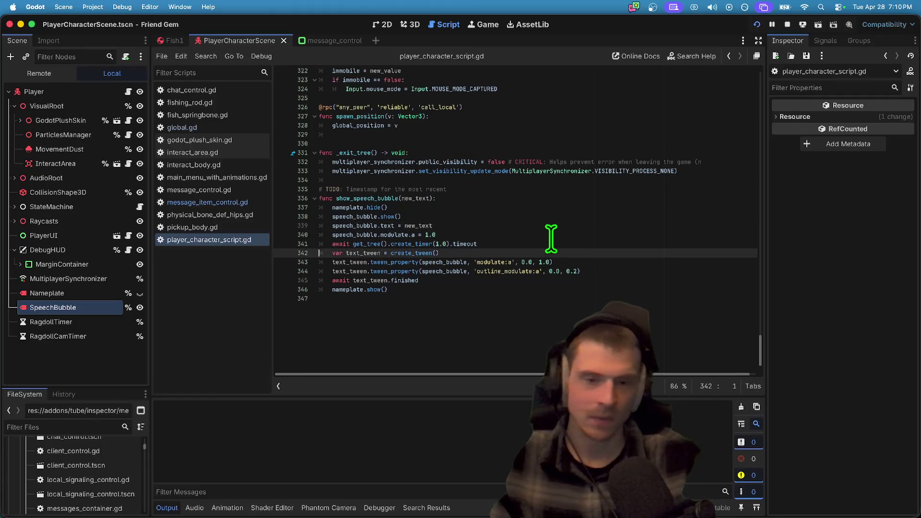
key("Up")
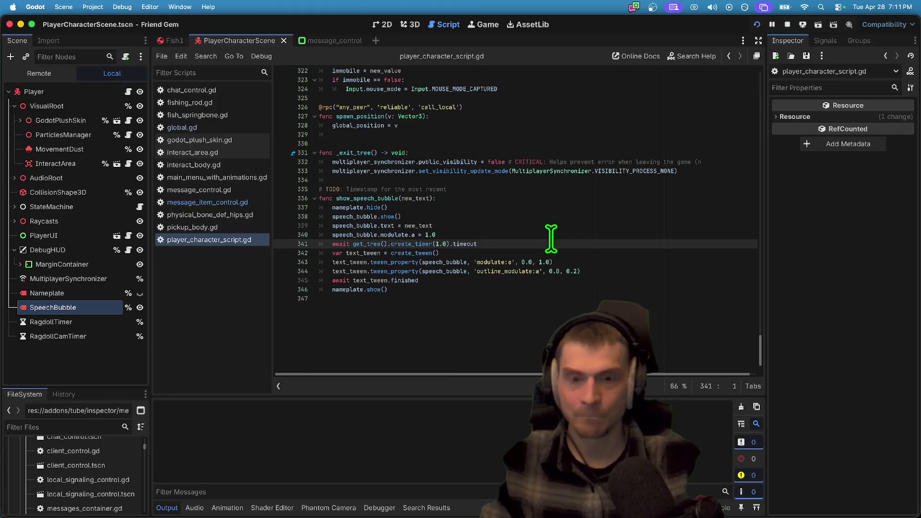
key("Return")
key("Return")
key("Up")
key("Up")
type(".kill()")
key("ctrl+x")
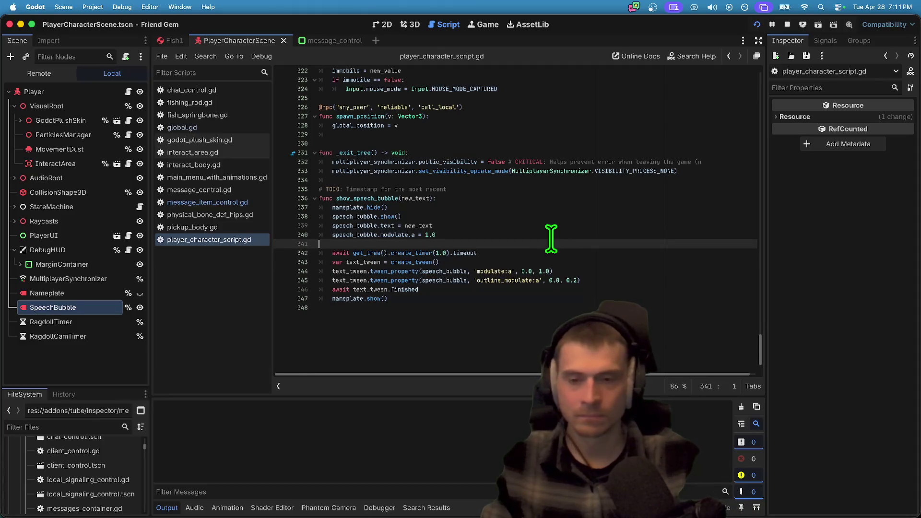
key("ctrl+v")
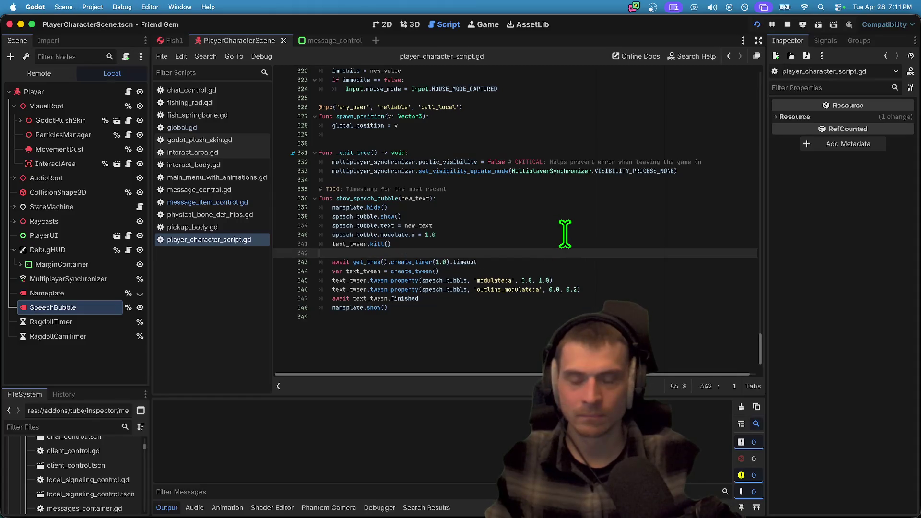
key("ctrl+z")
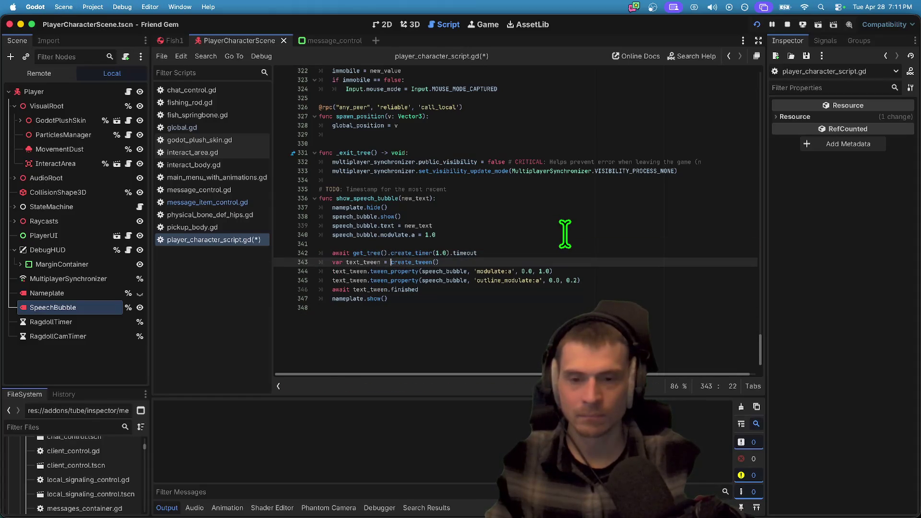
key("ctrl+shift+z")
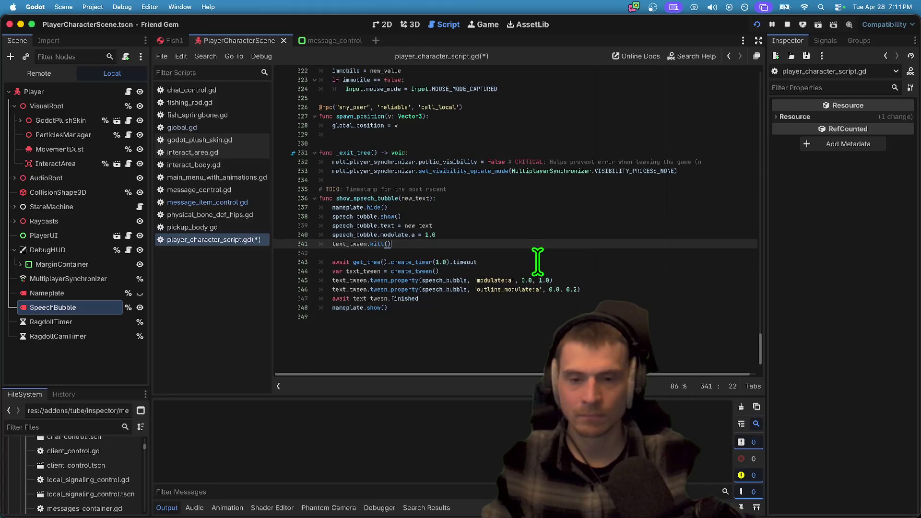
Step: Move the text_tween = create_tween() declaration above the function at script level, then save and run
key("Down")
key("Down")
key("Down")
key("ctrl+shift+k")
key("Up")
key("Up")
key("Up")
key("Up")
key("Up")
key("Up")
key("Return")
key("Return")
key("cmd+v")
key("Up")
key("shift+Tab")
key("Down")
key("Down")
key("Down")
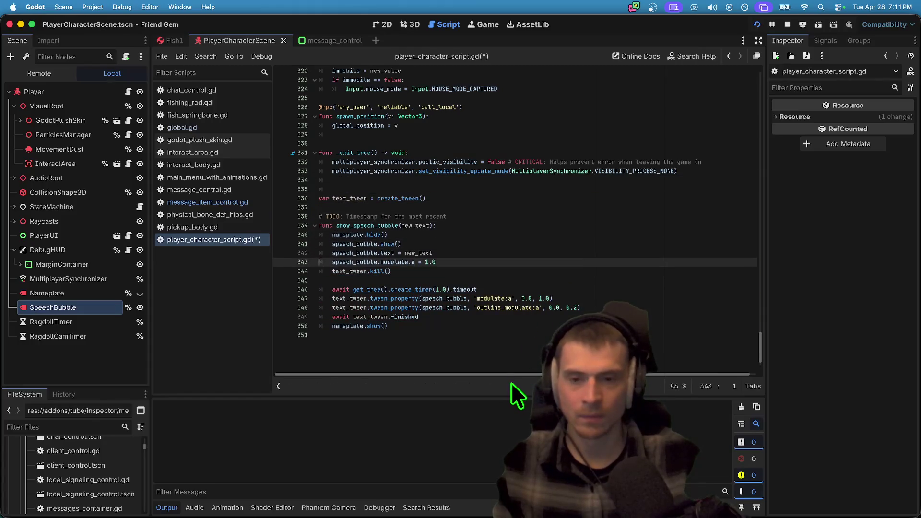
key("super+b")
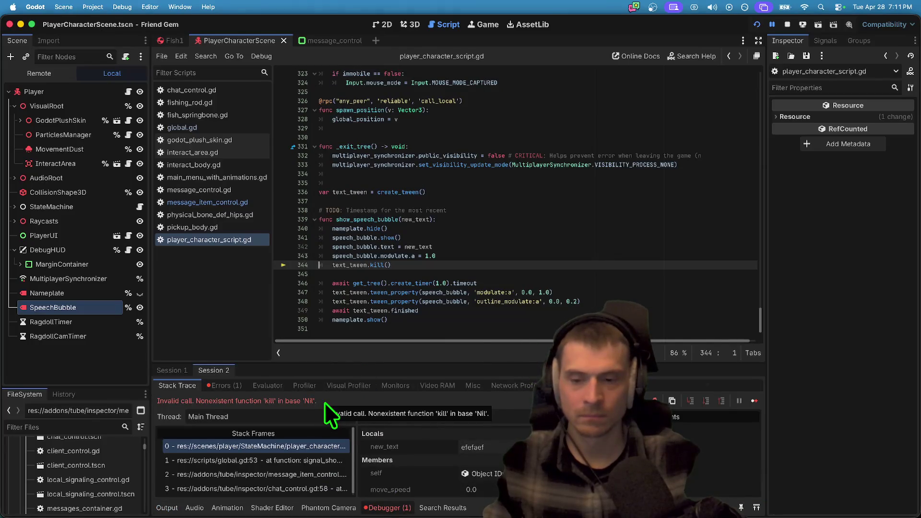
Step: Stop the debug session that failed on the Nil kill() call
left_click(790, 12)
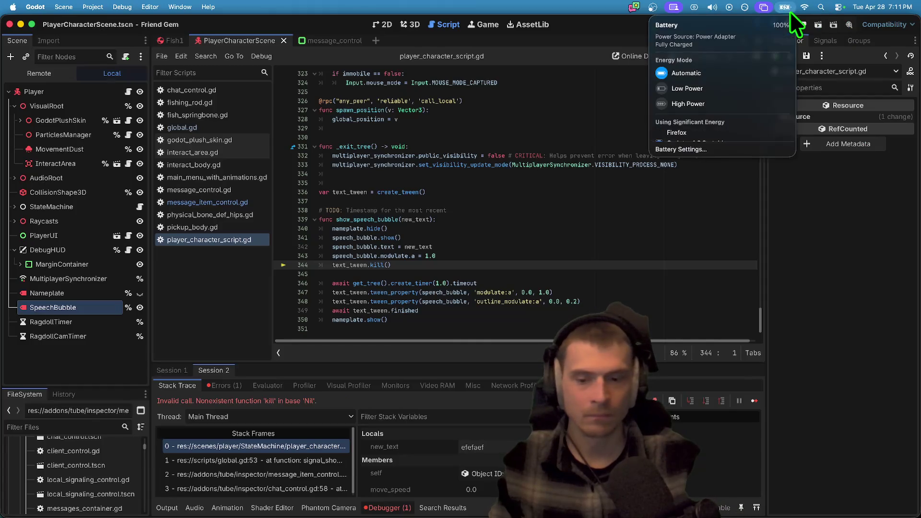
key("Escape")
left_click(639, 246)
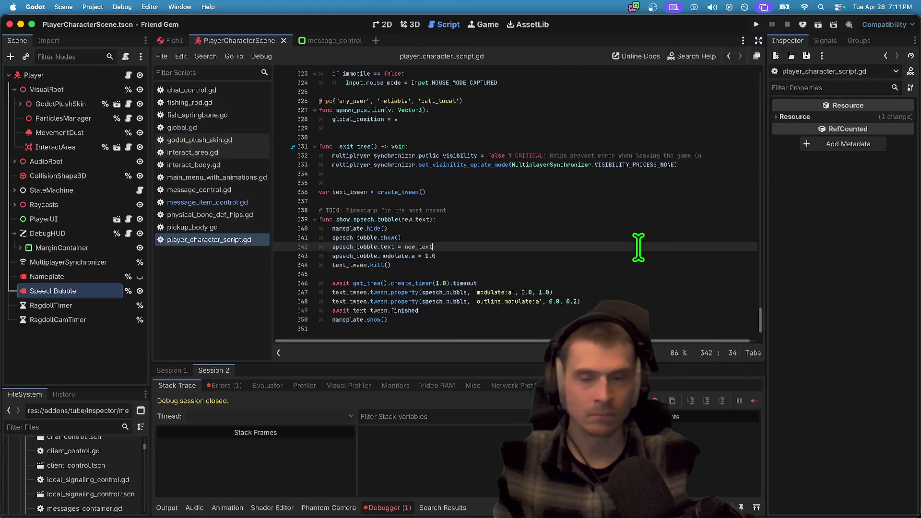
Step: Read the Tween kill() documentation, then return to player_character_script.gd
left_click(384, 265, "super")
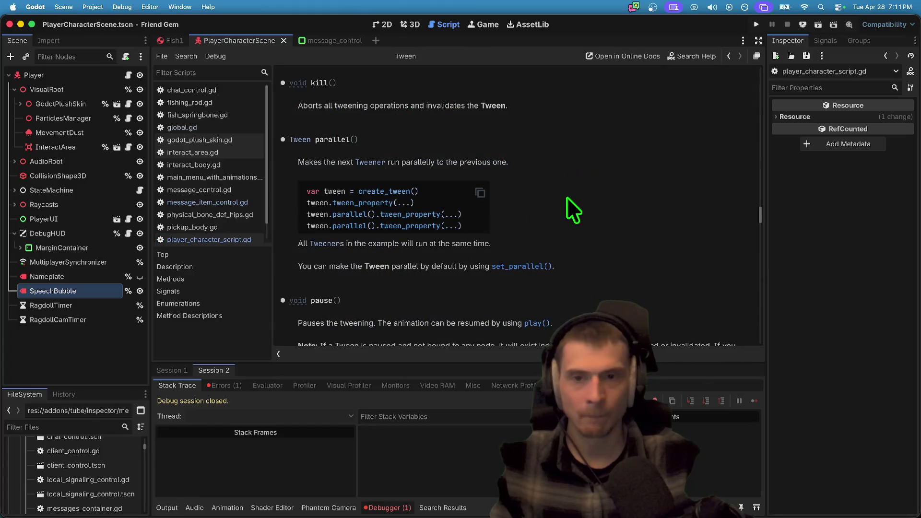
scroll(590, 242, "down", 3)
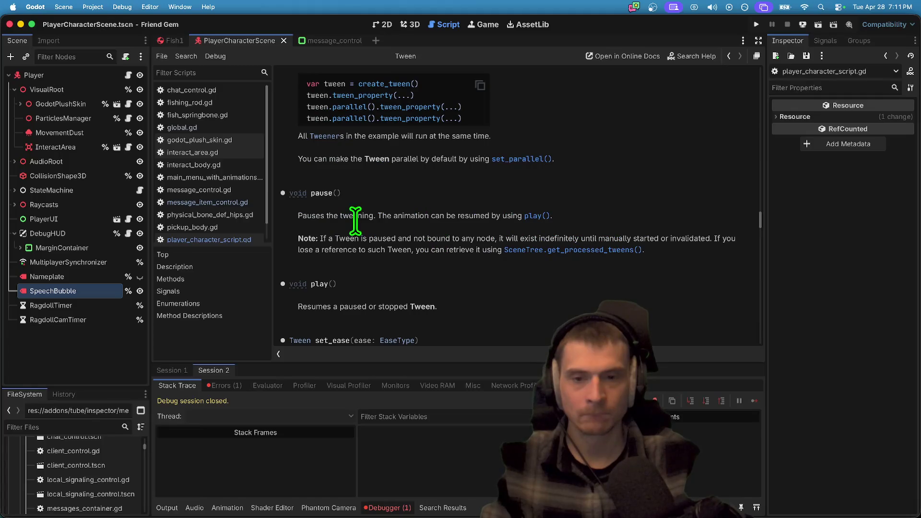
scroll(405, 248, "down", 2)
key("alt+Left")
left_click(475, 275)
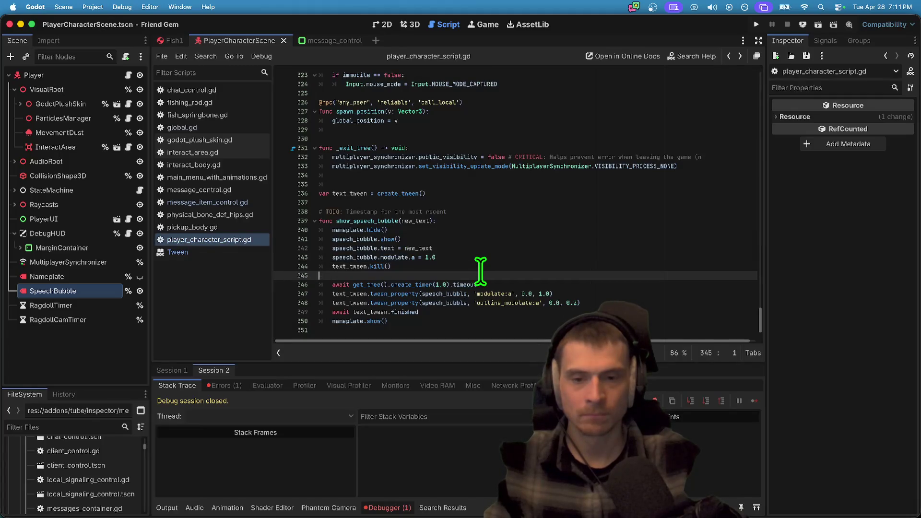
Step: Delete the empty line 345 after text_tween.kill() and relaunch the game
key("Delete")
left_click(582, 302)
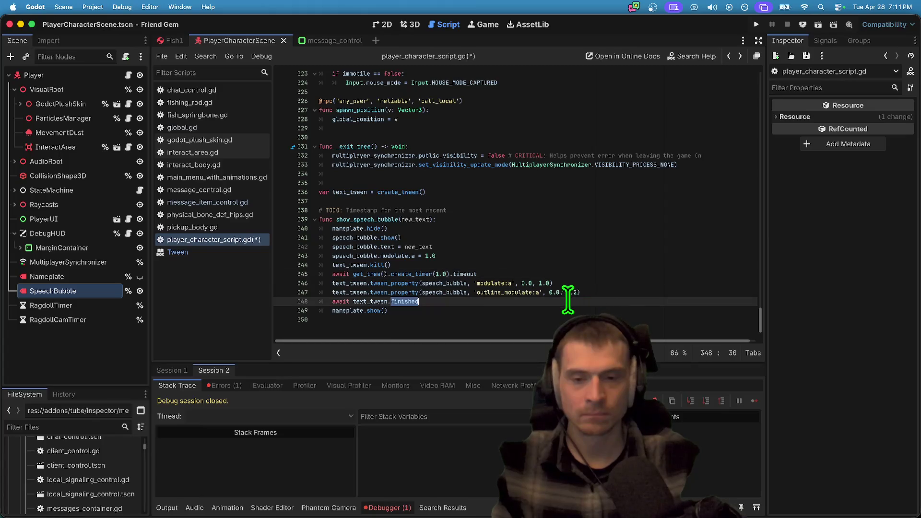
left_click_drag(580, 298, 207, 299)
left_click(528, 313)
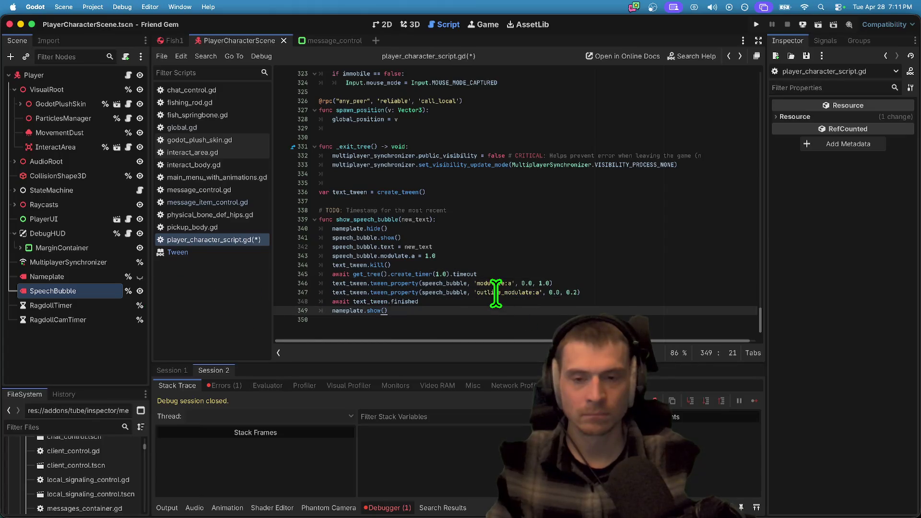
key("super+b")
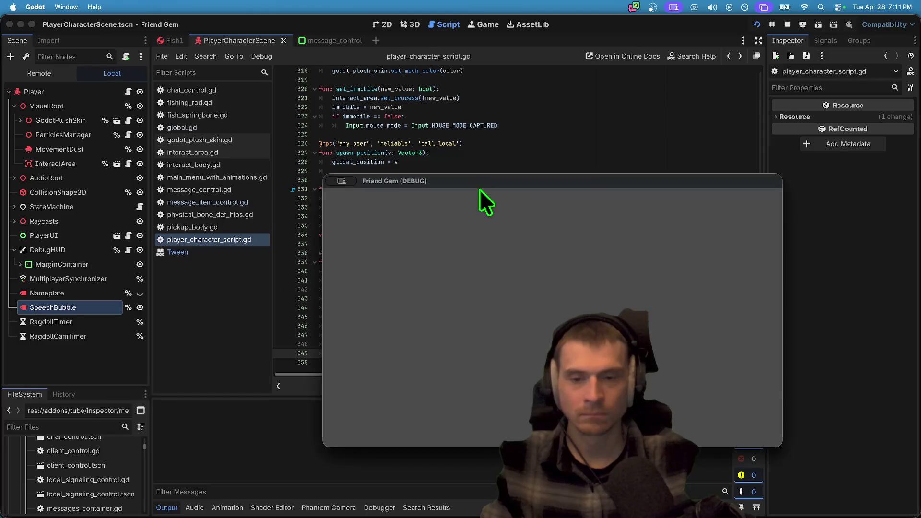
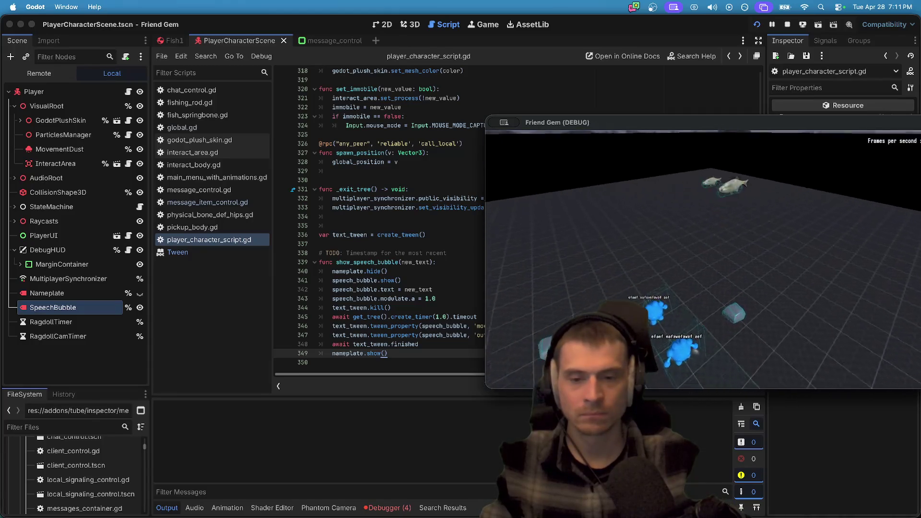
Step: Send the test chat messages 'eef', 'eee' and 'ee' in the running game
key("Escape")
type("eef")
key("Return")
type("eee")
key("Return")
type("ee")
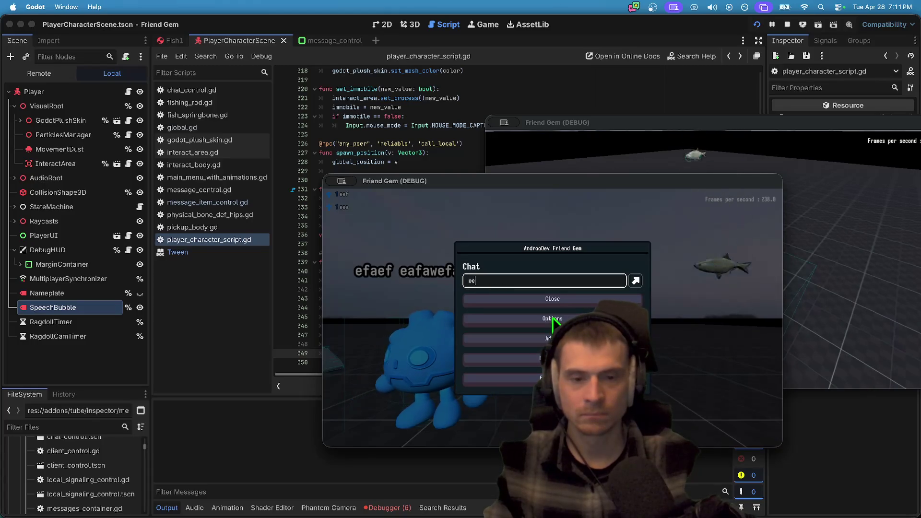
key("Return")
type("e")
Step: Move the game window aside and show the debugger's Errors list, selecting the line 347 Tween error
mouse_move(643, 187)
left_mouse_down()
mouse_move(216, 97)
mouse_move(257, 96)
left_mouse_up()
left_click(401, 425)
left_click(390, 507)
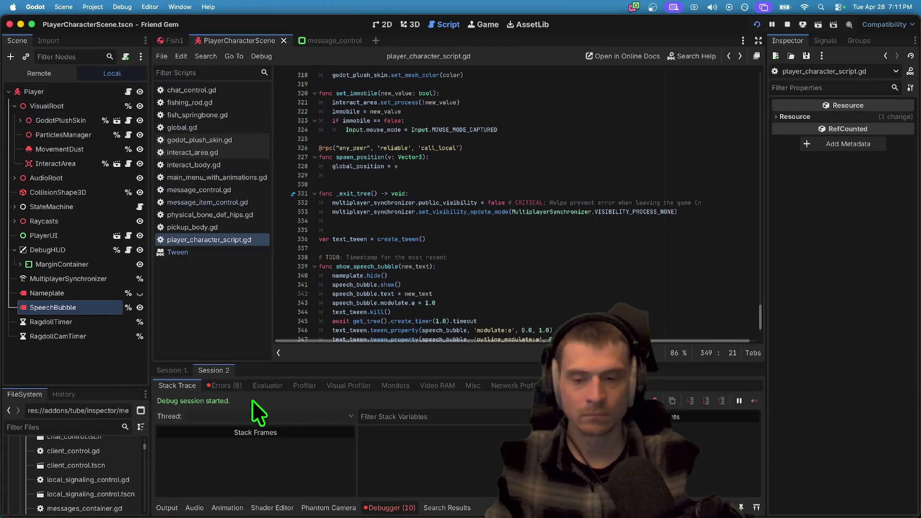
left_click(211, 386)
left_click(347, 464)
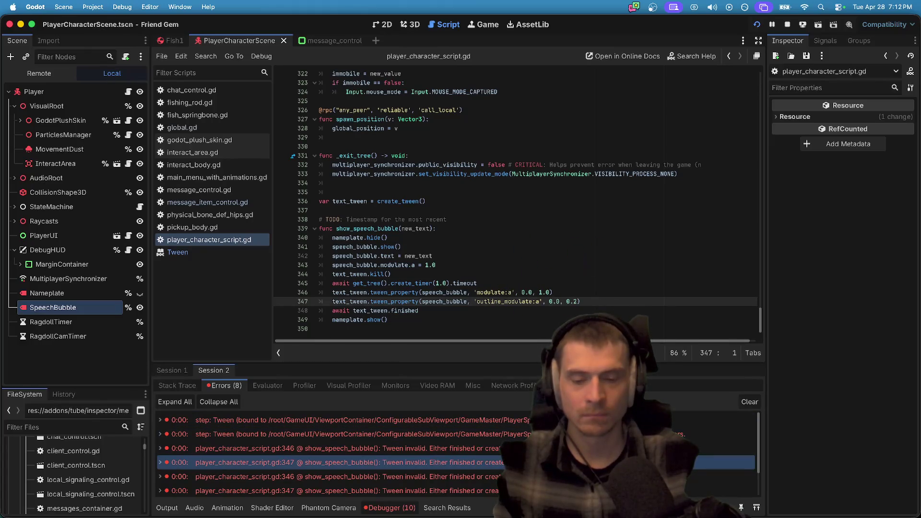
Step: Review the invalid Tween errors at lines 346 and 347 and undo the recent script edits
left_click(499, 448)
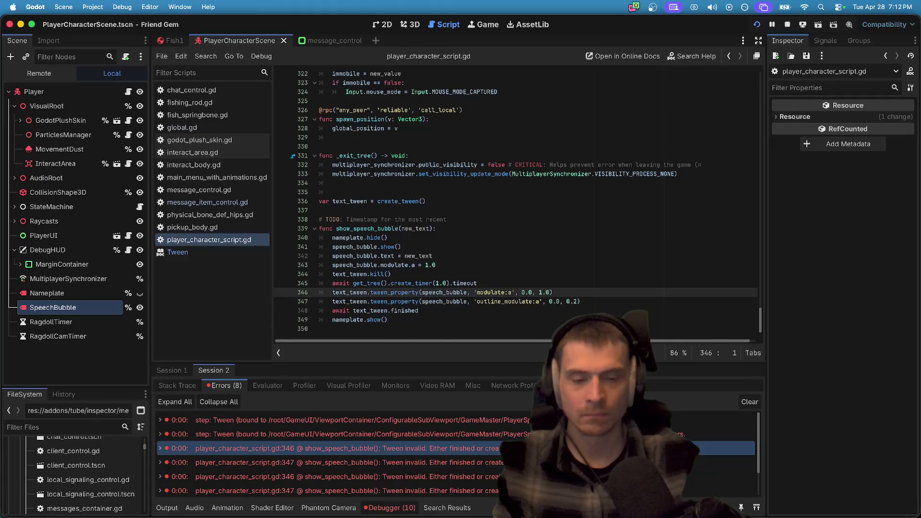
left_click(515, 423)
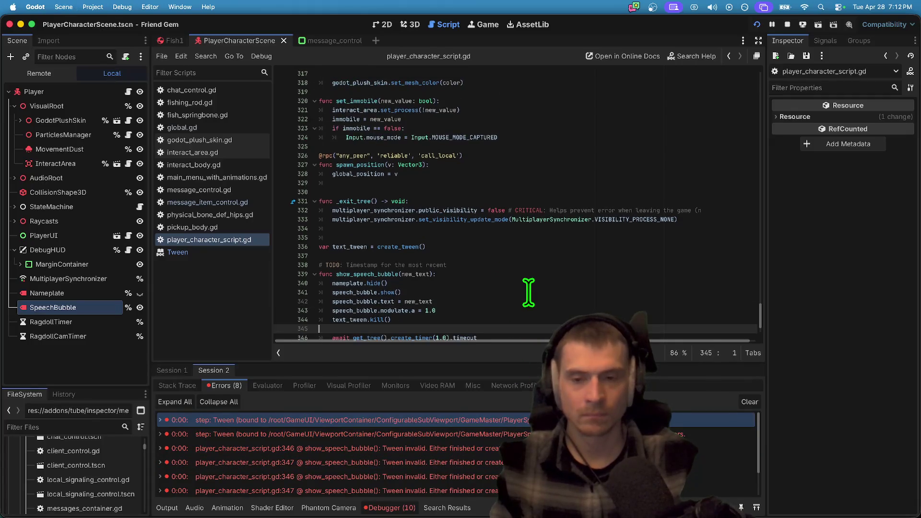
key("super+z")
key("super+z")
key("super+z")
key("super+z")
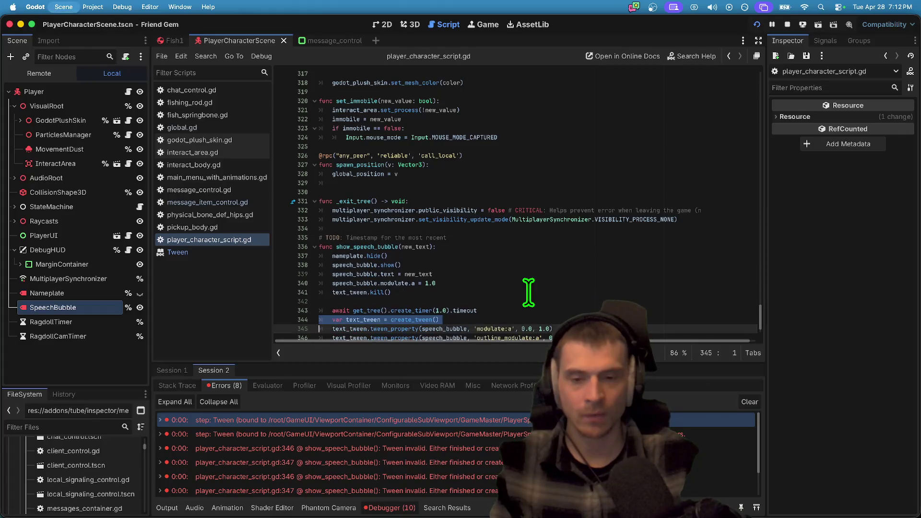
key("super+z")
type("if")
key("Escape")
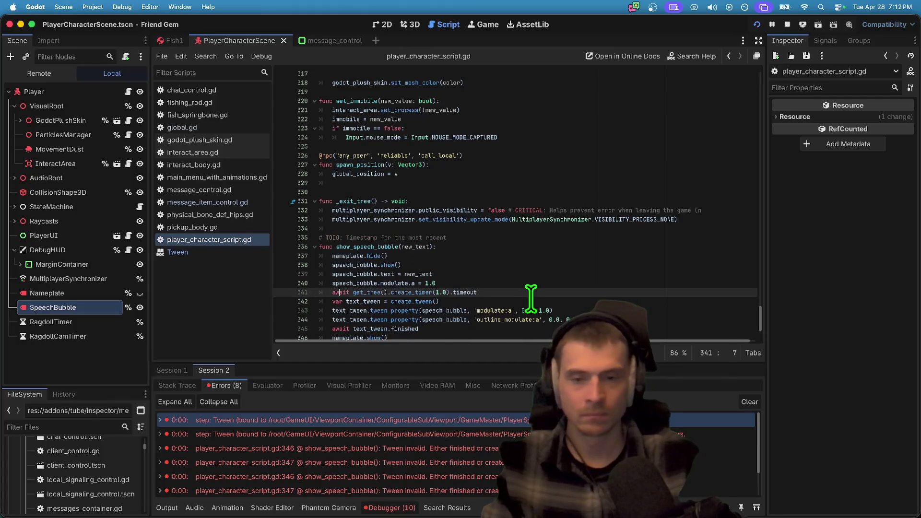
Step: Comment out the timeout wait and fade-out tween lines in show_speech_bubble
triple_click(531, 303)
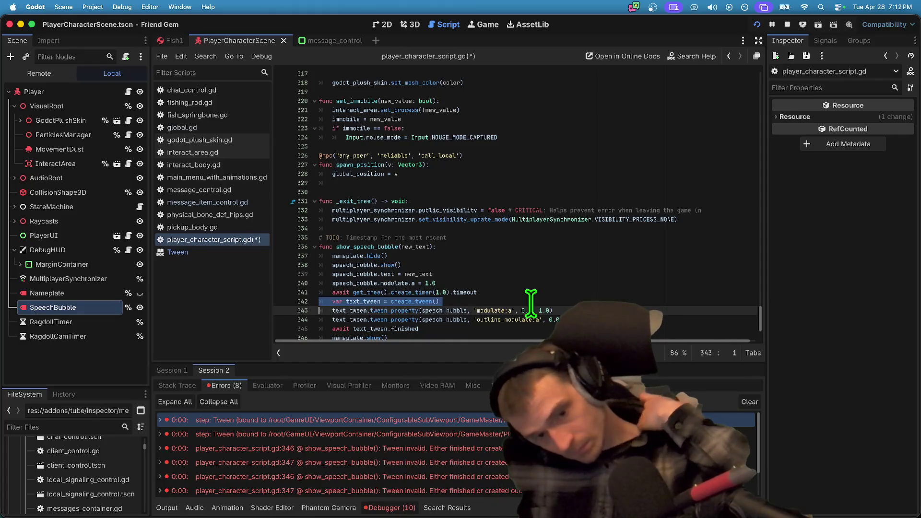
key("super+b")
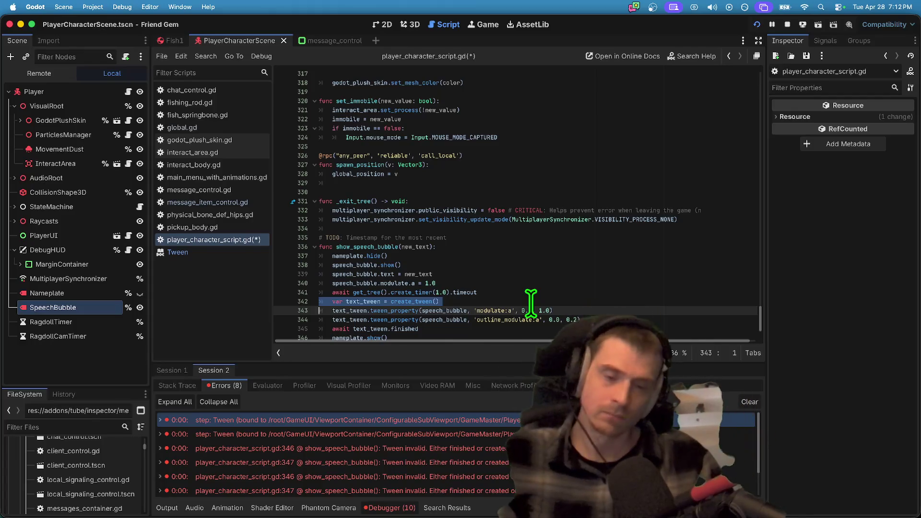
key("super+Tab")
scroll(408, 324, "down", 1)
left_click_drag(410, 321, 297, 284)
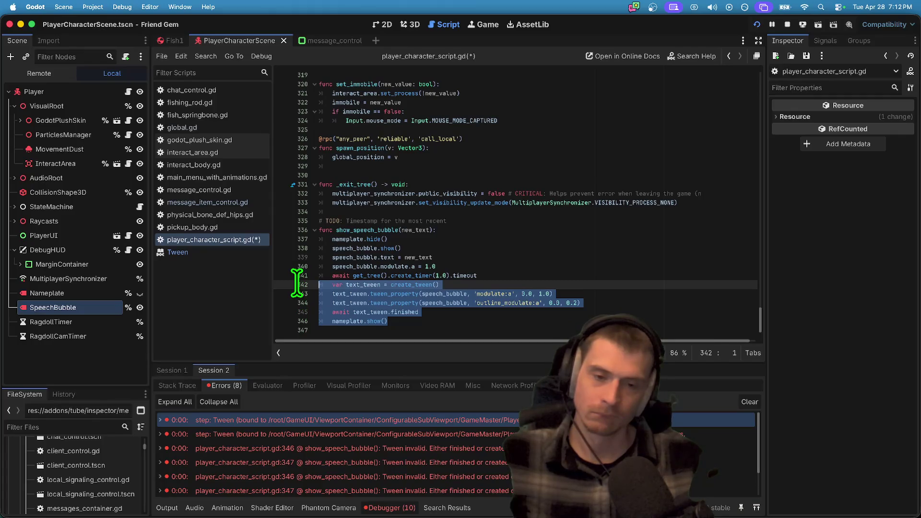
left_click_drag(295, 280, 292, 275)
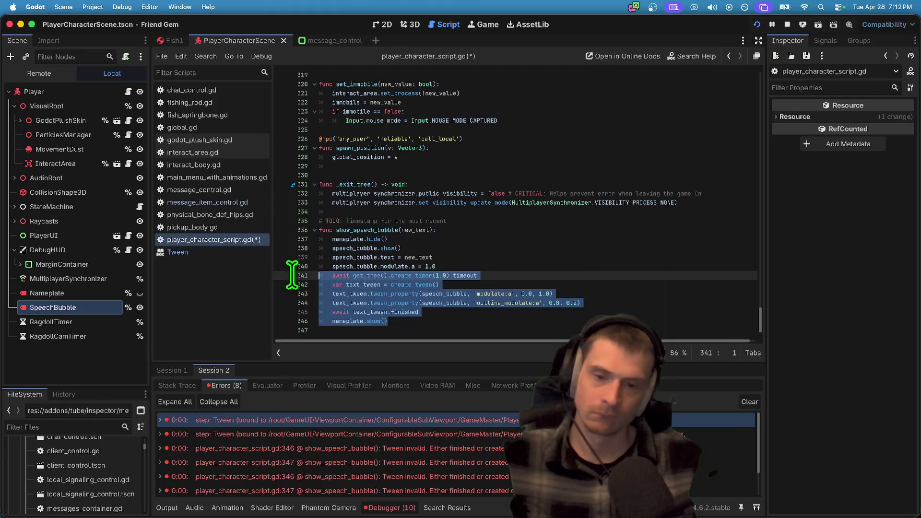
key("Delete")
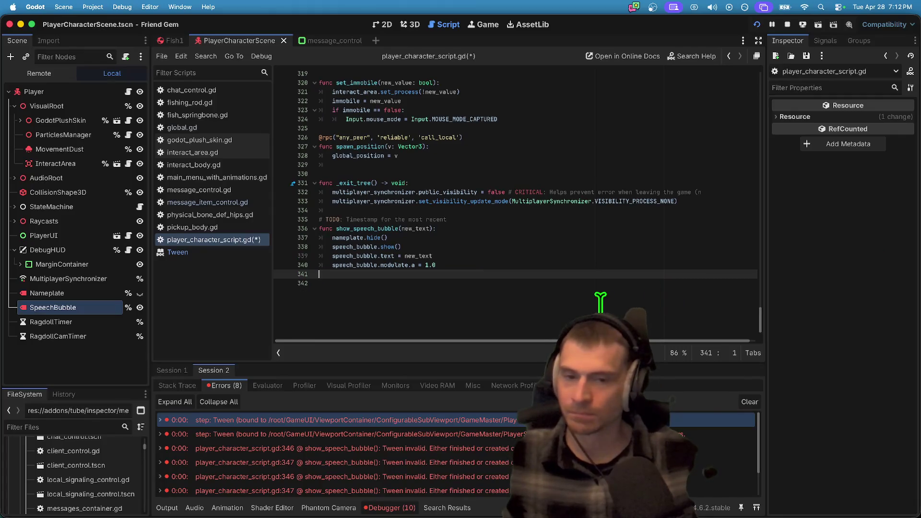
key("ctrl+z")
key("ctrl+k")
key("Up")
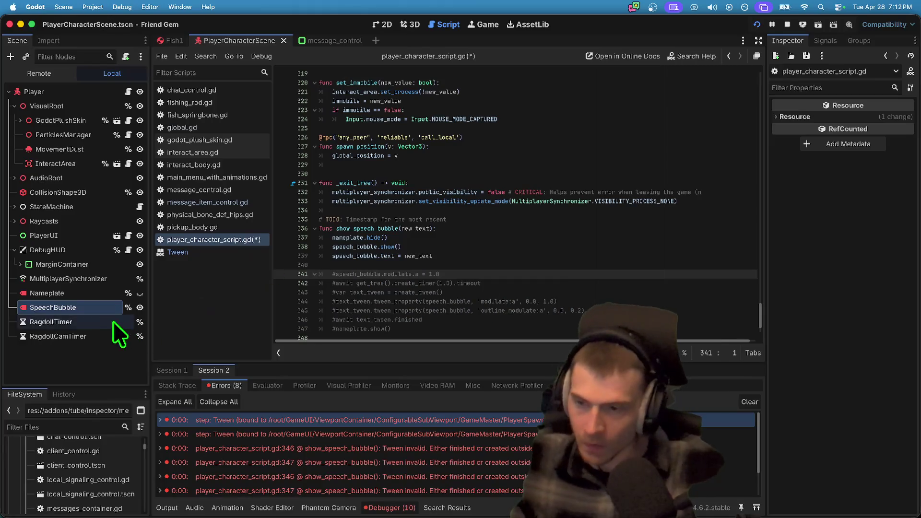
Step: Add a Timer child node to Player and stop the running game
left_click(103, 359)
key("super+a")
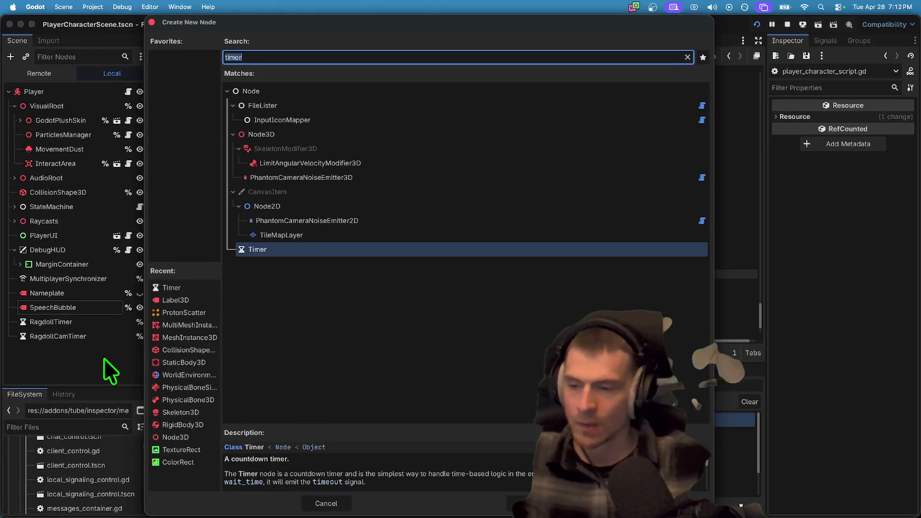
key("Return")
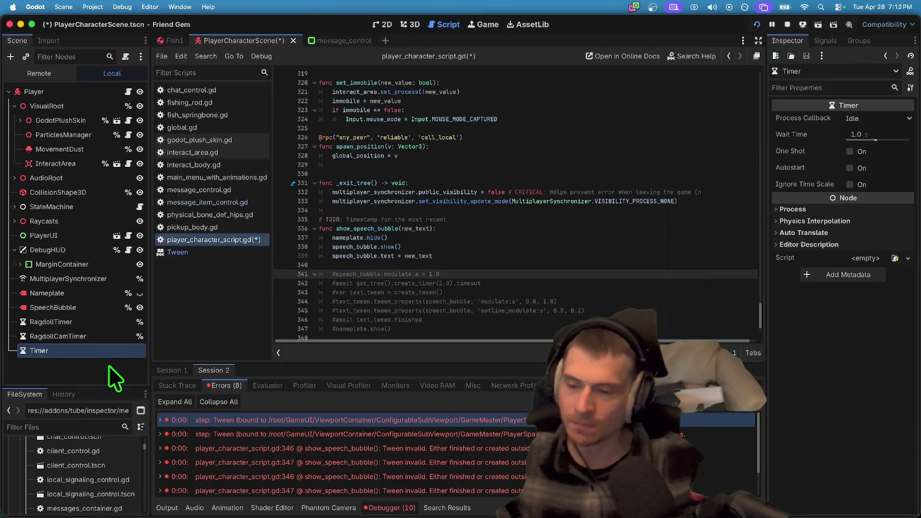
left_click(788, 27)
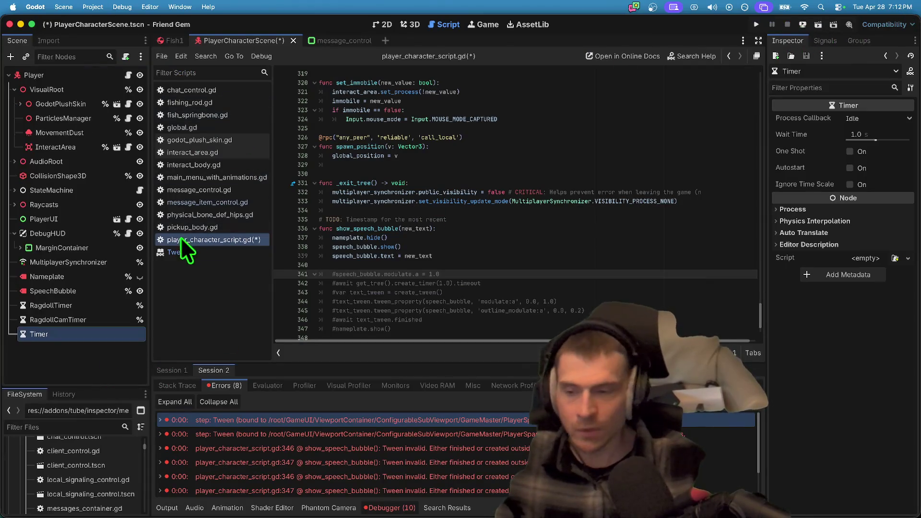
Step: Rename the new Timer node to SpeechBubbleTimer
double_click(88, 337)
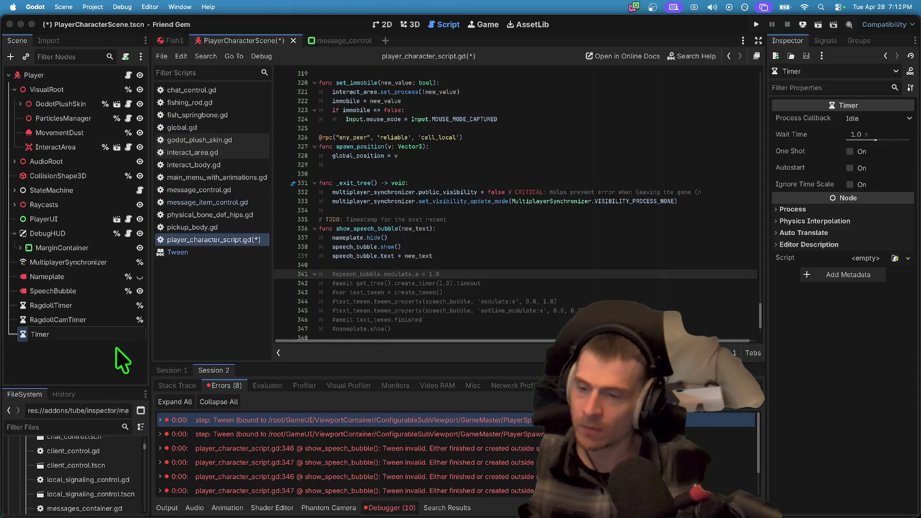
type("Chat")
key("Return")
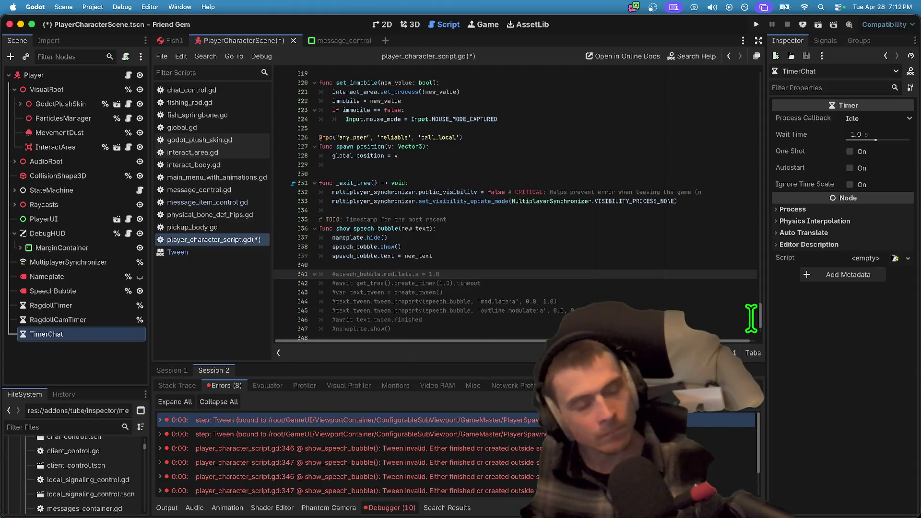
double_click(69, 331)
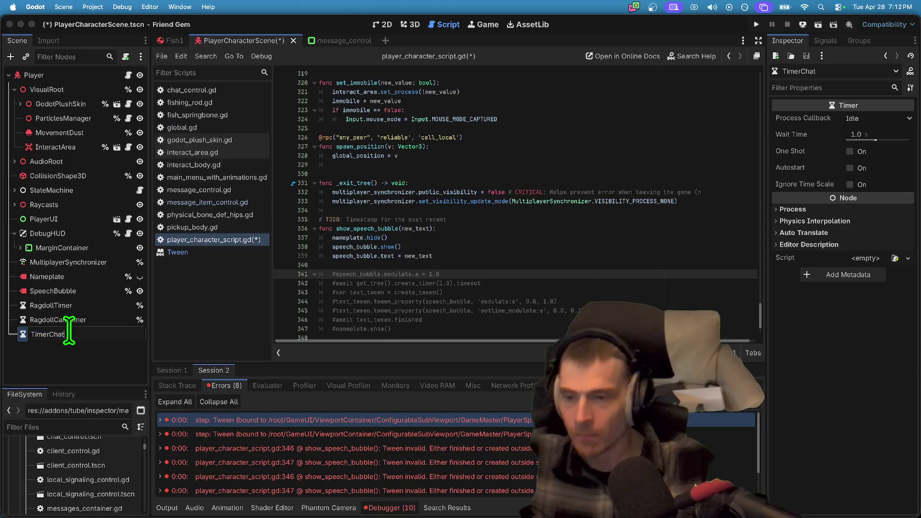
left_click(69, 331)
type("Bubble")
key("Return")
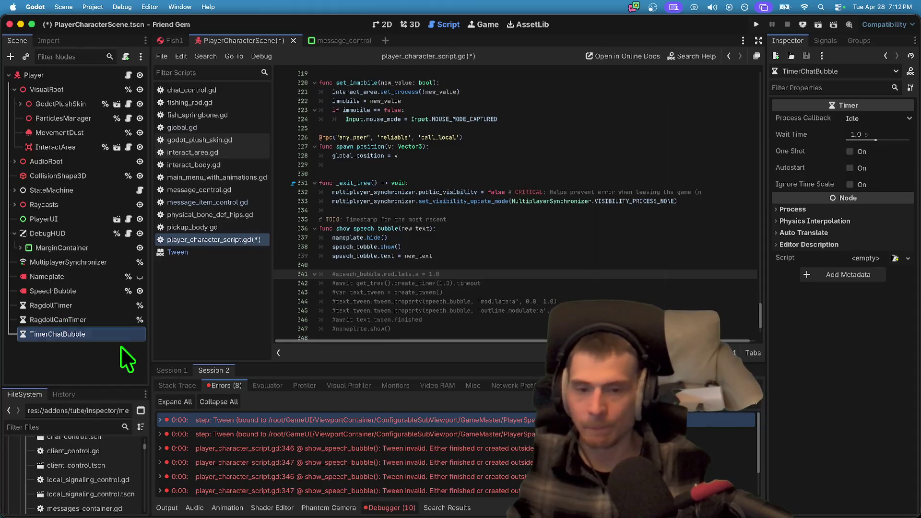
double_click(60, 335)
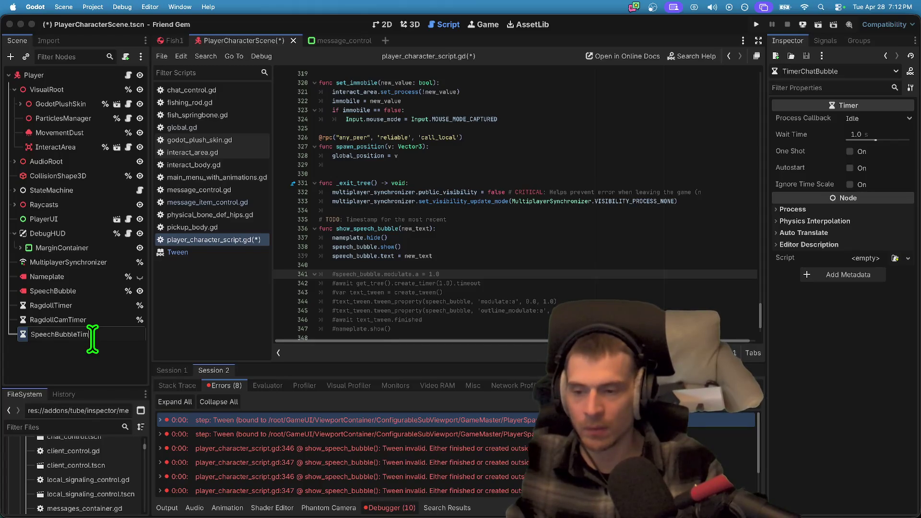
type("er")
key("Return")
Step: Make SpeechBubbleTimer accessible by unique name
right_click(48, 335)
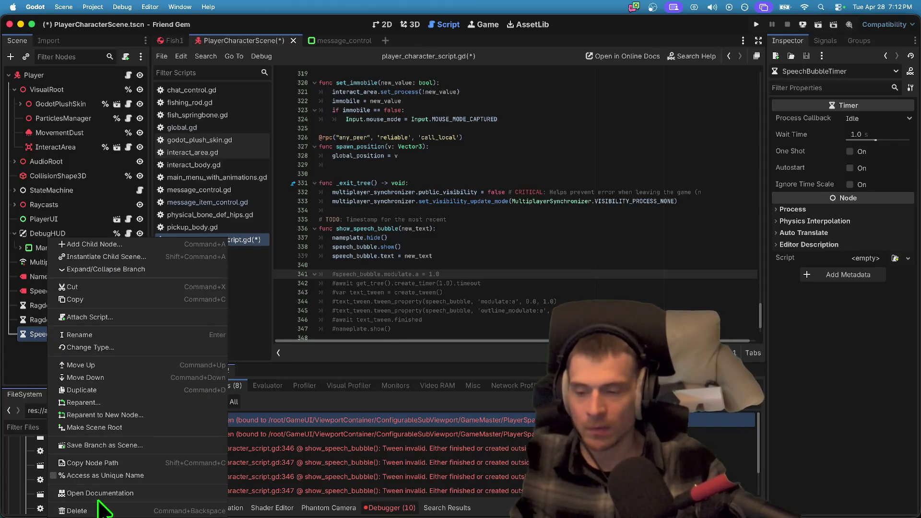
left_click(106, 478)
left_click(473, 214)
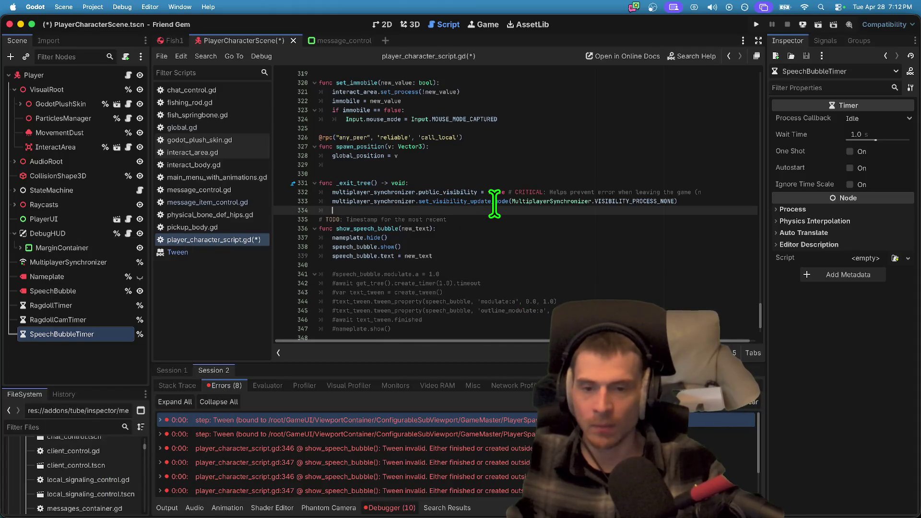
key("Return")
mouse_move(102, 339)
left_mouse_down()
mouse_move(405, 214)
mouse_move(528, 218)
left_mouse_up()
double_click(399, 219)
scroll(454, 262, "up", 3)
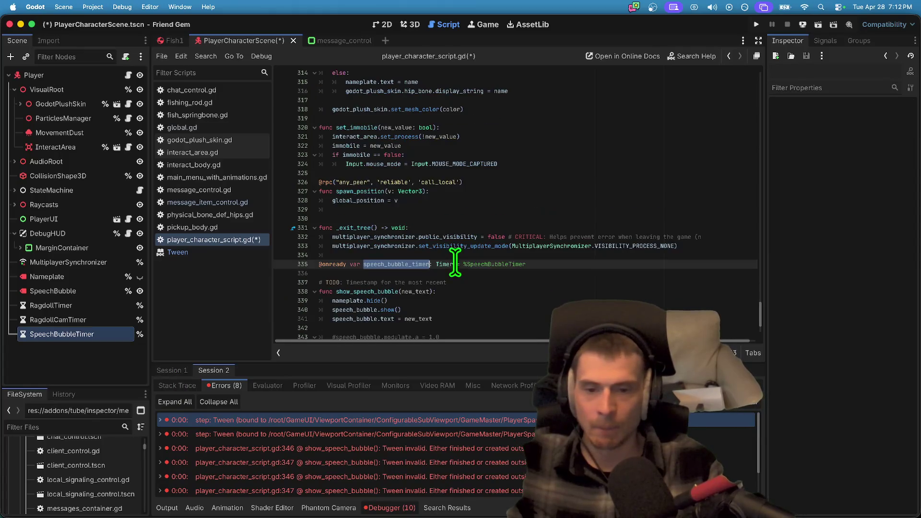
scroll(496, 271, "down", 1)
Step: Insert speech_bubble_timer.start() as the first line of show_speech_bubble
left_click(499, 284)
key("Return")
key("Return")
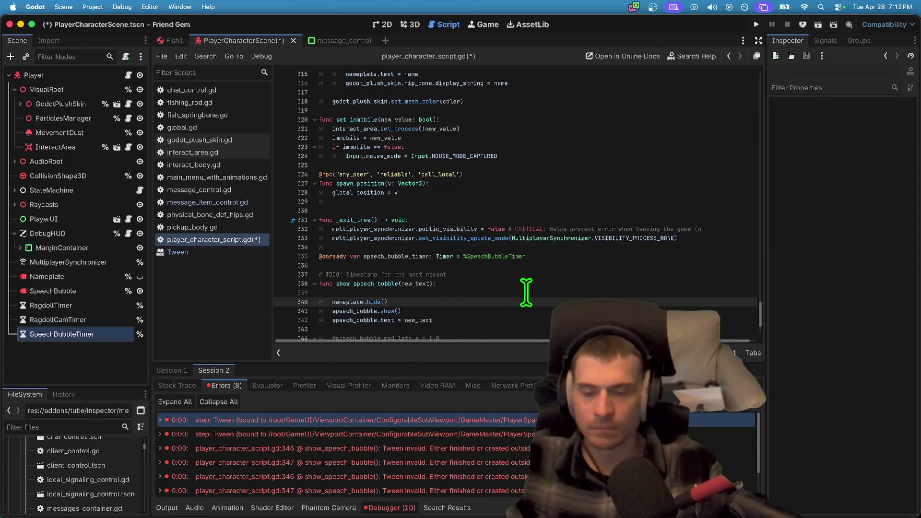
key("Up")
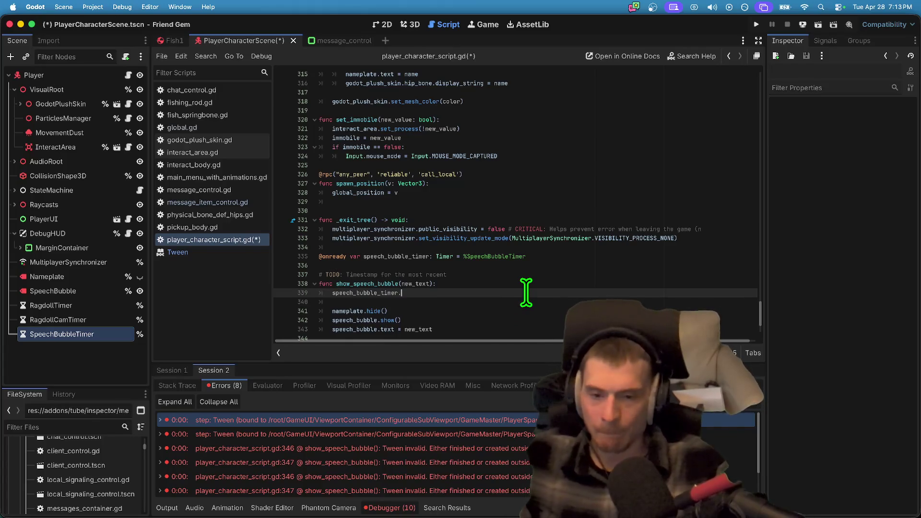
type("s")
key("Return")
key("Down")
key("BackSpace")
key("Up")
key("Up")
key("Up")
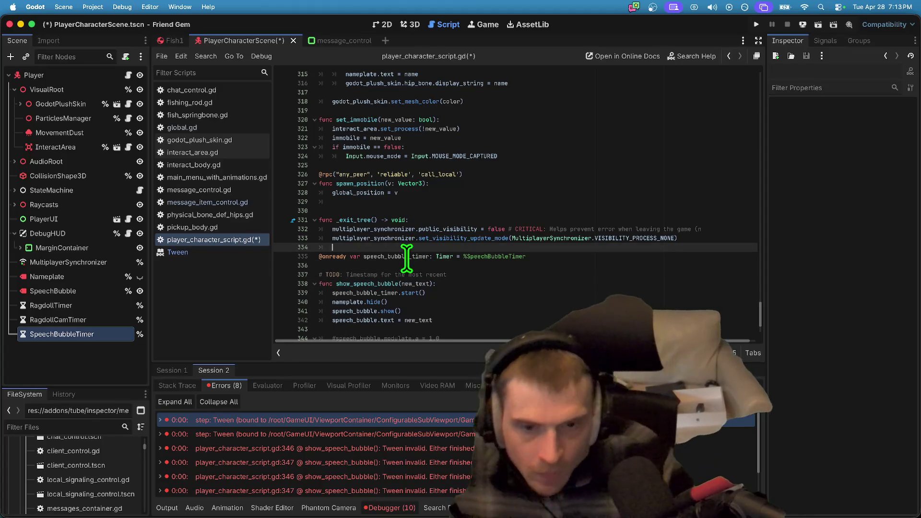
double_click(414, 257)
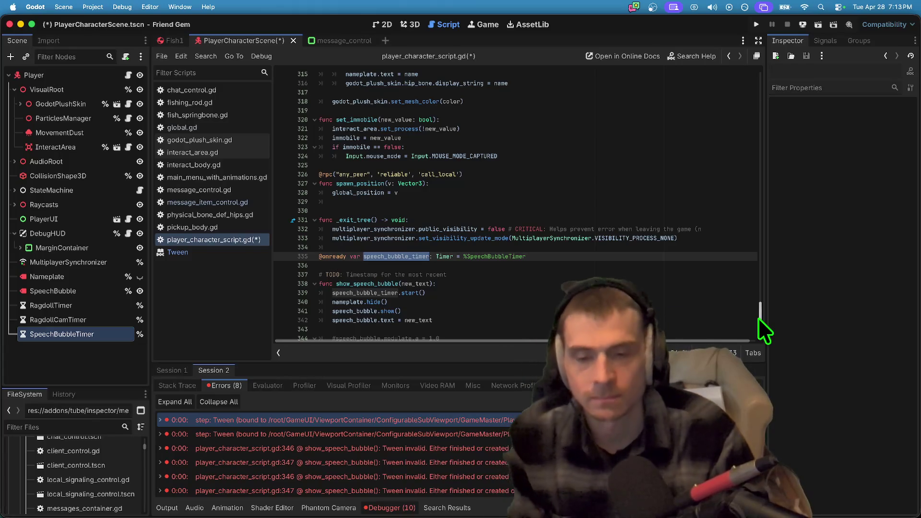
triple_click(518, 257)
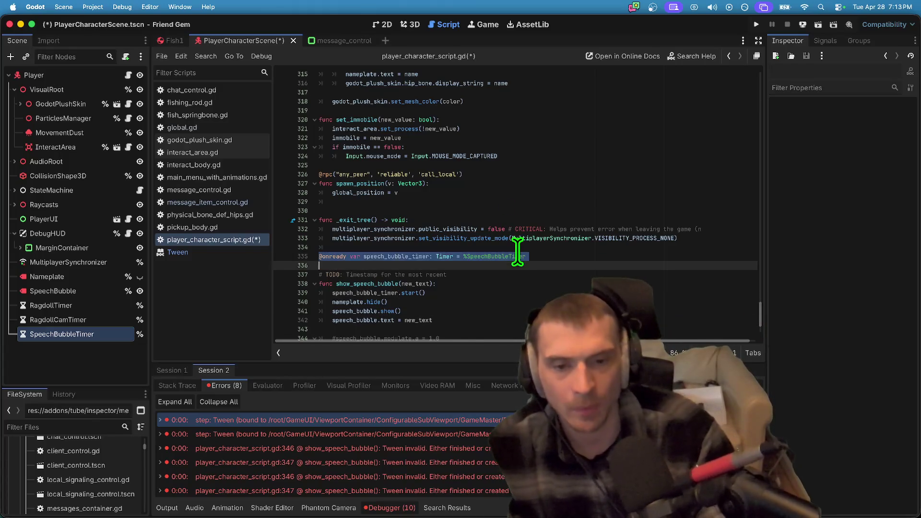
key("ctrl+x")
key("ctrl+f")
Step: Search the script for 'timer' and browse through the matches
type("timer")
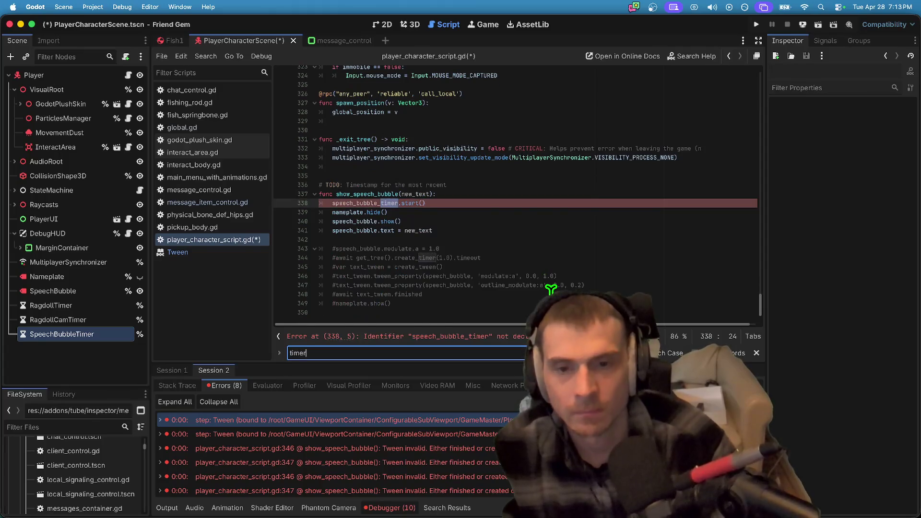
key("Return")
key("Return")
key("Escape")
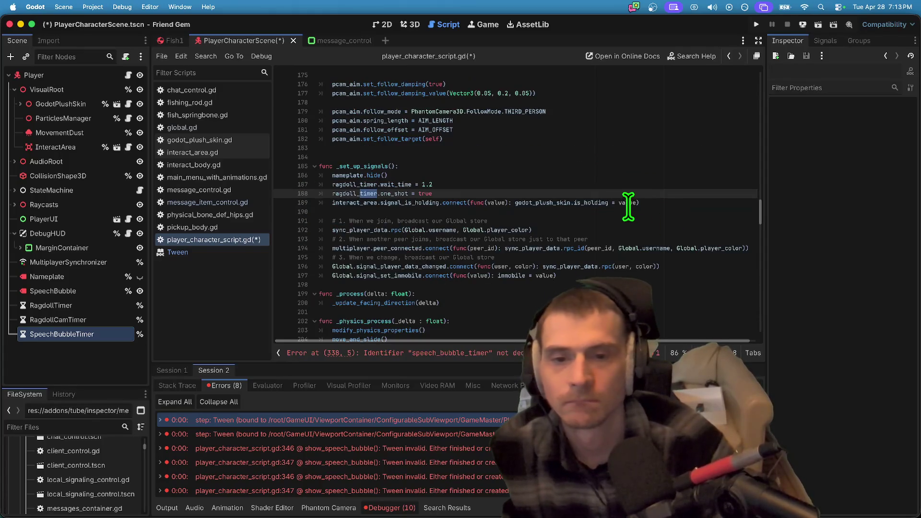
scroll(691, 207, "up", 20)
scroll(691, 206, "down", 10)
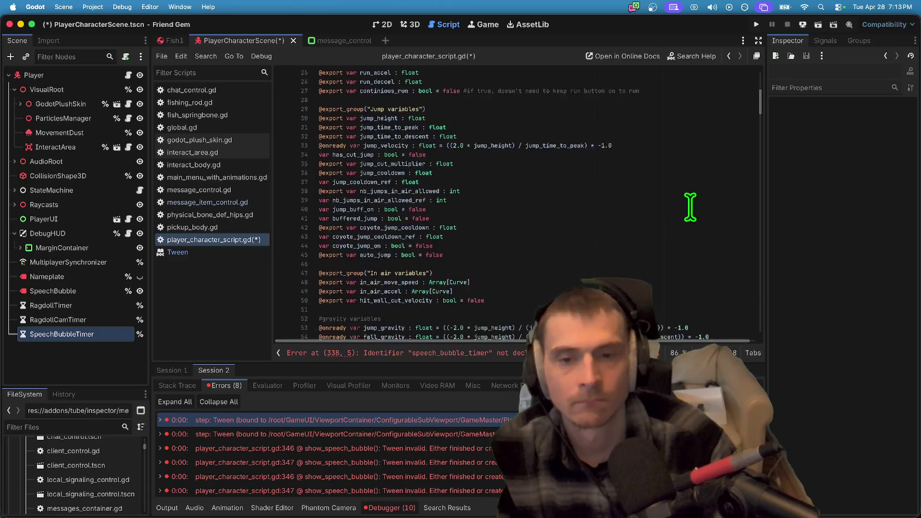
scroll(690, 207, "down", 20)
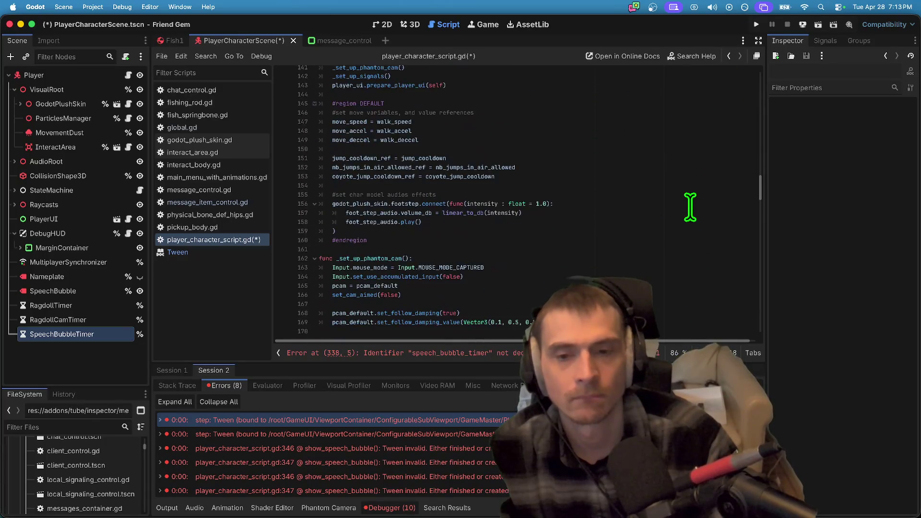
scroll(690, 208, "down", 3)
left_click(698, 133)
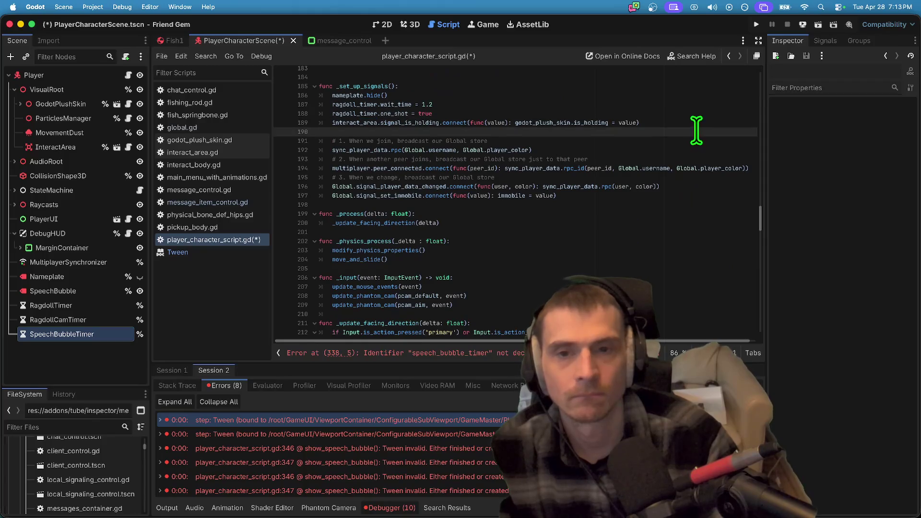
key("ctrl+z")
scroll(699, 192, "down", 10)
scroll(640, 245, "down", 3)
scroll(640, 244, "up", 5)
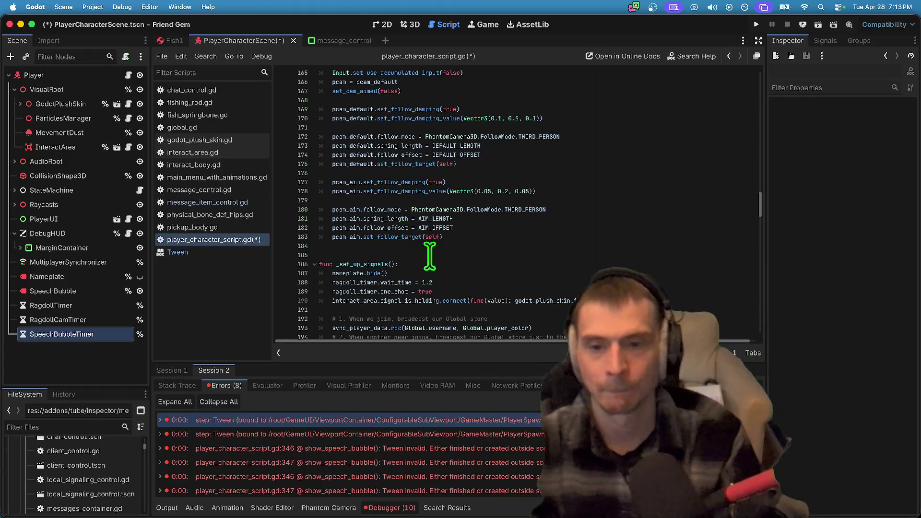
scroll(429, 256, "up", 8)
scroll(508, 249, "up", 4)
Step: Add a prepare_speech_bubble() call after the add_to_group line in _ready
left_click(542, 205)
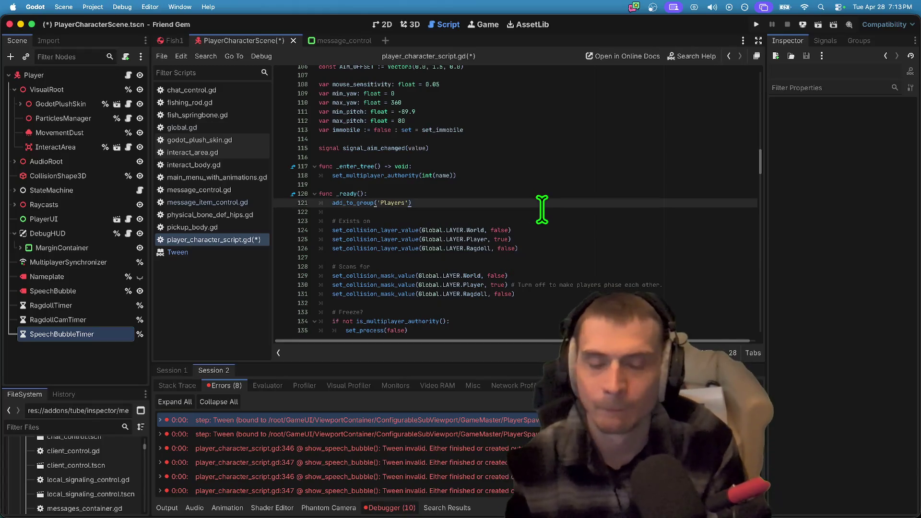
key("Return")
key("Return")
type("reparet")
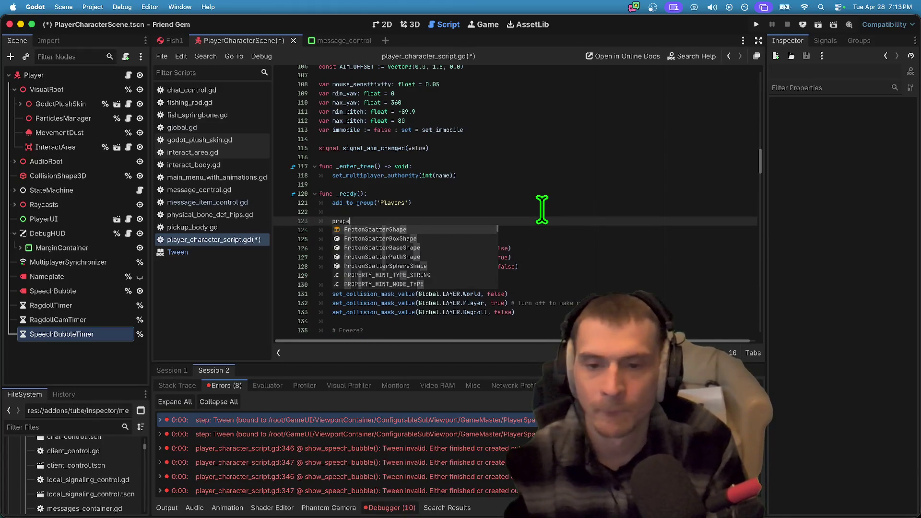
key("BackSpace")
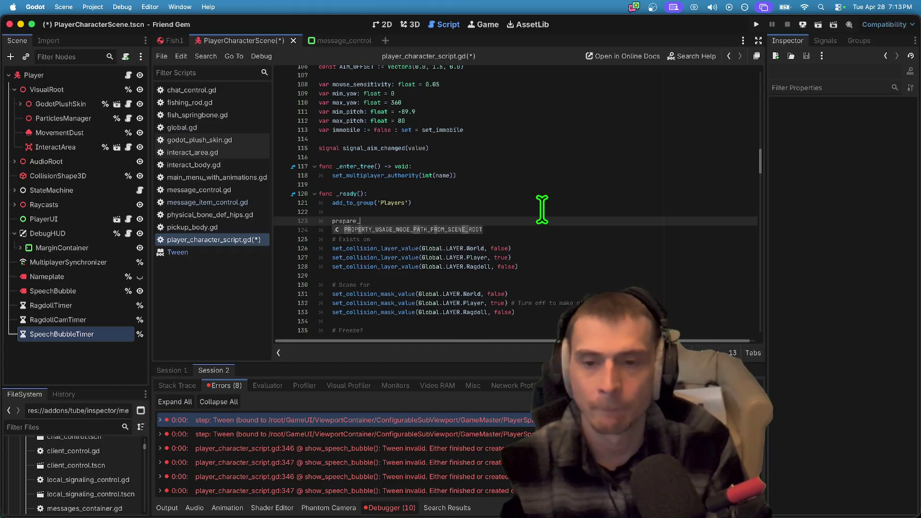
type("_speech_bubble(")
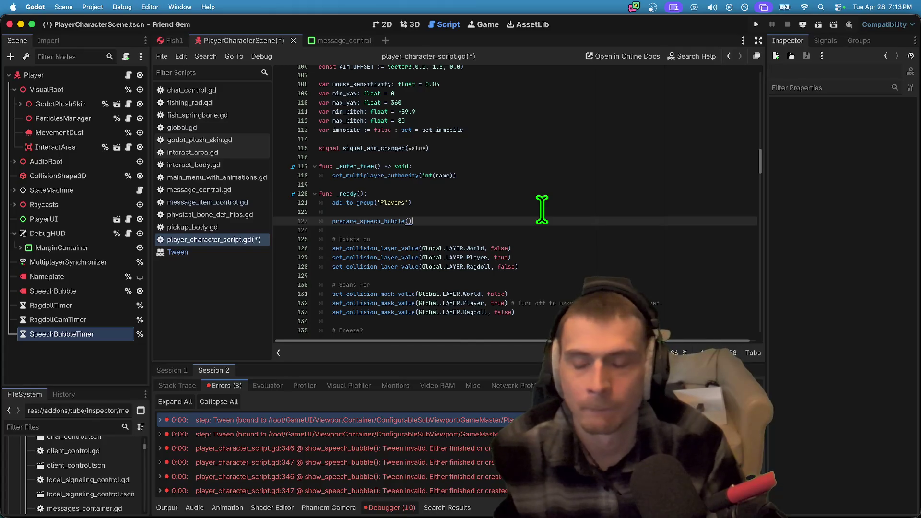
type(")")
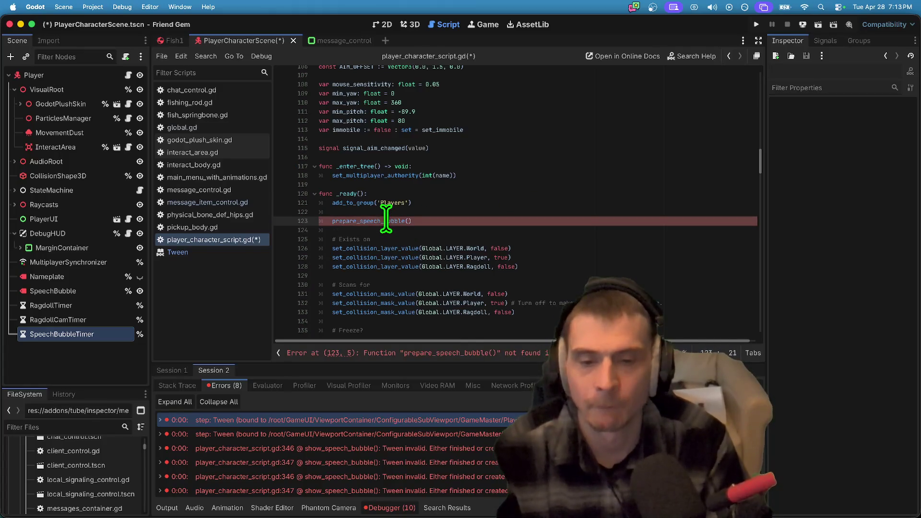
double_click(386, 221)
left_click(500, 355)
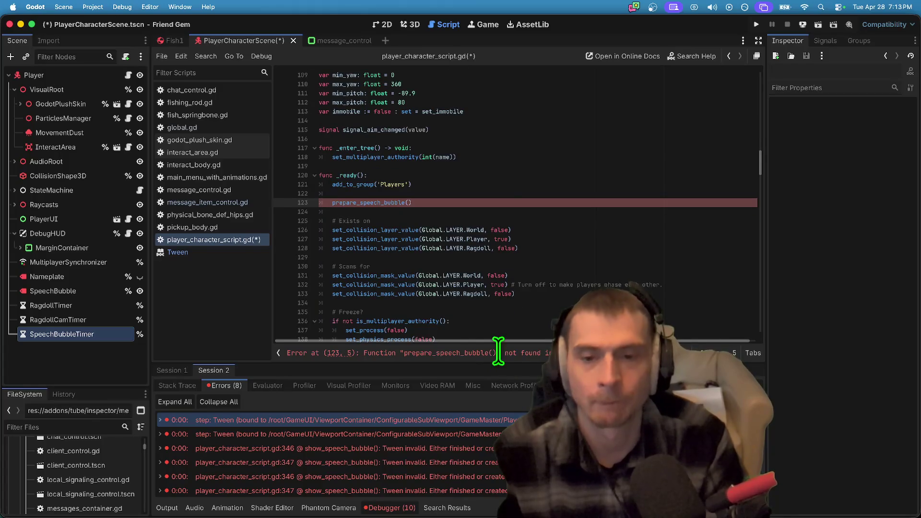
left_click_drag(760, 154, 760, 332)
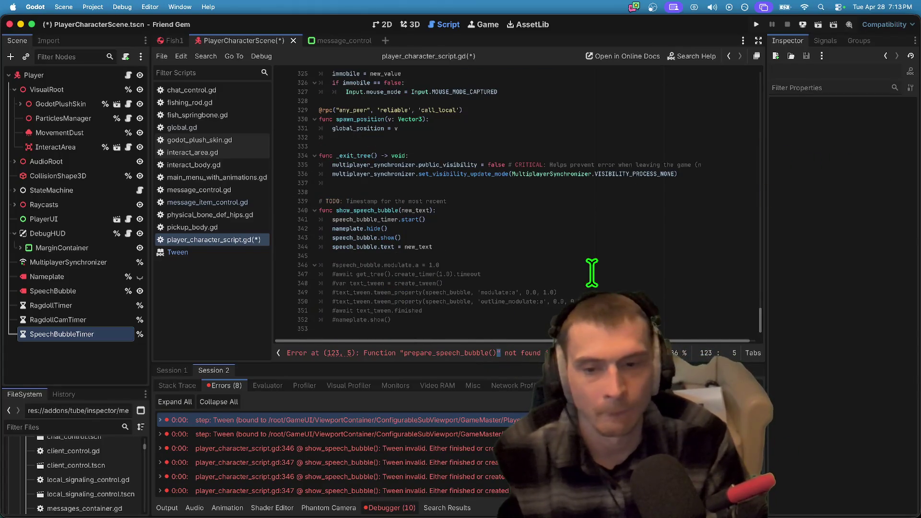
Step: Add blank lines after show_speech_bubble for the prepare_speech_bubble function body
left_click(612, 253)
key("Return")
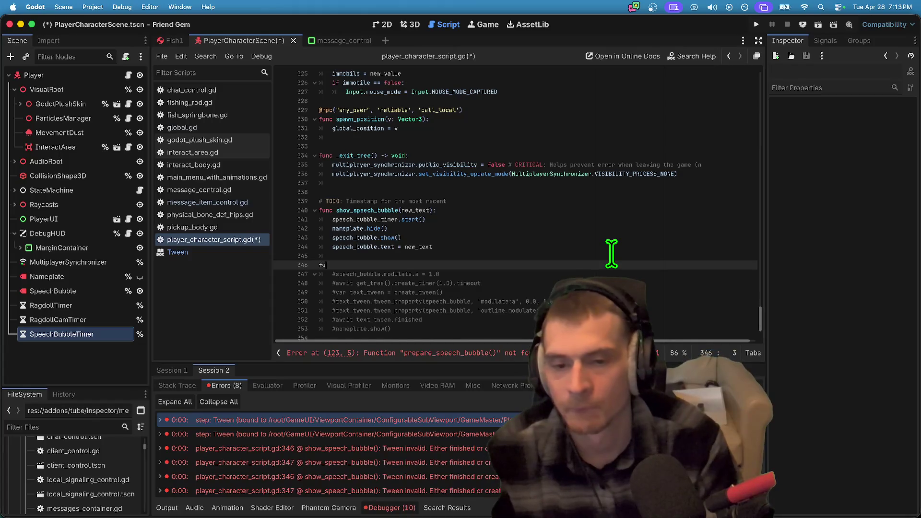
key("Return")
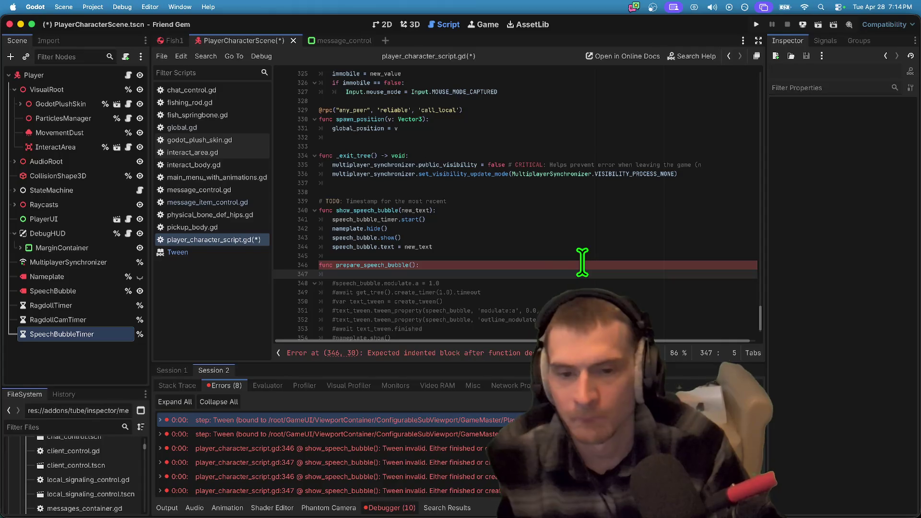
key("Return")
key("BackSpace")
key("Return")
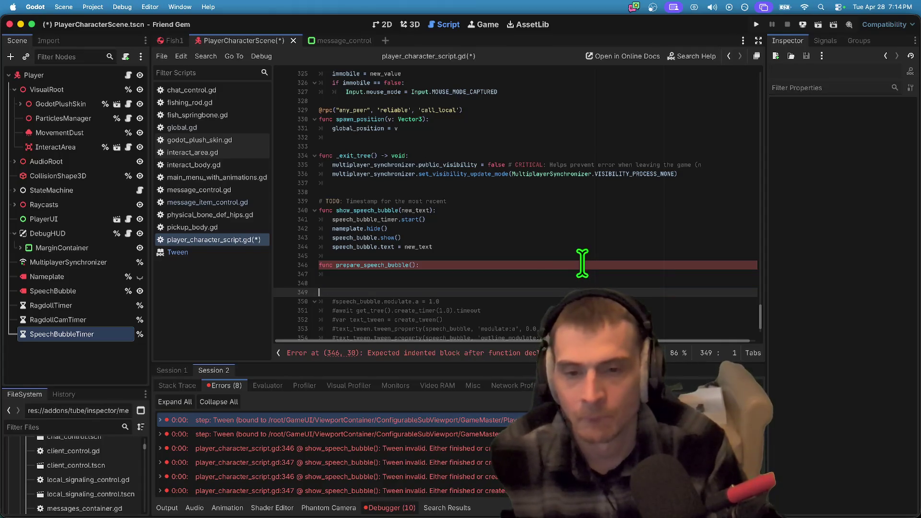
key("Up")
key("Up")
Step: Make prepare_speech_bubble call speech_bubble_timer.connect(on_speech_expired)
type("peec")
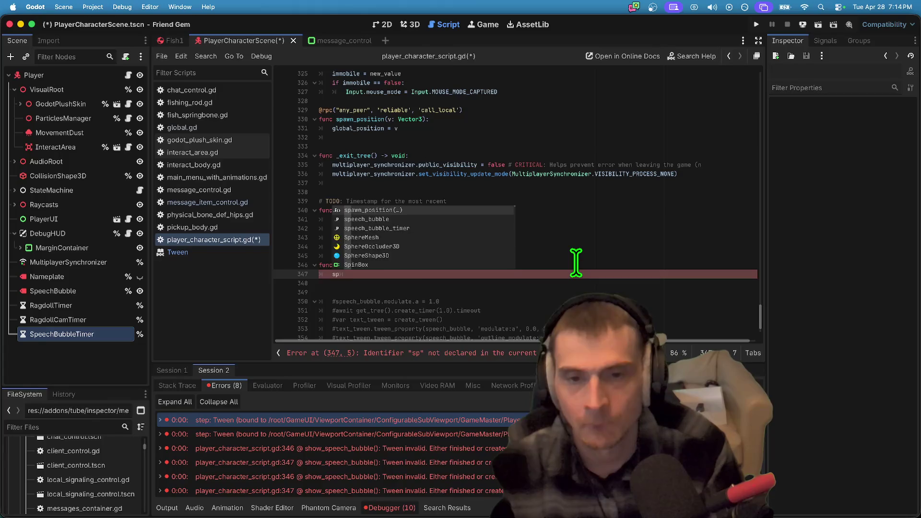
type("h")
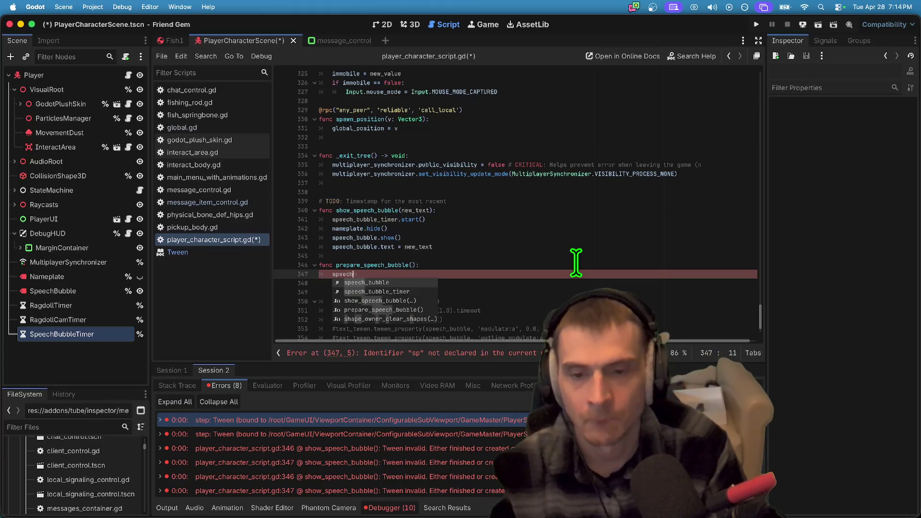
key("Down")
key("Return")
type(".con")
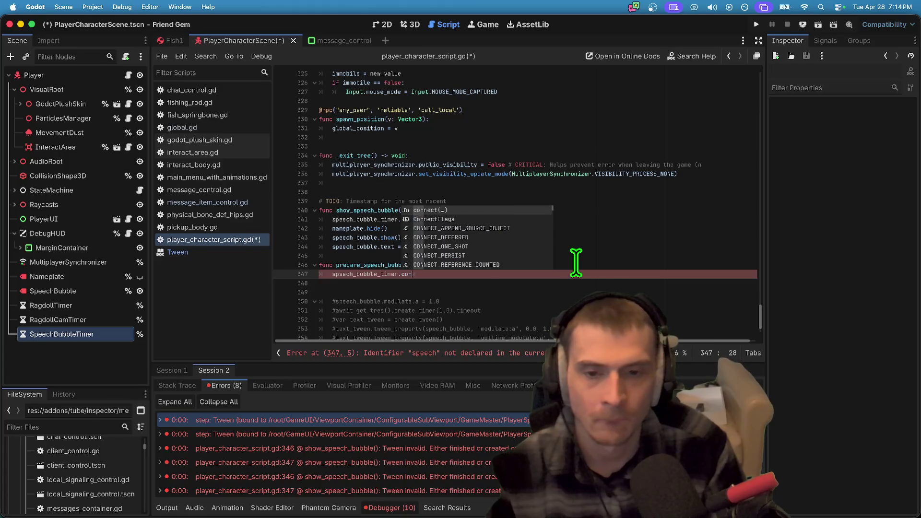
key("Return")
type("on_")
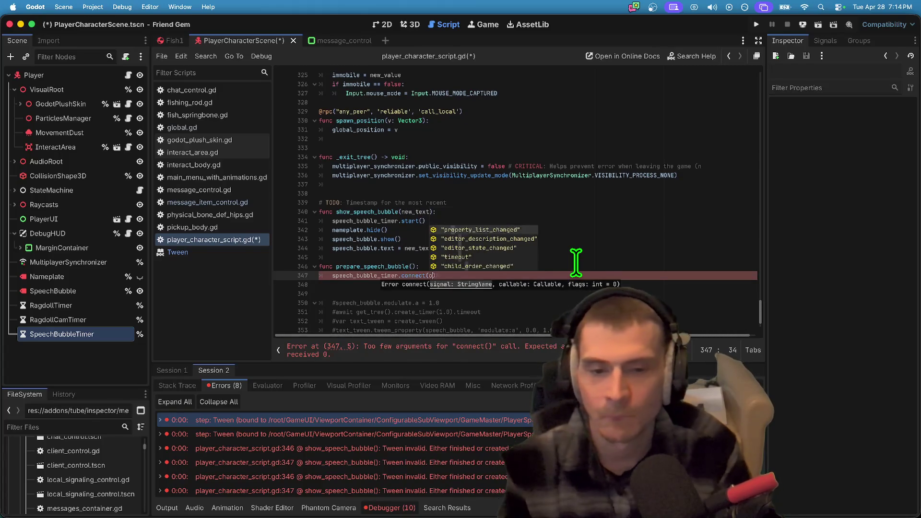
type("speech-e")
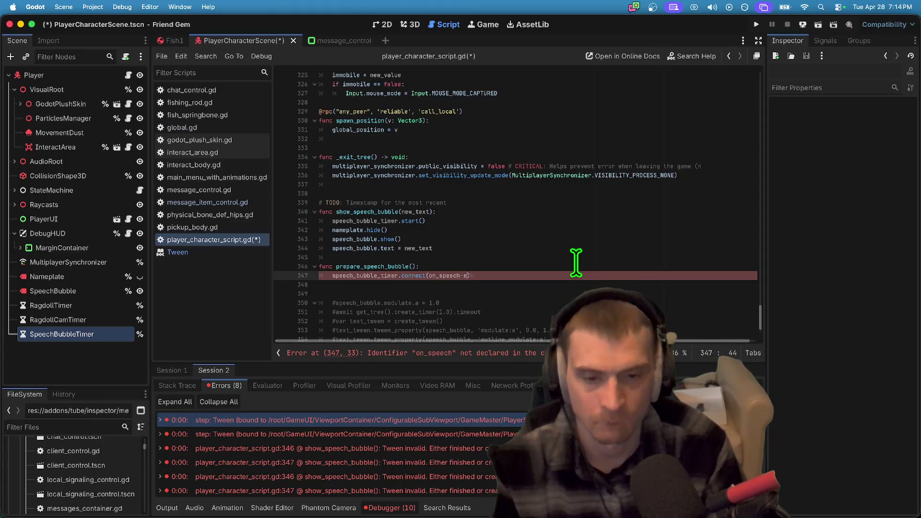
key("BackSpace")
key("BackSpace")
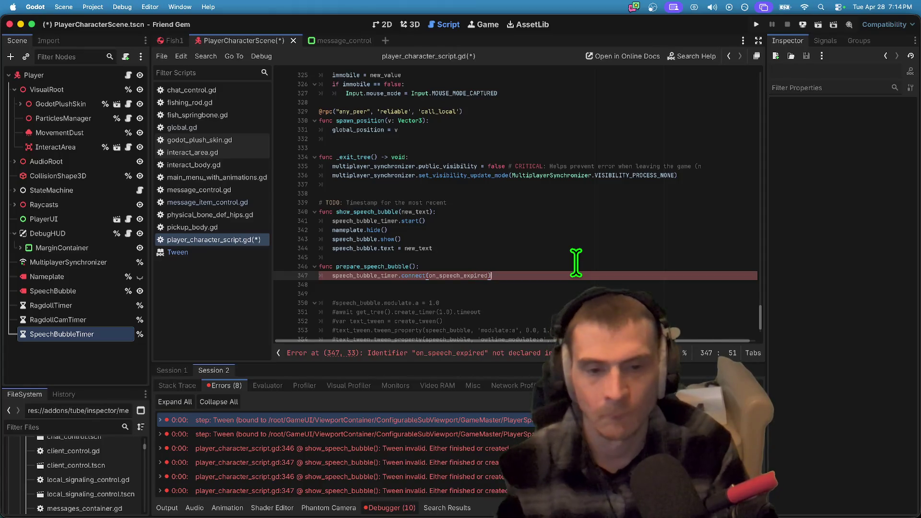
key("Down")
key("Return")
key("Return")
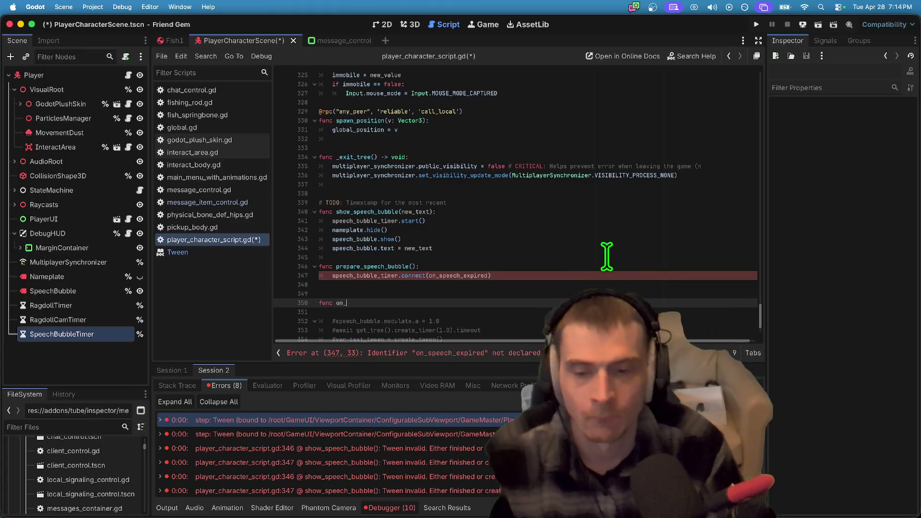
Step: Add a func on_speech_expired(): header below prepare_speech_bubble
type("peec_")
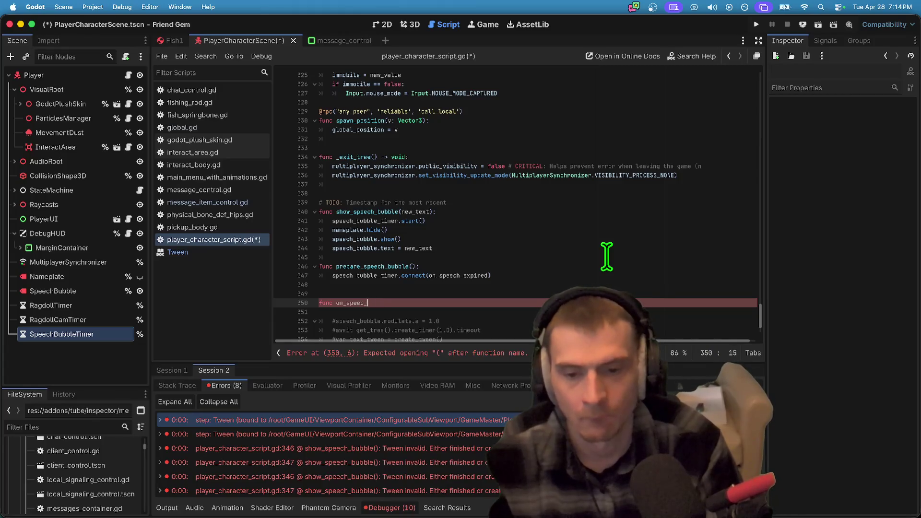
type(":")
key("Return")
scroll(607, 256, "down", 3)
left_click(533, 284)
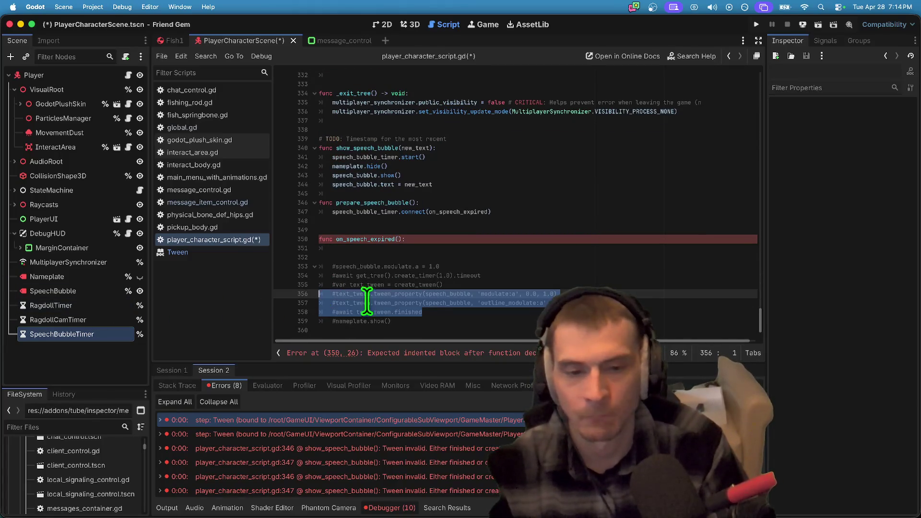
Step: Uncomment the fade-out tween and nameplate.show() lines so on_speech_expired runs them
left_click_drag(320, 302, 434, 326)
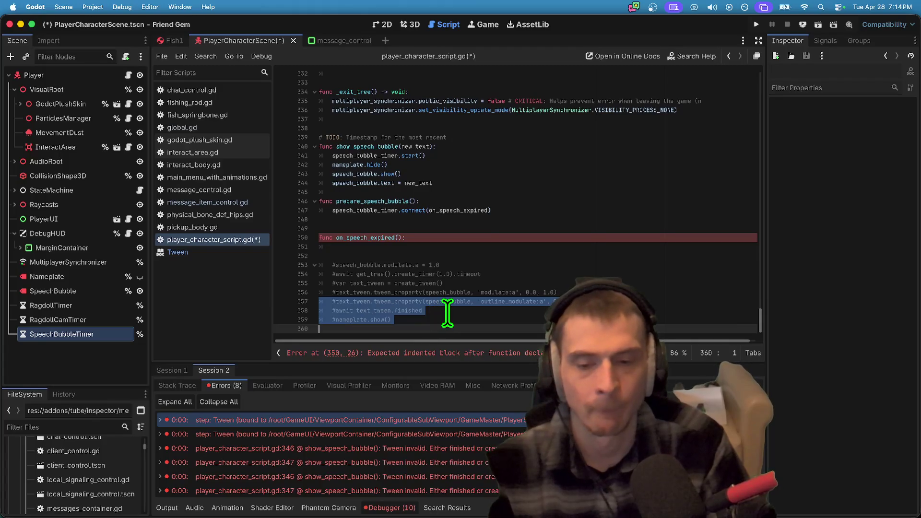
left_click(447, 319)
key("shift+Up")
key("shift+Up")
key("shift+Up")
key("shift+Home")
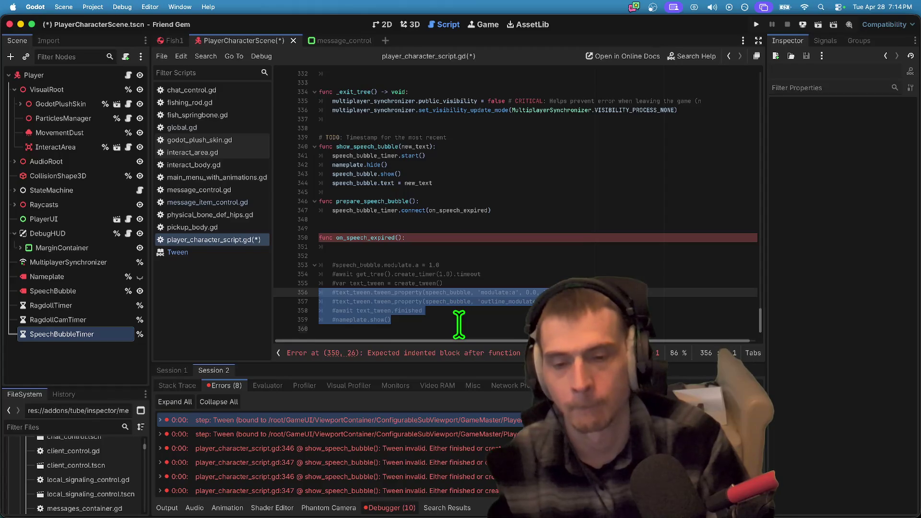
key("shift+Up")
key("shift+Up")
key("shift+Up")
key("BackSpace")
left_click(460, 245)
key("super+z")
key("super+z")
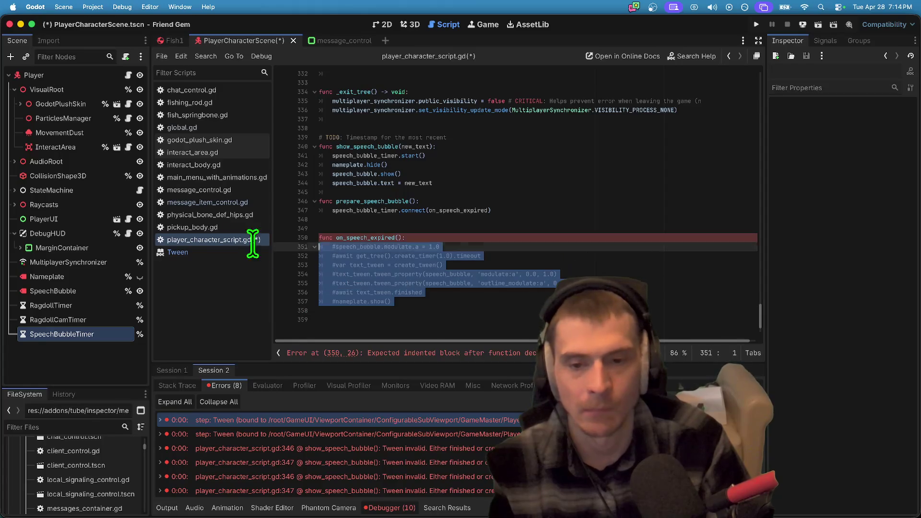
key("super+k")
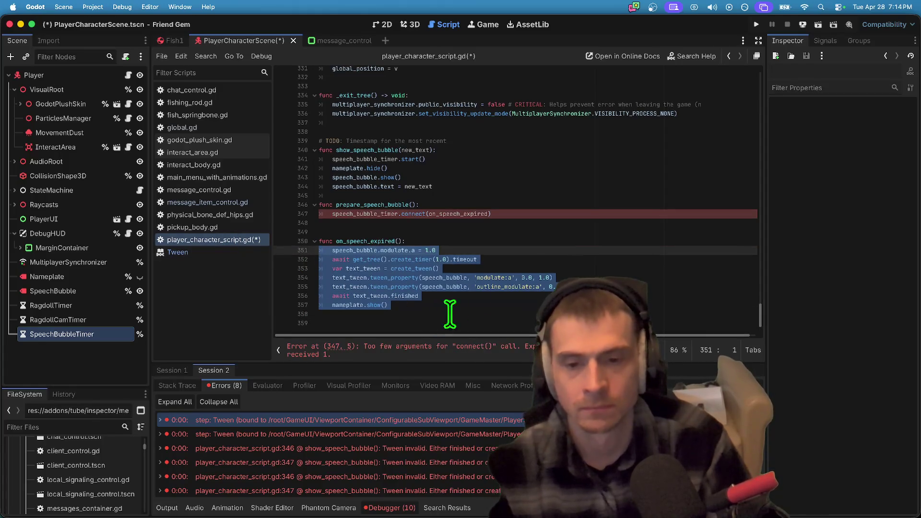
left_click(532, 268)
Step: Change the connect call to use the timer's timeout signal
left_click(428, 214)
key("Left")
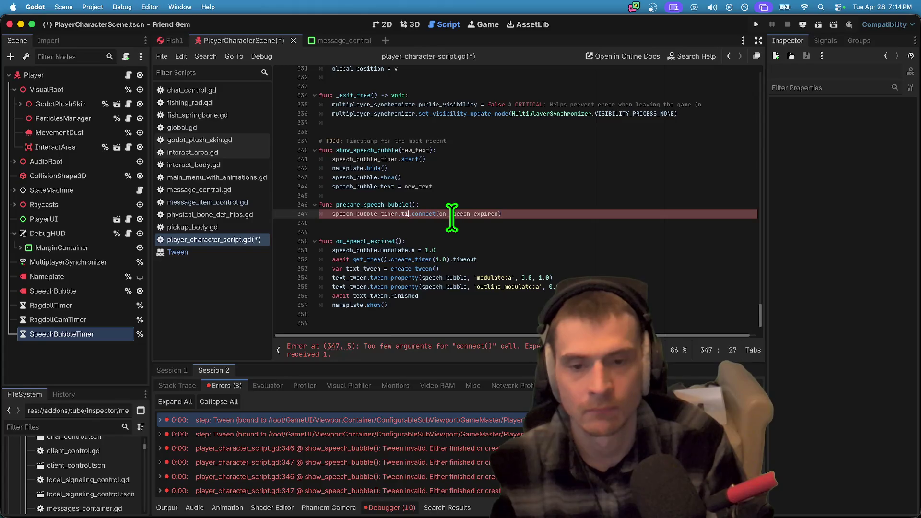
type("m")
key("Return")
Step: Add speech_bubble_timer.wait_time = 3.0 above the connect call
key("ctrl+shift+Return")
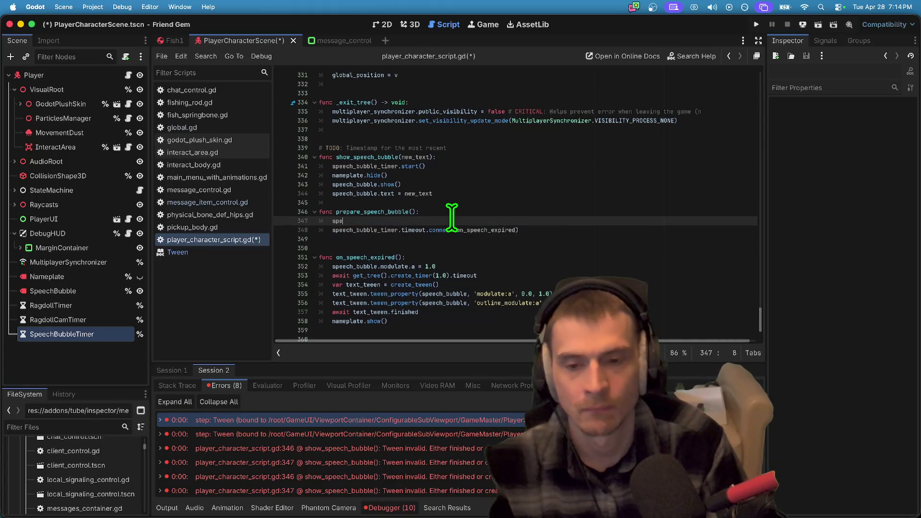
type("e")
key("Return")
type(".widthit")
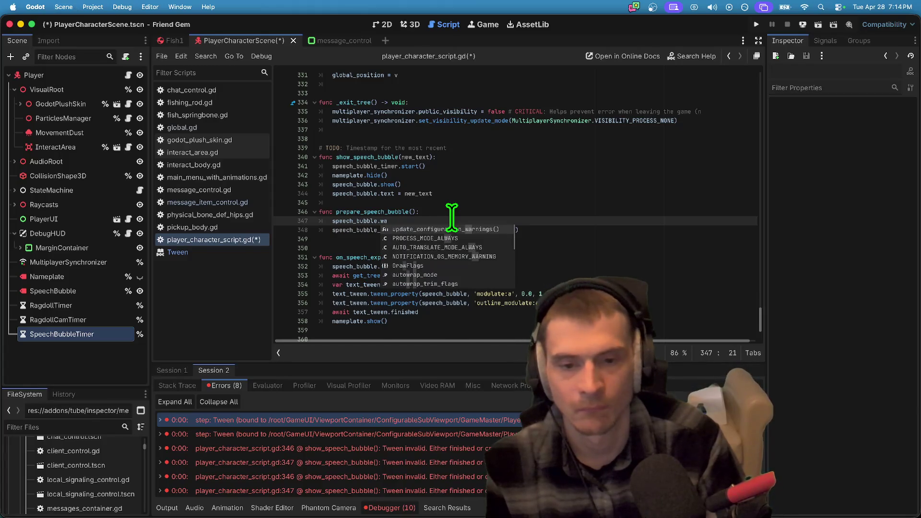
key("BackSpace")
key("BackSpace")
key("BackSpace")
type("time")
key("BackSpace")
key("BackSpace")
key("BackSpace")
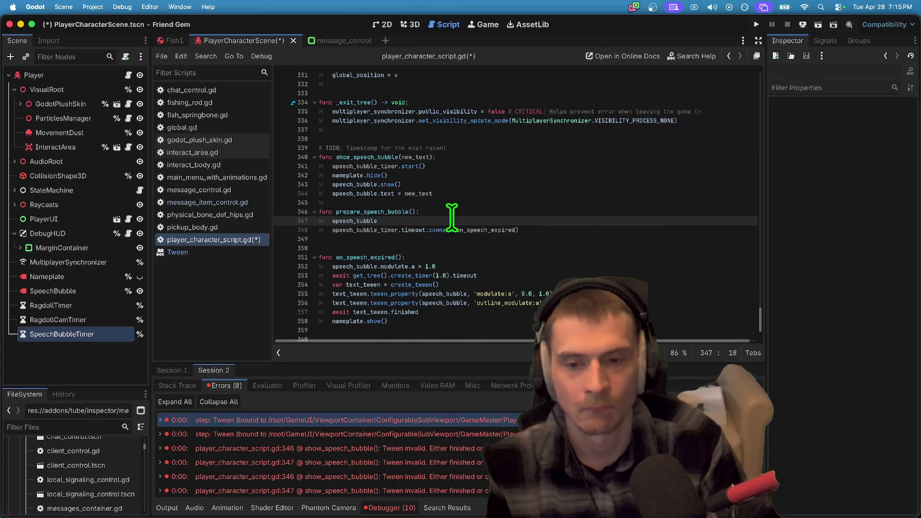
type("timer.wait_time")
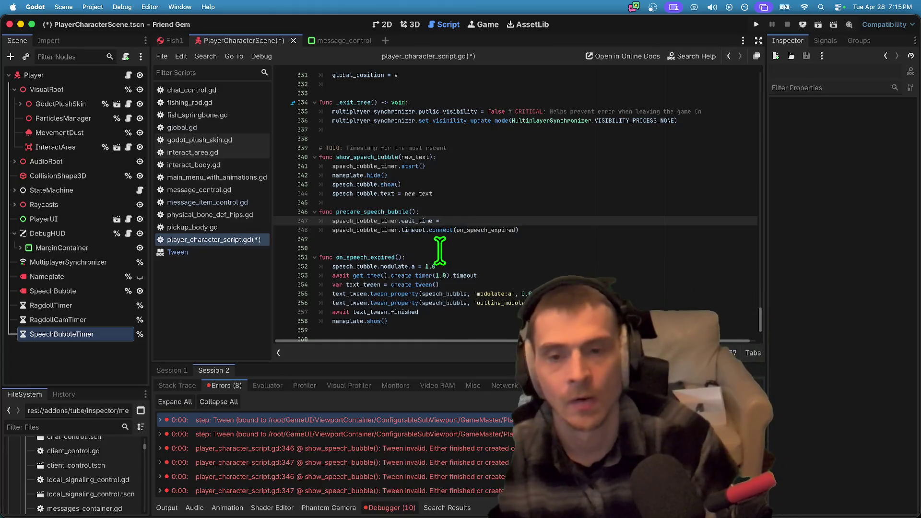
type(" =")
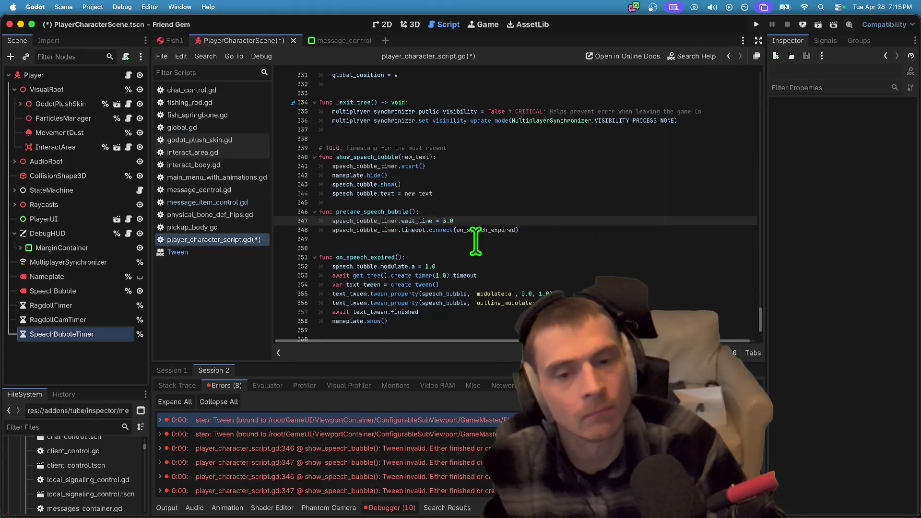
key("Return")
Step: Add speech_bubble_timer.one_shot = true and remove the extra blank line
type("speech_bubble.")
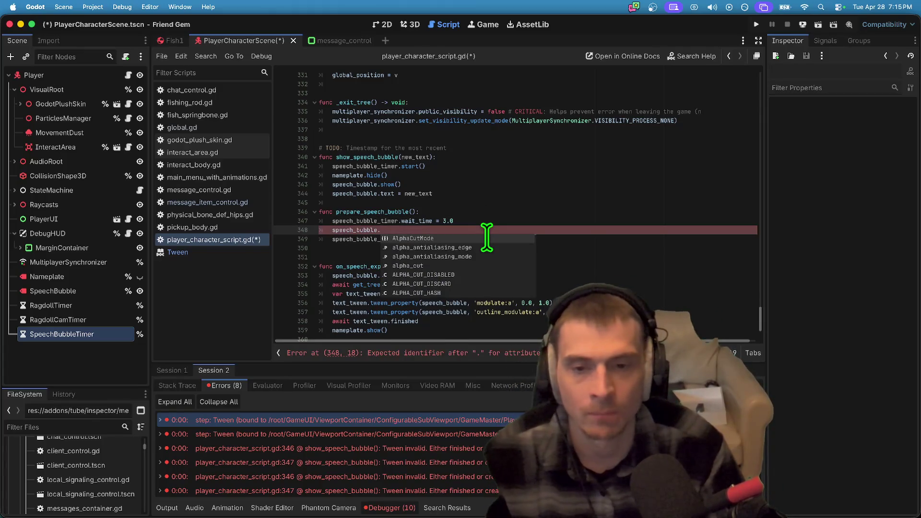
key("BackSpace")
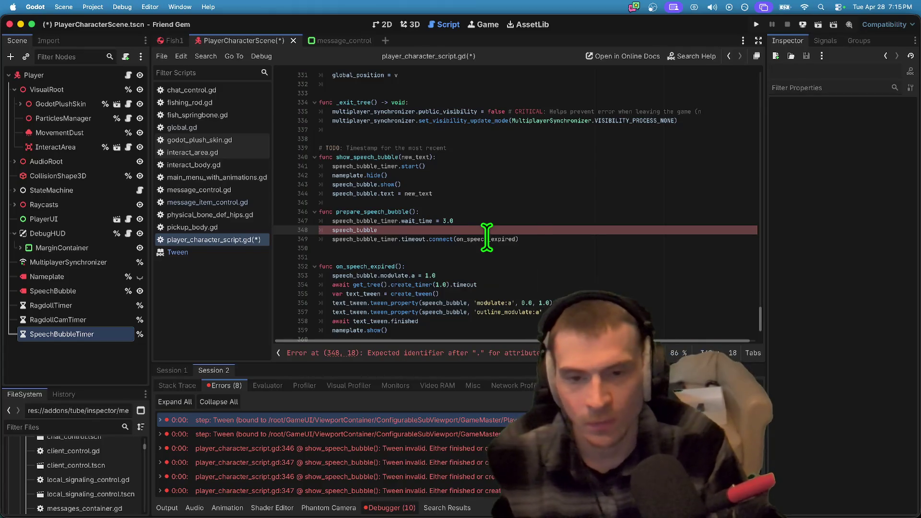
type("timer.one")
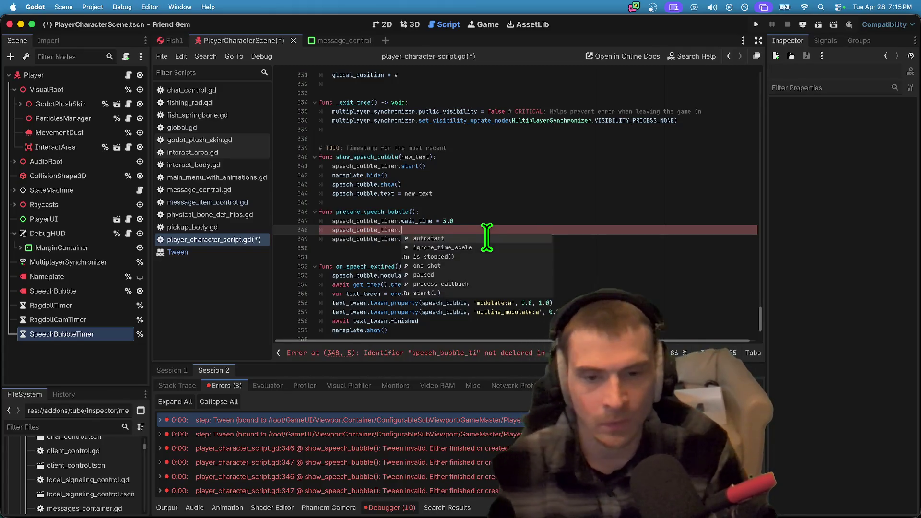
key("Return")
type("true")
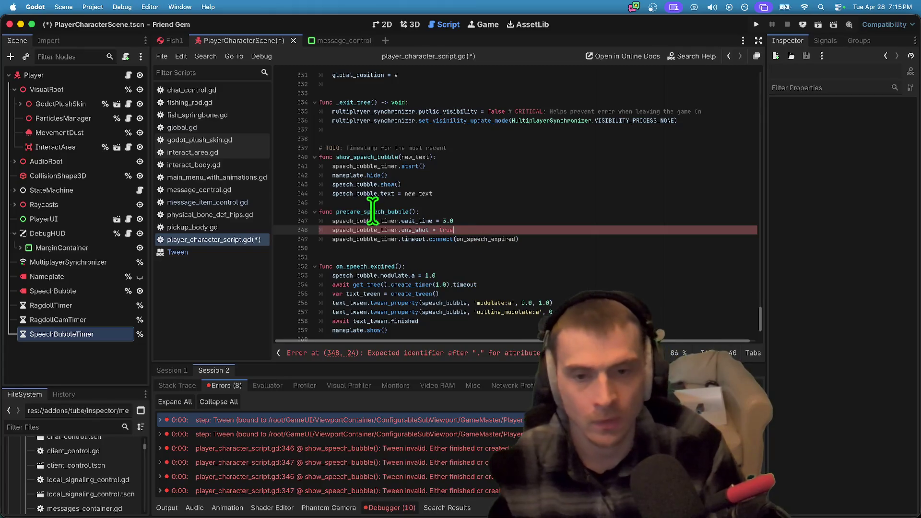
key("Down")
key("Down")
key("Delete")
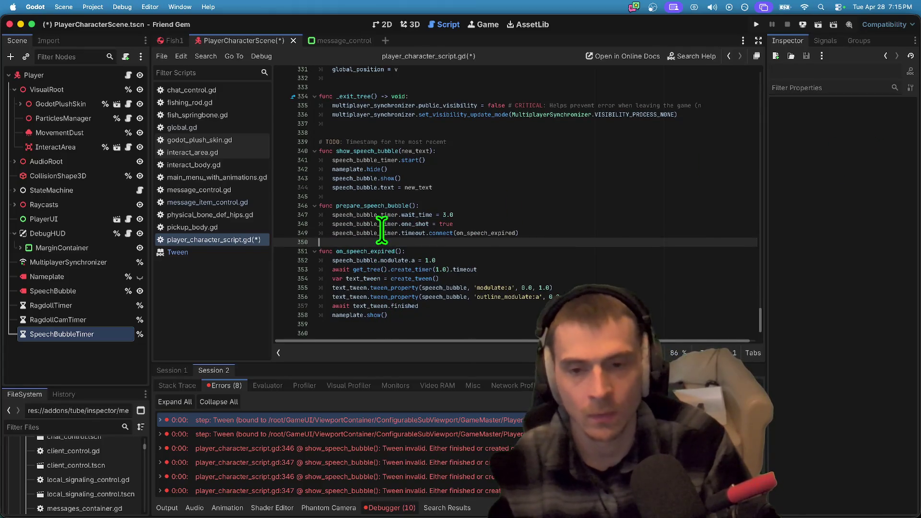
left_click(515, 149)
key("Down")
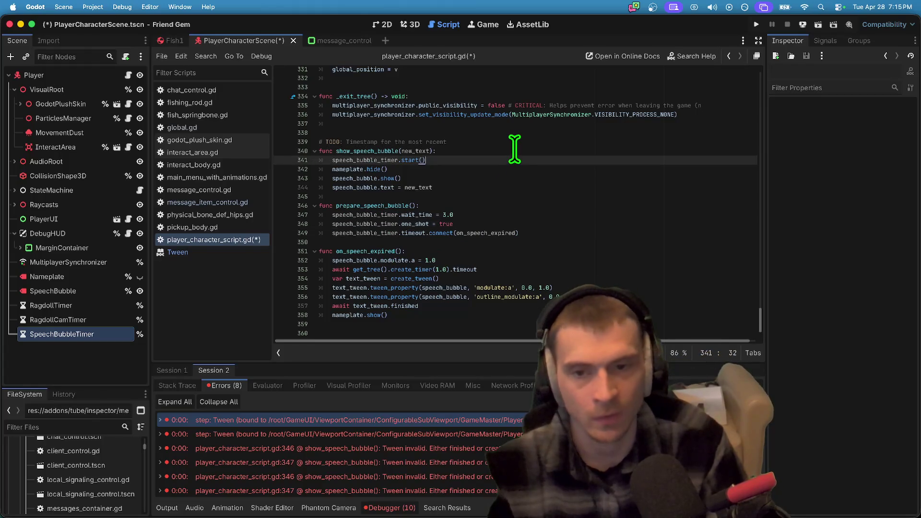
Step: Set speech_bubble_timer.wait_time to new_text.length / 10 and save the script
key("Return")
type("speech_bubble_timer.w")
key("Return")
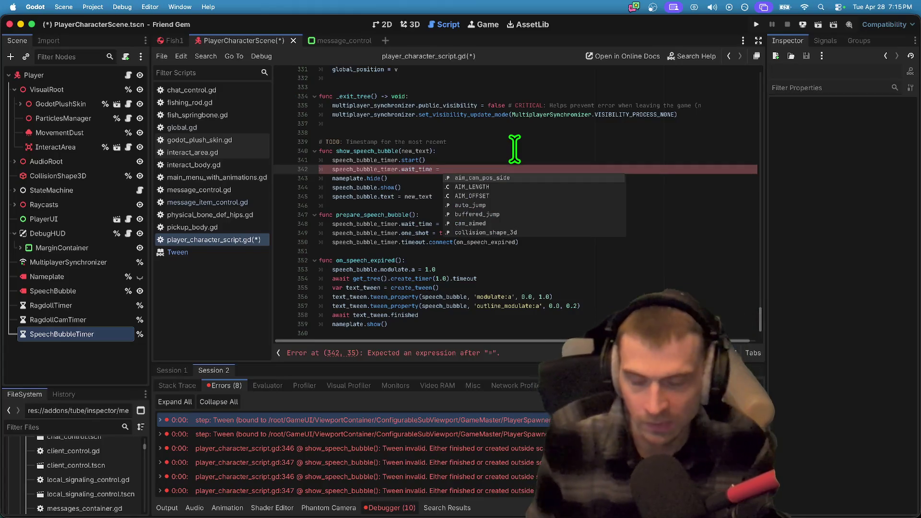
type("new_text.l")
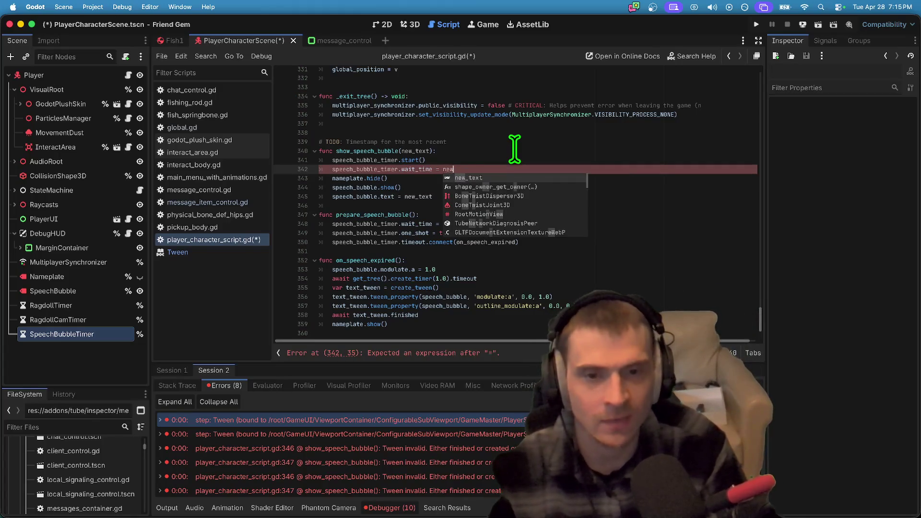
type("e")
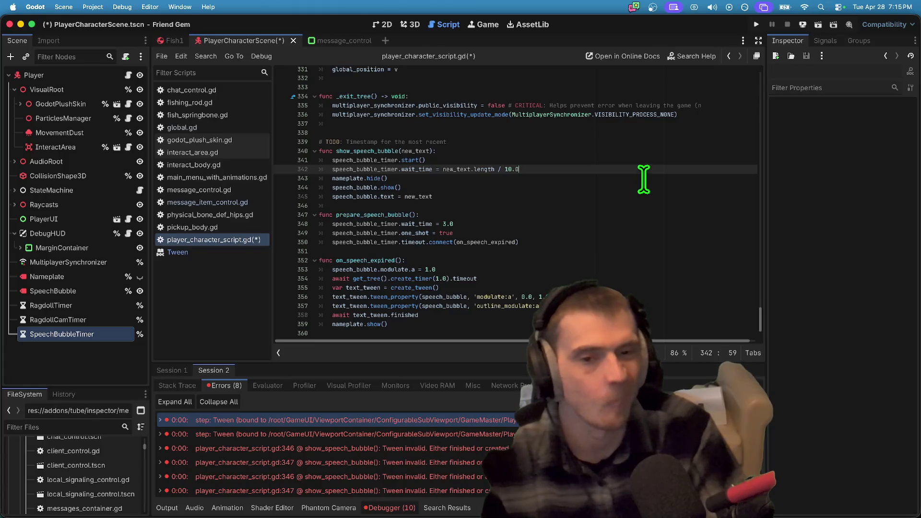
left_click(483, 169)
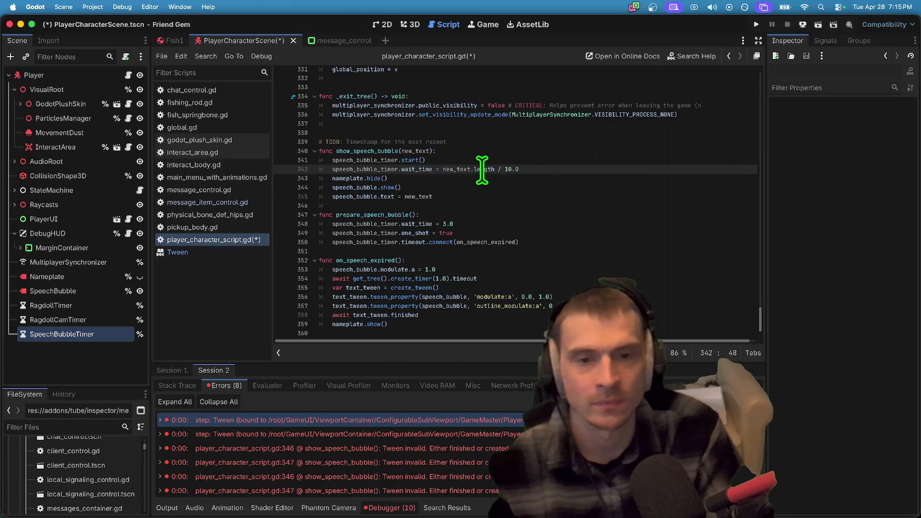
left_click(540, 171)
key("BackSpace")
key("BackSpace")
key("BackSpace")
type("0")
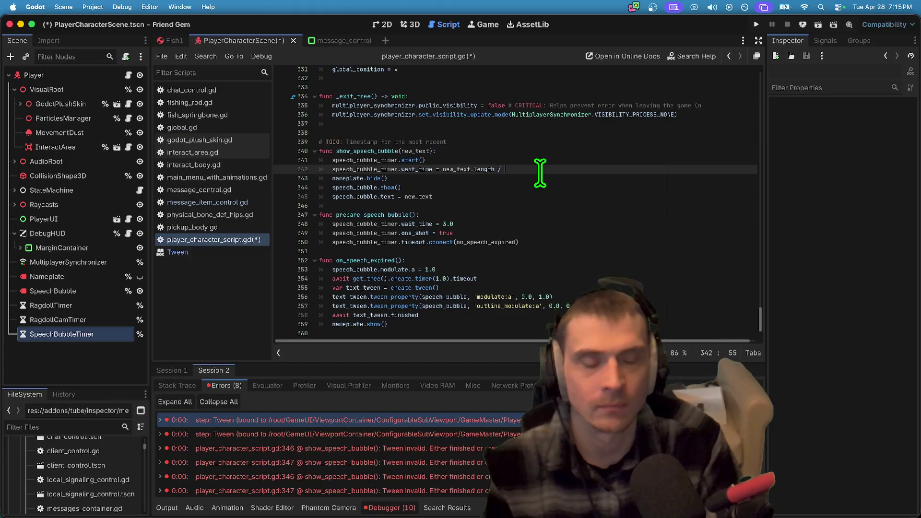
left_click(580, 249)
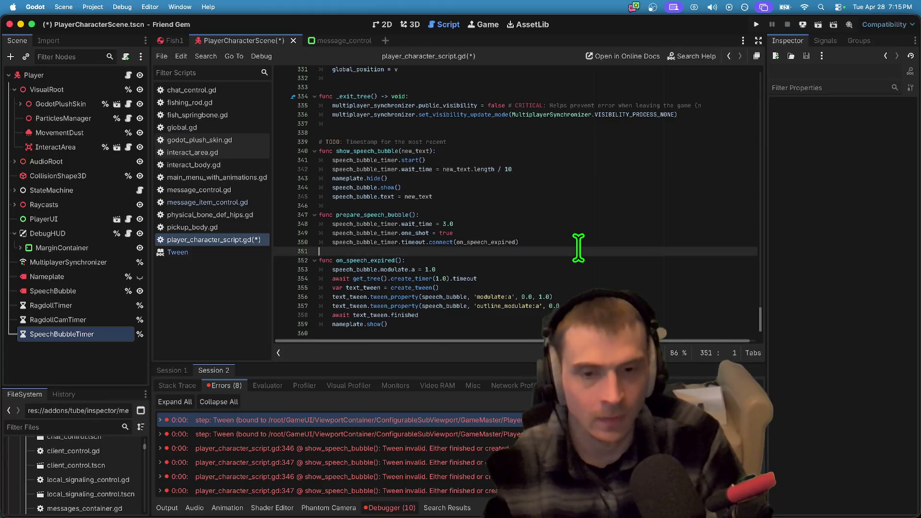
key("ctrl+s")
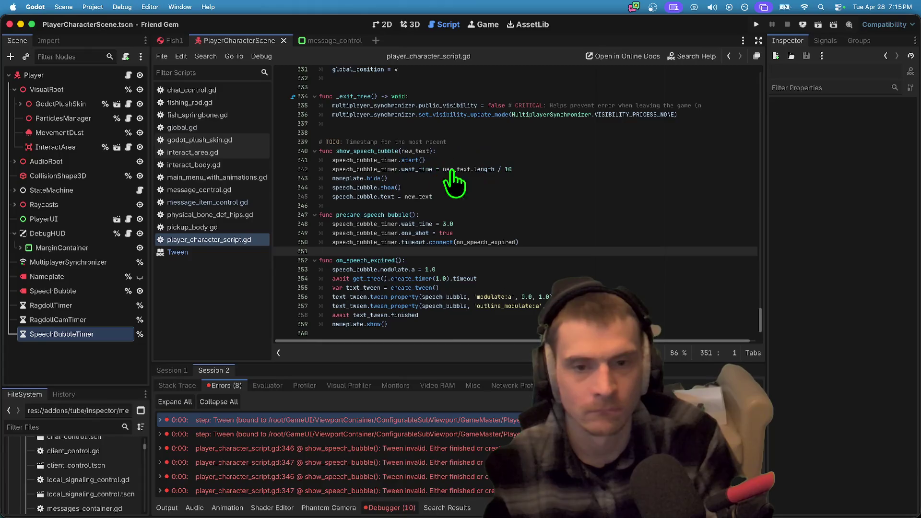
Step: Type the new_text parameter as String, call length() on line 342, and save
left_click(482, 169)
left_click(454, 169, "ctrl")
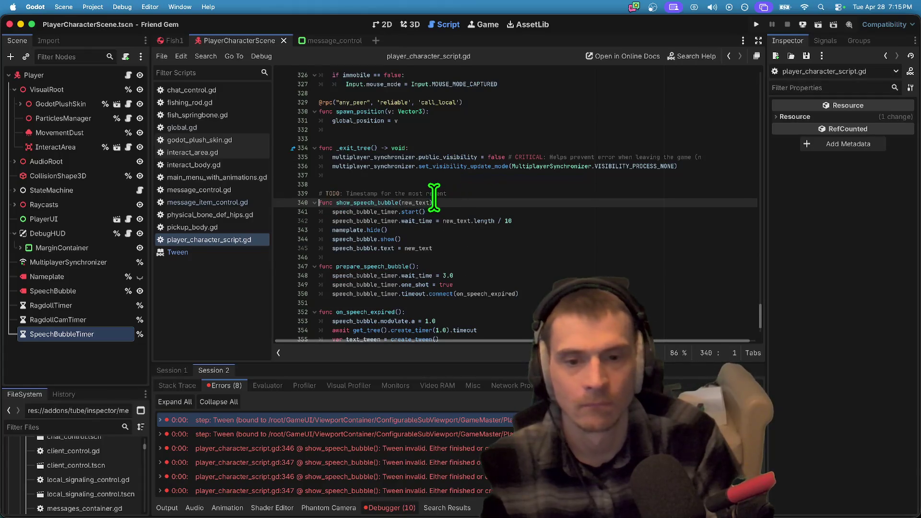
scroll(446, 192, "down", 3)
double_click(485, 169)
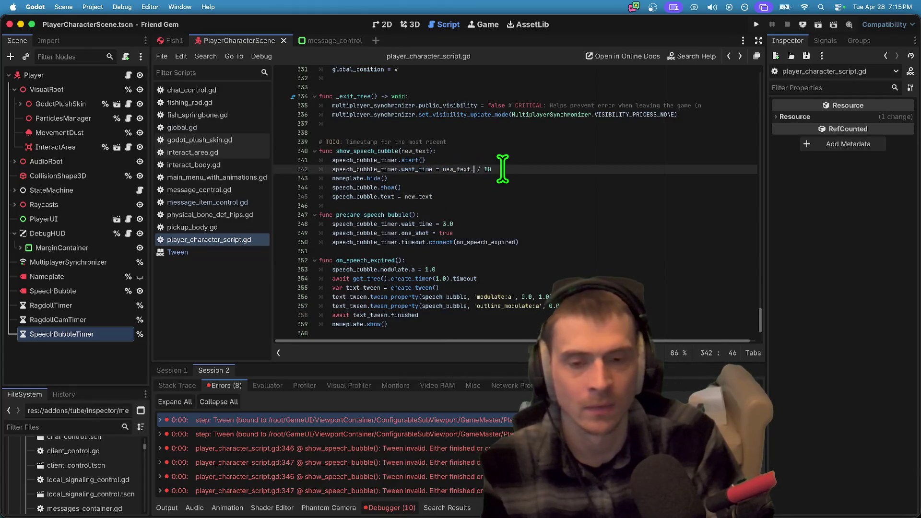
left_click(429, 152)
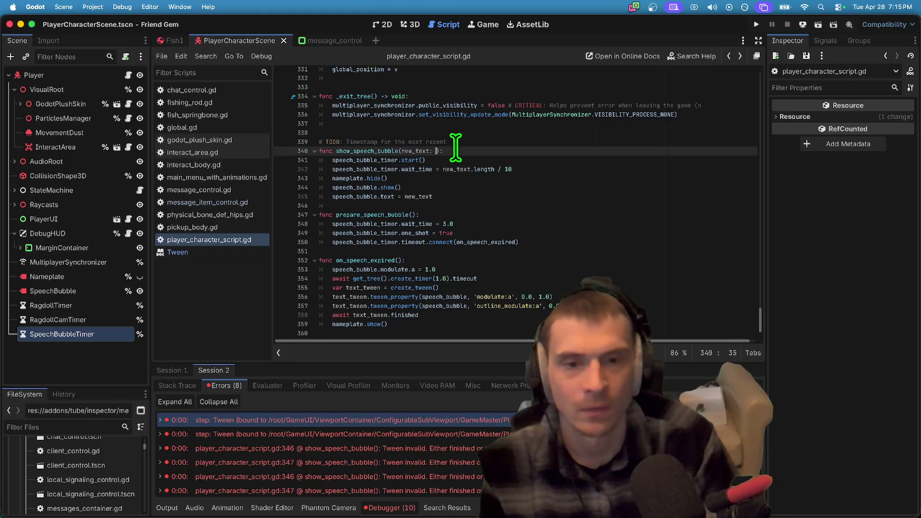
type(": String")
left_click(489, 168, "ctrl")
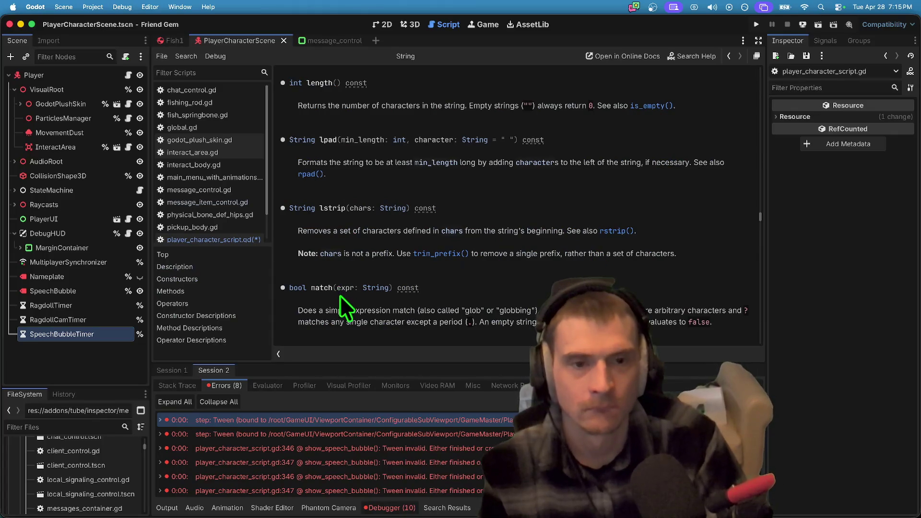
key("alt+Left")
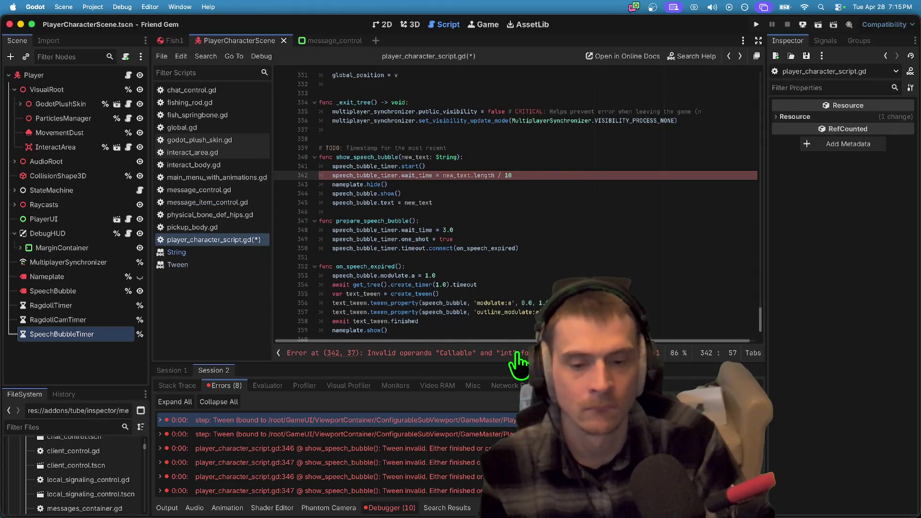
left_click(520, 353)
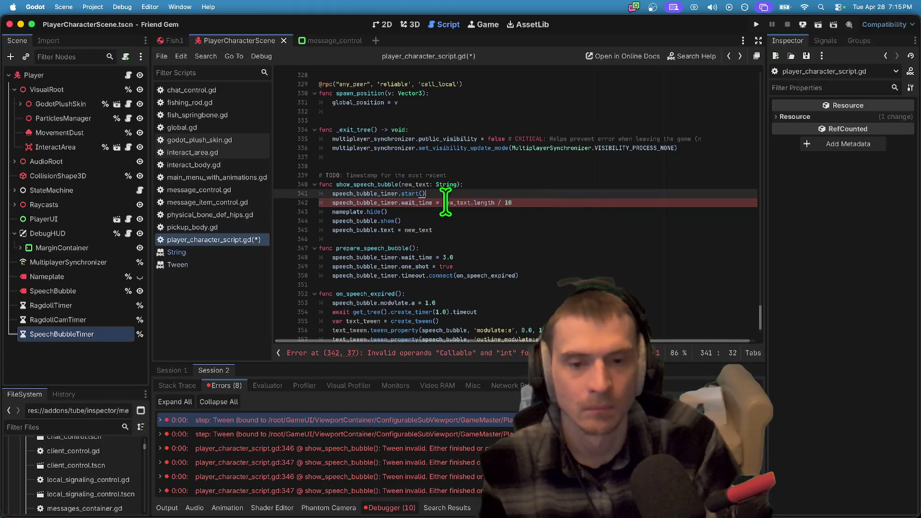
left_click(495, 203)
type("(")
scroll(498, 262, "down", 2)
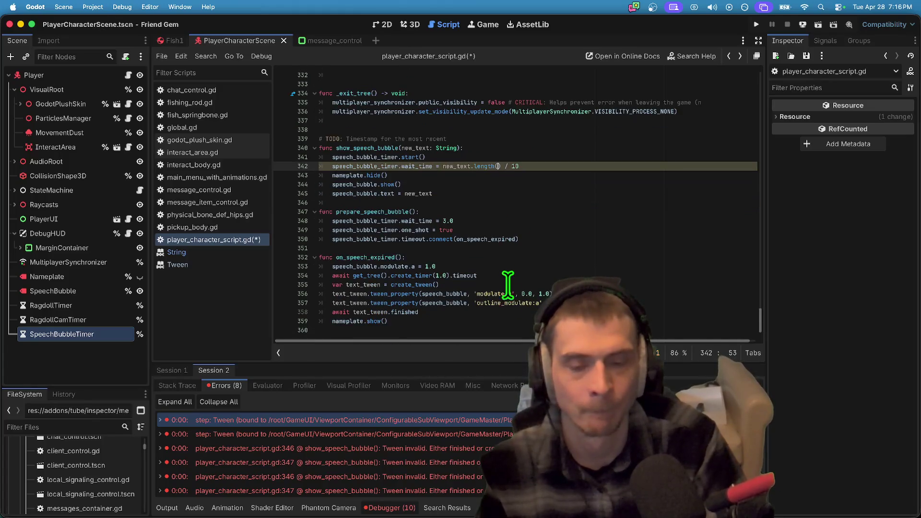
key("ctrl+s")
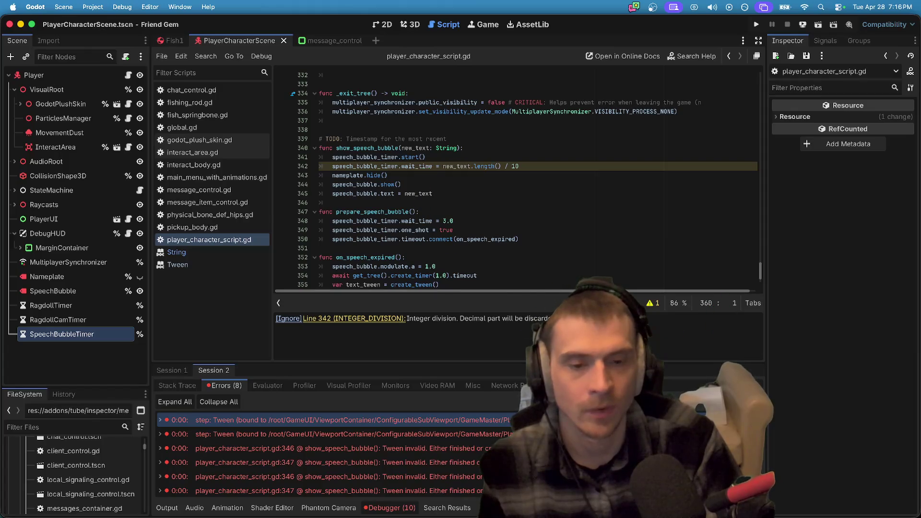
Step: Ignore the integer division warning on line 342
left_click(283, 318)
left_click(594, 231)
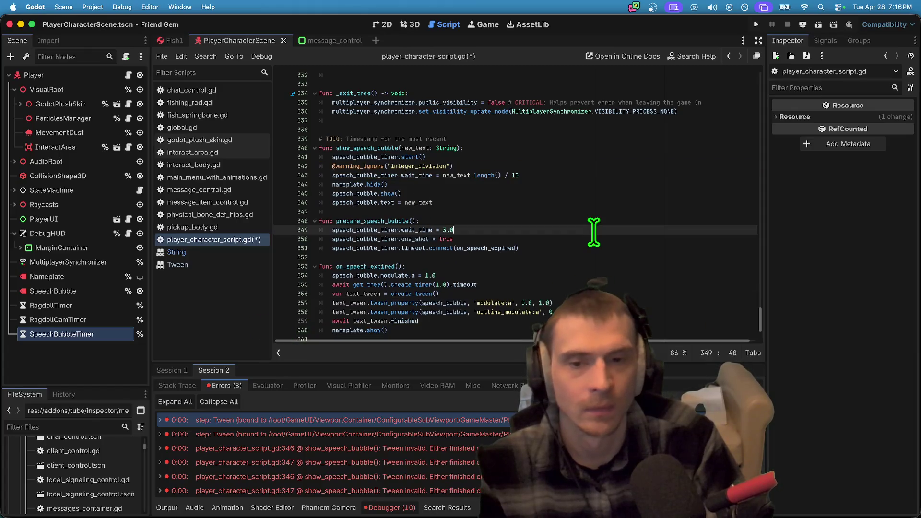
scroll(585, 247, "down", 1)
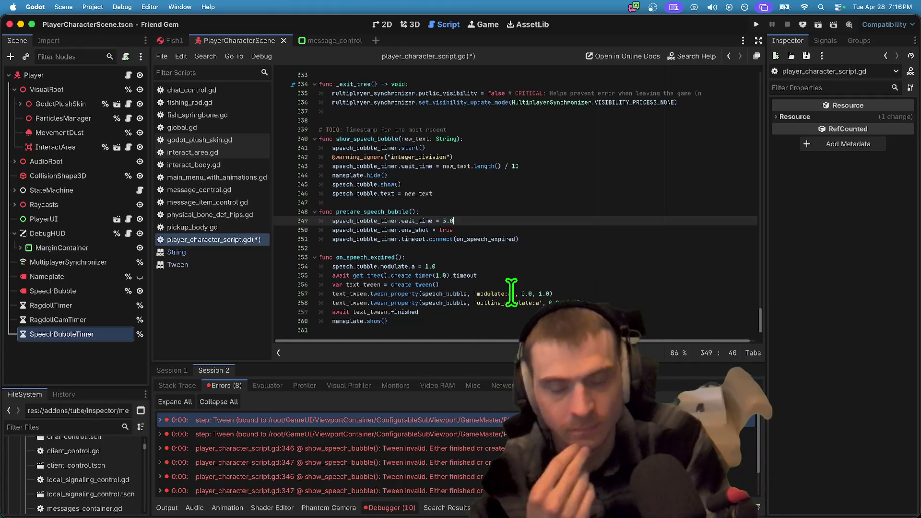
Step: Move the line setting the bubble text ahead of showing the bubble
double_click(368, 258)
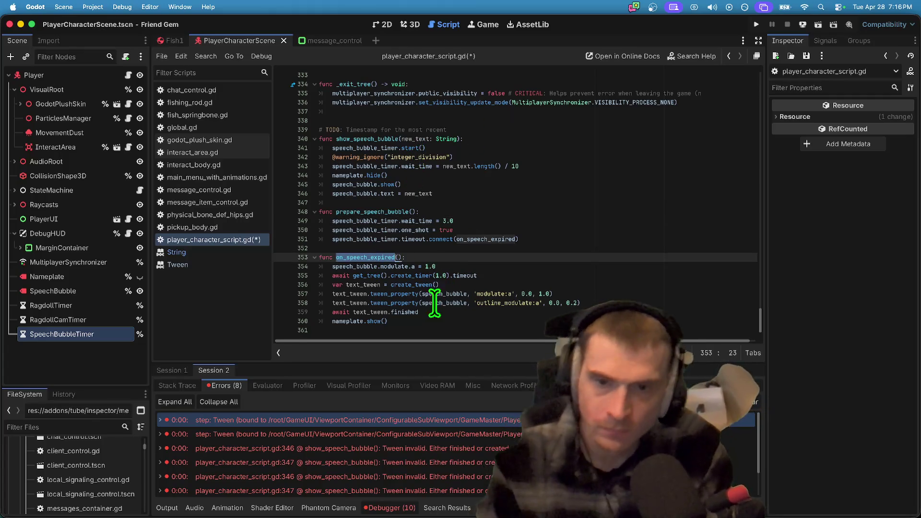
triple_click(576, 194)
key("BackSpace")
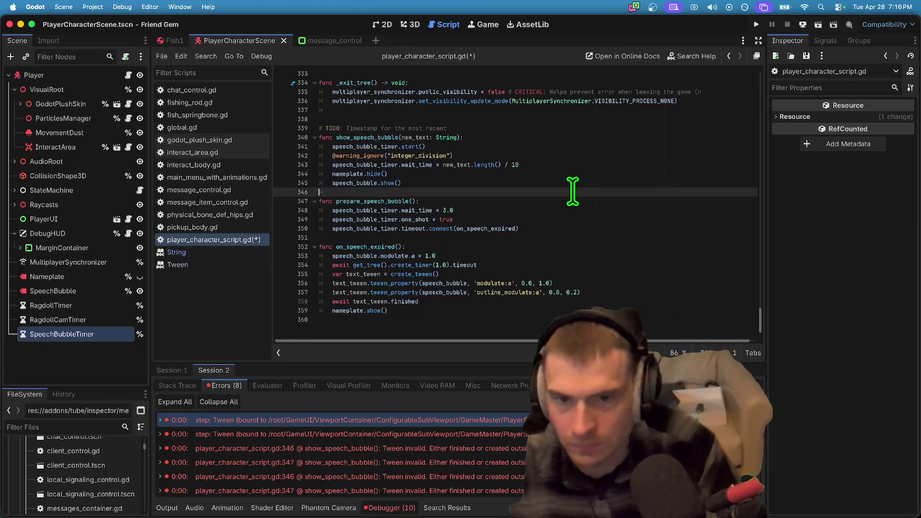
key("super+z")
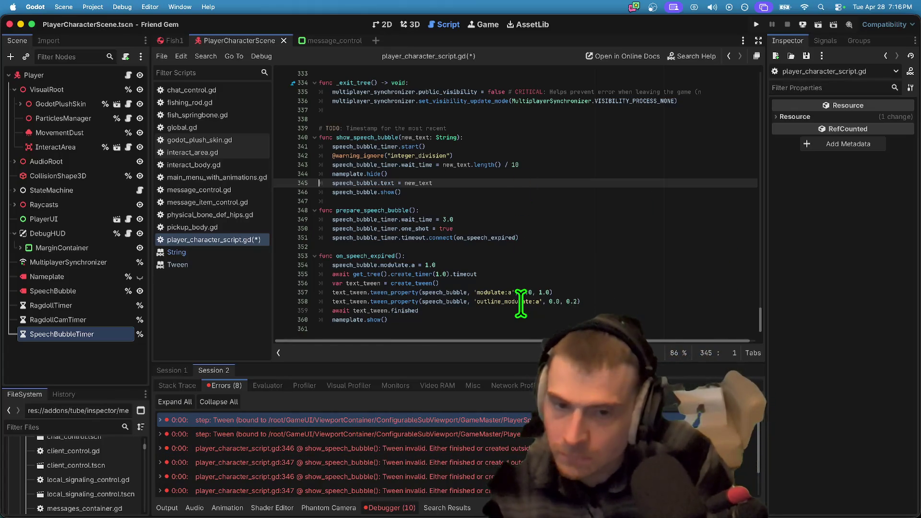
Step: Review the fade-out code in on_speech_expired and save the script
mouse_move(507, 308)
left_mouse_down()
mouse_move(305, 289)
mouse_move(307, 274)
left_mouse_up()
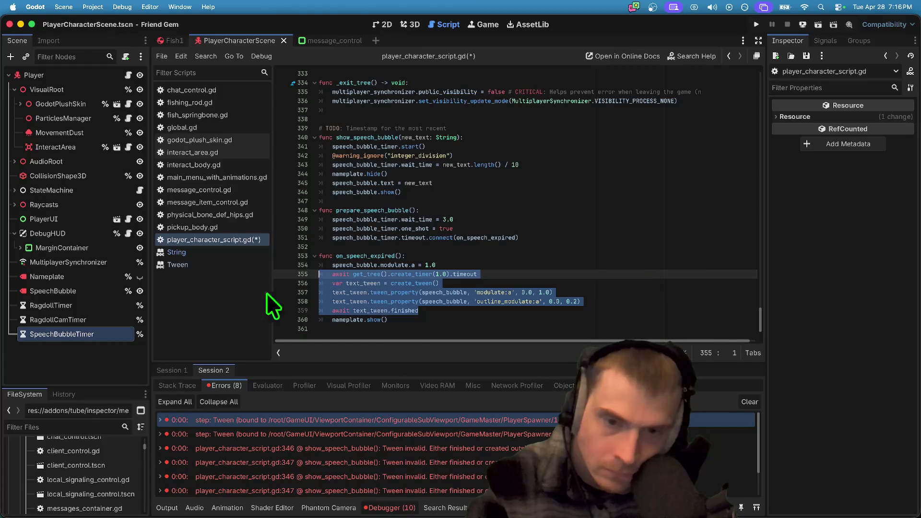
left_click(521, 327)
key("super+s")
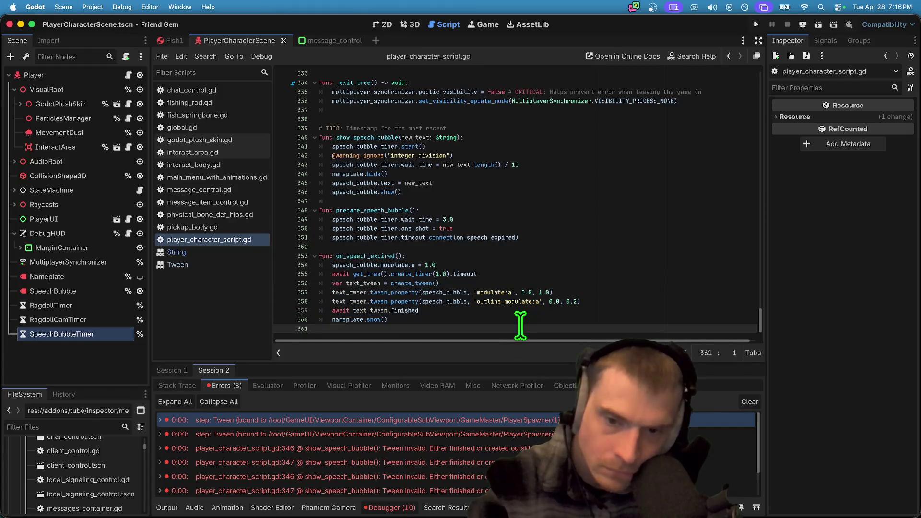
double_click(380, 255)
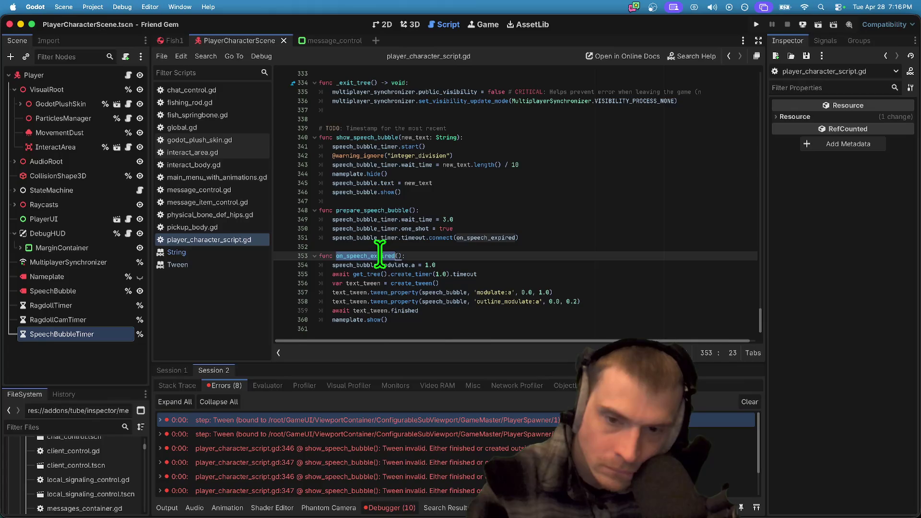
key("super+Tab")
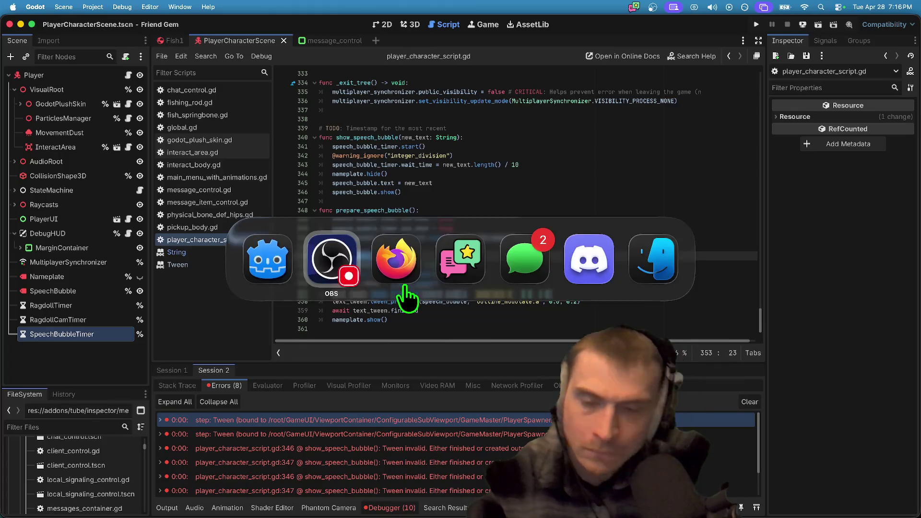
Step: Search 'godot cancel running tween' and expand the AI overview's tween.kill example
key("super+t")
type("godot c")
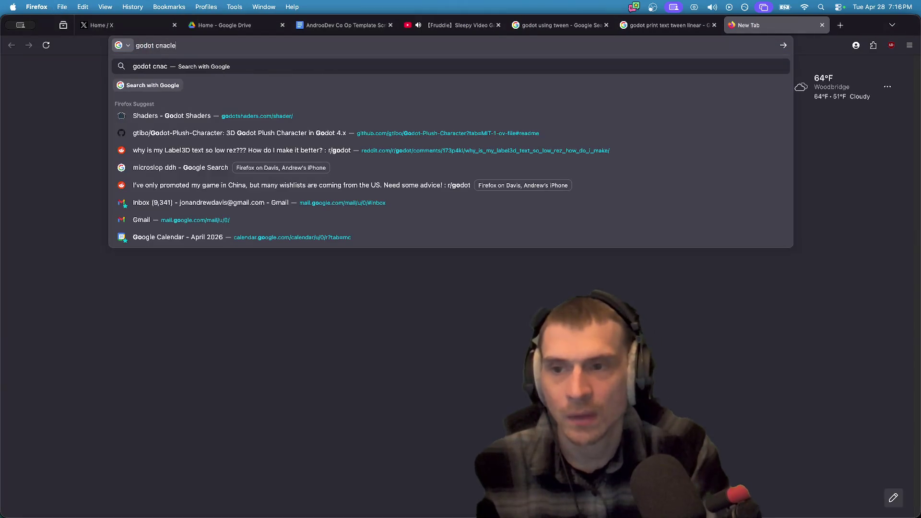
type("ancel running g")
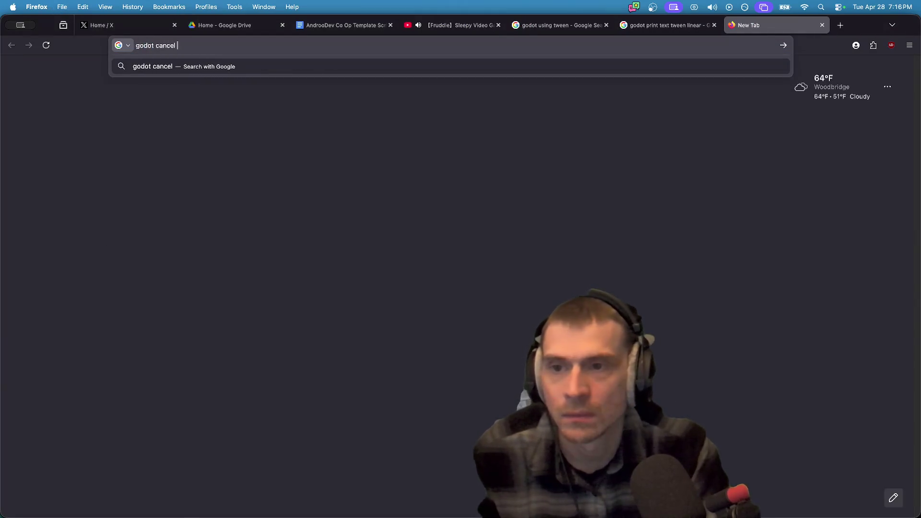
type("en")
key("Return")
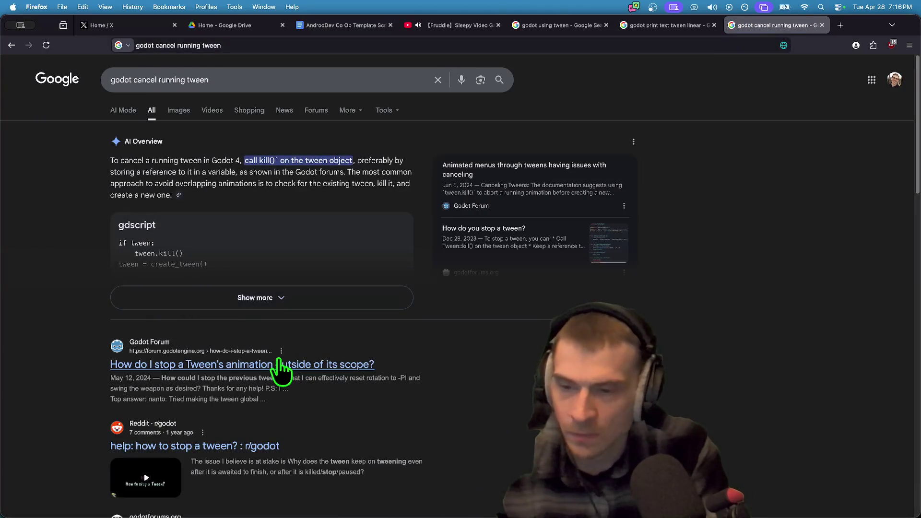
left_click(281, 298)
left_click_drag(268, 243, 266, 265)
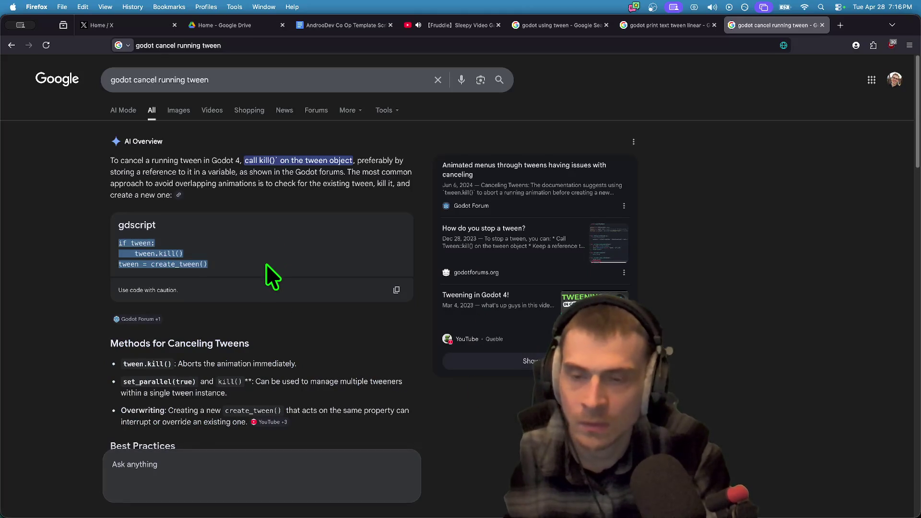
Step: Read the Godot Forum thread on stopping a Tween, then return to the script editor
scroll(266, 264, "down", 1)
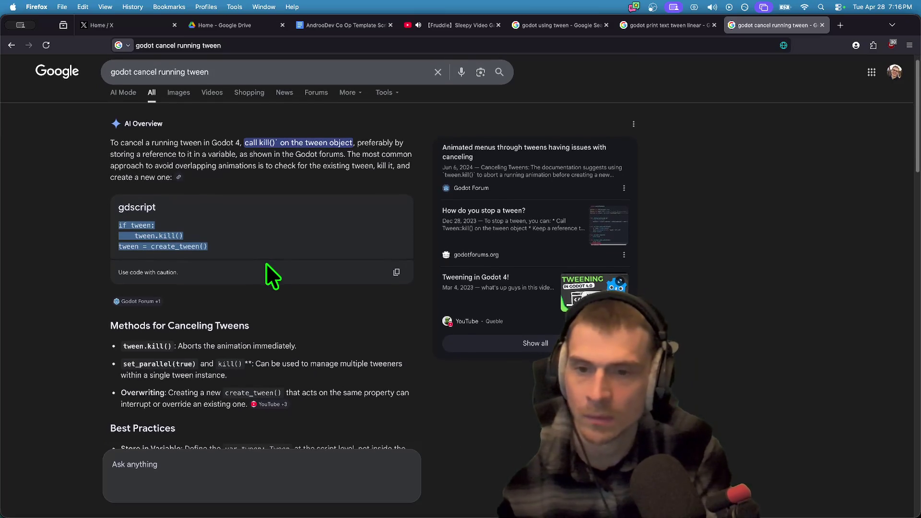
scroll(266, 264, "down", 5)
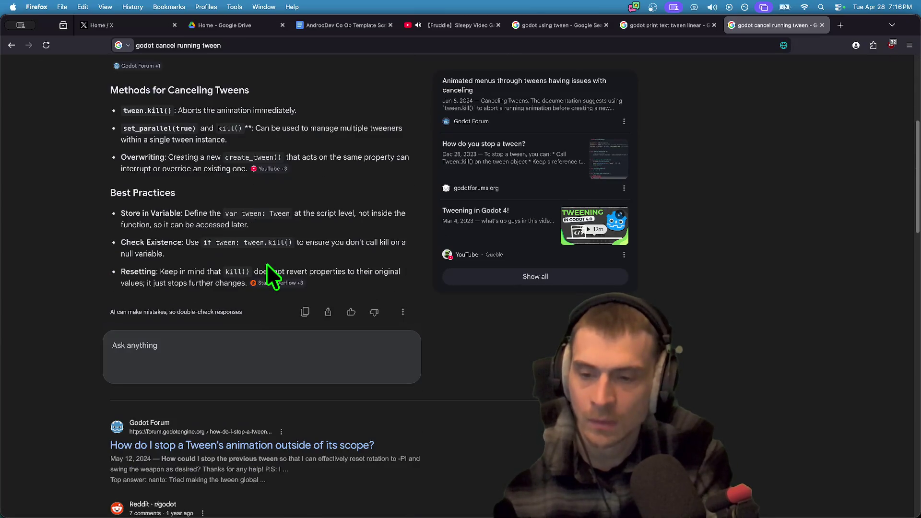
scroll(225, 355, "down", 3)
left_click(240, 317)
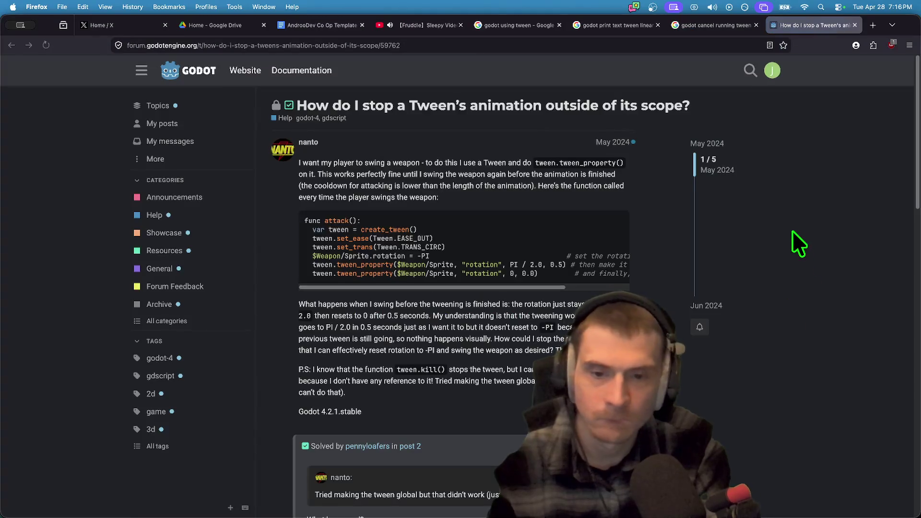
scroll(433, 231, "down", 7)
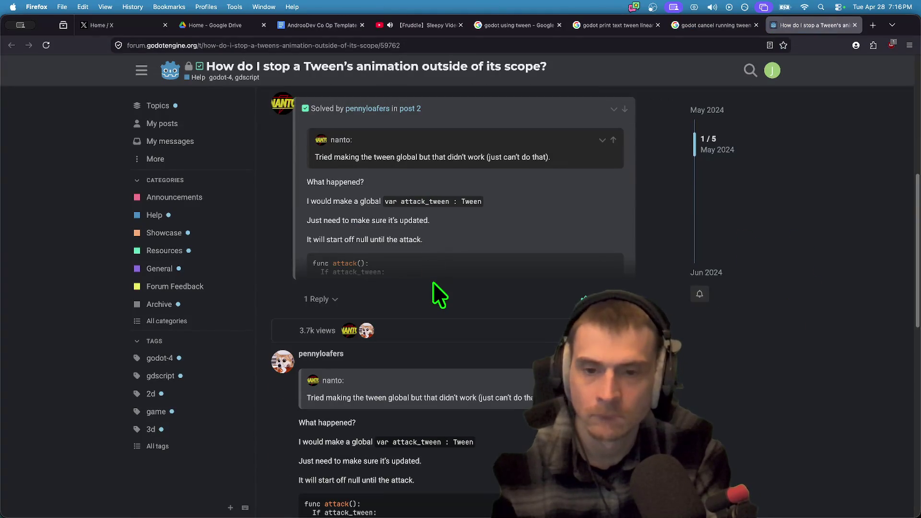
scroll(435, 264, "up", 1)
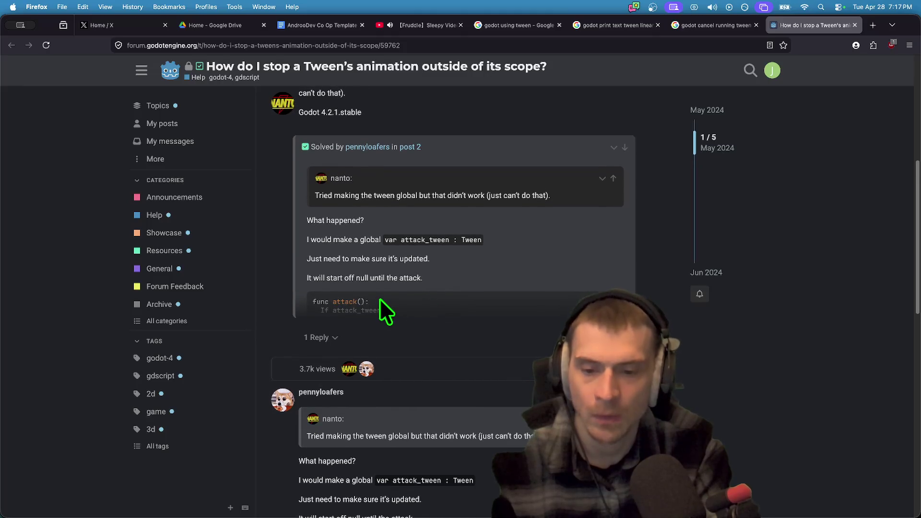
key("super+Tab")
left_click(499, 120)
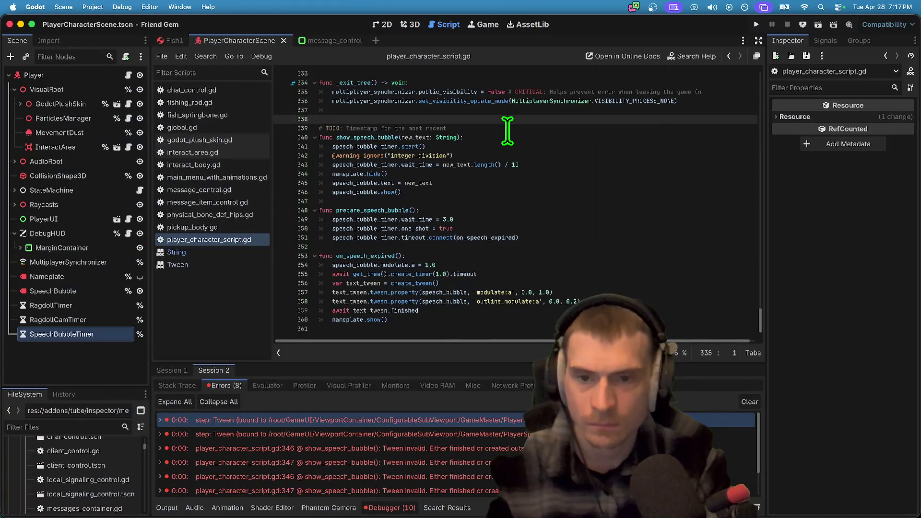
Step: Declare a script-level 'var text_tween: Tween' variable
key("Return")
key("Return")
key("Up")
type("var")
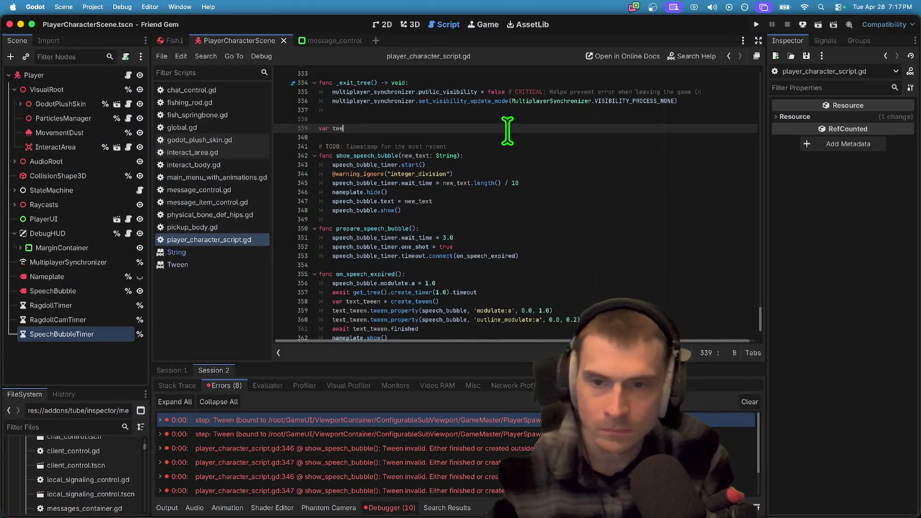
key("BackSpace")
key("BackSpace")
key("BackSpace")
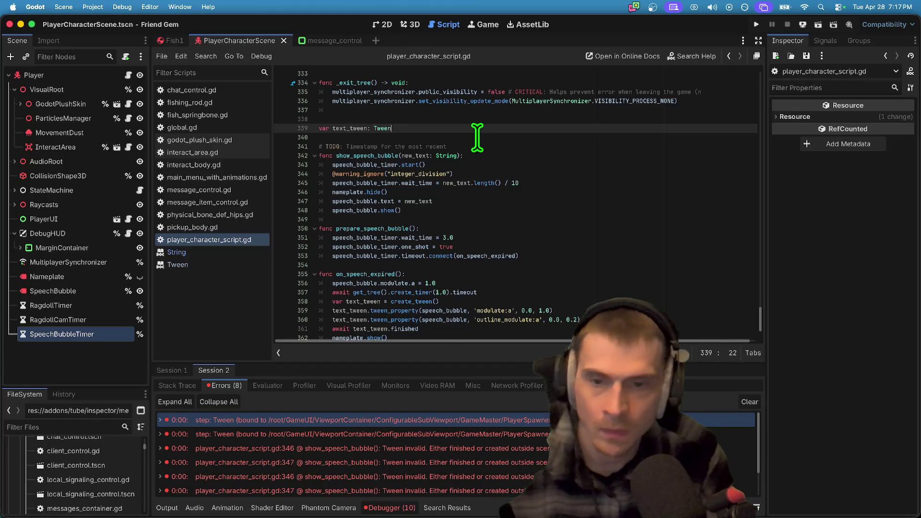
Step: Drop 'var' from the local text_tween and delete the one-second await in on_speech_expired
scroll(364, 192, "down", 2)
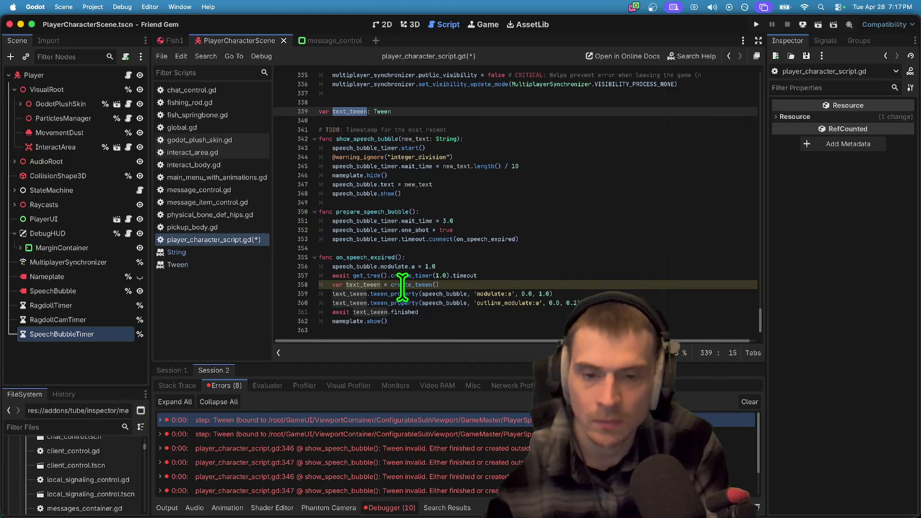
left_click(349, 284)
key("Left")
key("BackSpace")
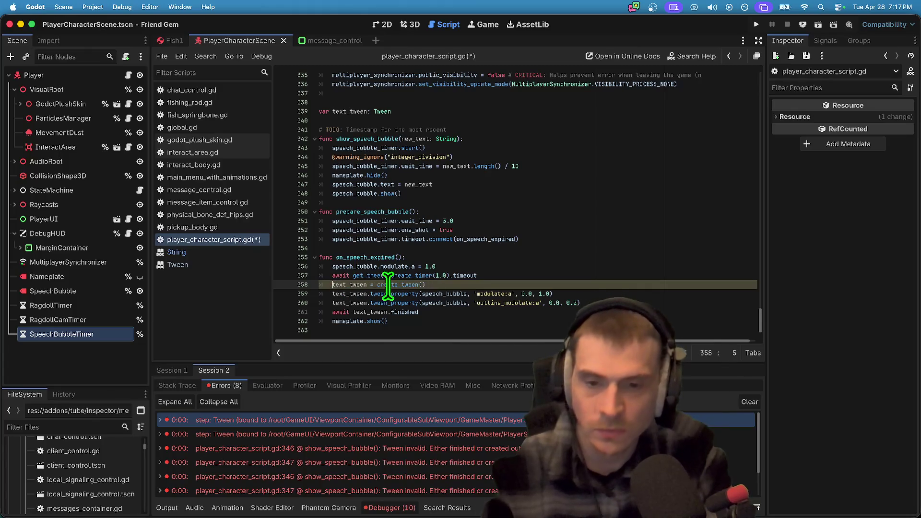
left_click(541, 273)
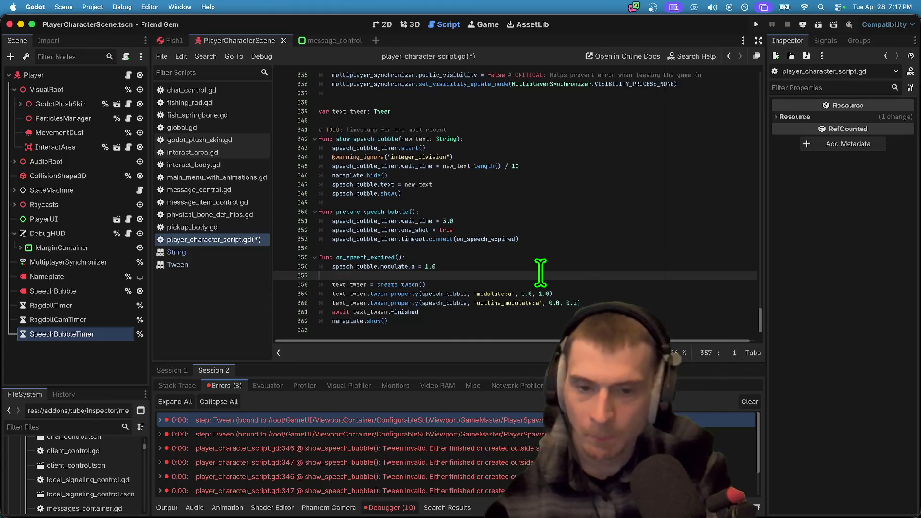
key("BackSpace")
key("Up")
key("Return")
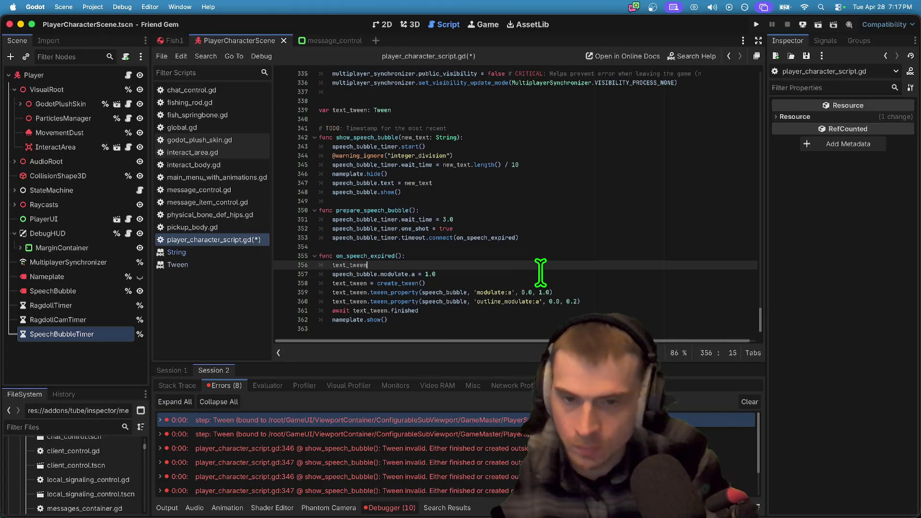
Step: Move the bubble's modulate.a = 1.0 reset from on_speech_expired into show_speech_bubble
left_click(535, 274)
triple_click(536, 273)
key("BackSpace")
key("Down")
key("Down")
key("Down")
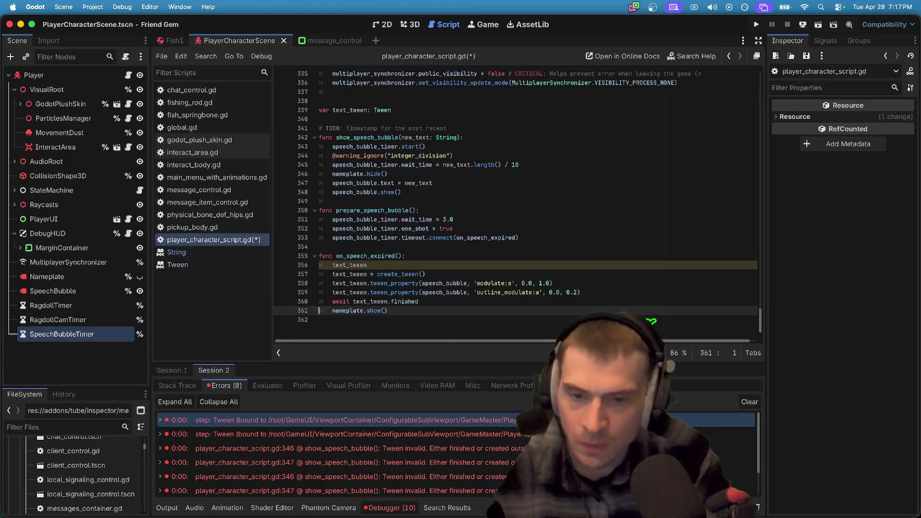
left_click(586, 166)
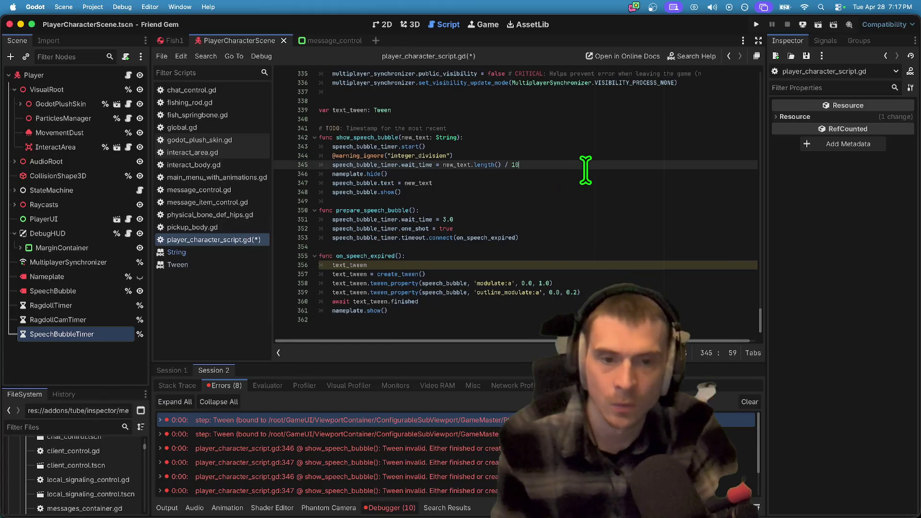
key("Down")
key("Down")
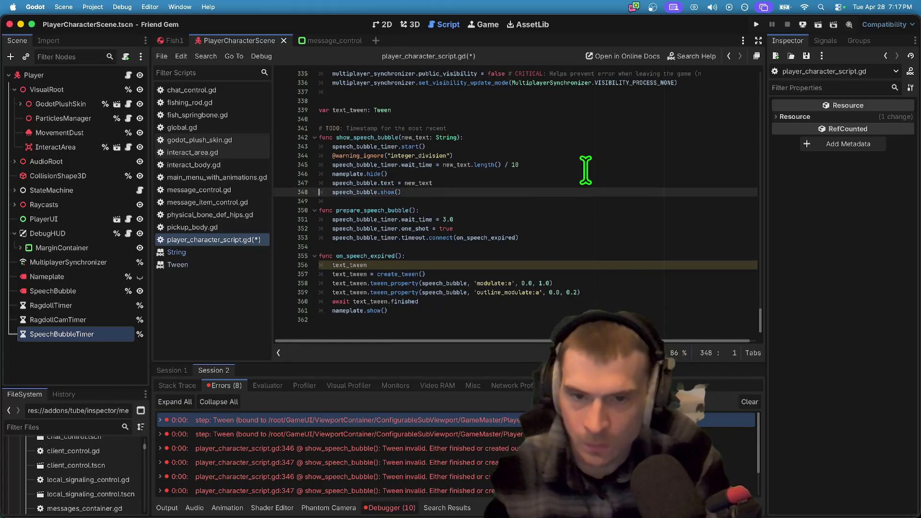
key("Home")
key("End")
key("Return")
key("ctrl+v")
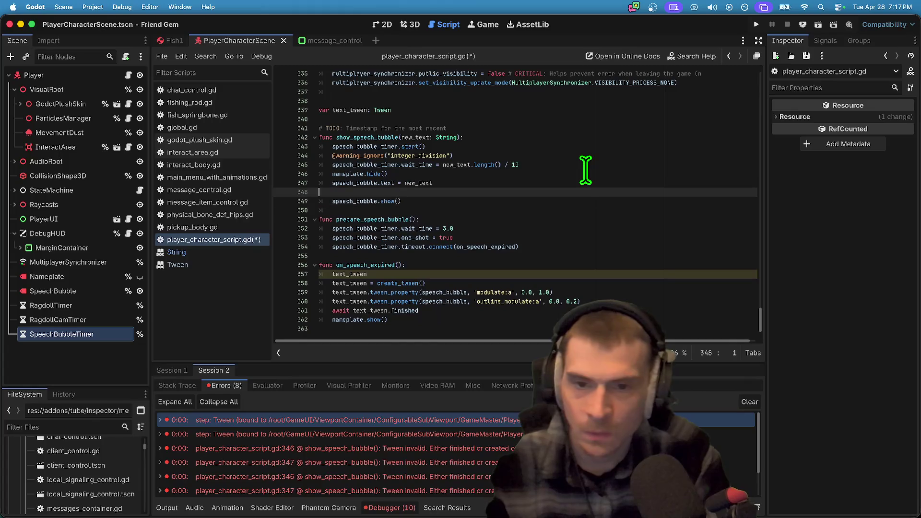
key("Return")
key("Up")
key("shift+Tab")
key("Down")
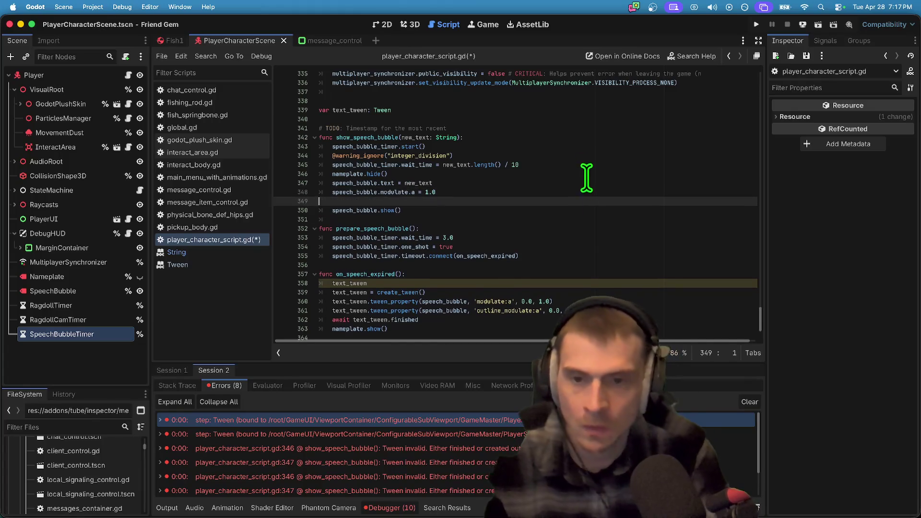
Step: Add a ch_bubble.outline_modulate:a = 1.0 reset and delete the leftover text_tween line
left_click(497, 311)
double_click(498, 310)
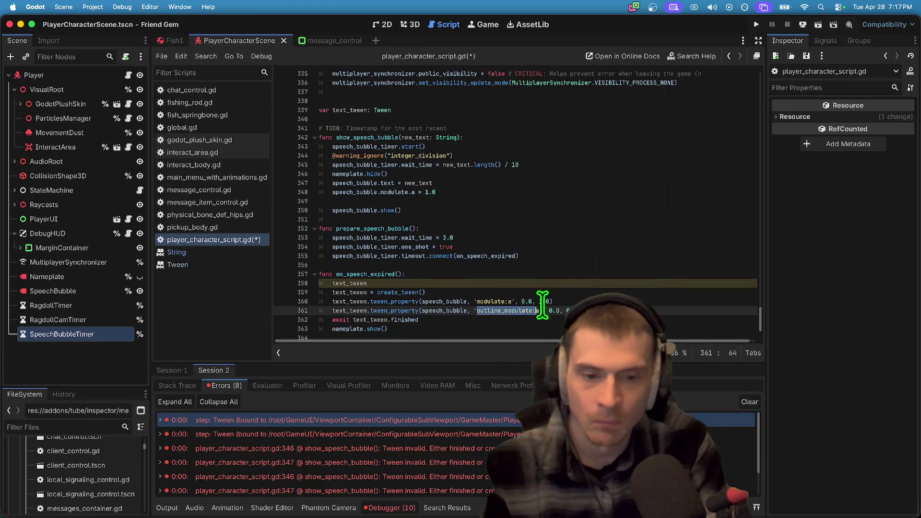
left_click(597, 201)
key("Return")
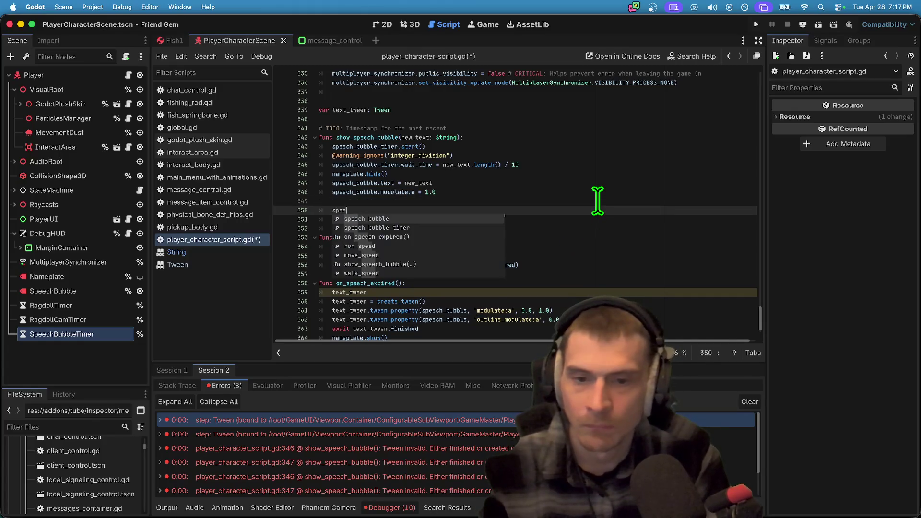
type("ch_bubble.outline_modulate:a = 1")
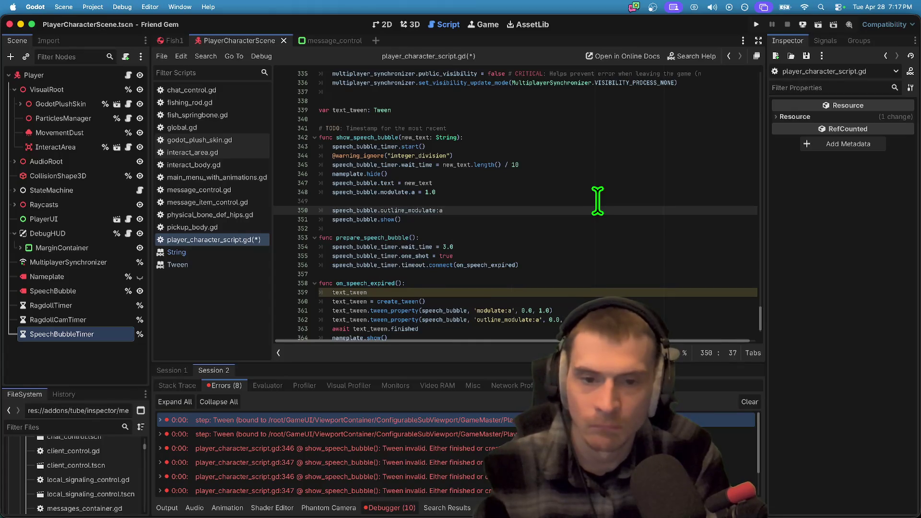
type(".0")
key("Up")
key("BackSpace")
key("Down")
key("Down")
key("Down")
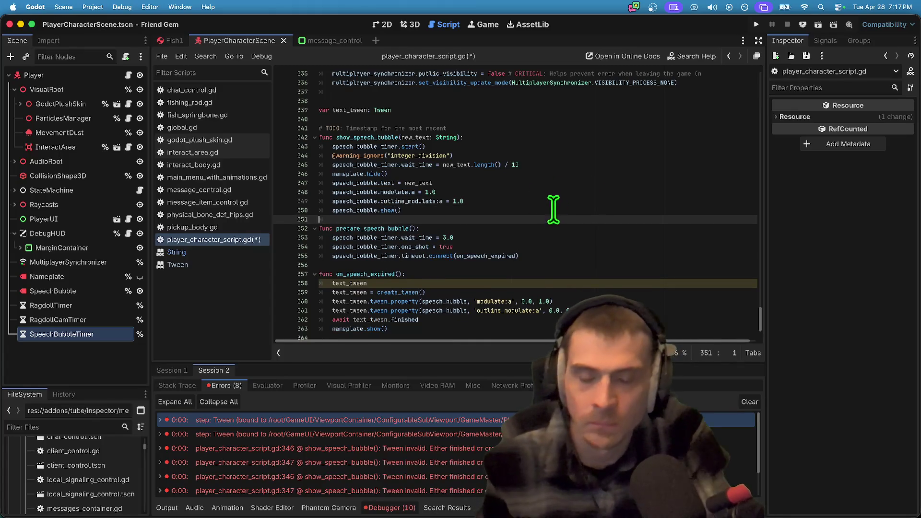
left_click(576, 283)
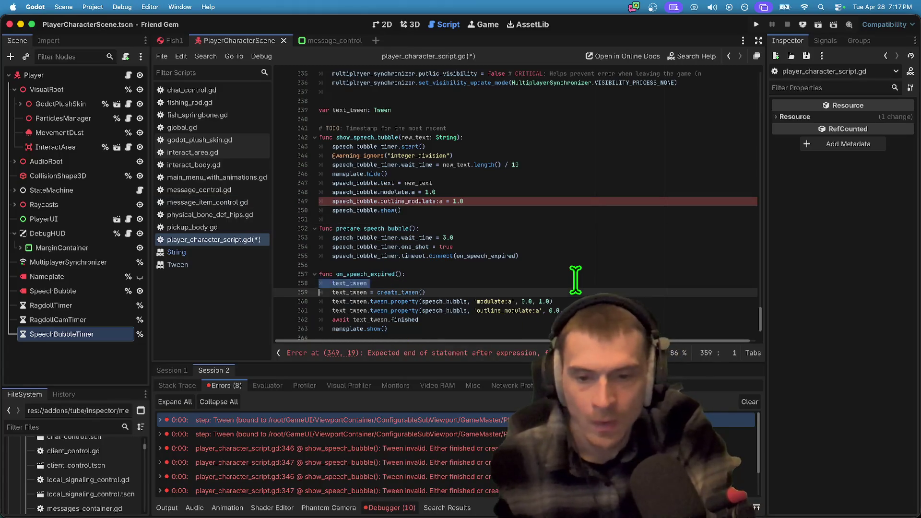
key("ctrl+shift+k")
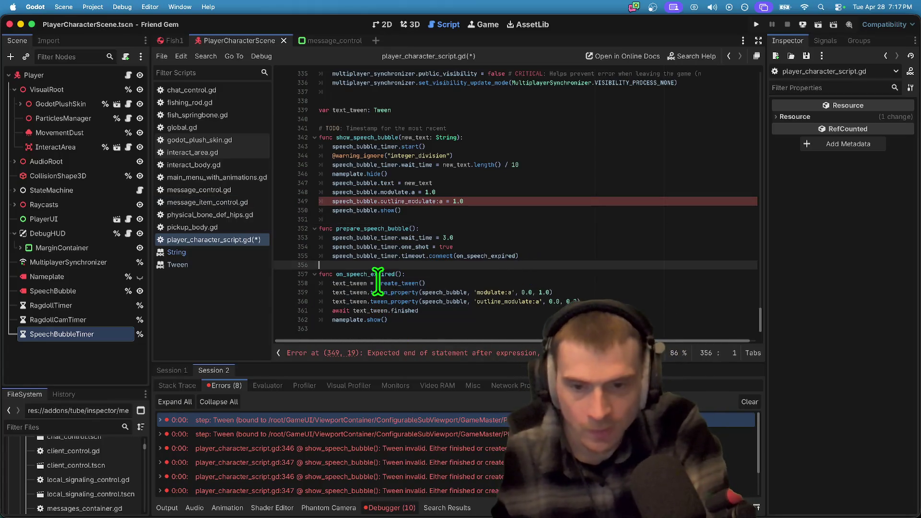
key("super+Tab")
scroll(399, 288, "down", 3)
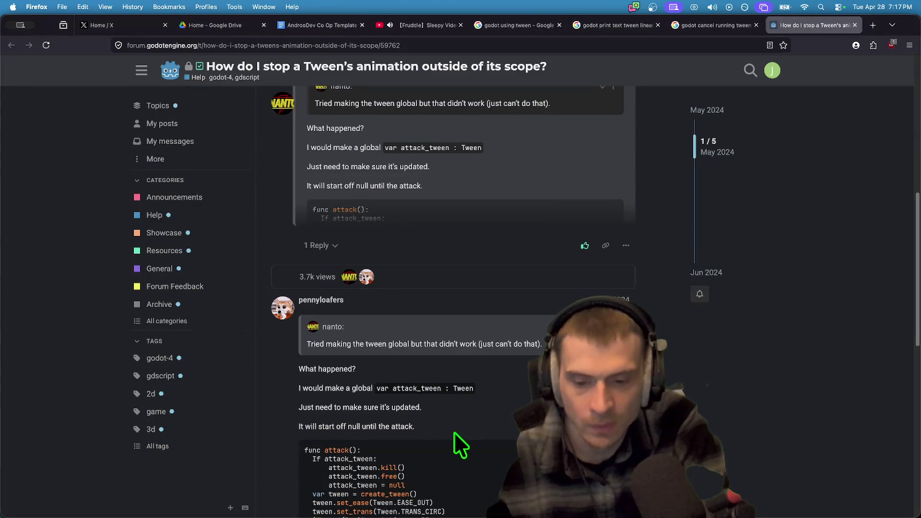
Step: Check the forum's attack_tween.kill() example, then return to the 'godot cancel running tween' results
triple_click(445, 458)
left_click_drag(444, 458, 444, 448)
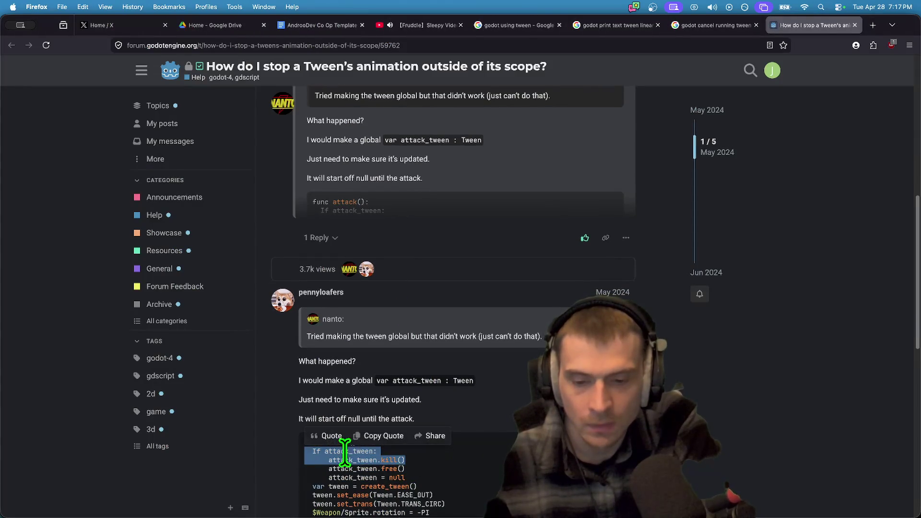
scroll(425, 451, "down", 2)
scroll(807, 352, "down", 2)
left_click(808, 353)
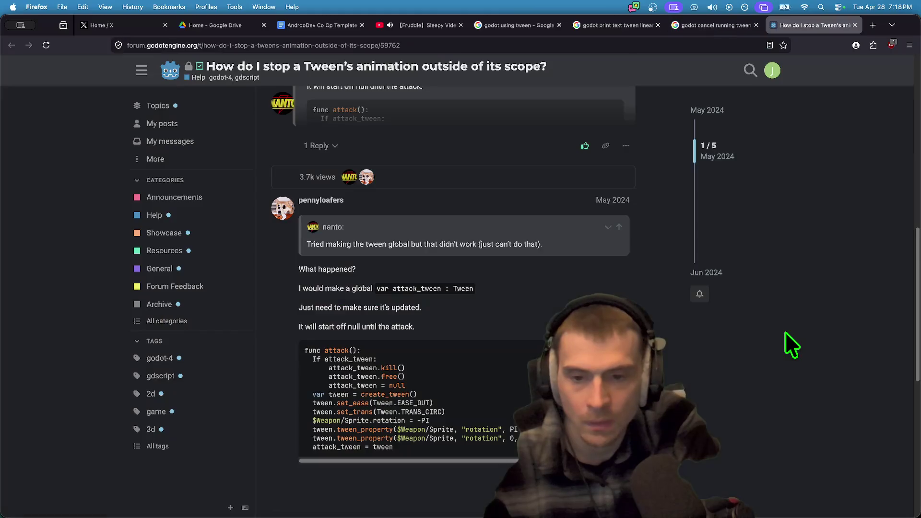
key("ctrl+shift+Tab")
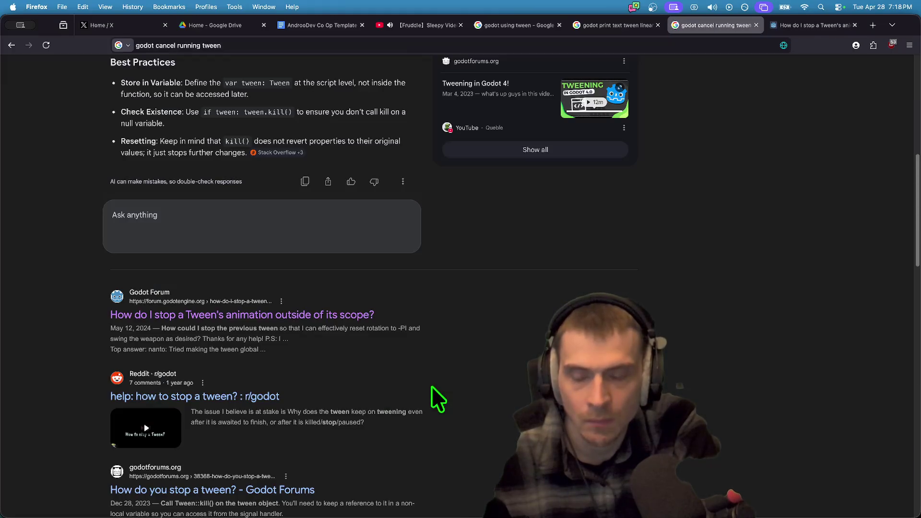
key("super+Tab")
key("super+Tab")
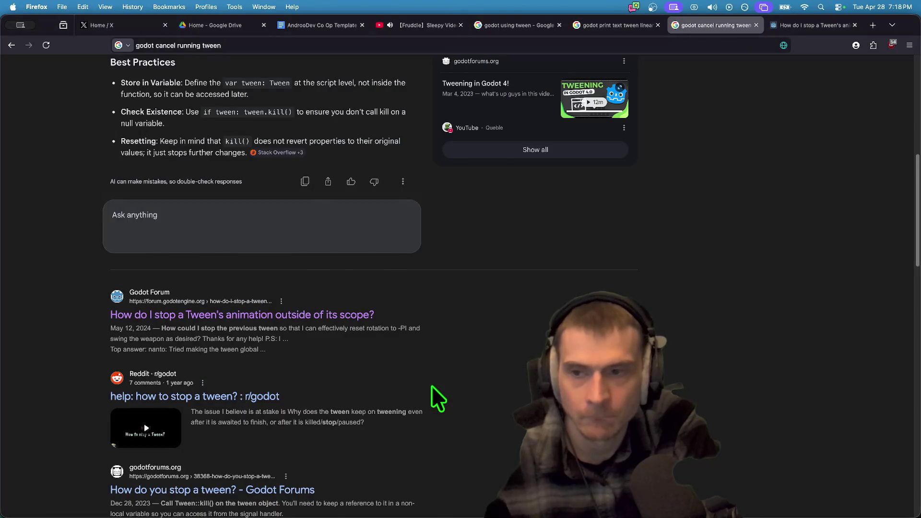
key("super+Tab")
key("super+Tab")
key("super+Tab")
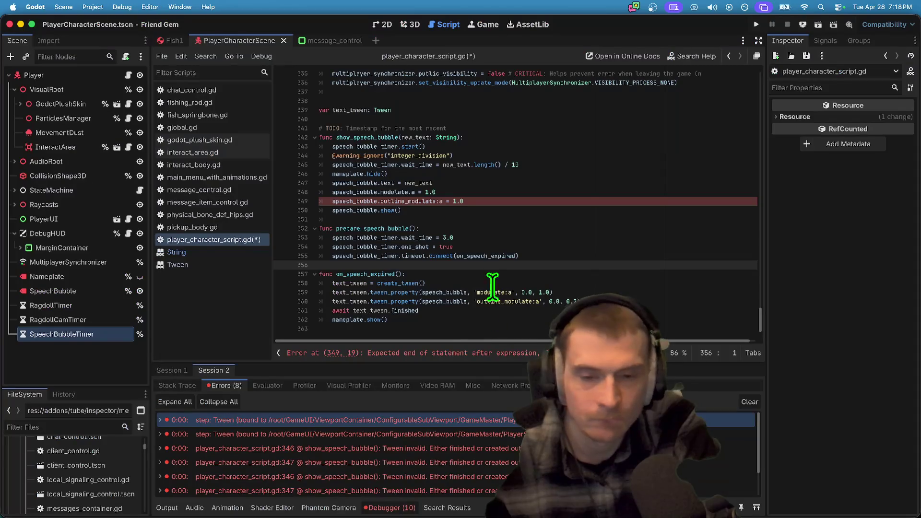
Step: Add 'if text_tween: text_tween.kill()' at the top of on_speech_expired
left_click(490, 274)
key("Return")
type("if t")
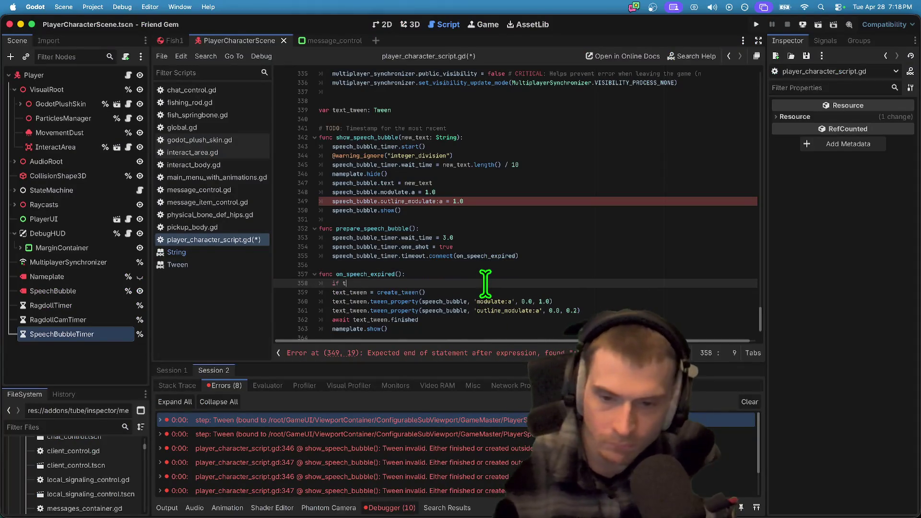
key("Down")
key("Return")
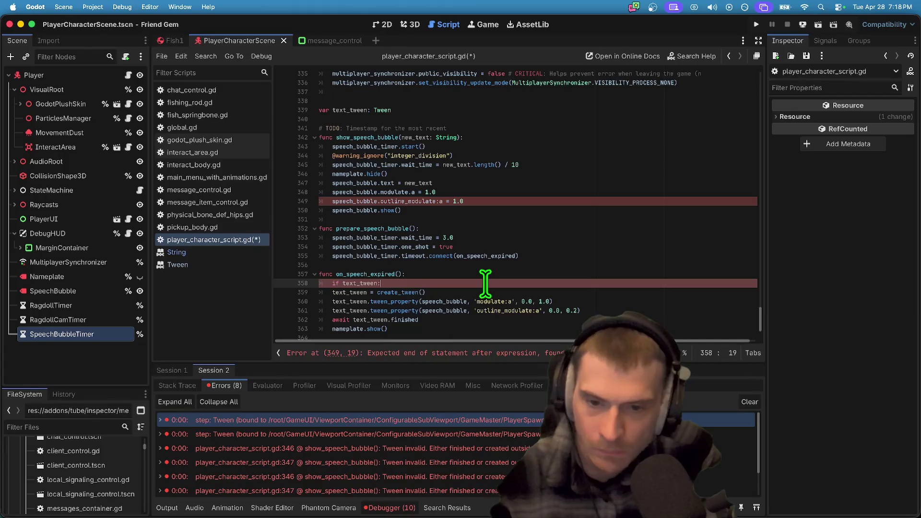
key("Return")
type("t")
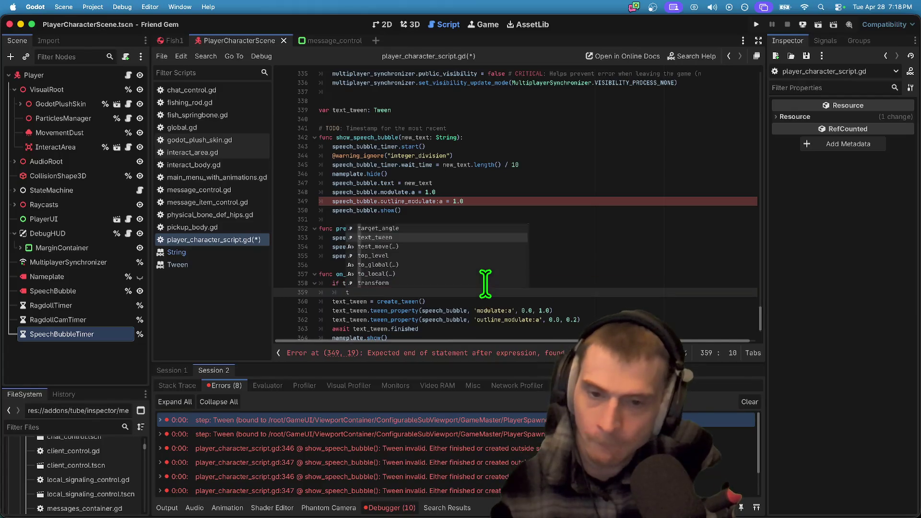
key("Return")
type("kil")
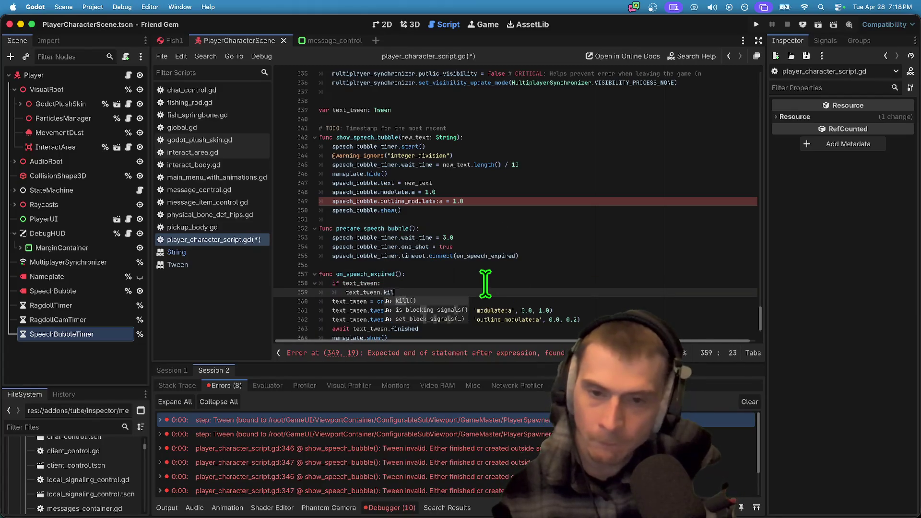
key("Return")
Step: Change line 349 to use outline_modulate.a and save the script
scroll(499, 288, "down", 1)
left_click(552, 190)
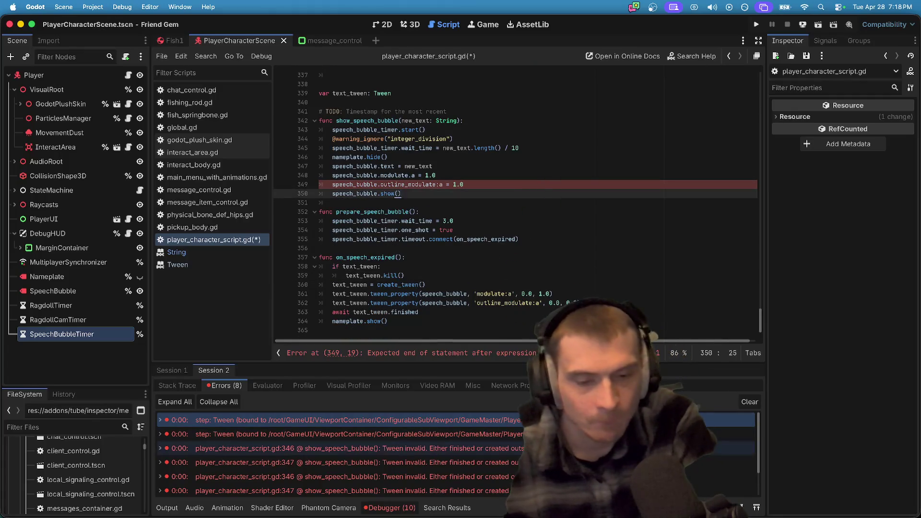
scroll(552, 188, "up", 1)
left_click(430, 202)
key("Right")
key("Right")
key("BackSpace")
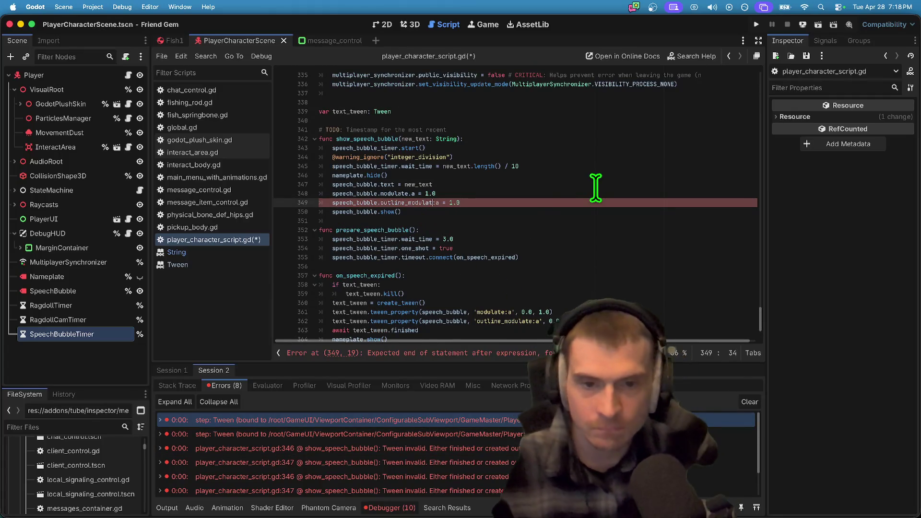
type(".a")
scroll(593, 182, "down", 1)
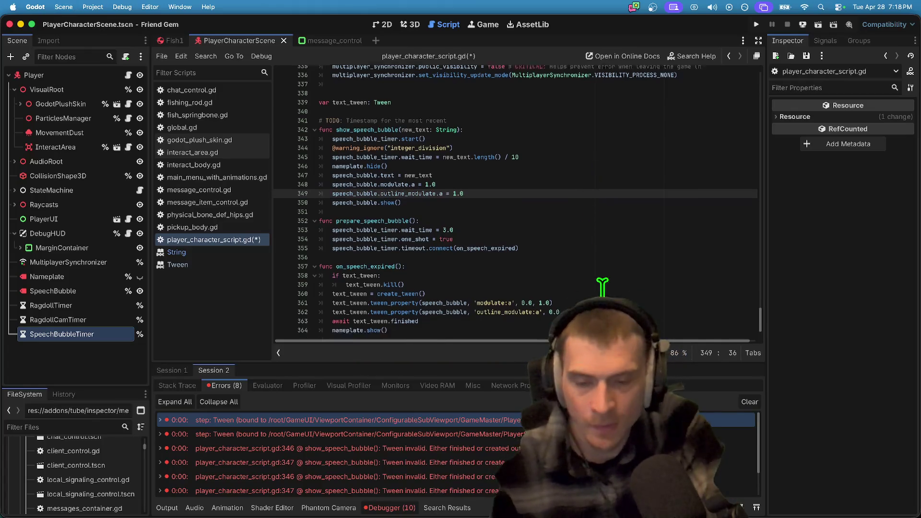
left_click(387, 321)
key("ctrl+s")
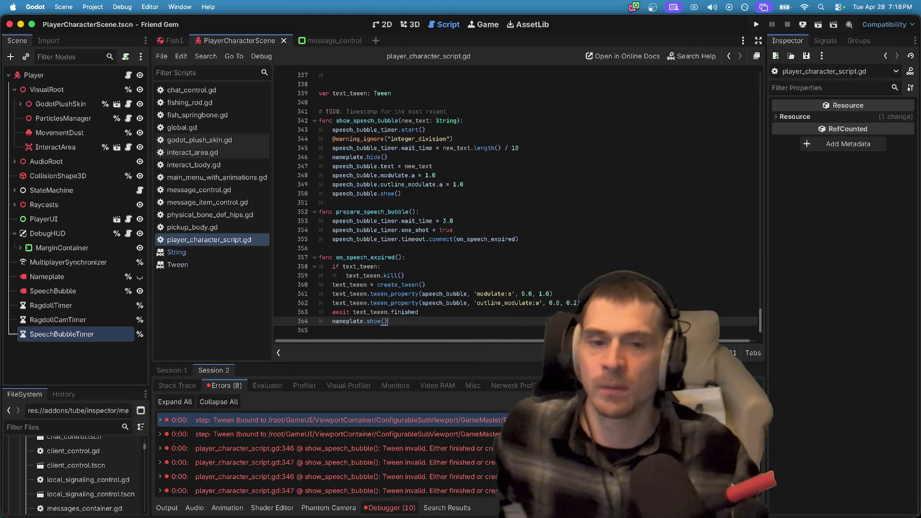
Step: Start a print() line after the wait_time calculation in show_speech_bubble
left_click(502, 118)
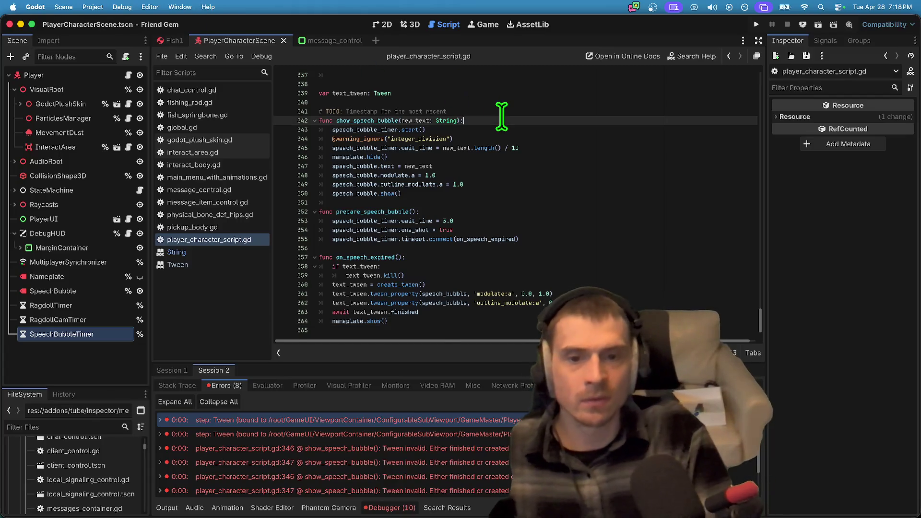
left_click(535, 126)
key("Down")
key("Down")
key("Down")
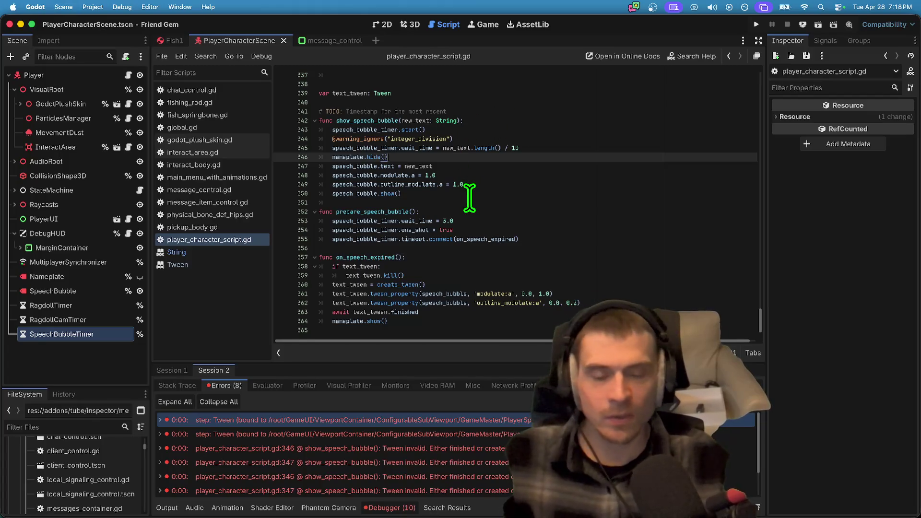
left_click(526, 145)
key("Return")
type("print(")
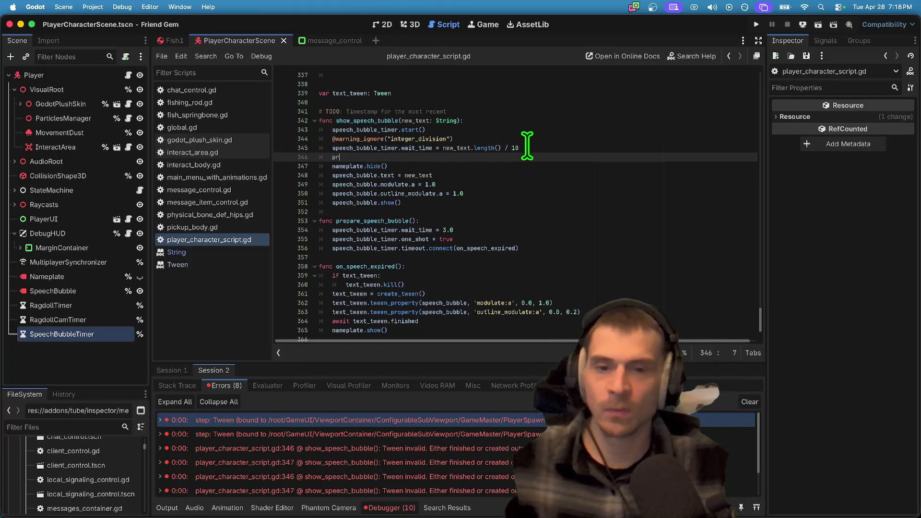
type(")")
Step: Run the game and send the chat message 'ewfef' to test the timer
key("super+b")
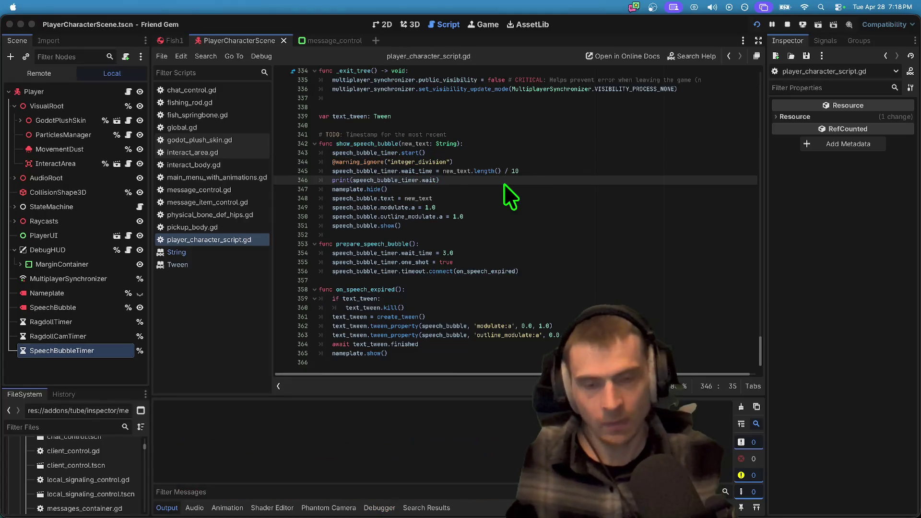
mouse_move(505, 185)
left_mouse_down()
mouse_move(436, 316)
mouse_move(431, 370)
mouse_move(180, 243)
mouse_move(229, 315)
mouse_move(235, 344)
mouse_move(609, 318)
mouse_move(595, 398)
left_mouse_up()
key("super+b")
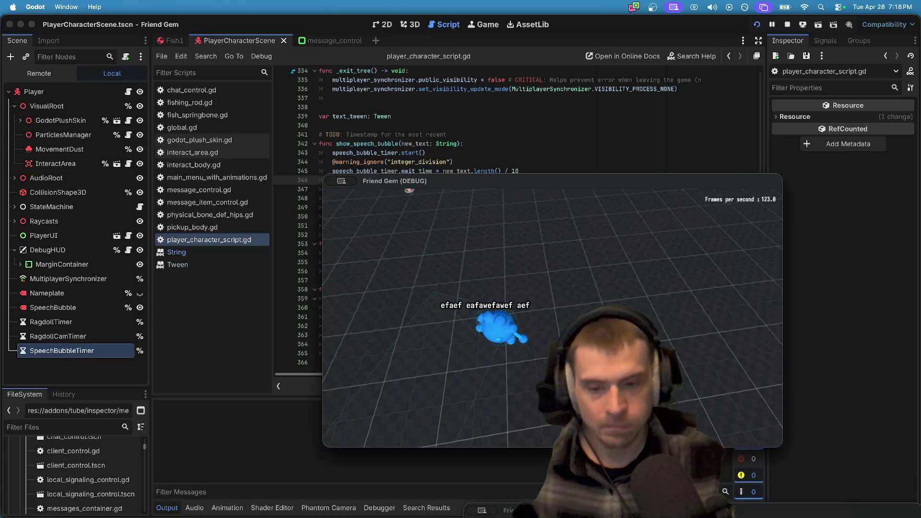
key("Escape")
type("ewfef")
key("Return")
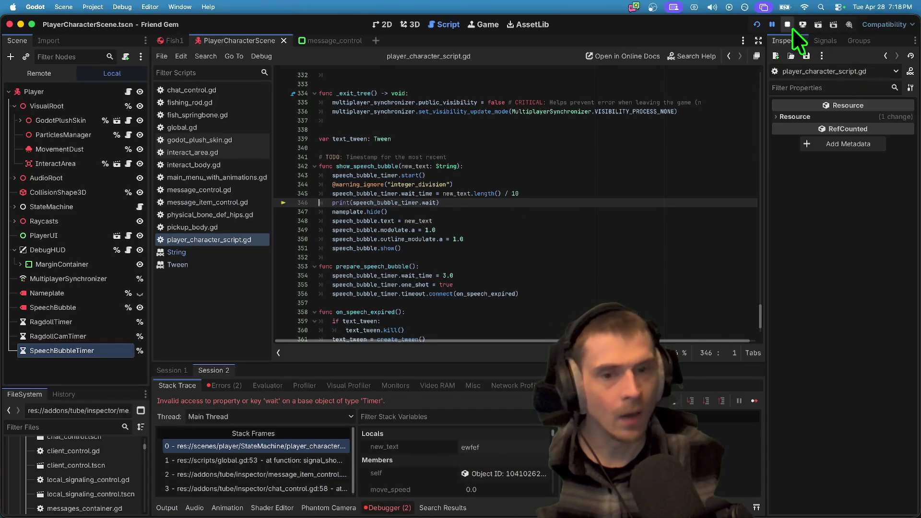
Step: Fix the wait_time typo in the print line and relaunch the game
left_click(439, 203)
type("ime")
left_click(787, 27)
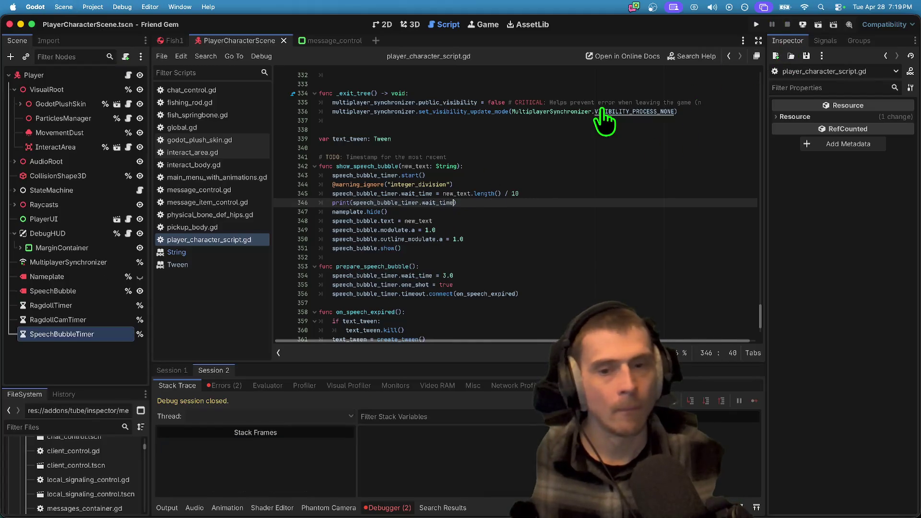
key("super+b")
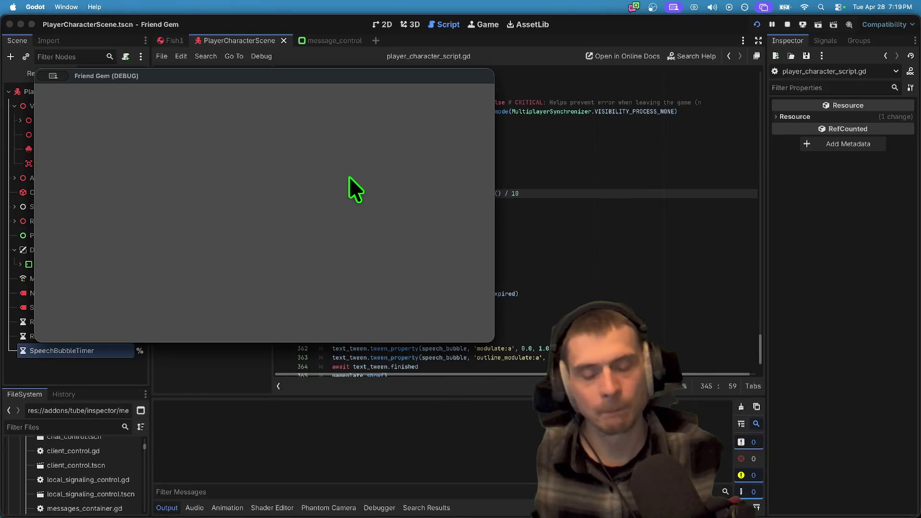
left_click(555, 321)
Step: Open Session 1's debugger errors and go to 'Time should be greater than zero' at line 345
key("Escape")
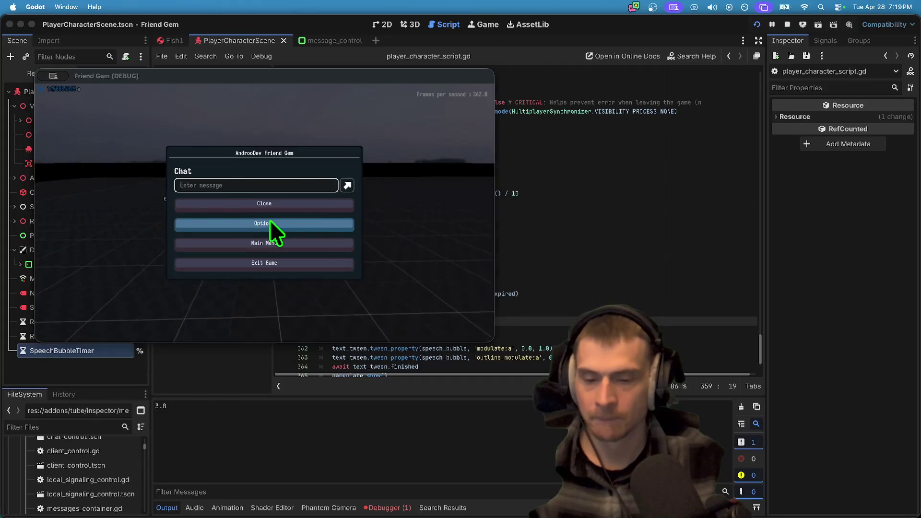
left_click(272, 224)
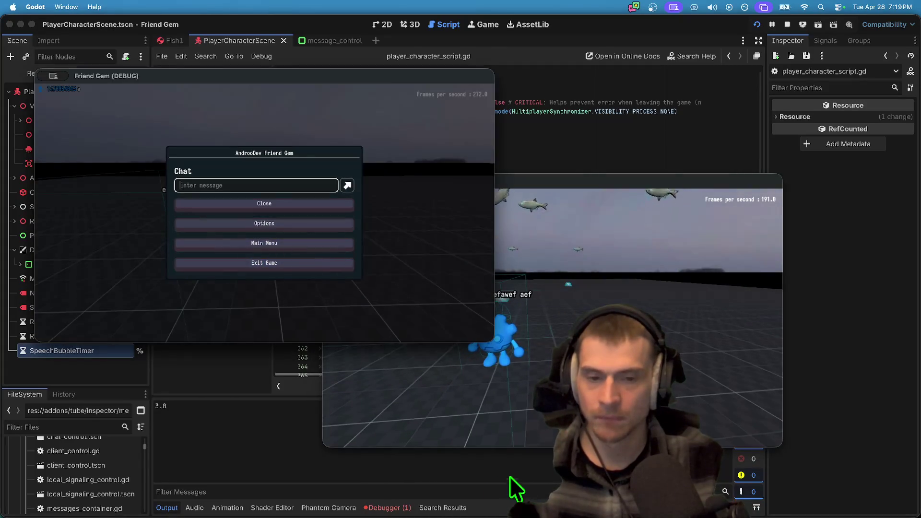
left_click(387, 508)
left_click(387, 508)
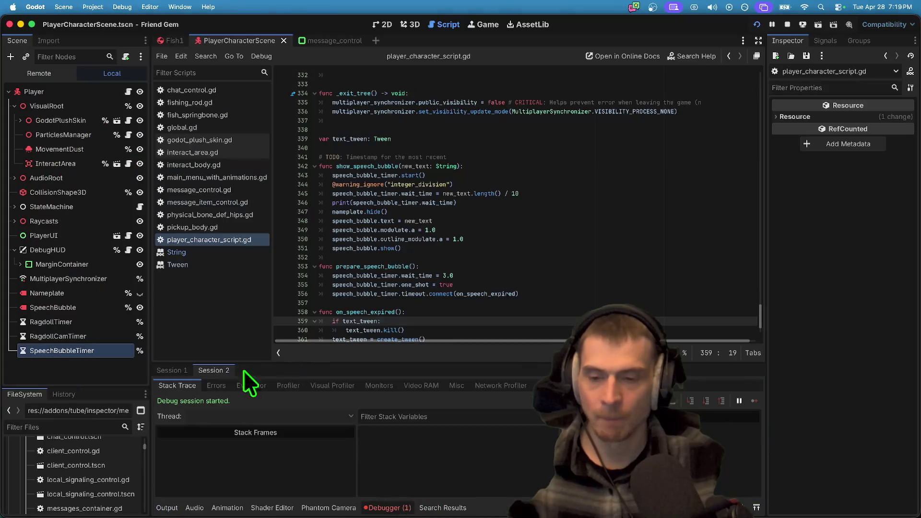
left_click(170, 370)
left_click(217, 385)
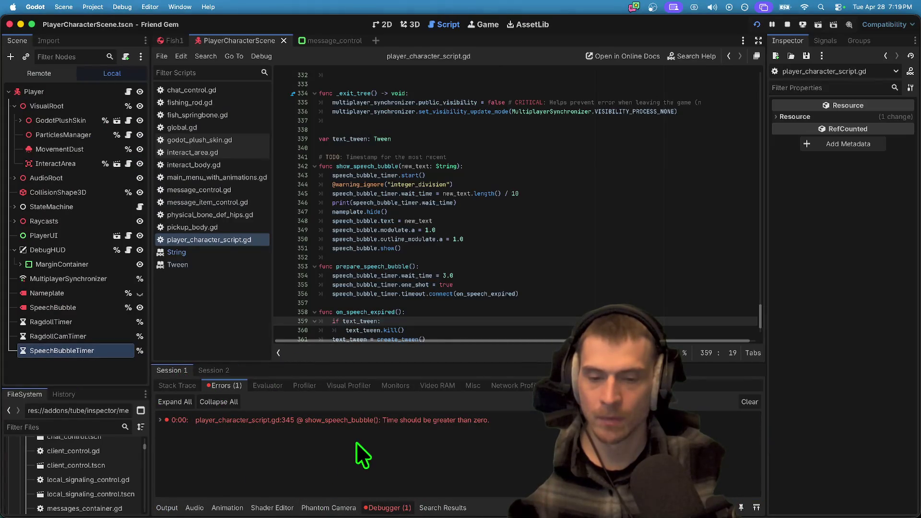
left_click(465, 415)
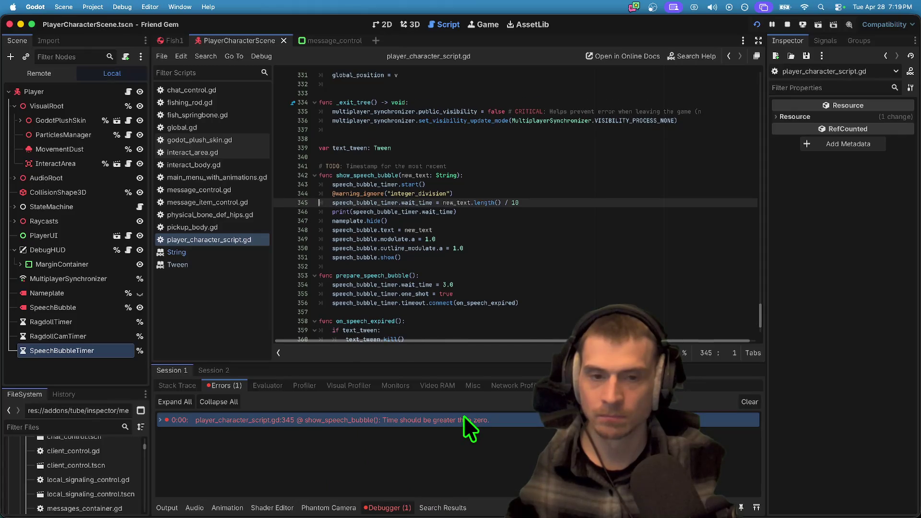
Step: Move the print line above the wait_time assignment, rerun the game, and check the output log
left_click(600, 212)
key("ctrl+x")
key("Up")
key("ctrl+v")
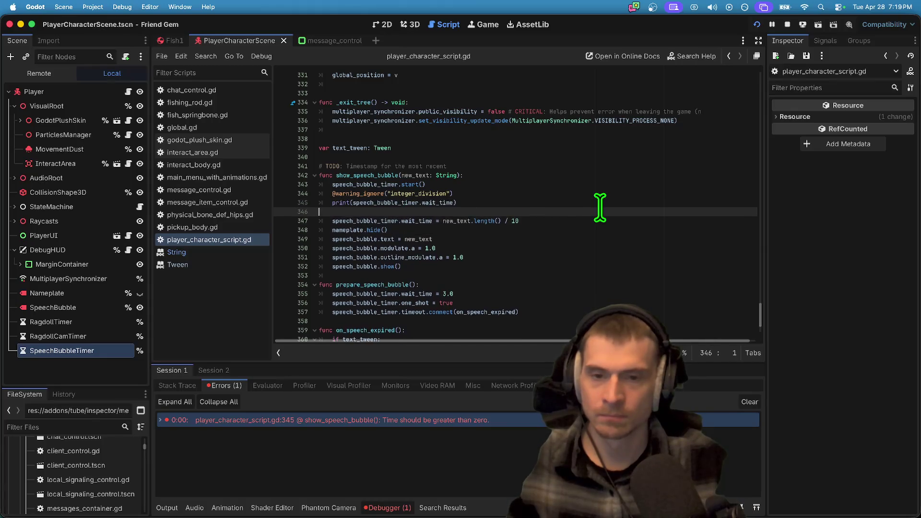
key("super+b")
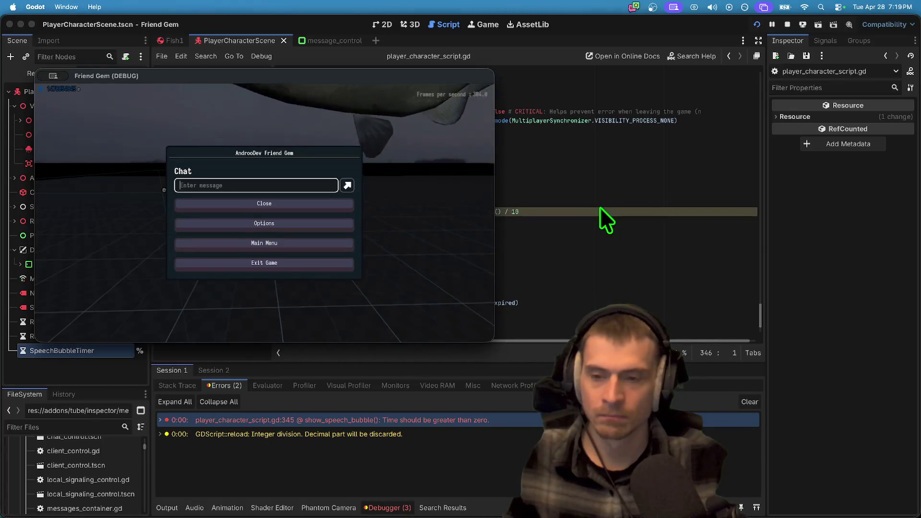
key("Escape")
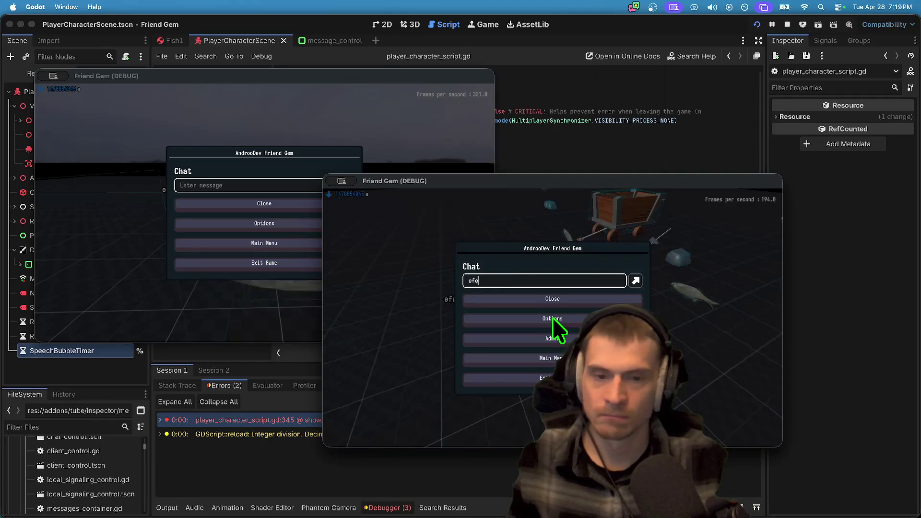
key("super+Tab")
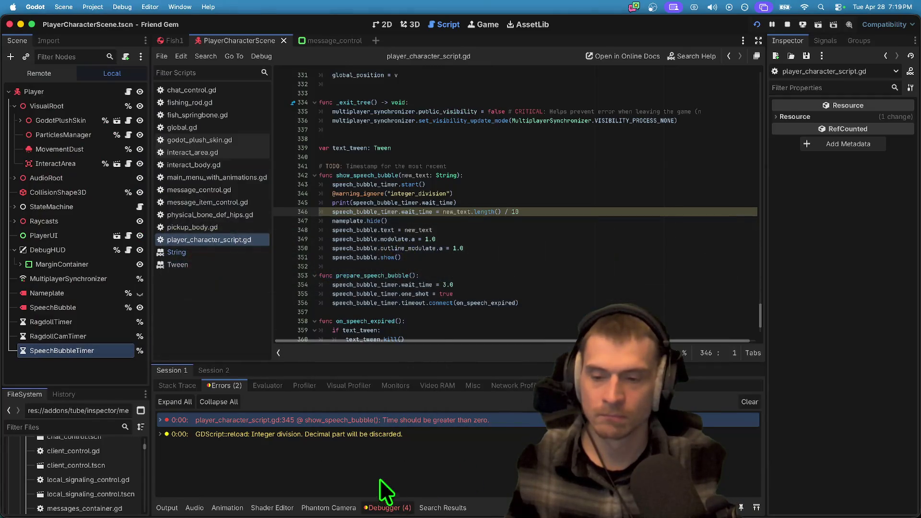
left_click(175, 506)
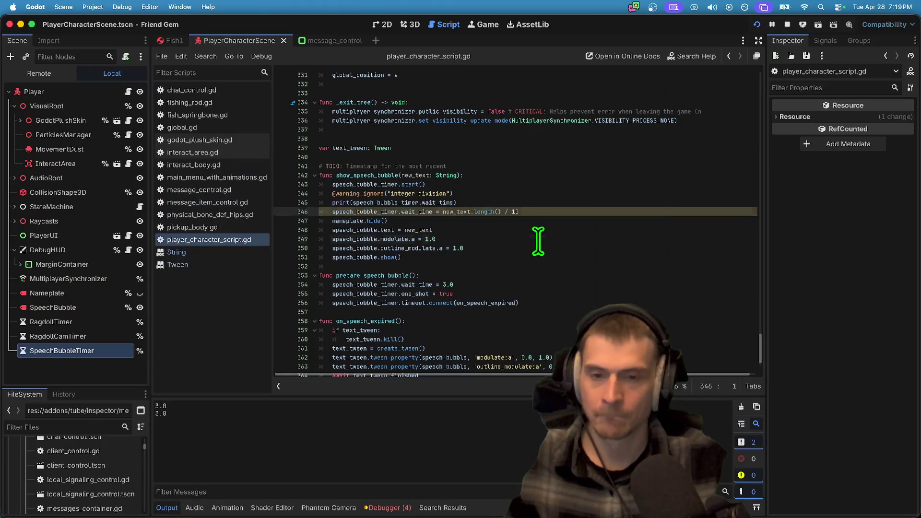
left_click(552, 194)
triple_click(411, 199)
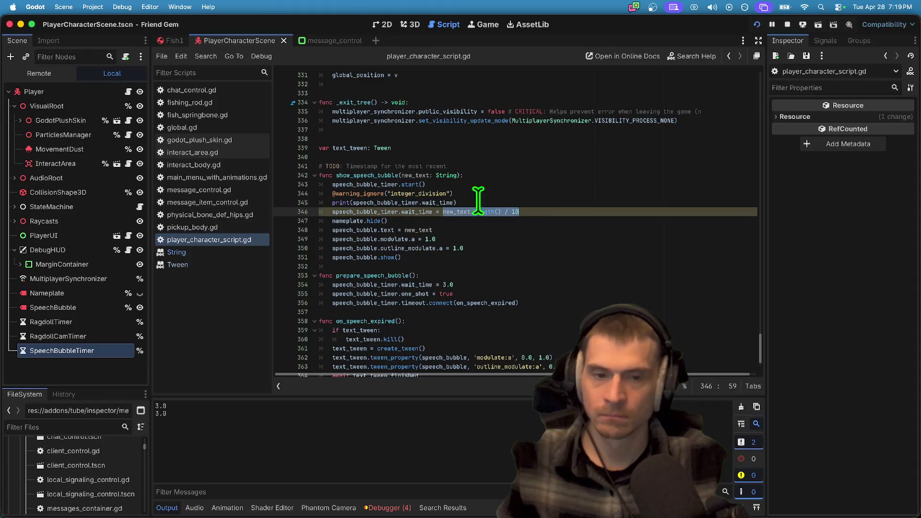
left_click(435, 202)
left_click_drag(455, 202, 354, 203)
key("ctrl+v")
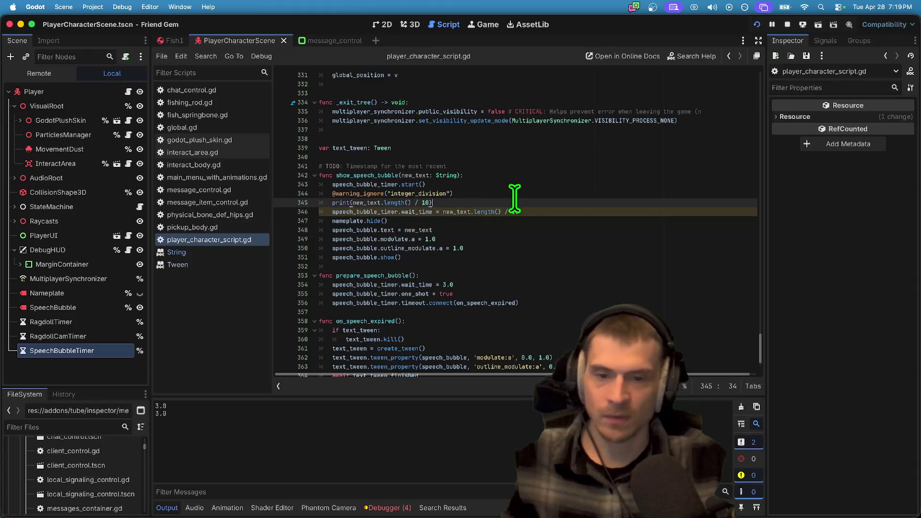
triple_click(514, 198)
key("ctrl+x")
key("Up")
key("ctrl+v")
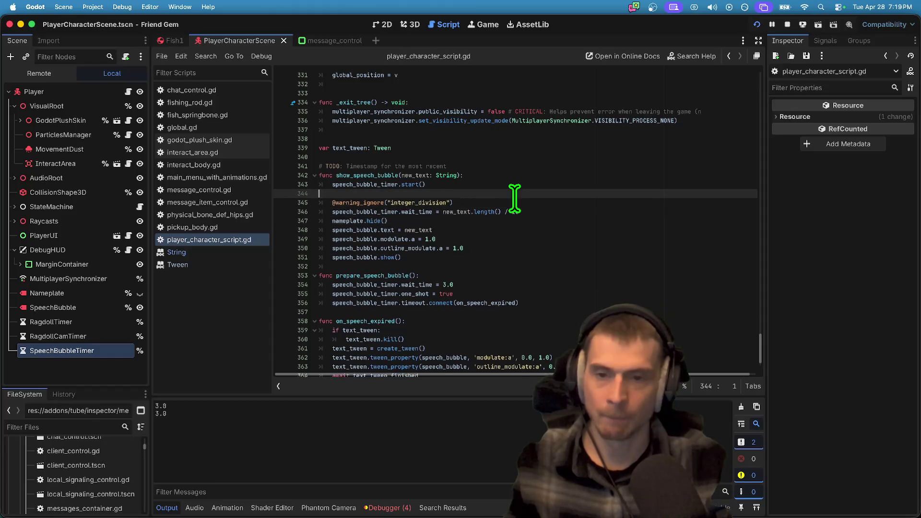
Step: Run the game and send three test chats of increasing length, printing 1, 1 and 4
key("super+b")
key("super+Tab")
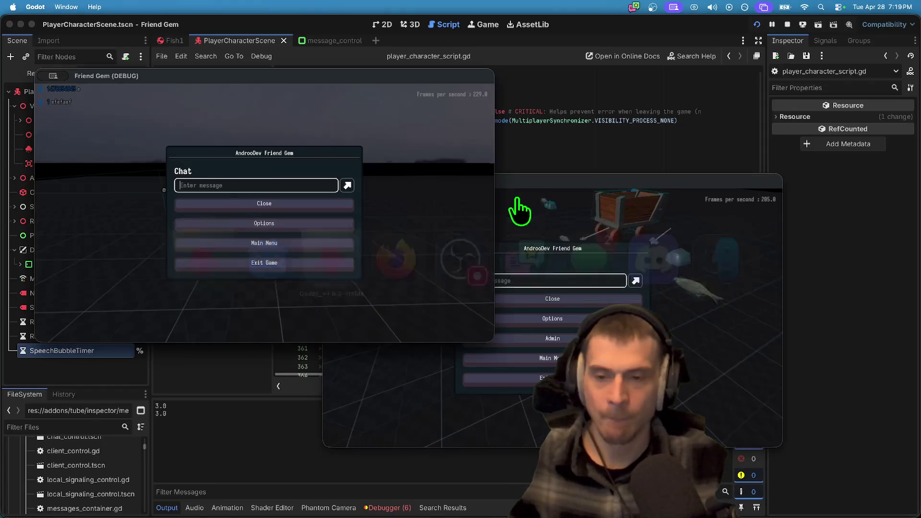
key("super+Tab")
key("super+Tab")
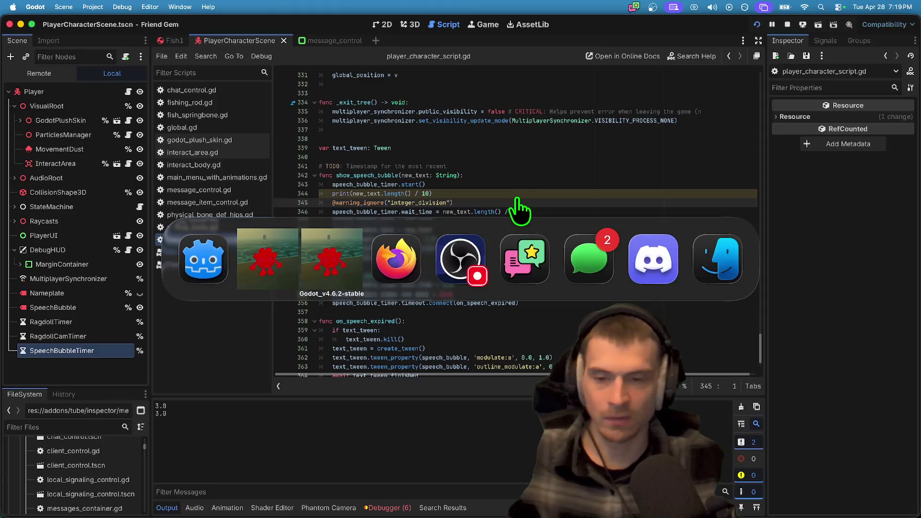
type("hello this is a")
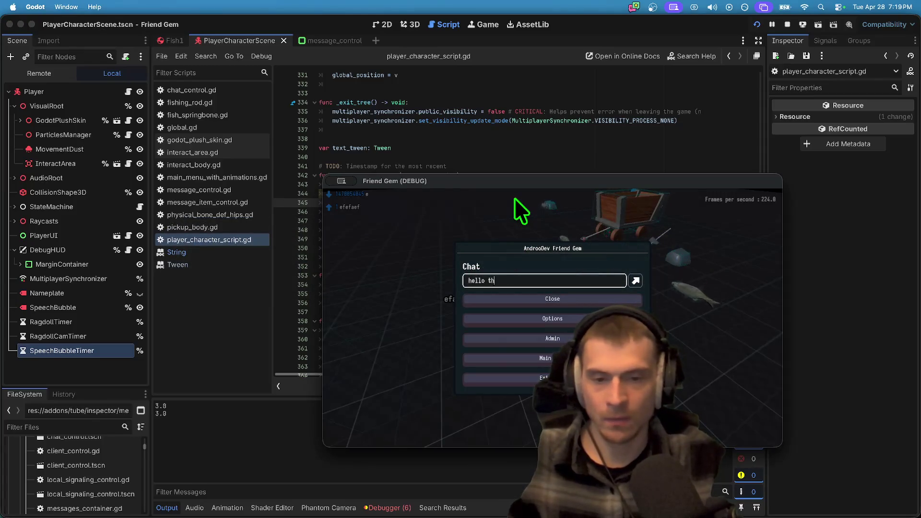
key("Return")
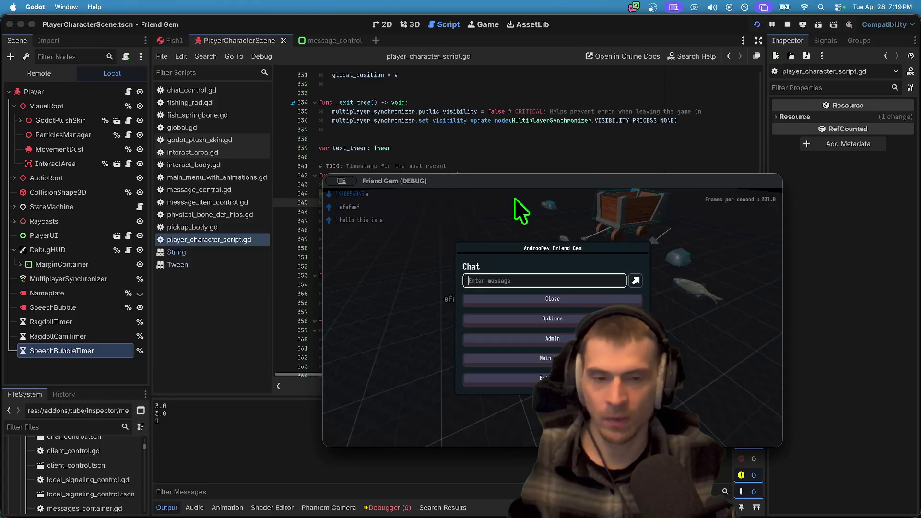
key("super+Tab")
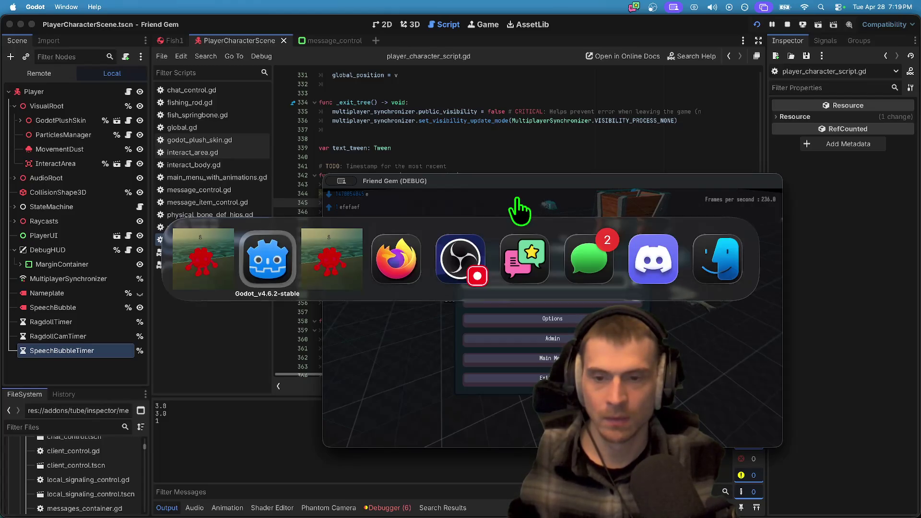
type("awerfawrfeawerf")
key("Return")
type("eaf efaewf")
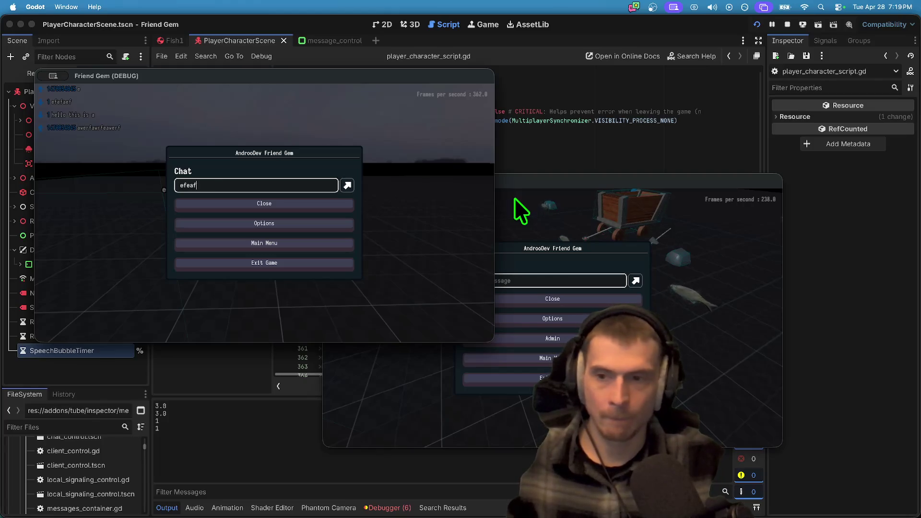
type(" aef aef aewf awef awef awef")
key("Return")
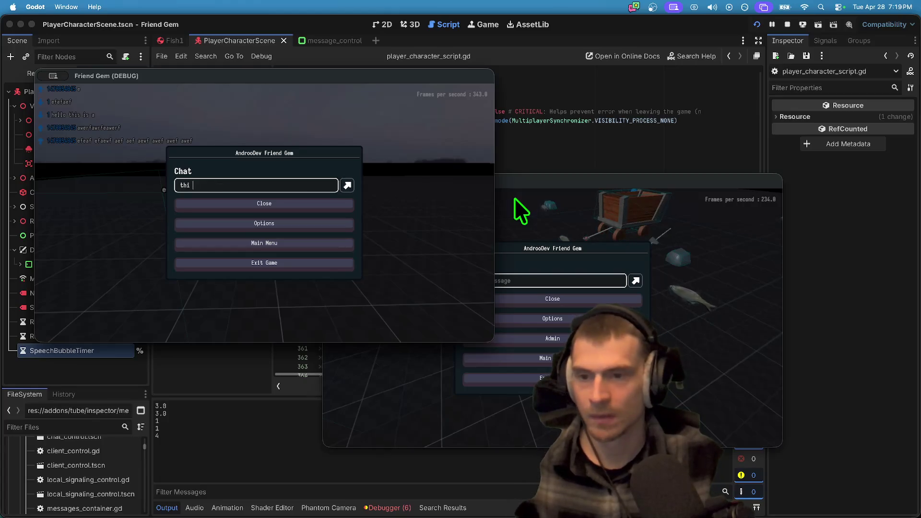
left_click(514, 198)
key("super+Tab")
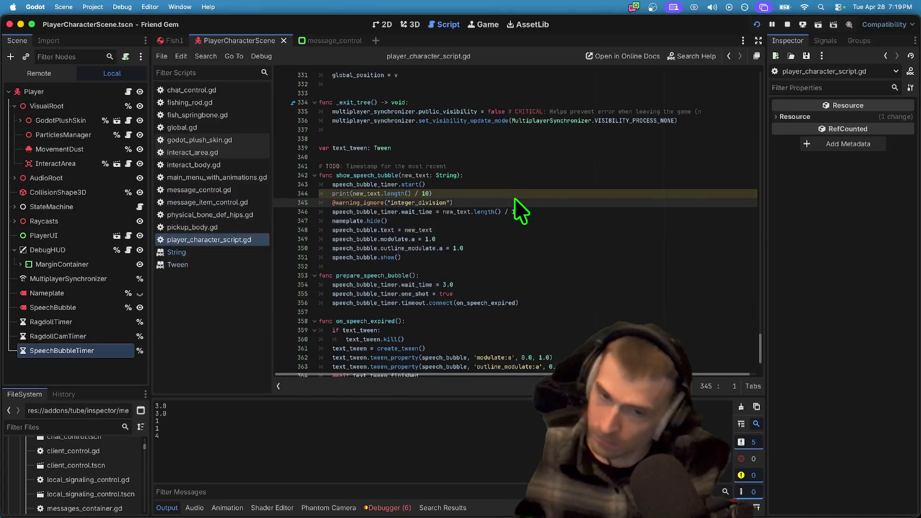
Step: Change the wait_time divisor on line 346 to 5, then save and relaunch the game
key("super+Tab")
key("super+Tab")
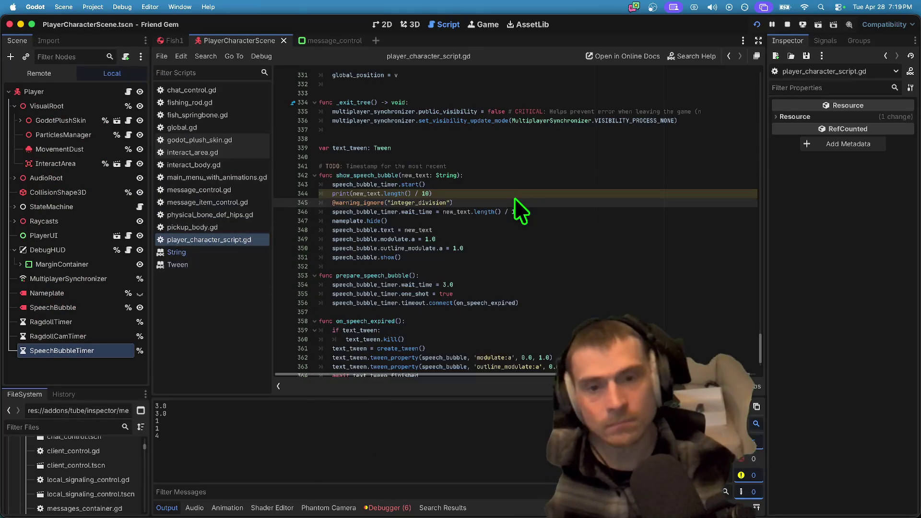
key("Down")
key("Down")
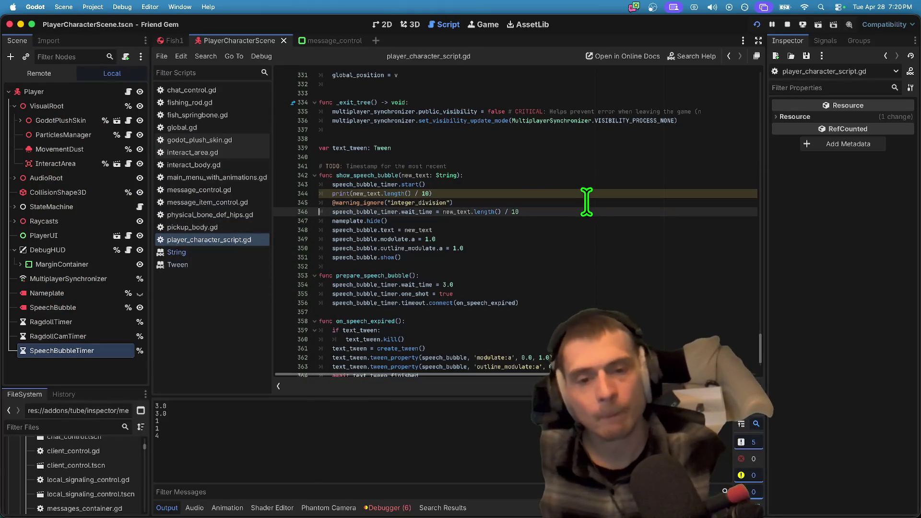
key("Up")
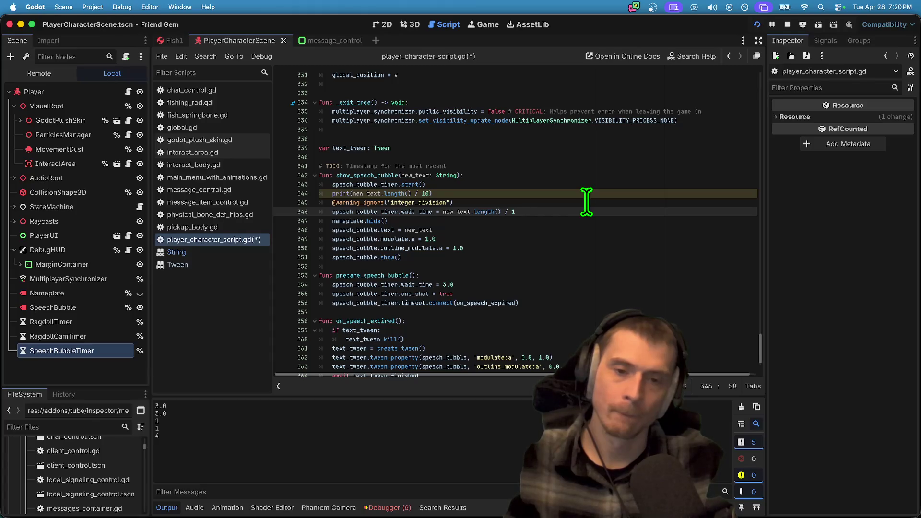
key("super+b")
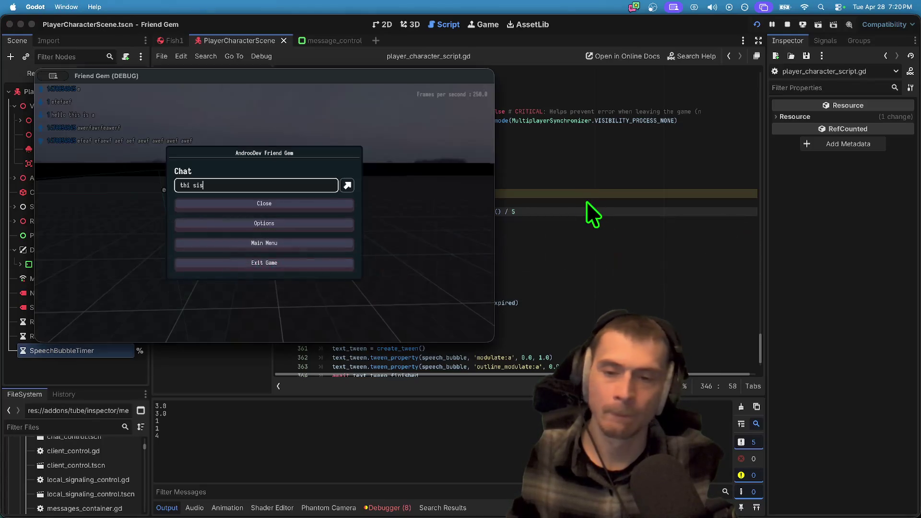
Step: Send test chat messages of varying lengths, including 'this is a fun time'
type("fefargarg ag awerf")
key("Return")
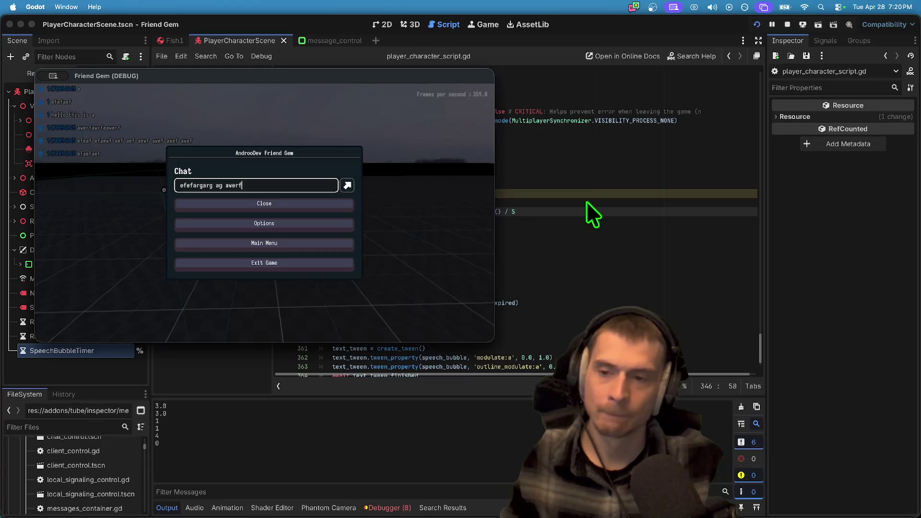
type("awef awef")
key("Return")
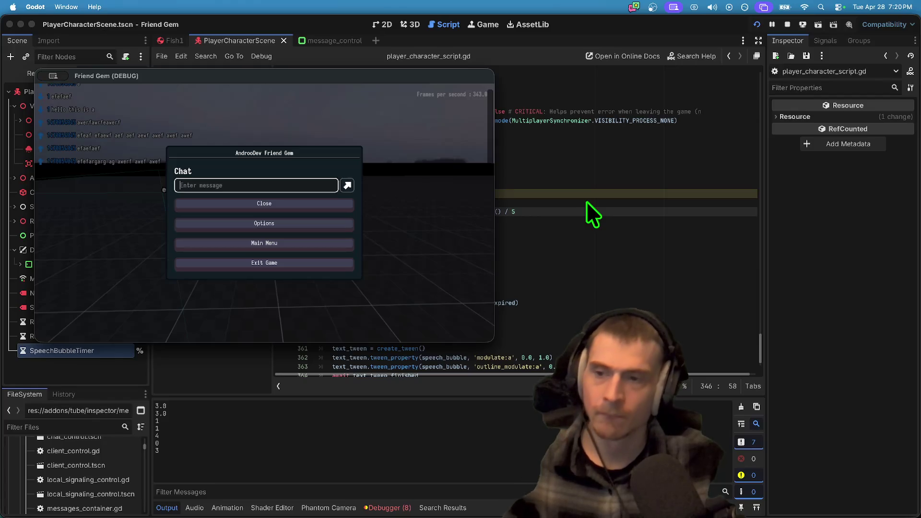
type("n time")
key("Return")
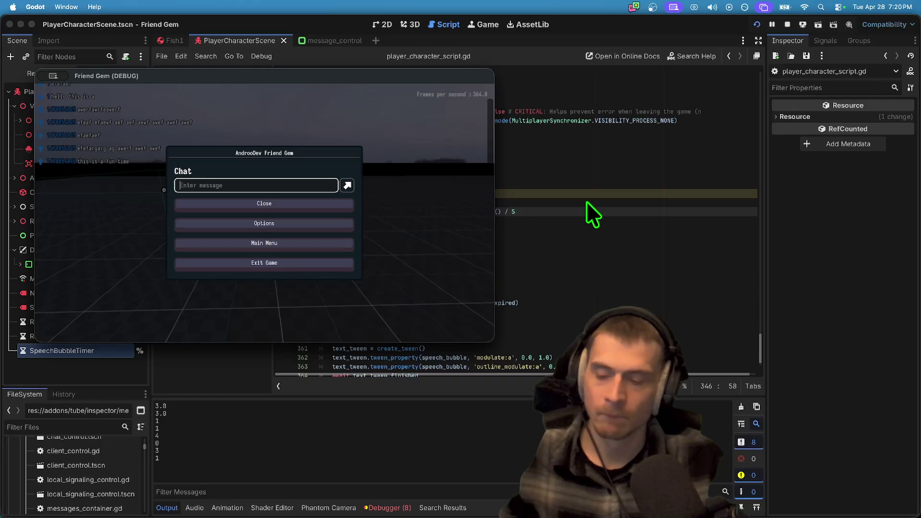
key("Return")
type("ee e")
key("Return")
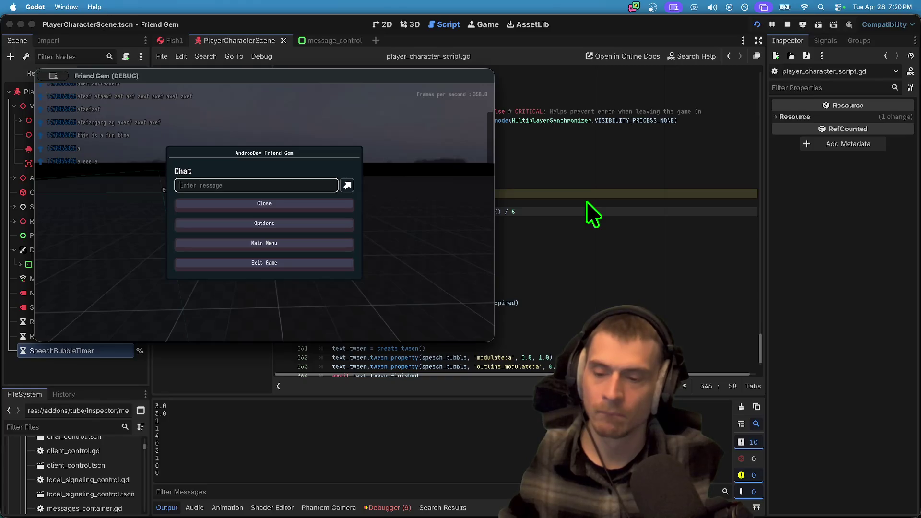
Step: Stop the game, set the wait_time divisor to 10, relaunch, and send more test chats
key("super+period")
type("10")
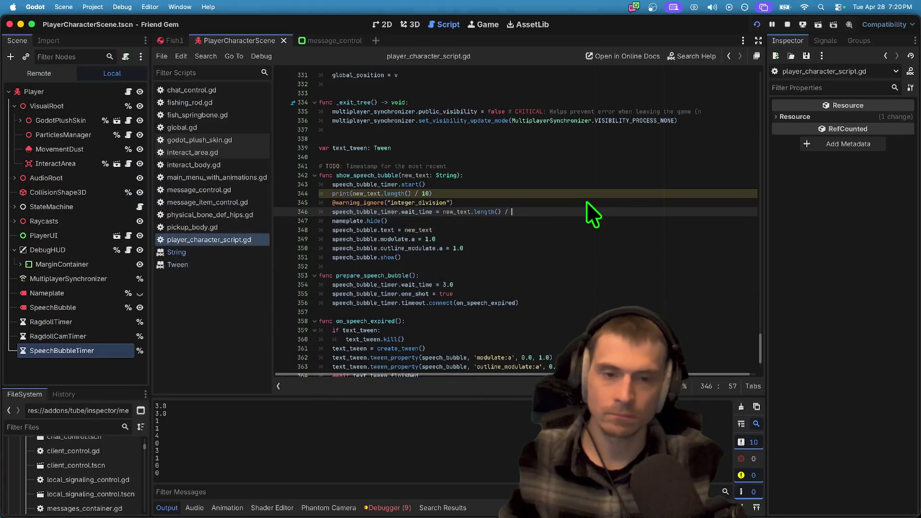
key("super+b")
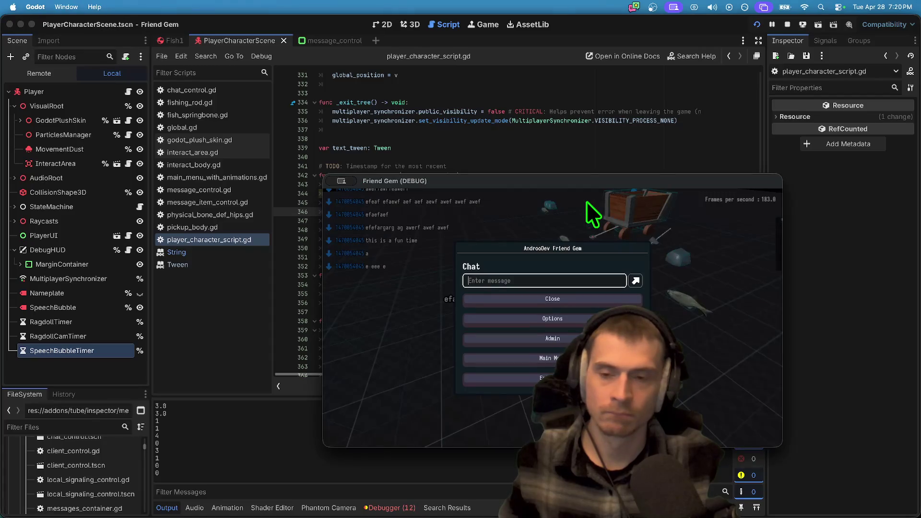
type("a")
key("Return")
type("a")
key("Return")
type("a")
key("Return")
type("aaefefa")
type("a ef aef eaf")
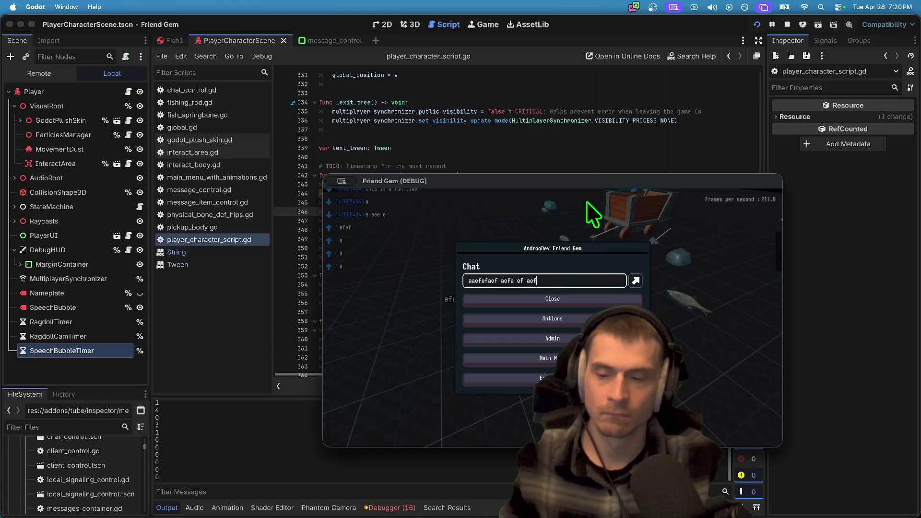
key("Return")
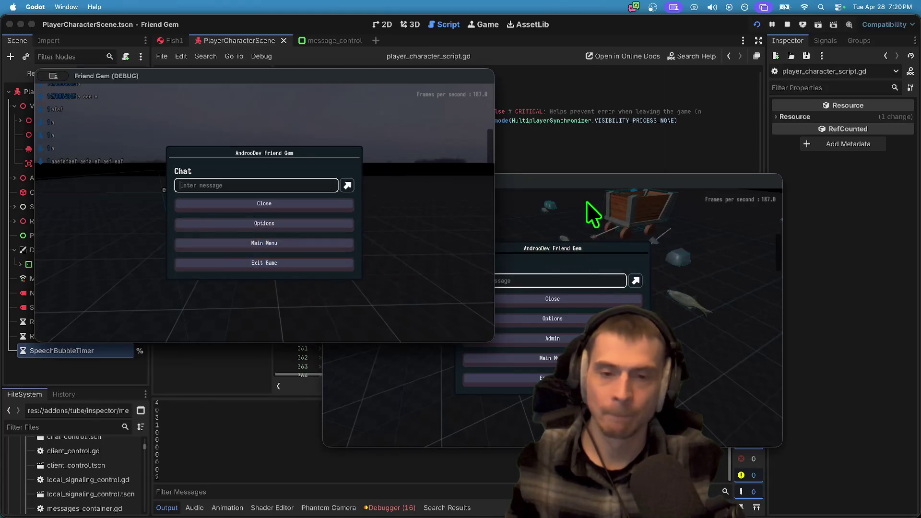
key("super+Tab")
Step: Set the wait_time divisor to 2, rerun the game, and send several test chats
type("2")
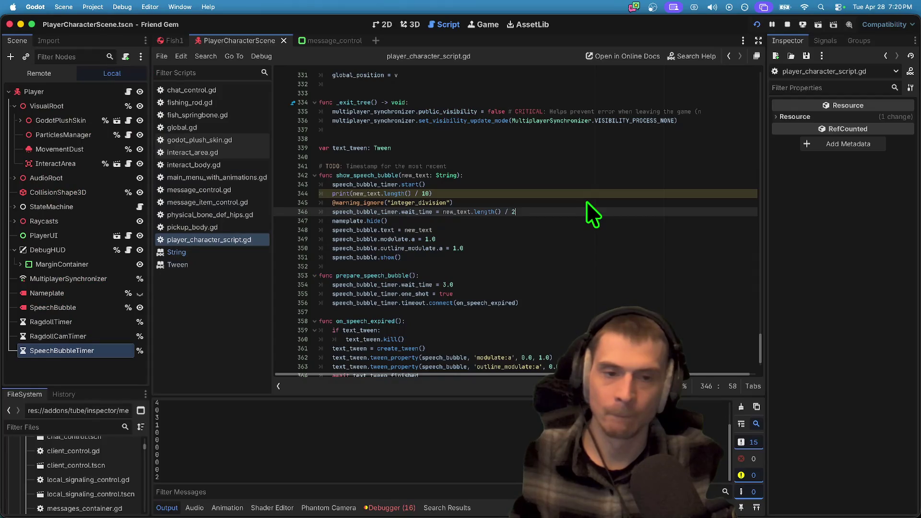
key("super+Tab")
key("Return")
type("argarg")
key("Return")
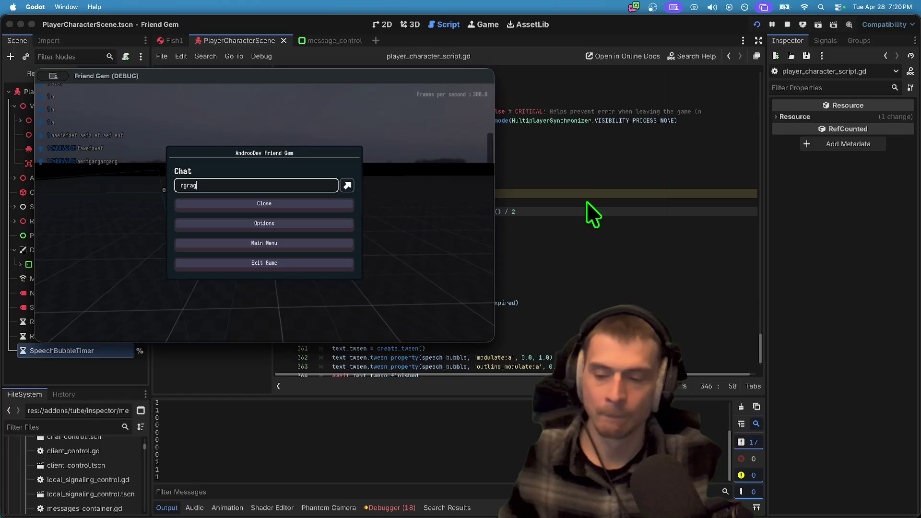
key("Return")
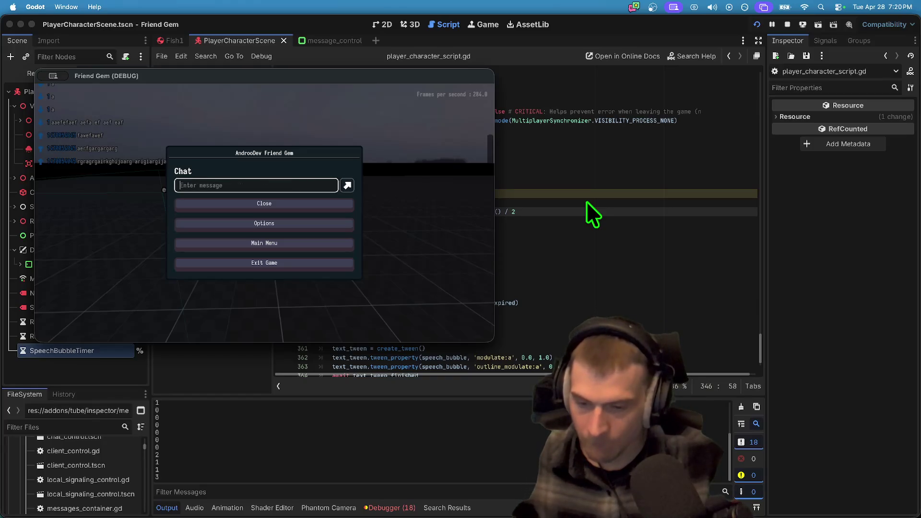
type("ee")
key("Return")
key("Return")
type("aefafaefaefae")
key("Return")
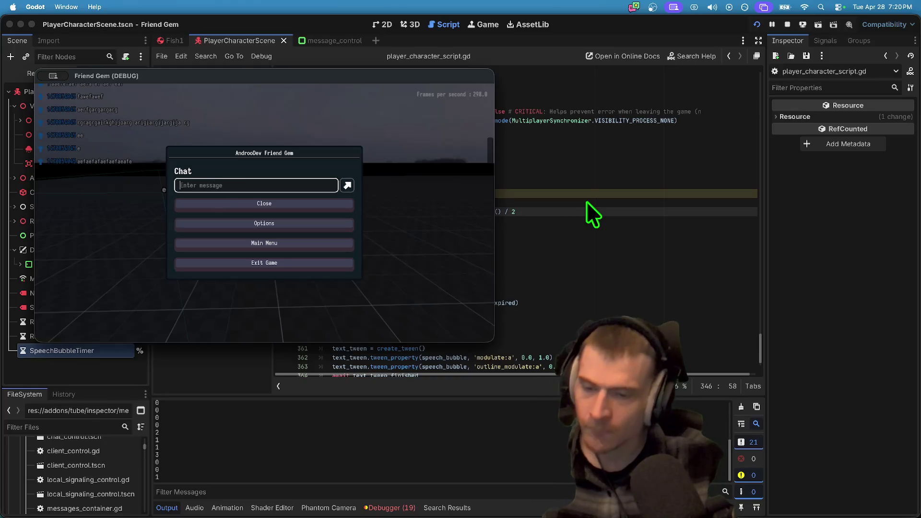
Step: Save the scene, then send more test chats including 'aefa that is so funny'
key("super+Tab")
key("super+Tab")
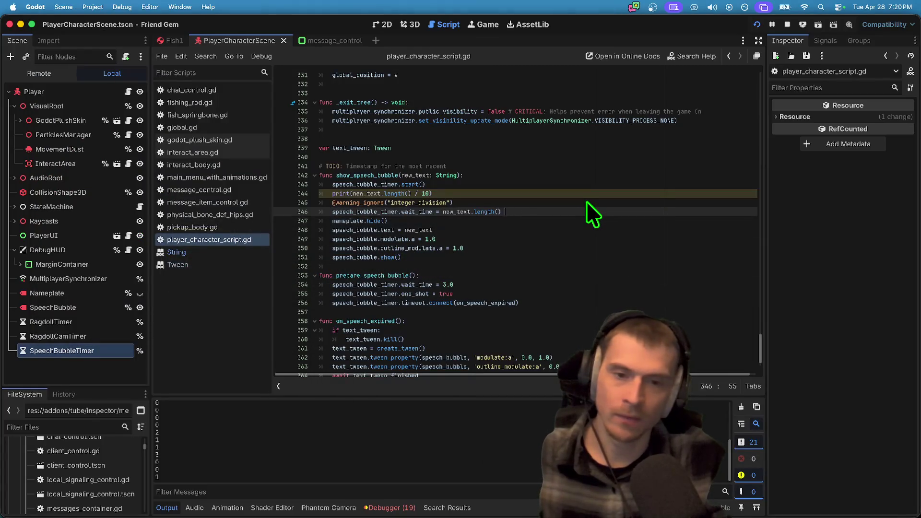
key("super+s")
key("Up")
key("Up")
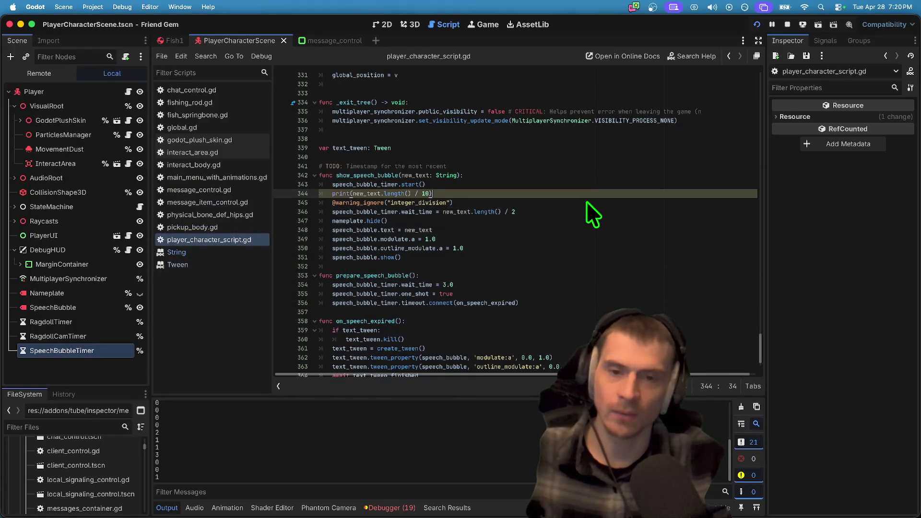
key("super+Tab")
type("aewfawef")
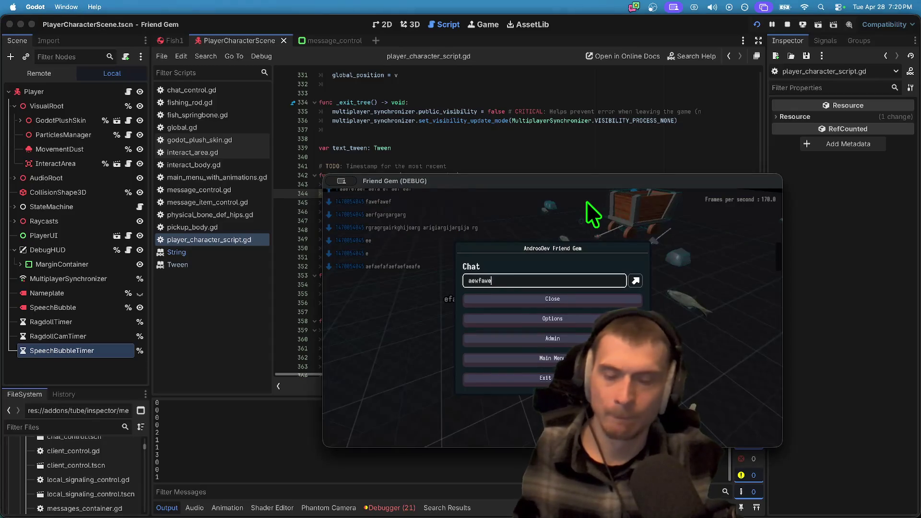
key("Return")
type("aefa that ")
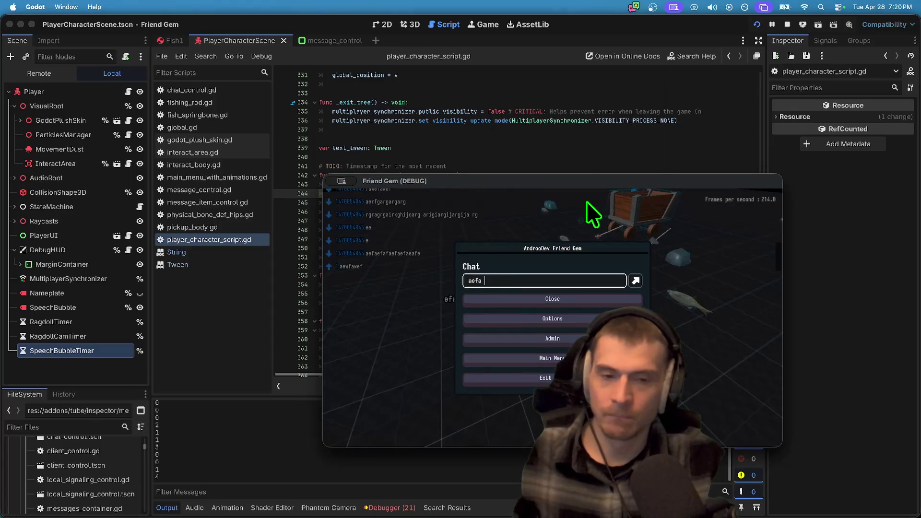
type("is so funny")
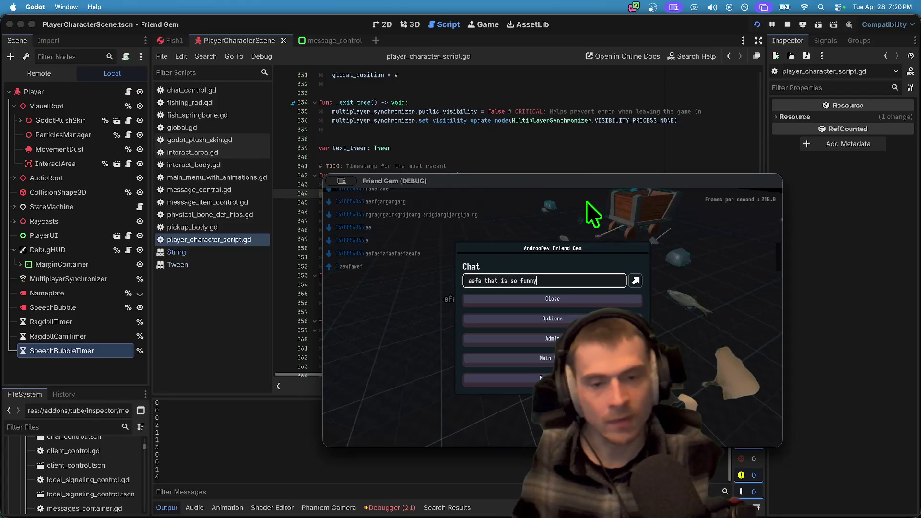
key("Return")
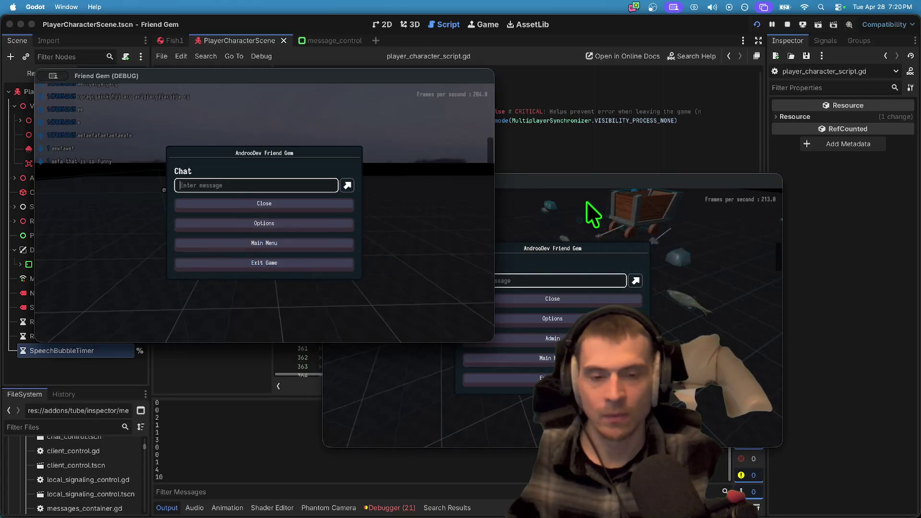
Step: Change the print divisor to 5 and reuse new_text.length() / 5 for wait_time, then test
key("super+Tab")
key("super+Tab")
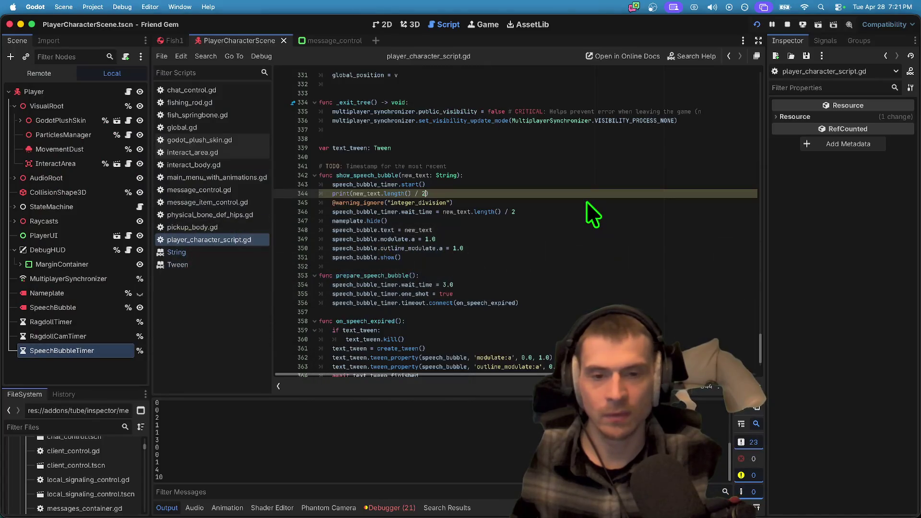
key("BackSpace")
type("5")
key("super+Tab")
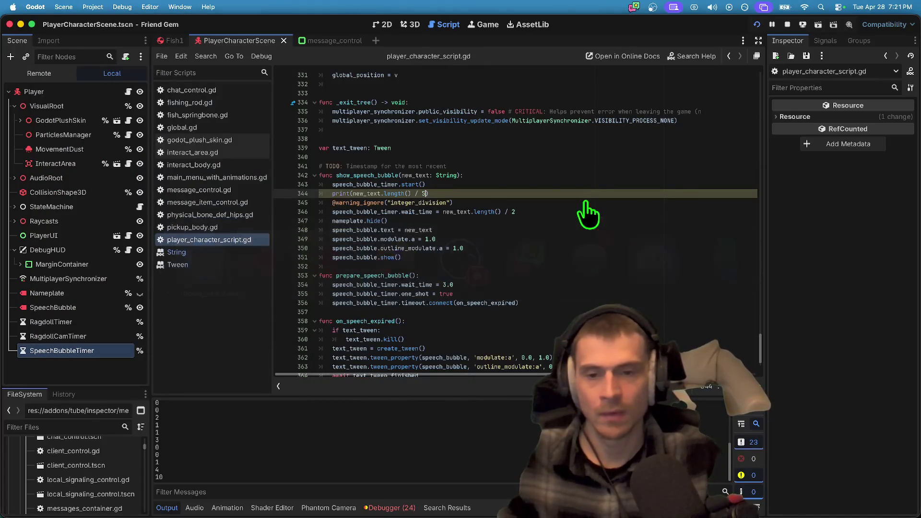
mouse_move(353, 193)
left_mouse_down()
mouse_move(440, 194)
mouse_move(453, 212)
mouse_move(593, 211)
left_mouse_up()
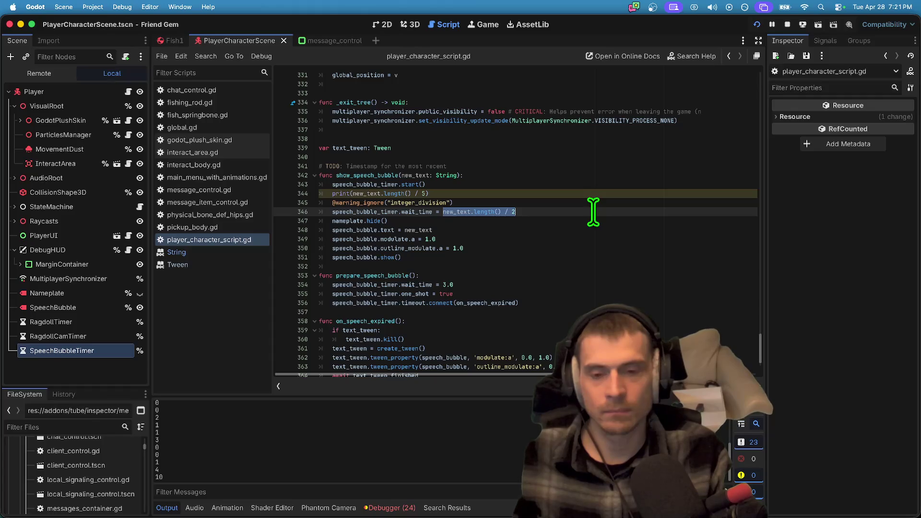
type("new_text.length() / 5")
key("super+Tab")
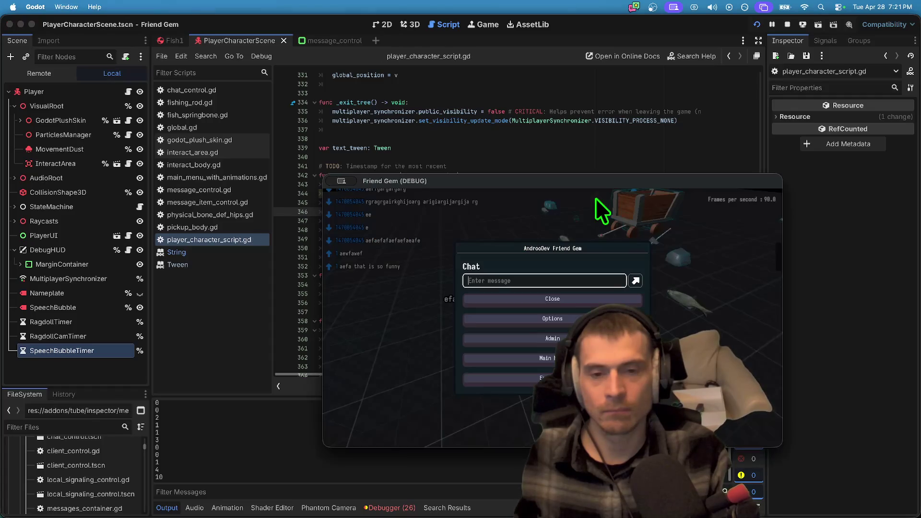
type("e")
key("Return")
key("super+Tab")
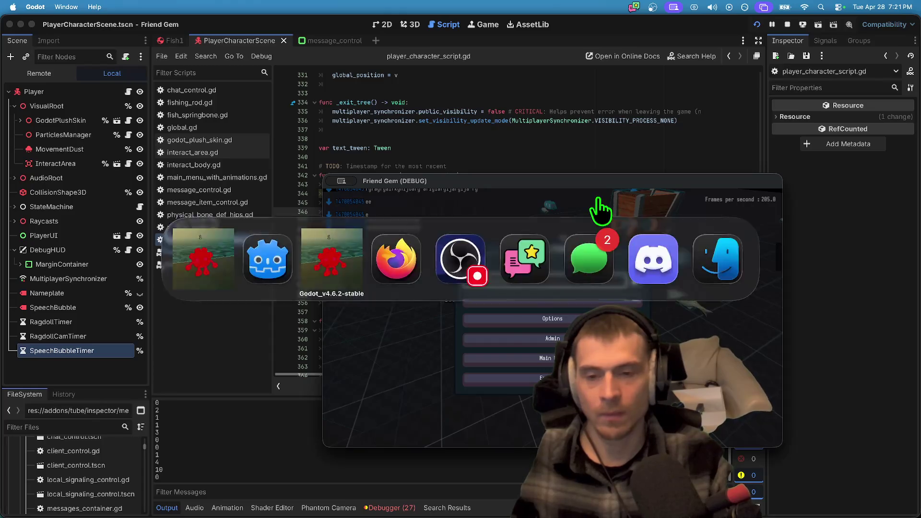
key("super+Tab")
left_click(594, 200)
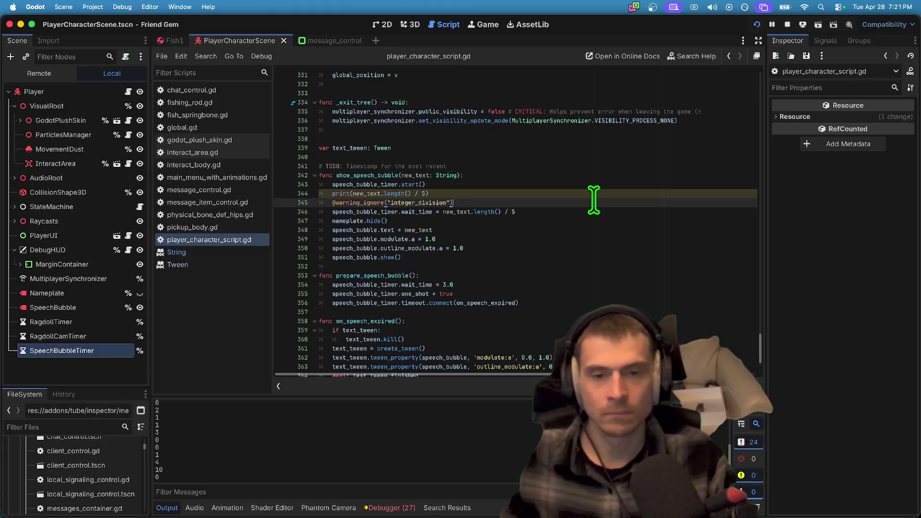
Step: Start an if statement whose condition uses the cut new_text.length() / 5 expression
key("Return")
type("if")
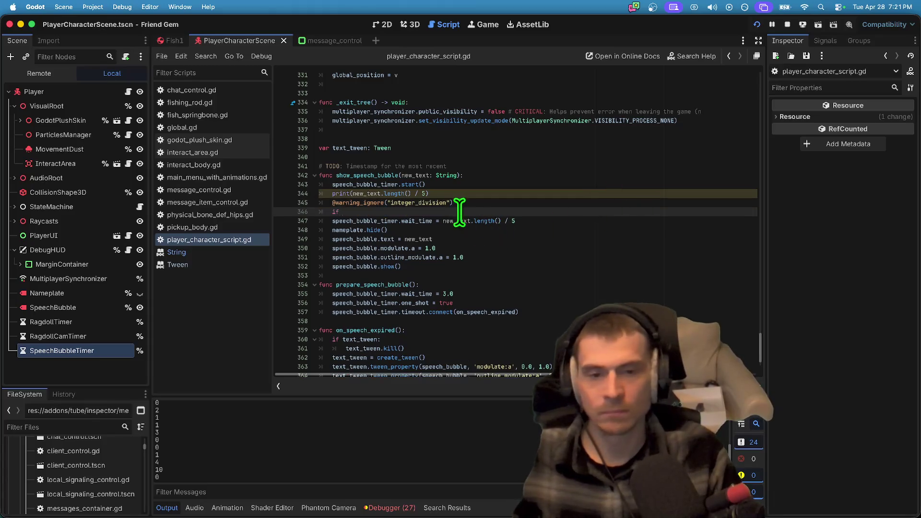
left_click_drag(443, 220, 544, 223)
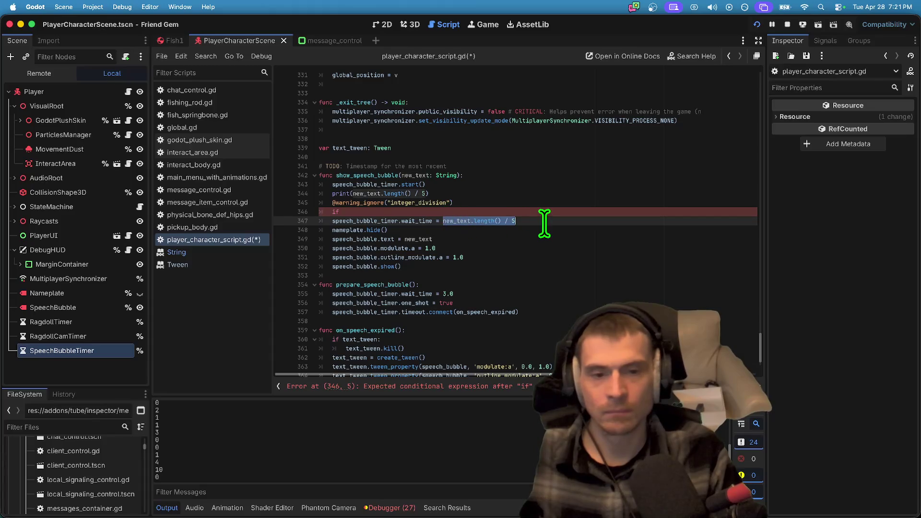
key("ctrl+x")
left_click(556, 211)
key("ctrl+v")
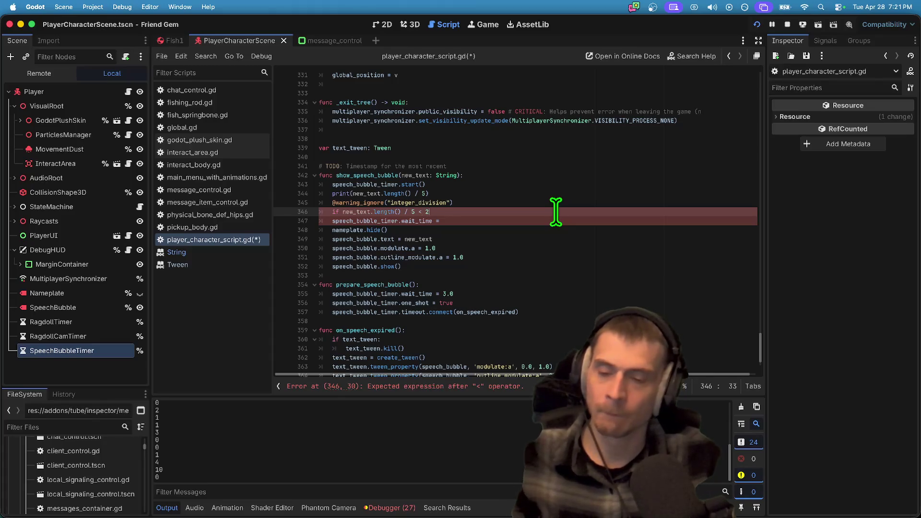
type(":")
key("Return")
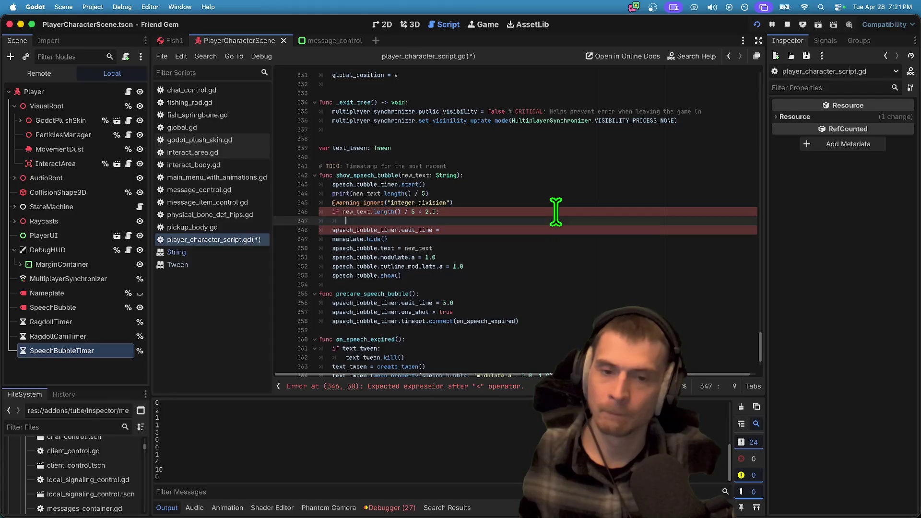
key("ctrl+shift+k")
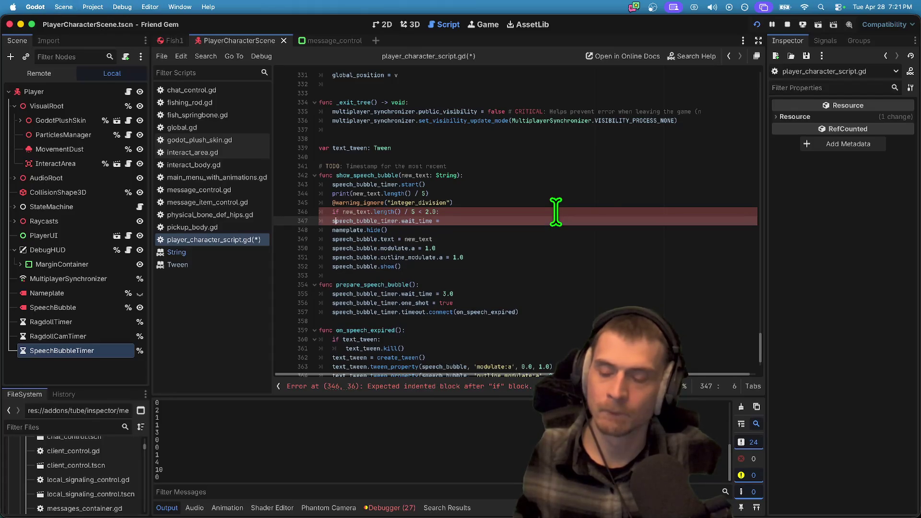
Step: Tidy the condition to '< 2', set the if body's wait_time to 3, and add else
left_click(539, 212)
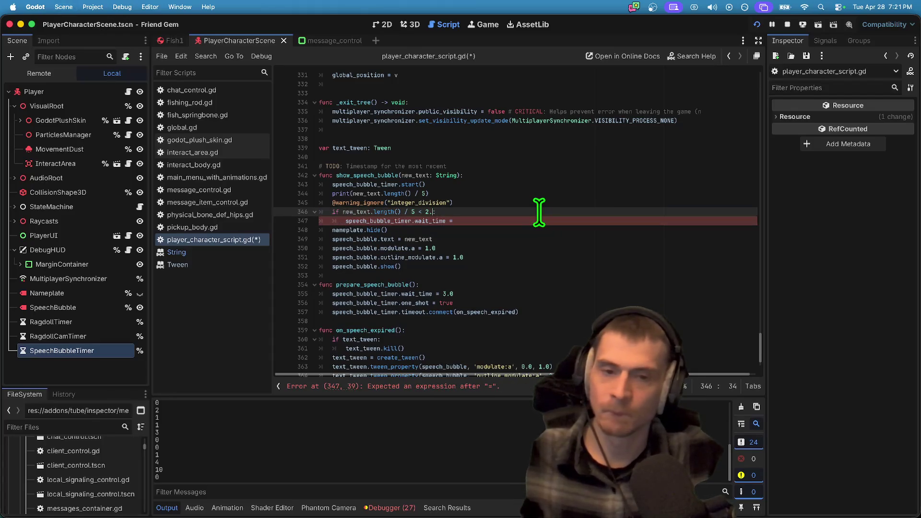
key("BackSpace")
key("Down")
key("Home")
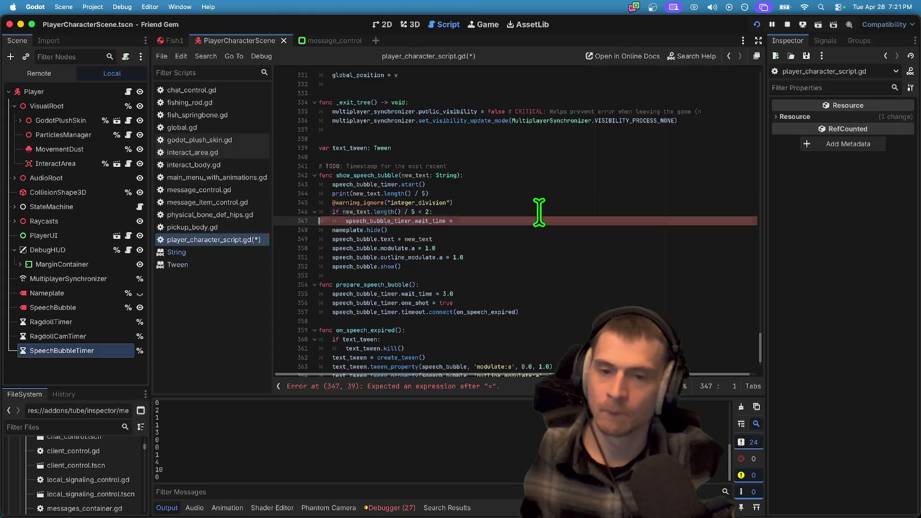
key("ctrl+Return")
type(":")
key("Return")
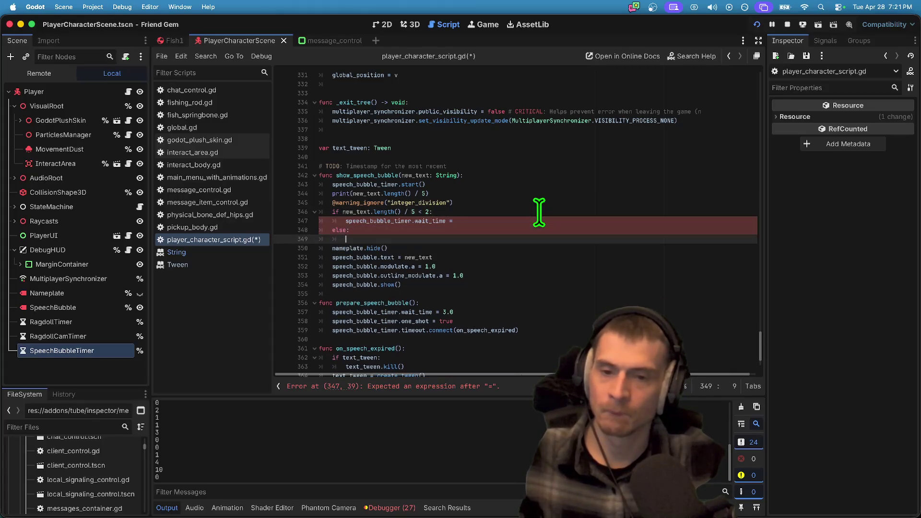
left_click(539, 221)
type("3")
key("Down")
key("Down")
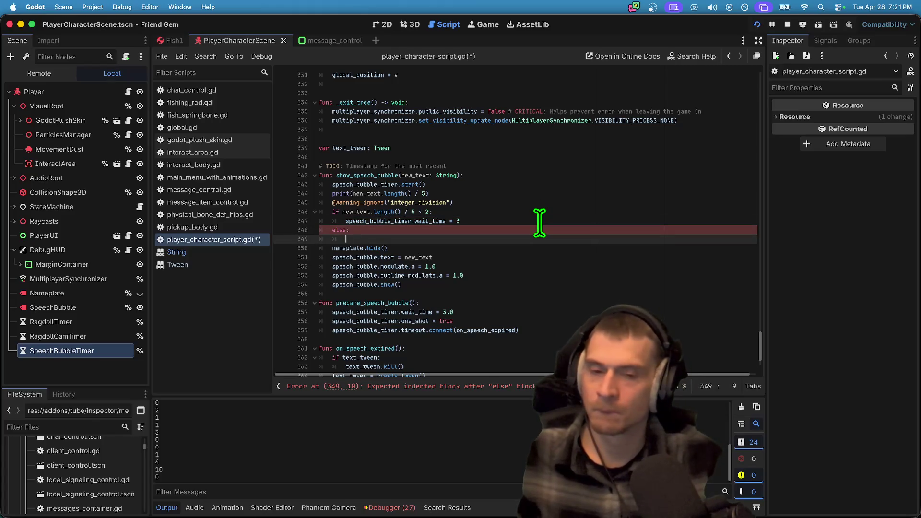
Step: Make the else branch set wait_time = new_text.length() / 5 + 2.0, then save and run
left_click(535, 220)
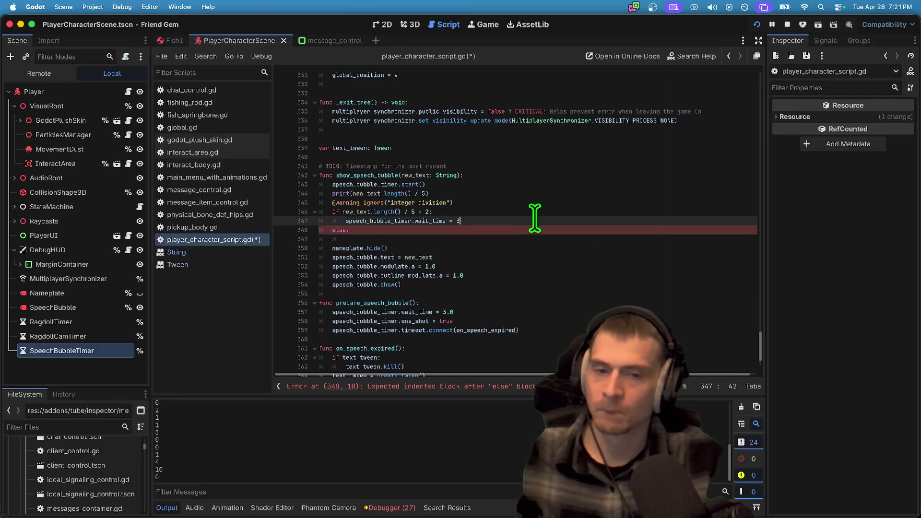
left_click(445, 239)
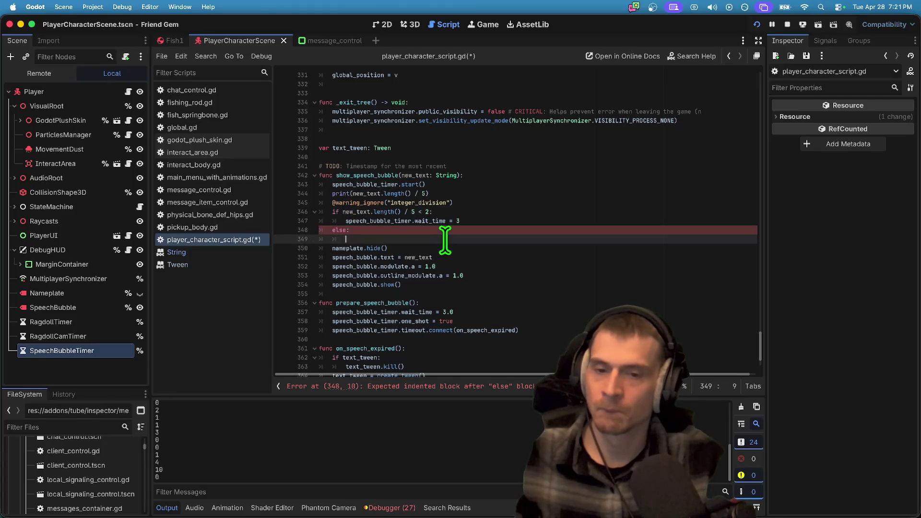
key("ctrl+v")
left_click_drag(344, 213, 404, 214)
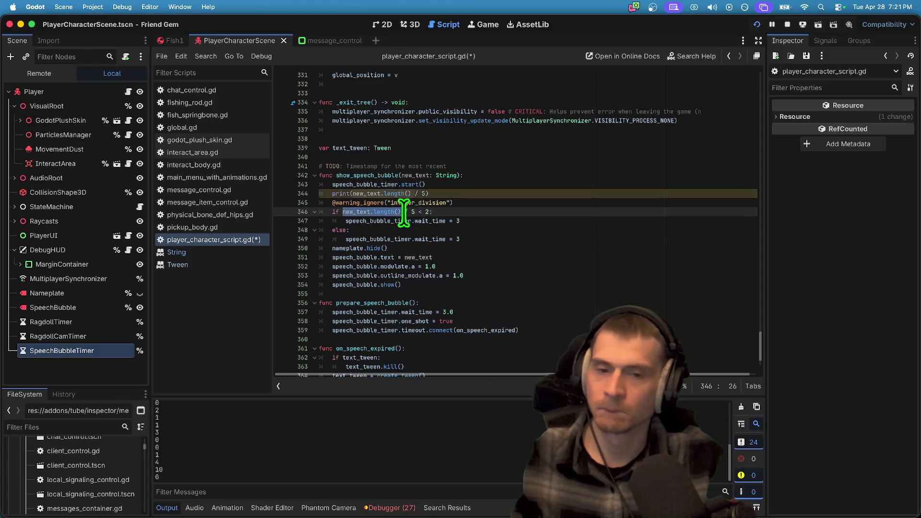
left_click(571, 237)
key("BackSpace")
key("ctrl+v")
type("/ 5")
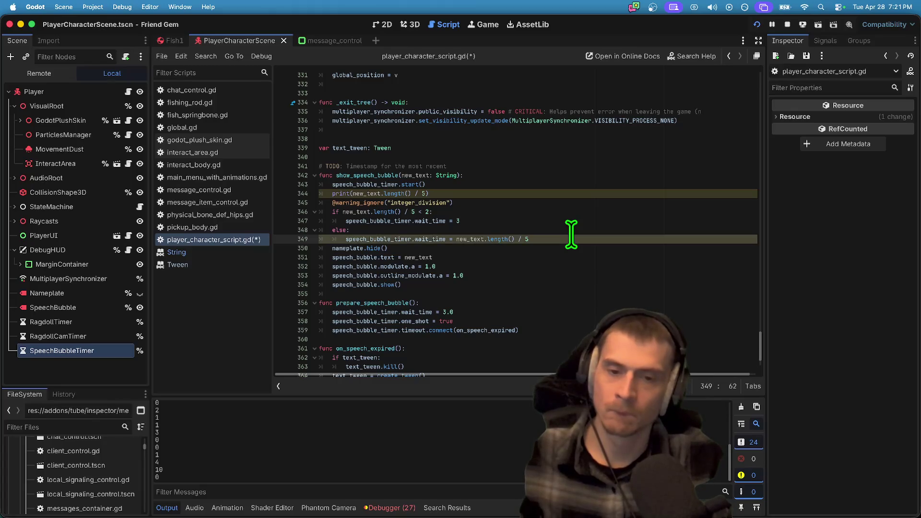
key("super+b")
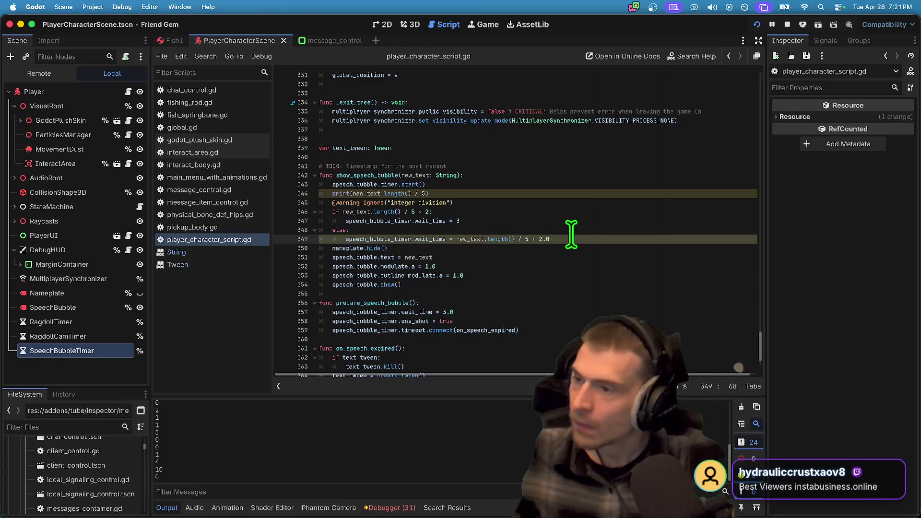
Step: Send the chat 'efeaf', close the chat panel, and walk the character around
type("efeaf")
key("Return")
left_click(561, 300)
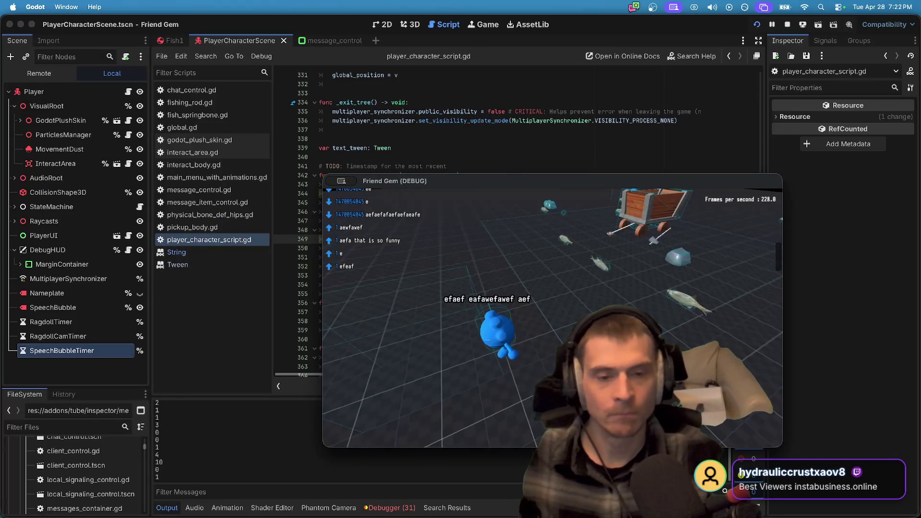
key("w")
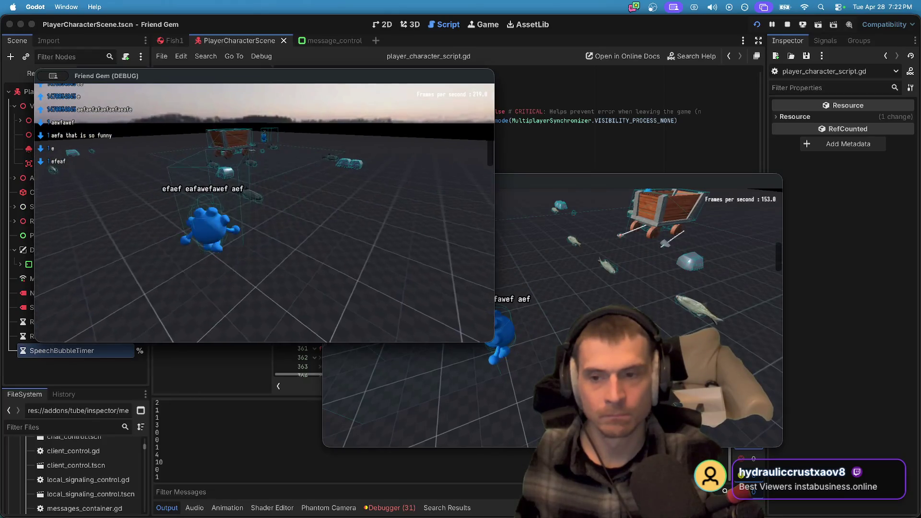
key("w")
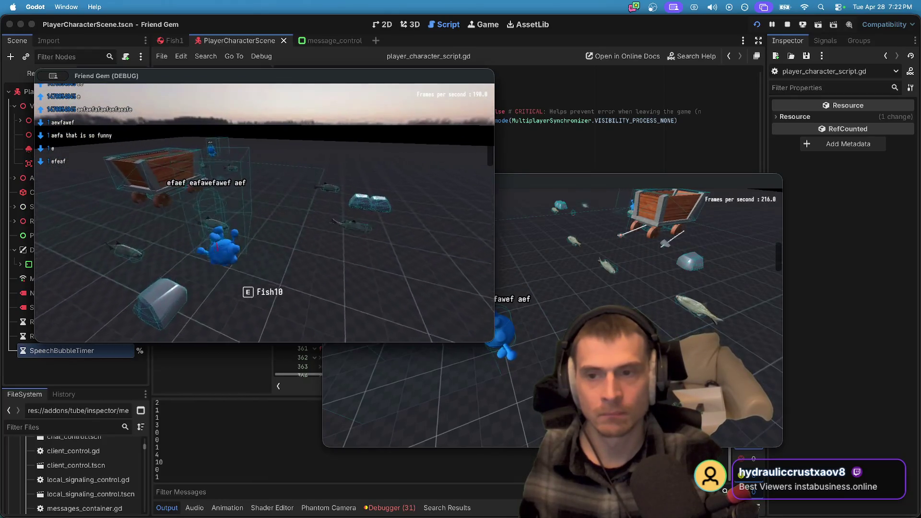
key("w")
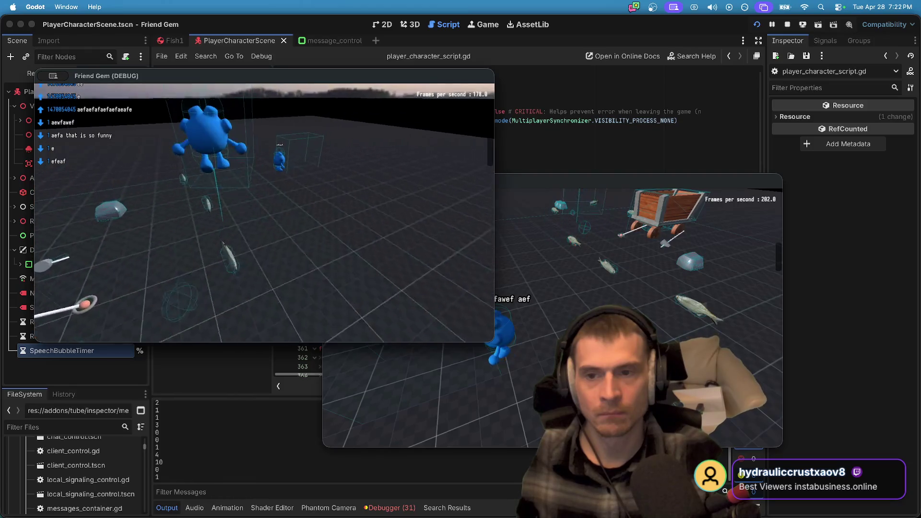
key("w")
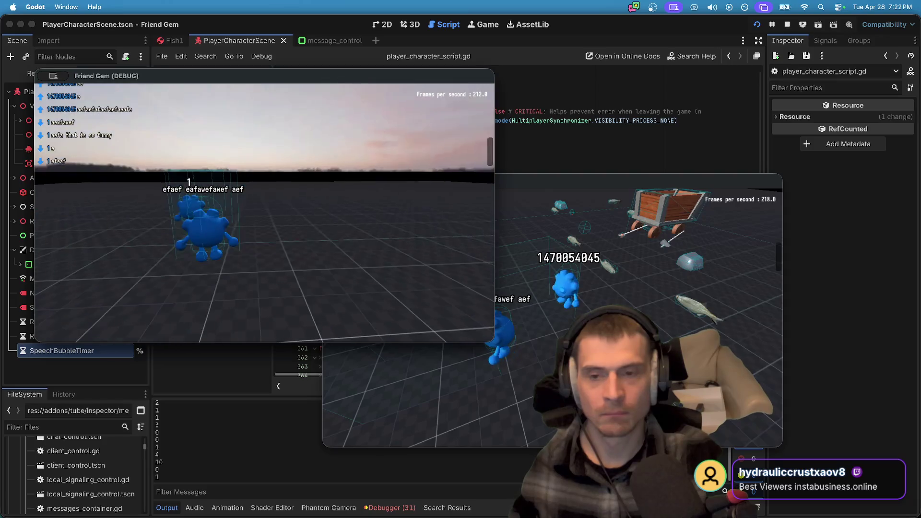
Step: Send the chats 'hahah' and 'you so silly' from the two game windows
key("Escape")
type("hahah")
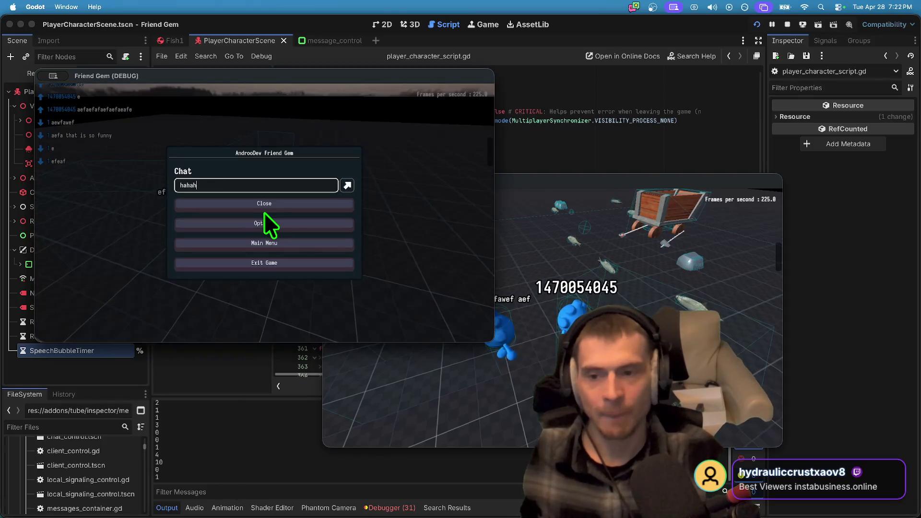
key("Return")
key("s")
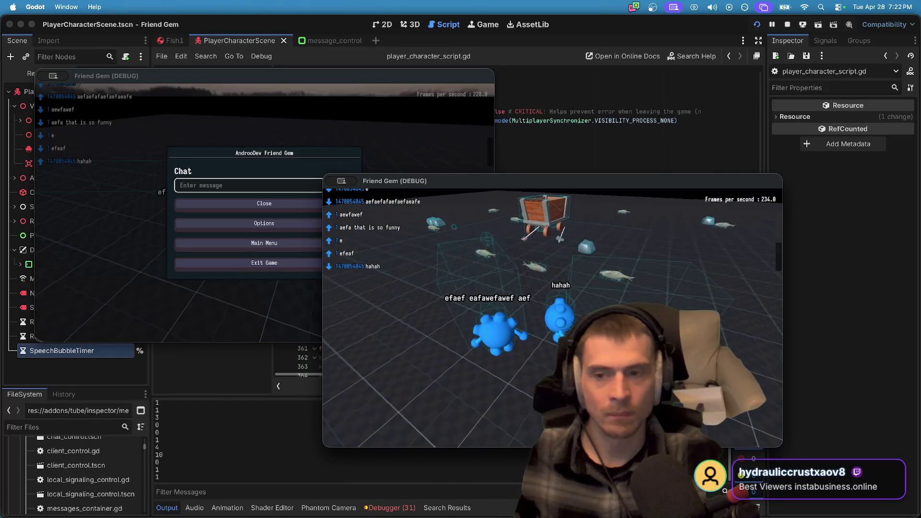
key("space")
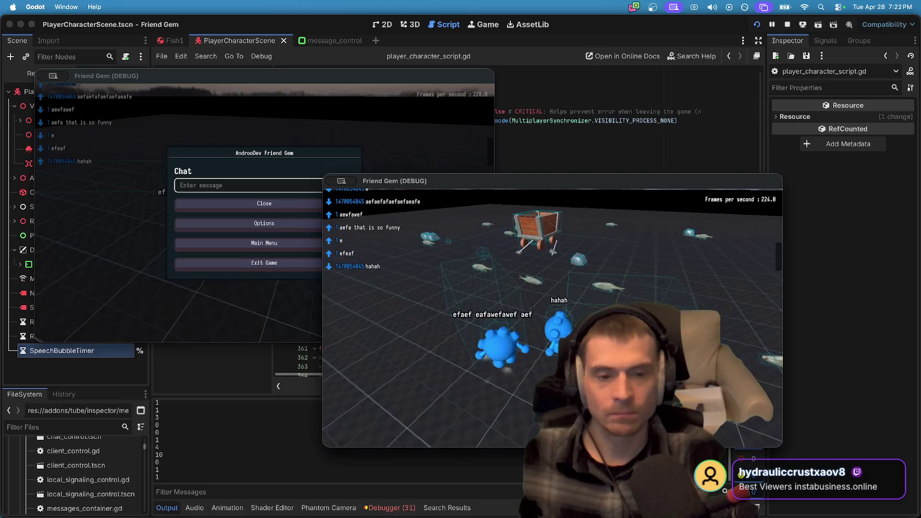
left_click(249, 186)
type("you so silly")
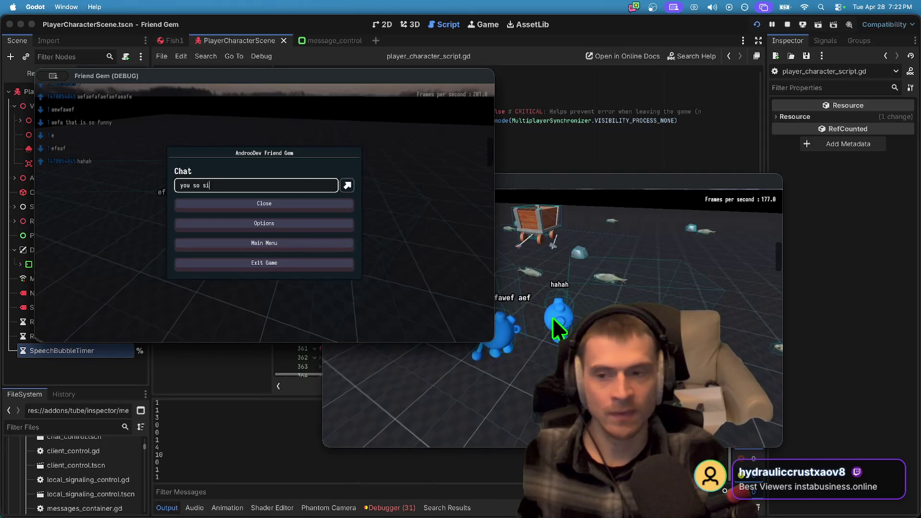
key("Return")
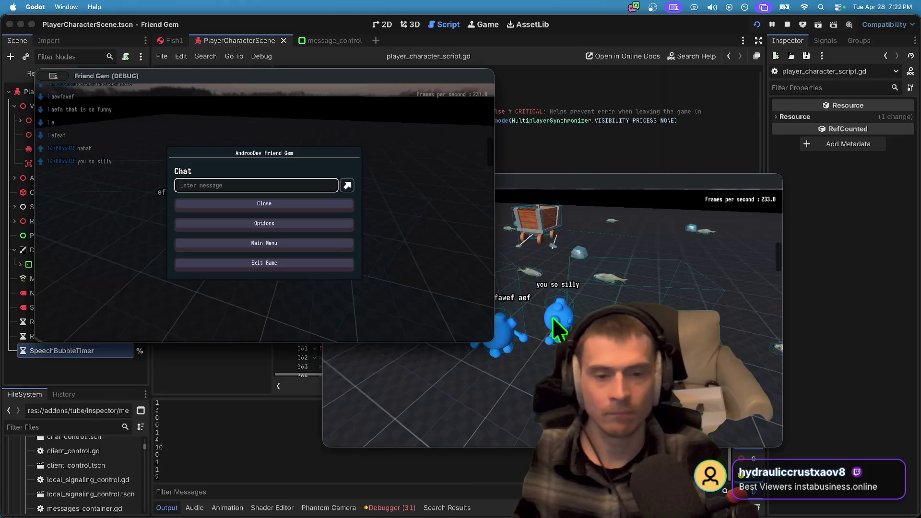
key("Escape")
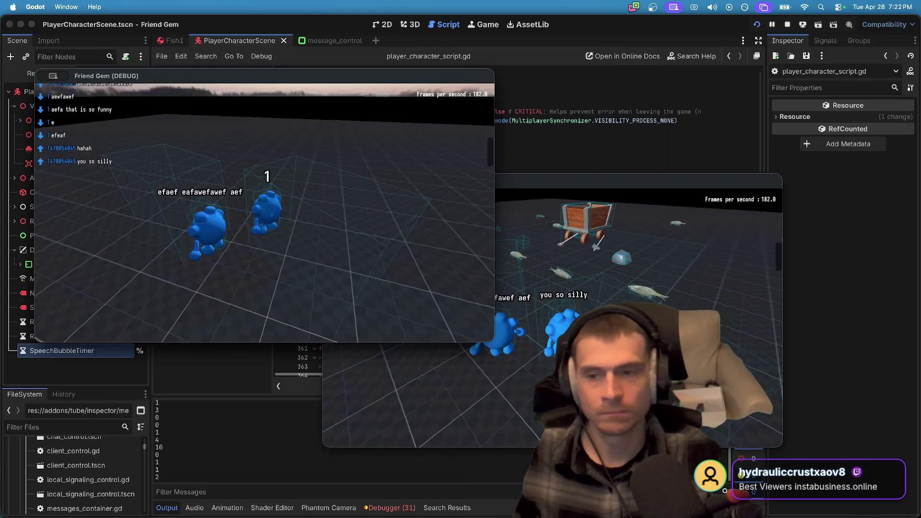
Step: Walk the player toward the other character, then return to the script editor
key("super+Tab")
key("super+Tab")
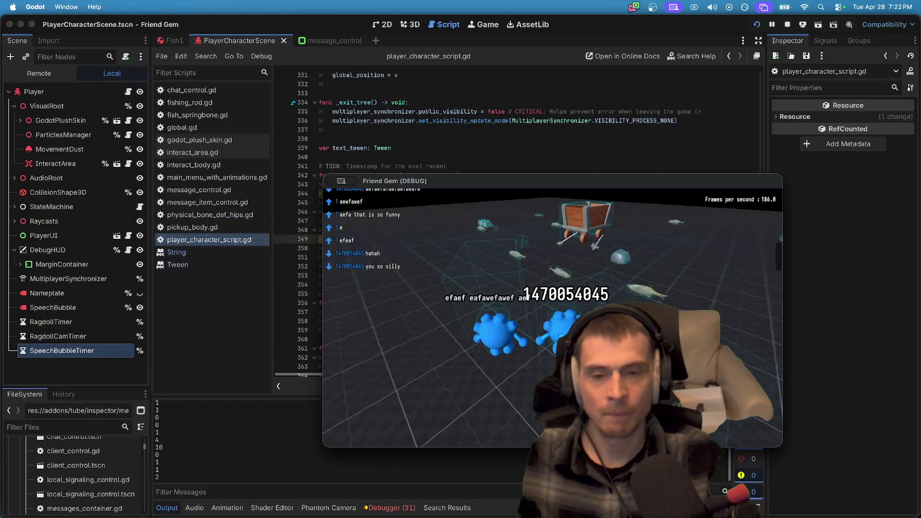
key("super+Tab")
left_click(269, 224)
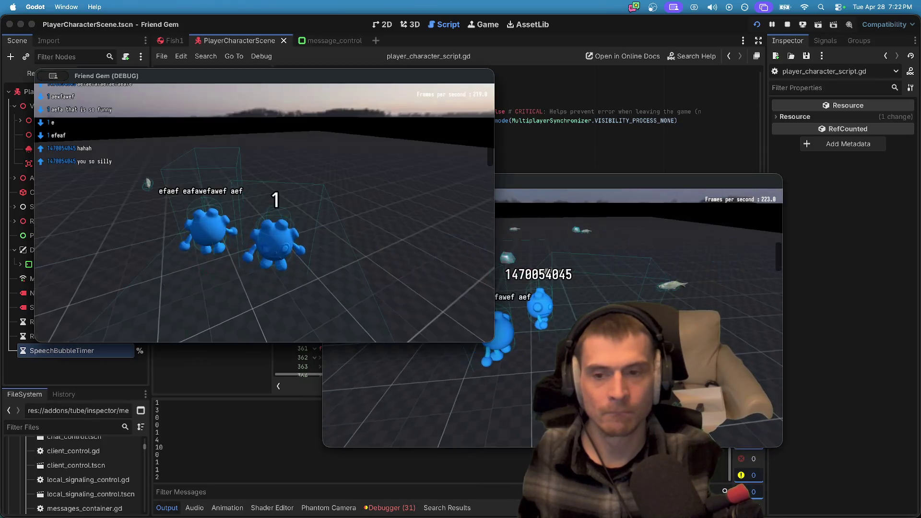
key("w")
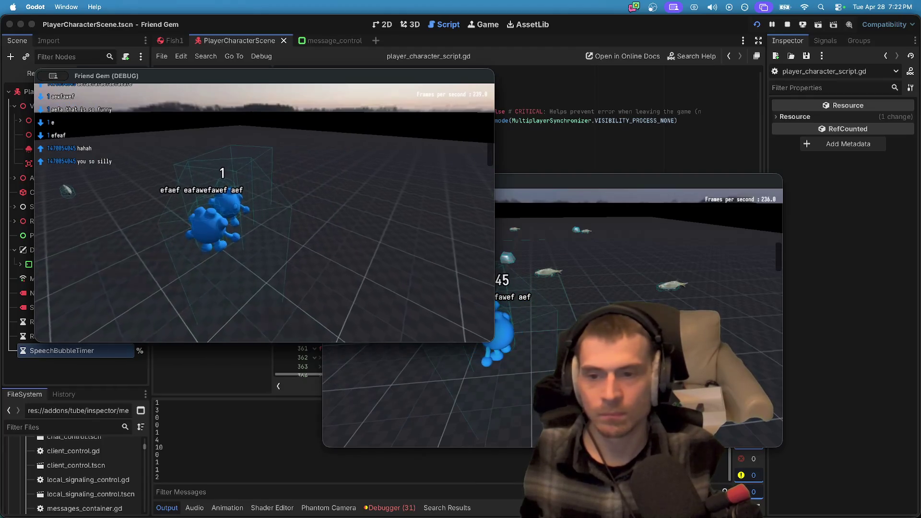
key("super+Tab")
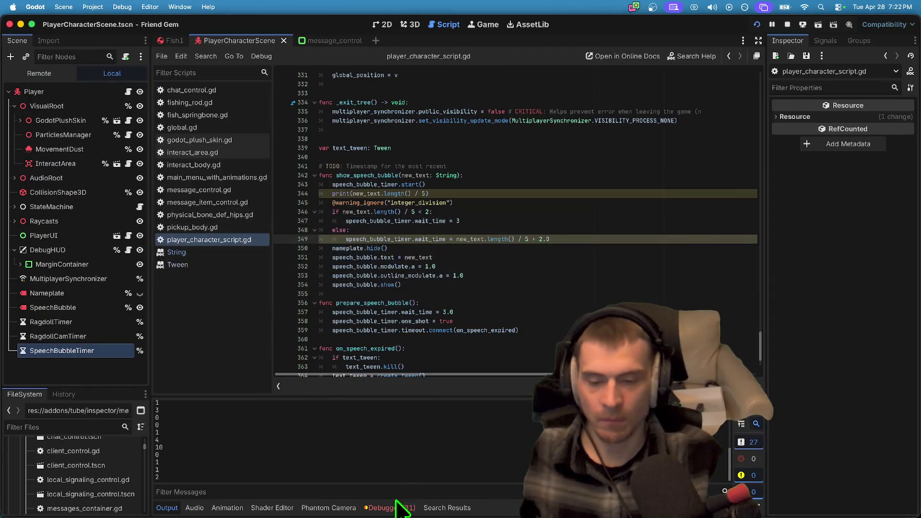
Step: Clear the debugger errors, delete ' + 2.0' from line 349, and save the player script
left_click(393, 508)
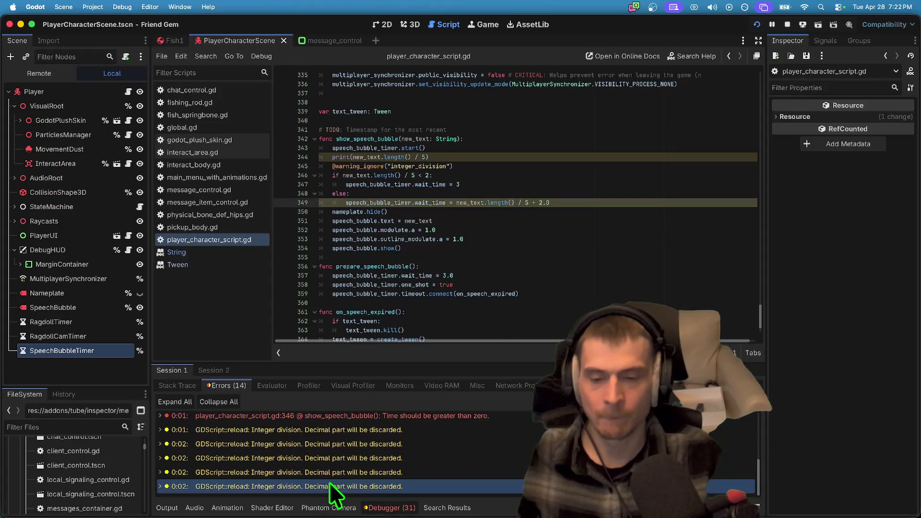
left_click(750, 403)
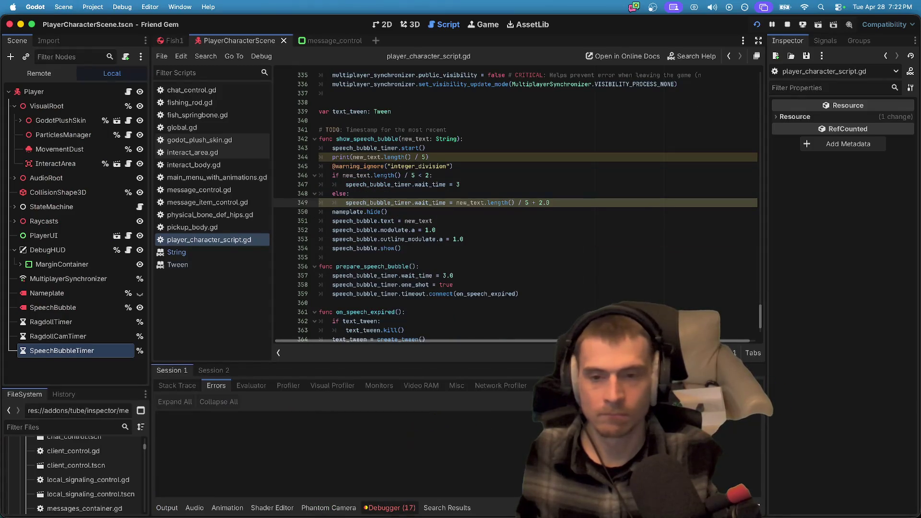
left_click(588, 204)
key("BackSpace")
key("BackSpace")
key("BackSpace")
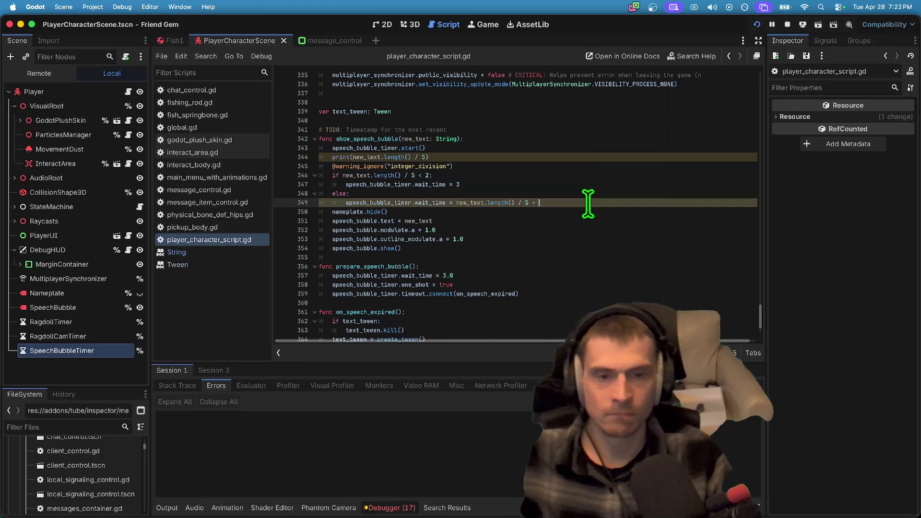
key("BackSpace")
key("BackSpace")
key("BackSpace")
key("ctrl+s")
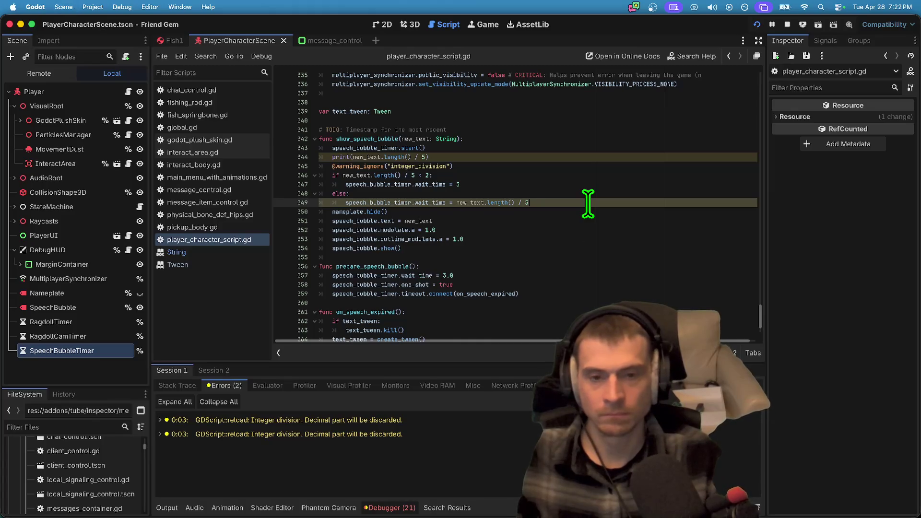
Step: In the running game, send the chat message 'this is my friend' and walk forward
key("super+Tab")
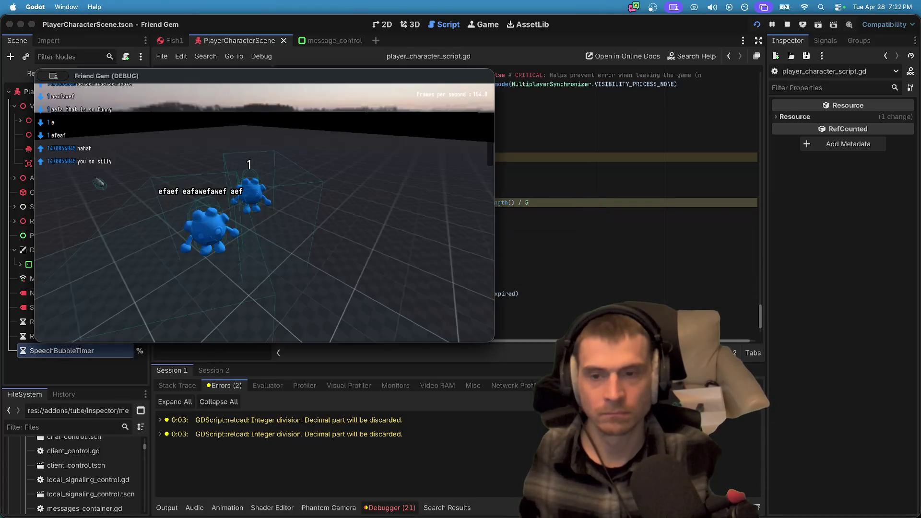
key("Escape")
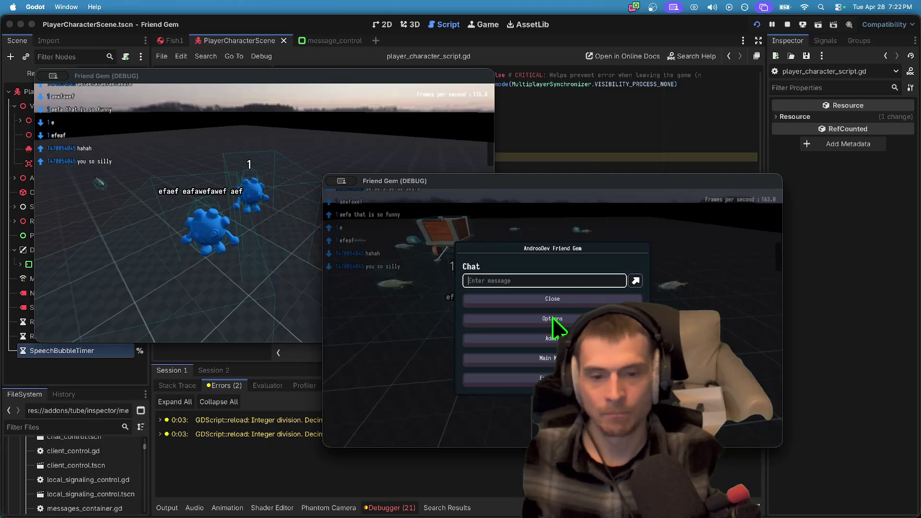
type("my friend")
key("Return")
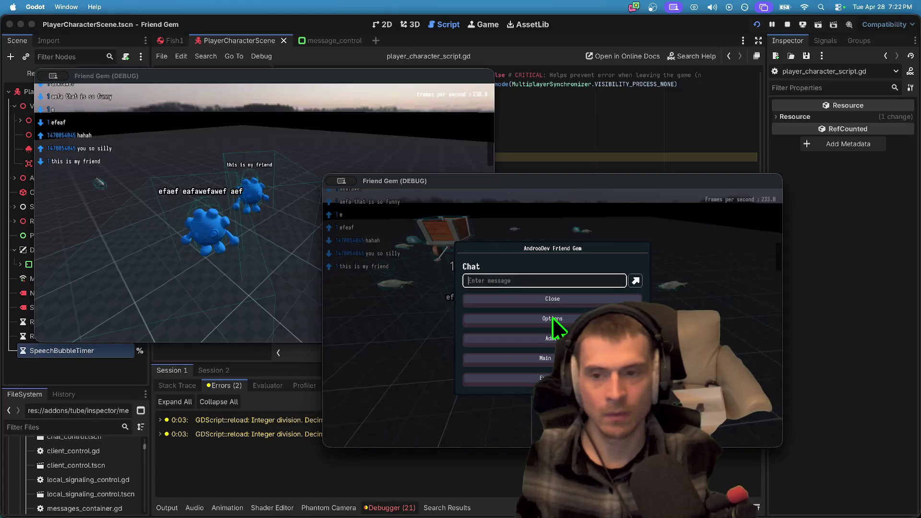
key("Escape")
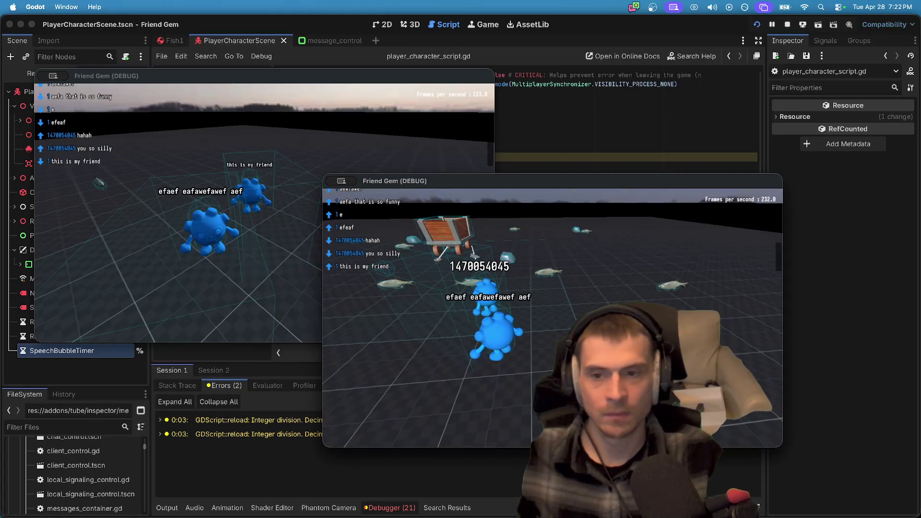
key("w")
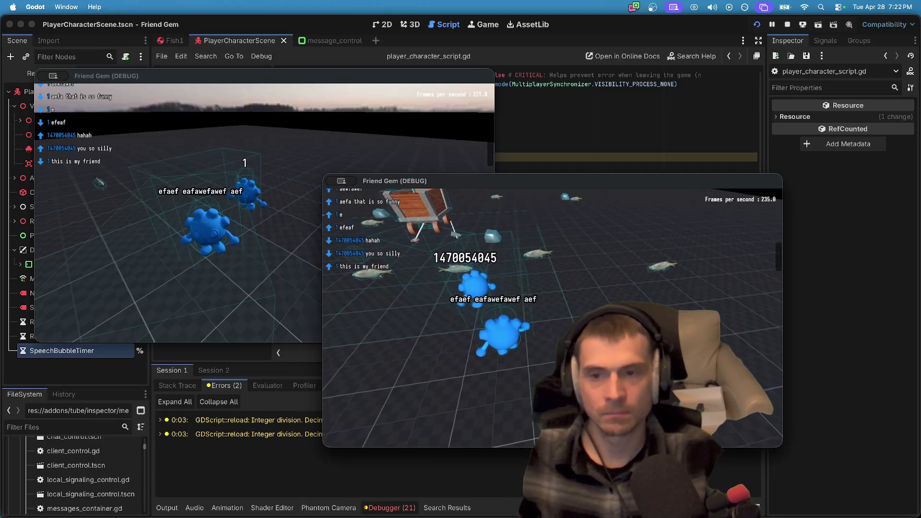
Step: Send a second chat message, 'no i don't think that worked all that well', and return to Godot
key("Escape")
type("nk")
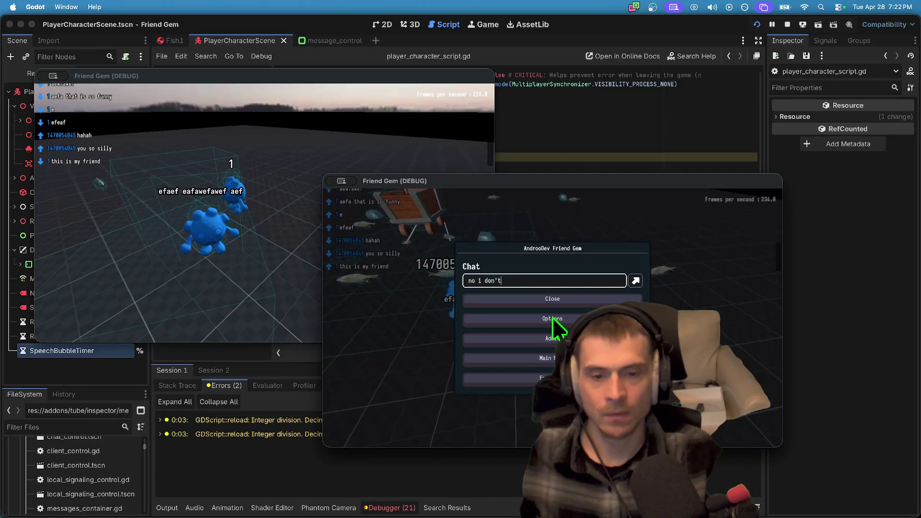
type(" that worked all")
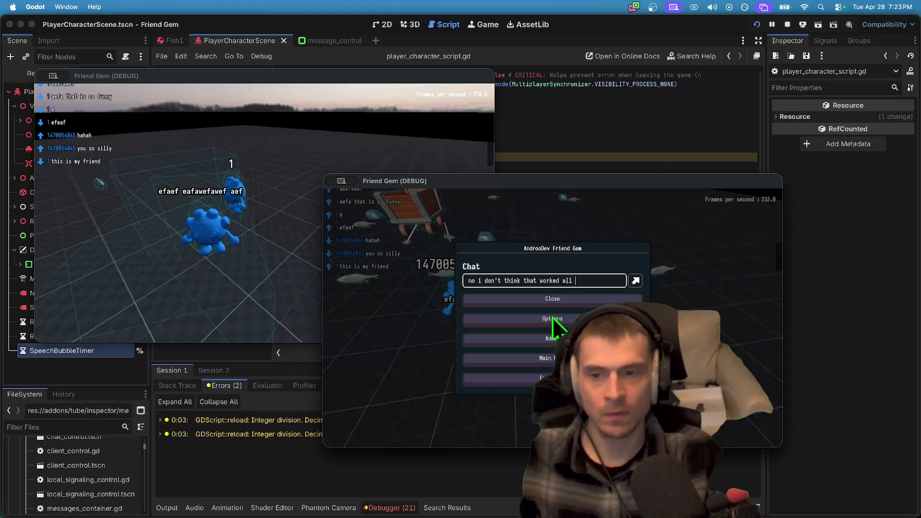
key("Return")
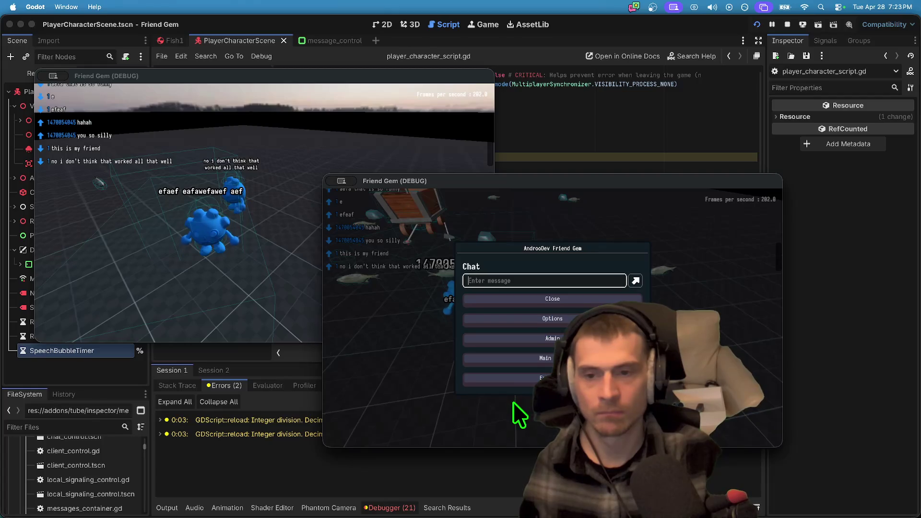
key("Escape")
key("super+Tab")
key("super+Tab")
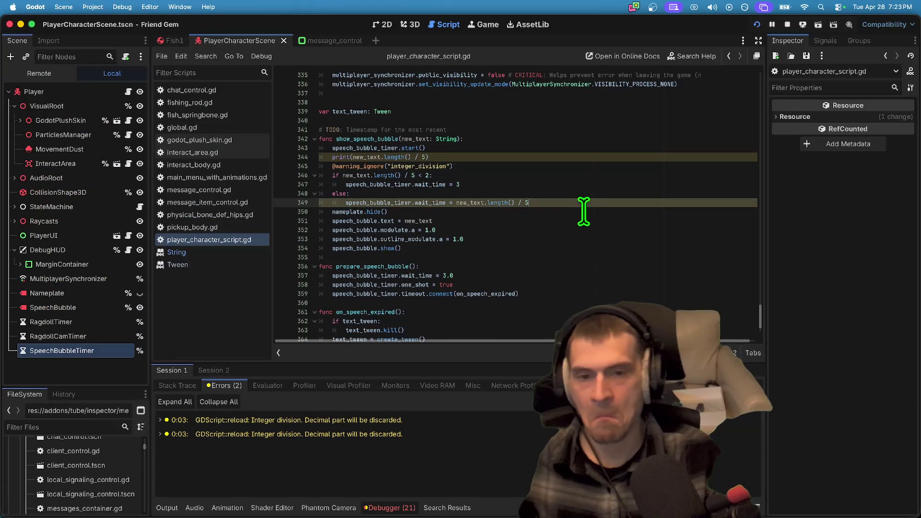
Step: Change the else-branch wait time on line 349 to new_text.length() / 5 + 3, then save and run
type("+ 3.0")
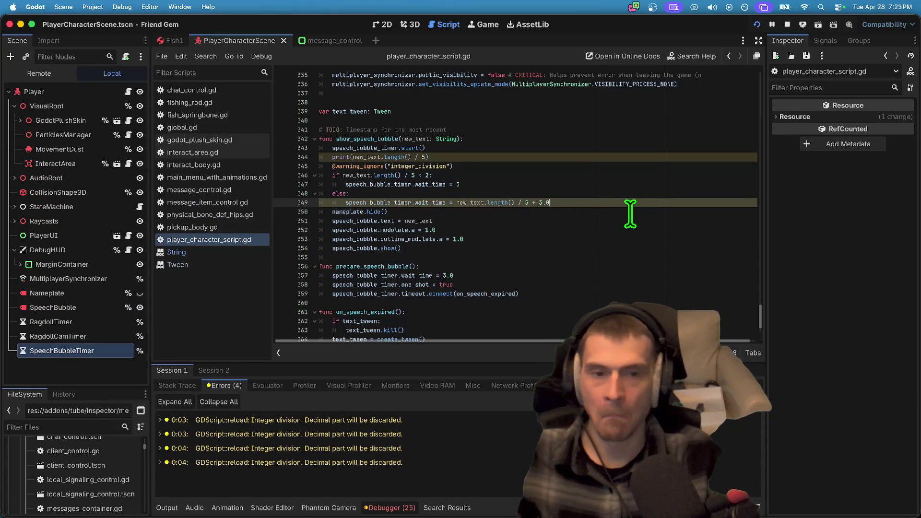
key("Up")
key("Up")
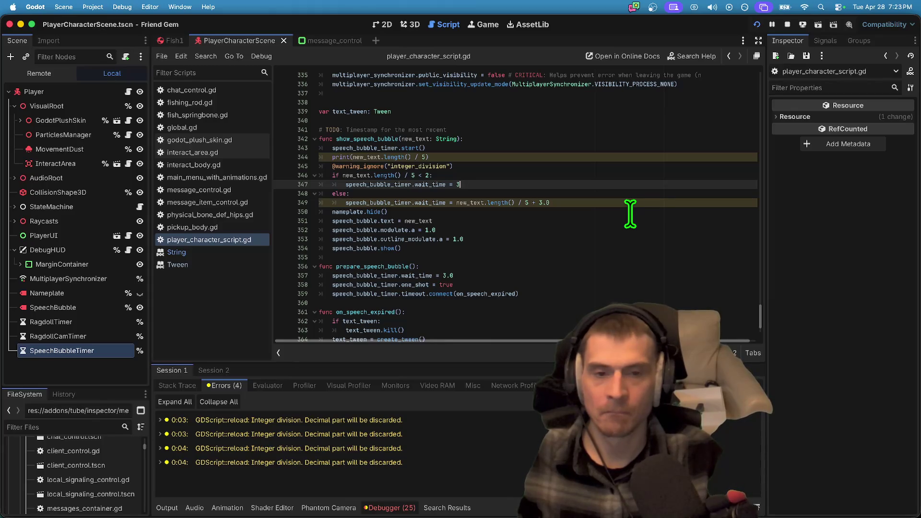
key("Down")
key("Down")
key("Down")
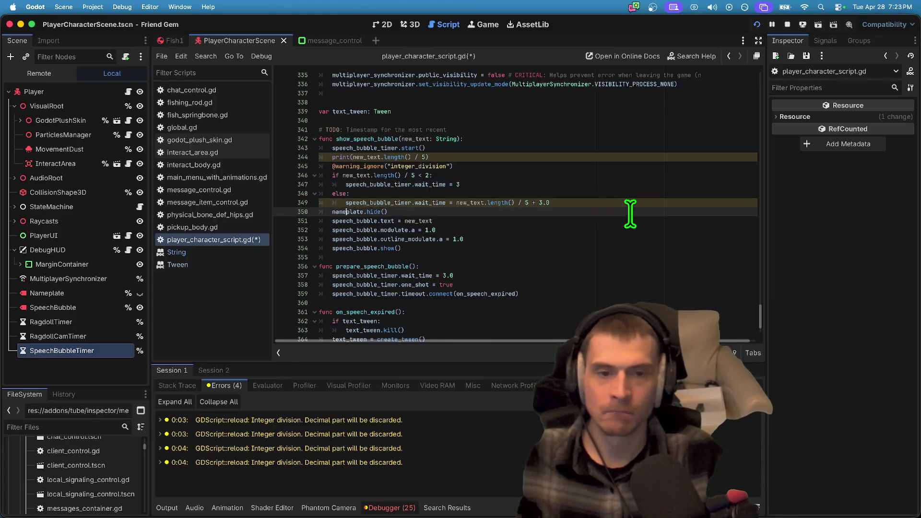
key("Up")
key("Up")
key("Up")
type(".0")
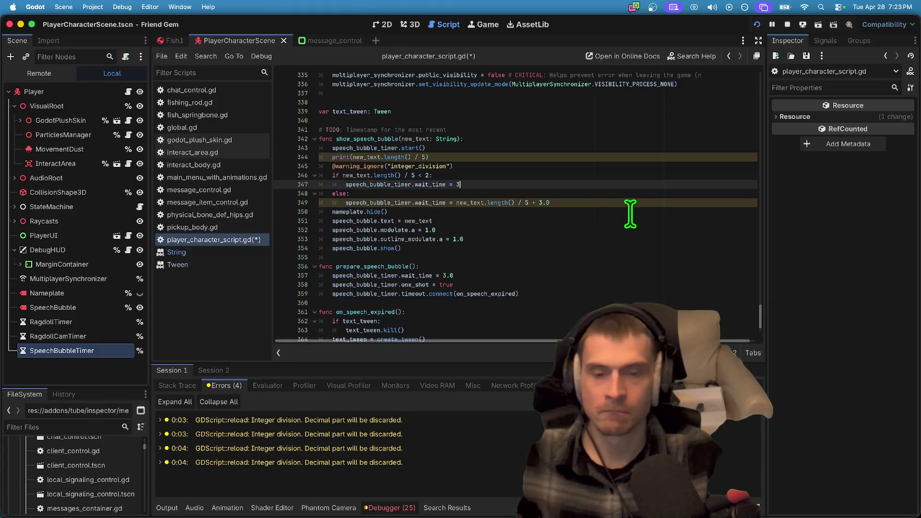
key("Down")
key("Down")
key("Home")
type("0")
key("super+b")
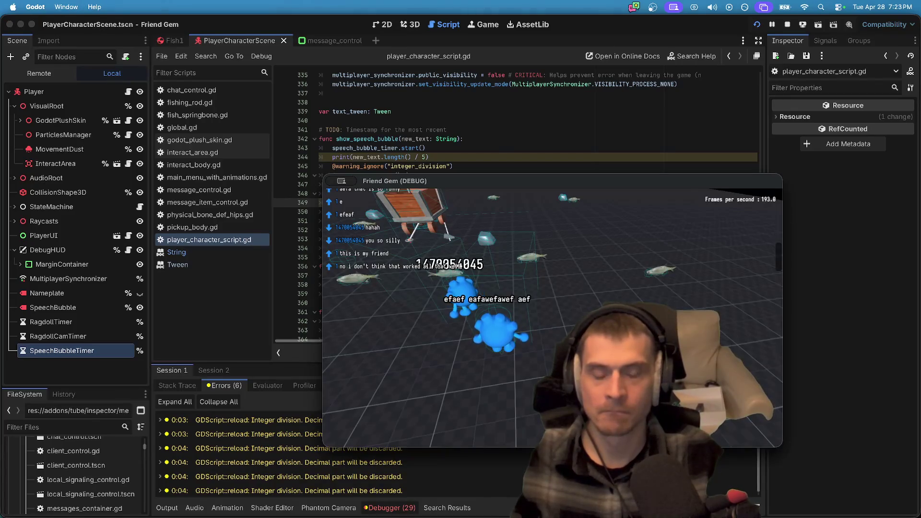
Step: Arrange the two game windows side by side, moving the second one to the right
left_click(264, 214)
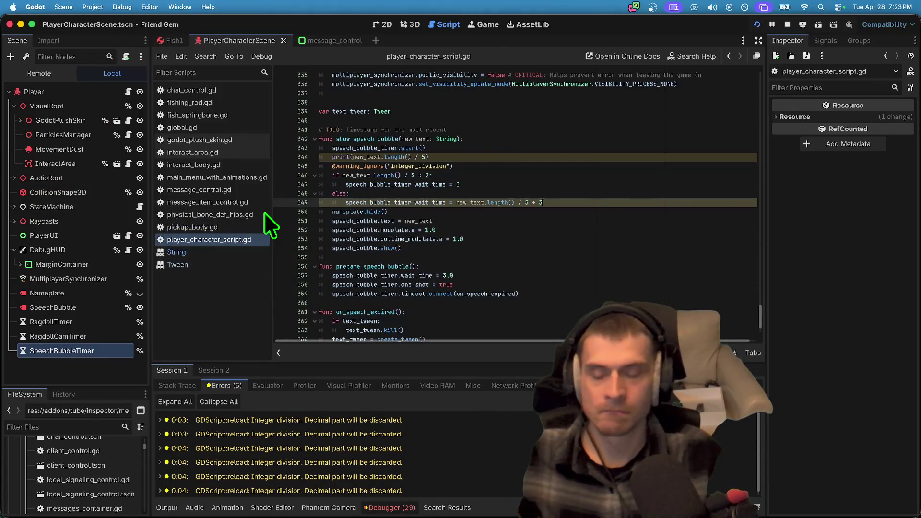
key("super+Tab")
key("super+Tab")
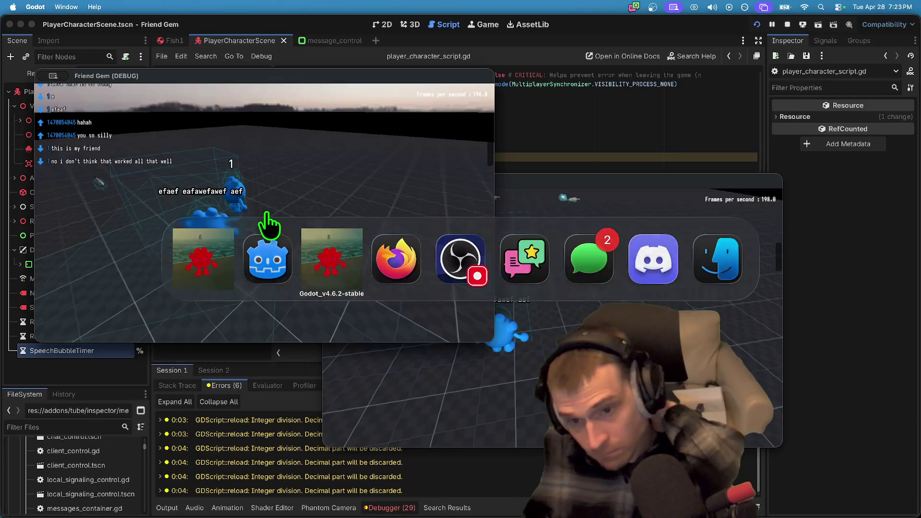
key("Escape")
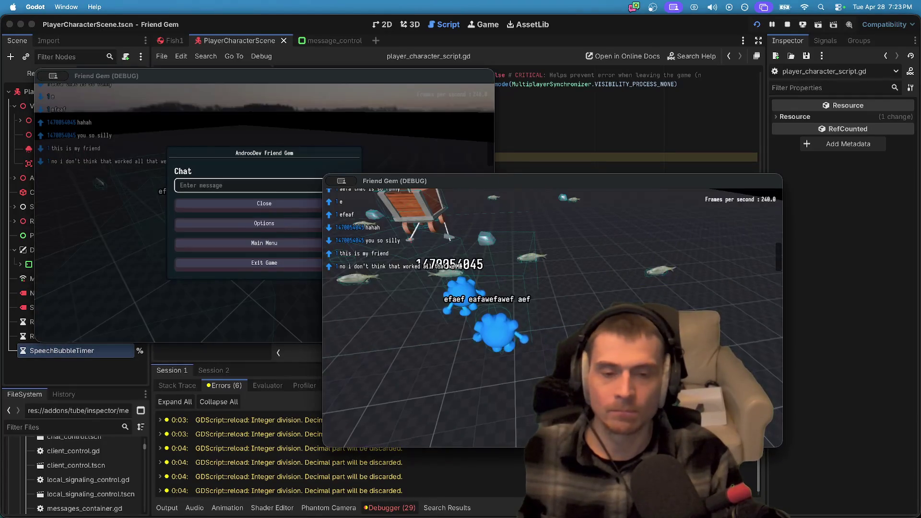
key("super+Tab")
key("super+Tab")
key("Escape")
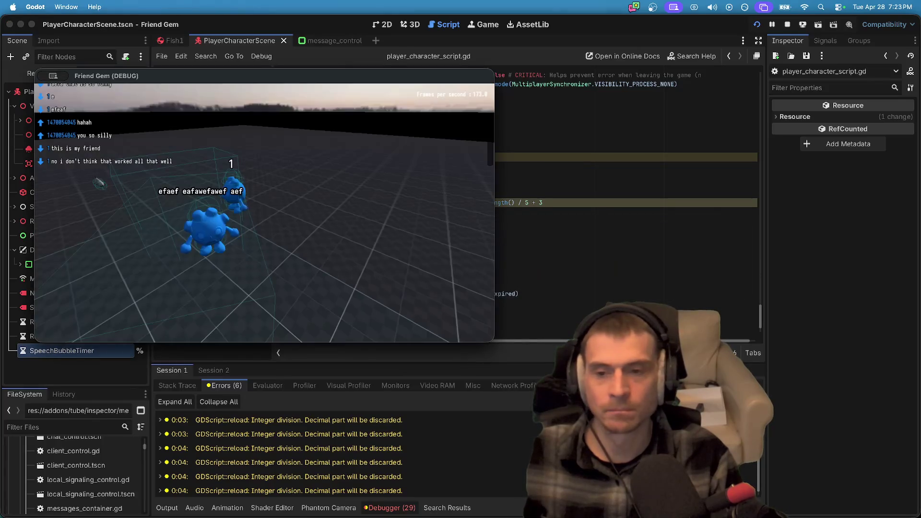
key("super+Tab")
mouse_move(359, 181)
left_mouse_down()
mouse_move(532, 182)
mouse_move(533, 156)
left_mouse_up()
Step: In the second game window, send the chat message 'testing the speech bubble'
left_click(730, 208)
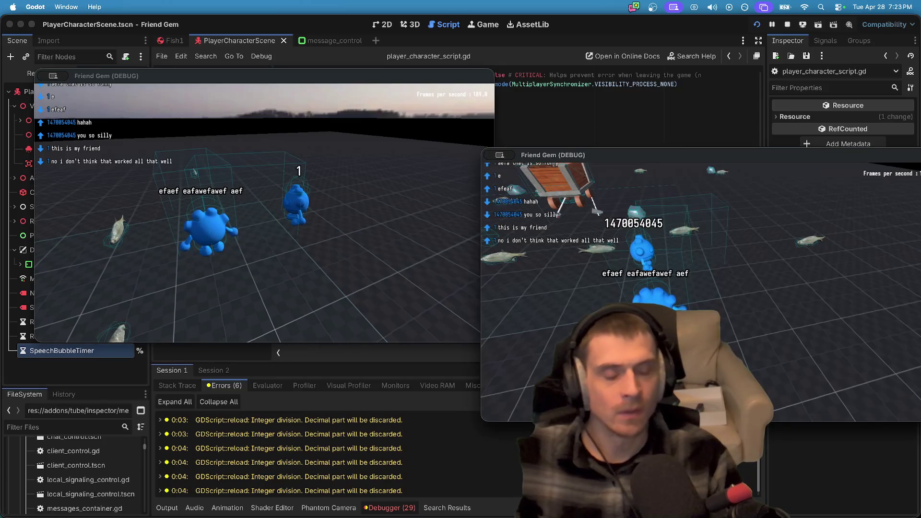
key("Escape")
type("testing the speech bubble")
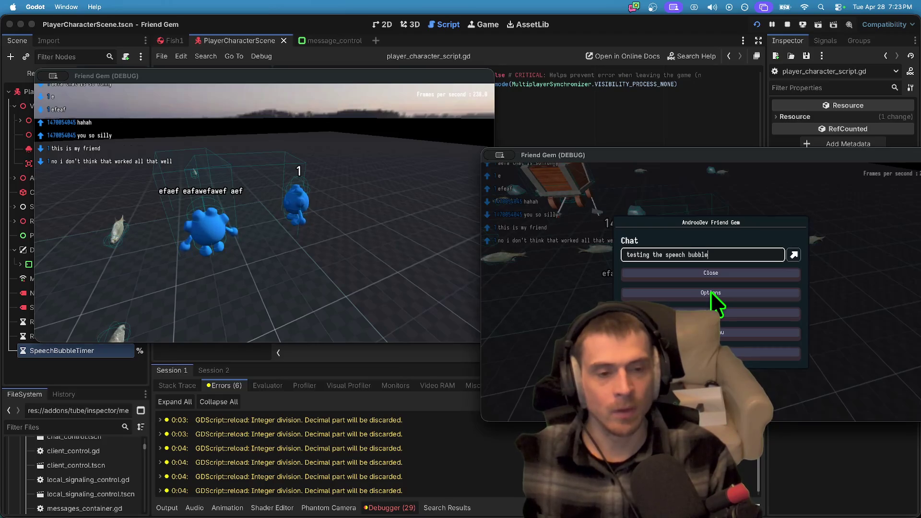
key("Return")
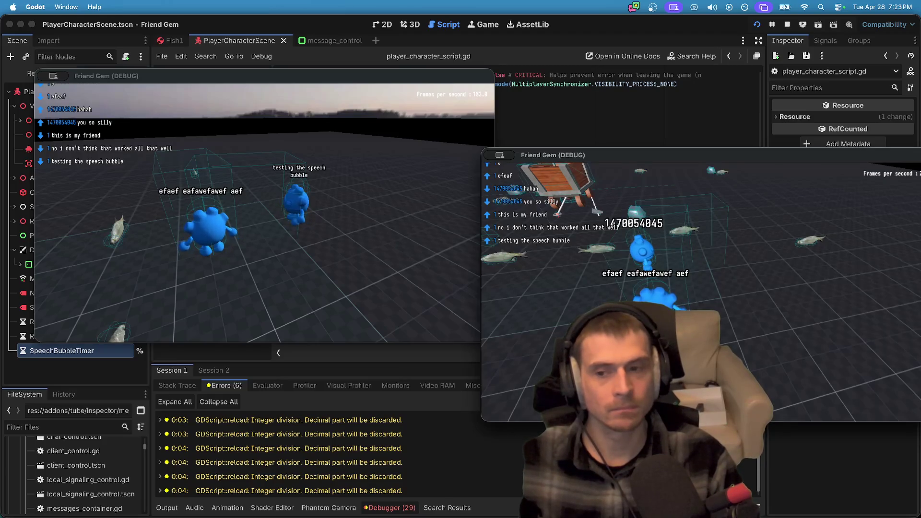
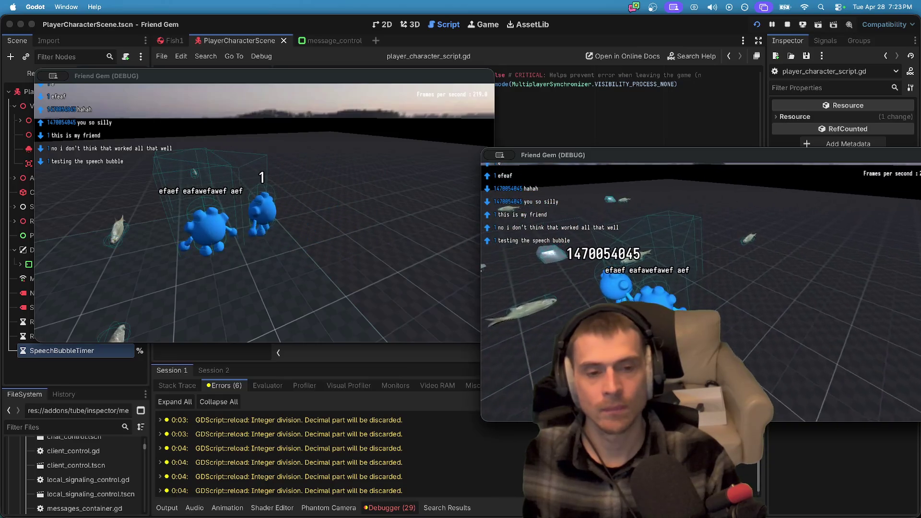
Step: Send the chat message 'naw that's no good.' from the right game window
key("Escape")
type("n")
type("t's no good")
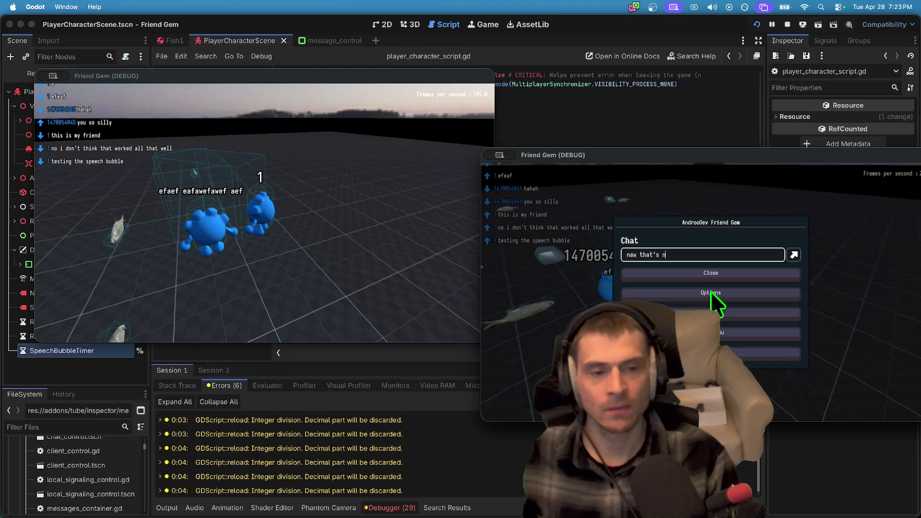
type(".")
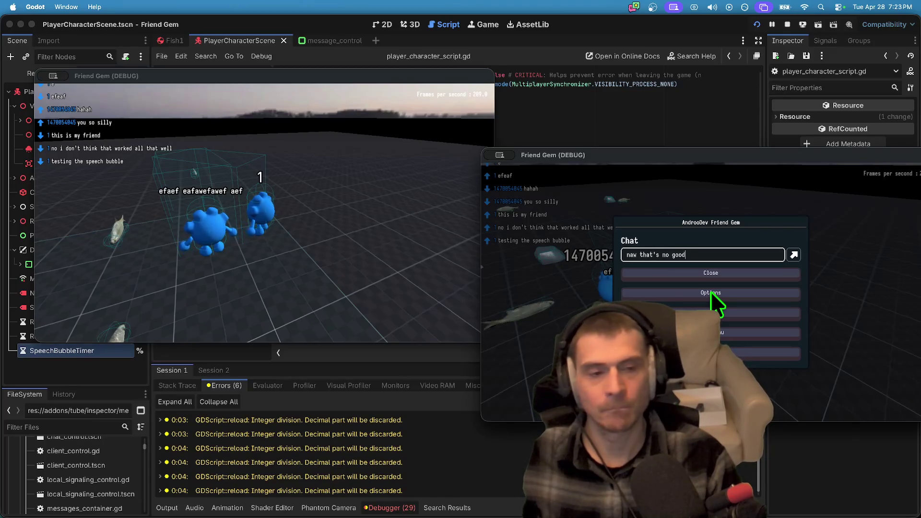
key("Return")
key("Escape")
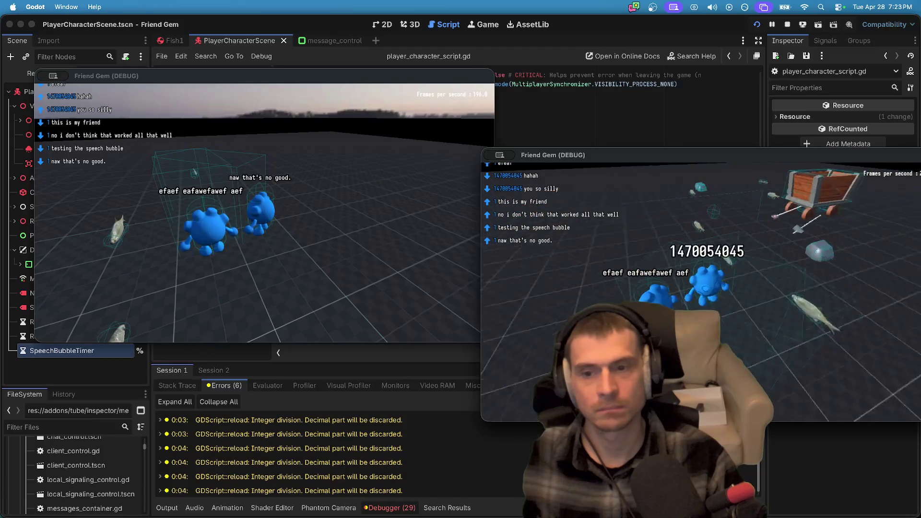
Step: Walk the gem toward the cart and send two more messages, including 'i don't want to think very hard'
key("w")
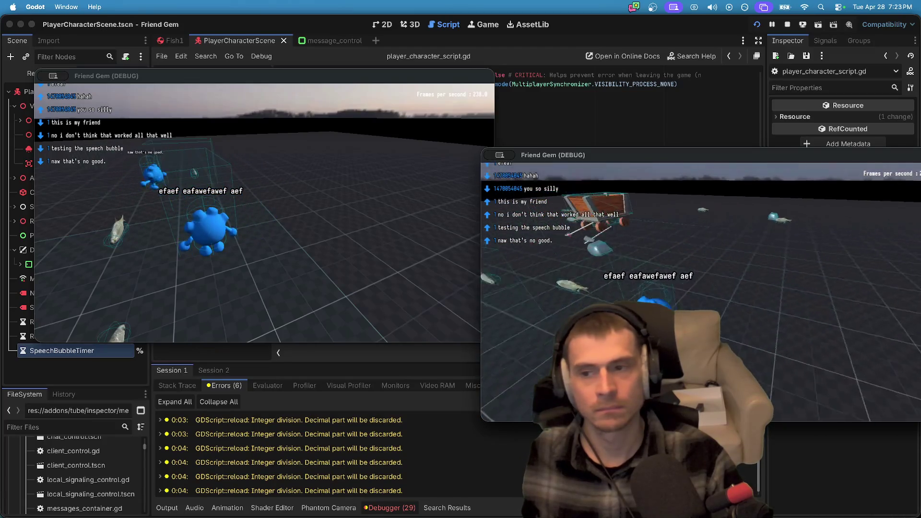
key("w")
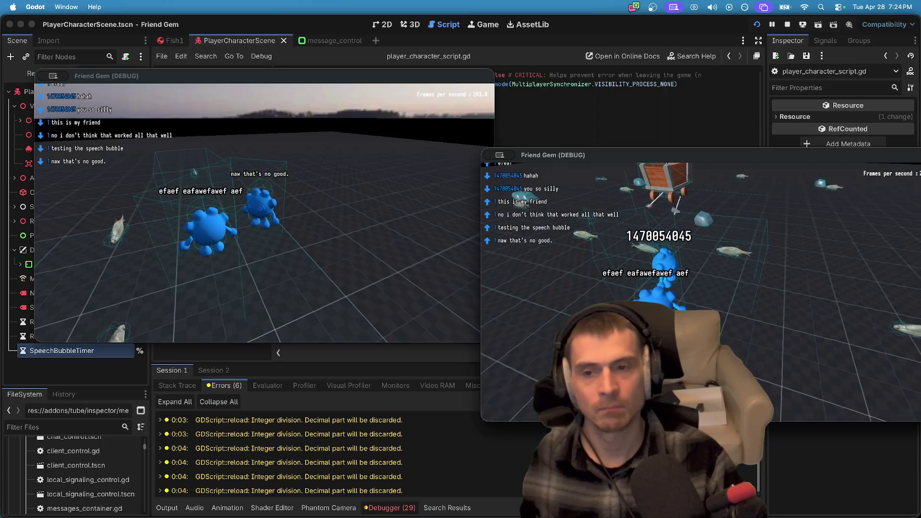
key("d")
key("Escape")
type("that's")
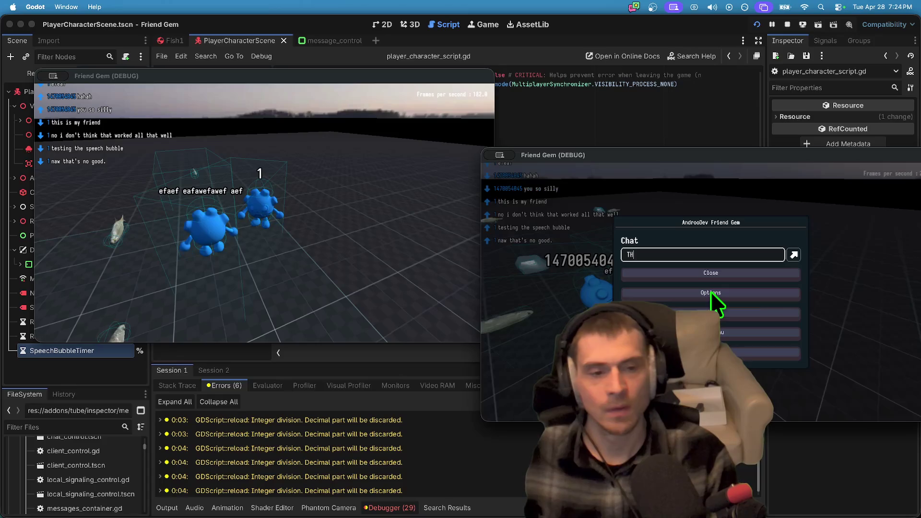
type(" what ever you say mi f")
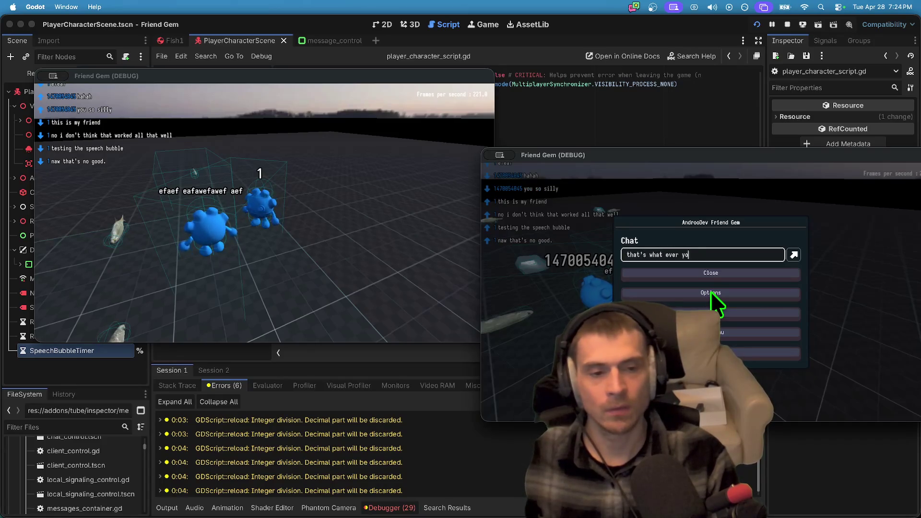
type("ryedn that eafea")
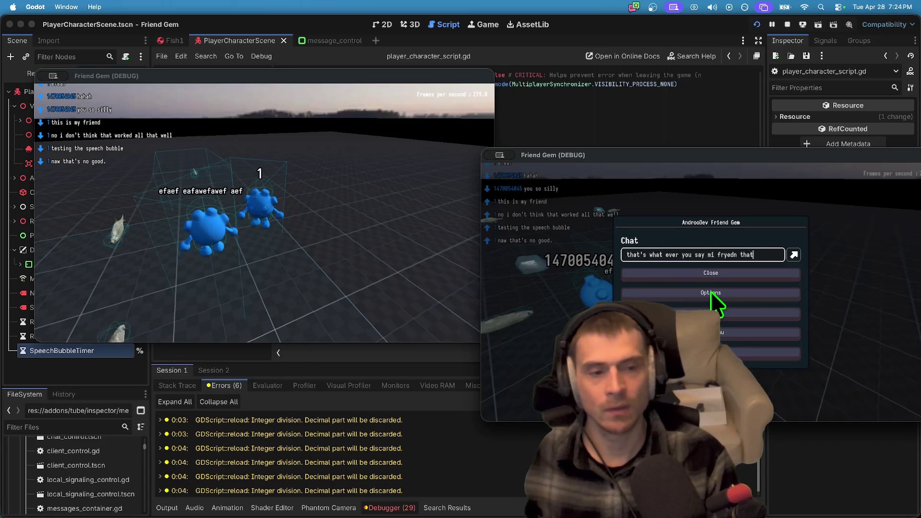
key("Return")
type("i don't want to think very har")
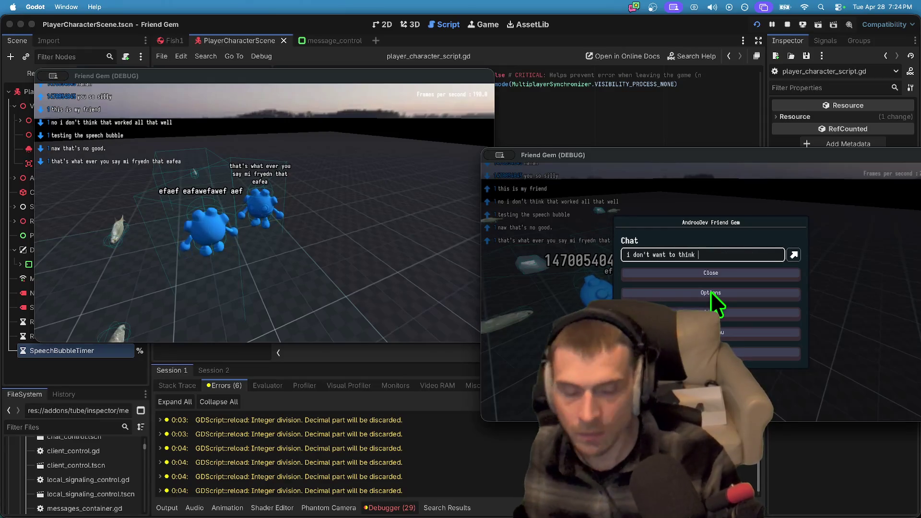
type("d")
key("Return")
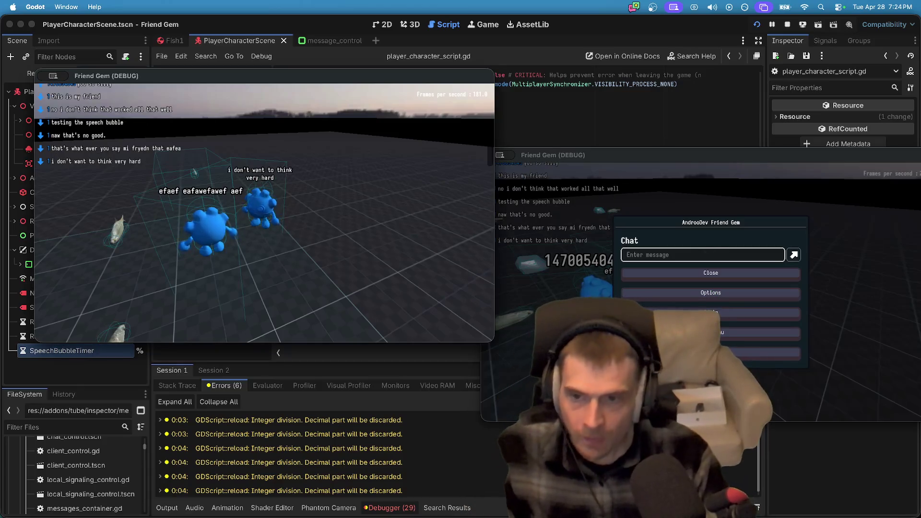
Step: Send 'naaa' from the left window, close the chat menus, and return to the Godot script editor
left_click(264, 212)
key("Escape")
type("naaa")
key("Return")
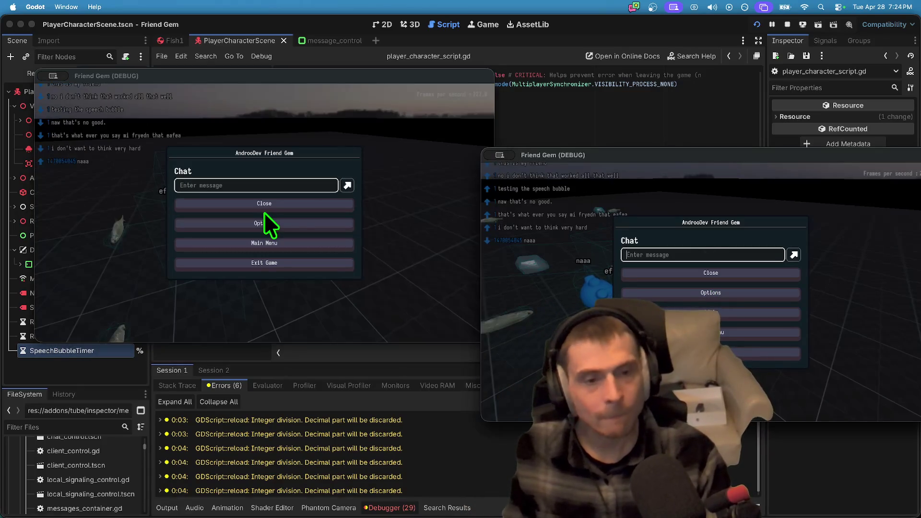
key("Escape")
key("Escape")
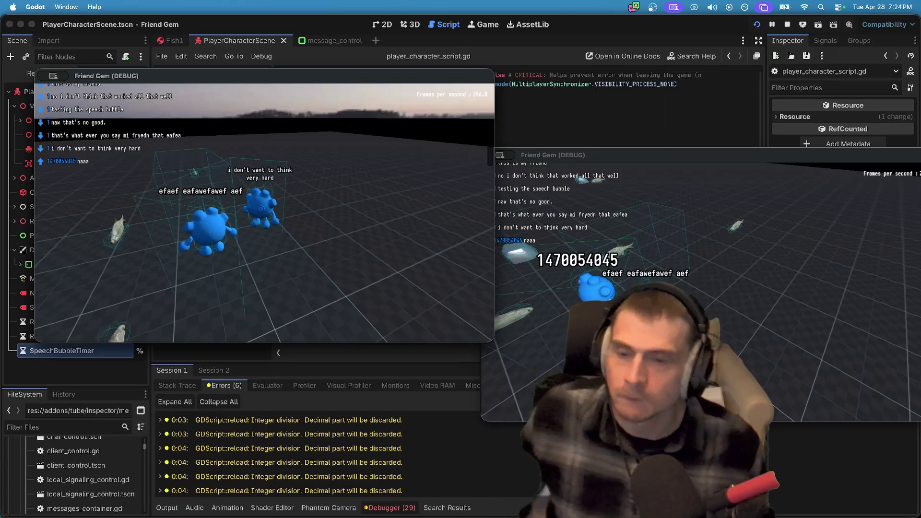
key("super+Tab")
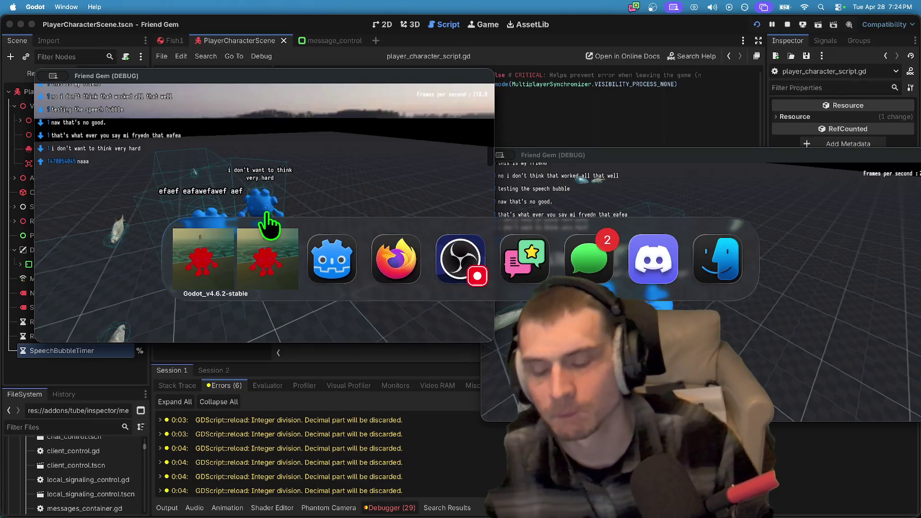
key("super+Tab")
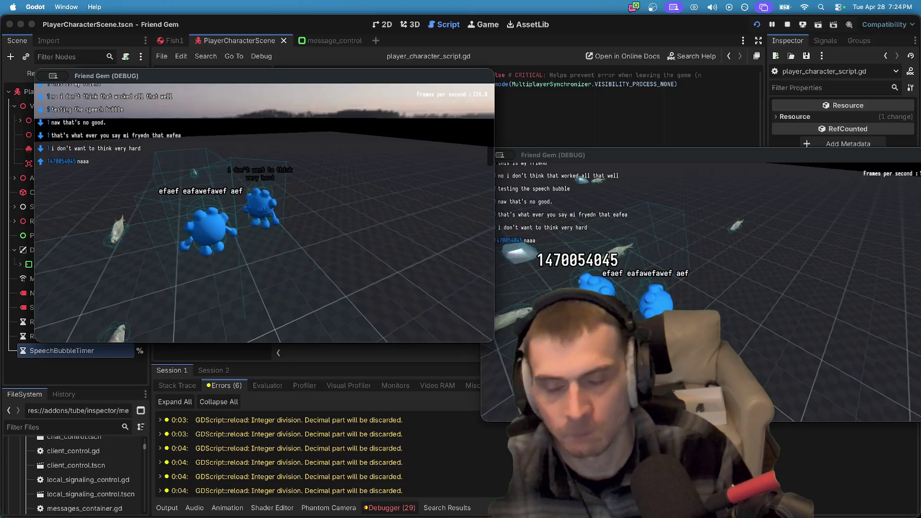
key("super+Tab")
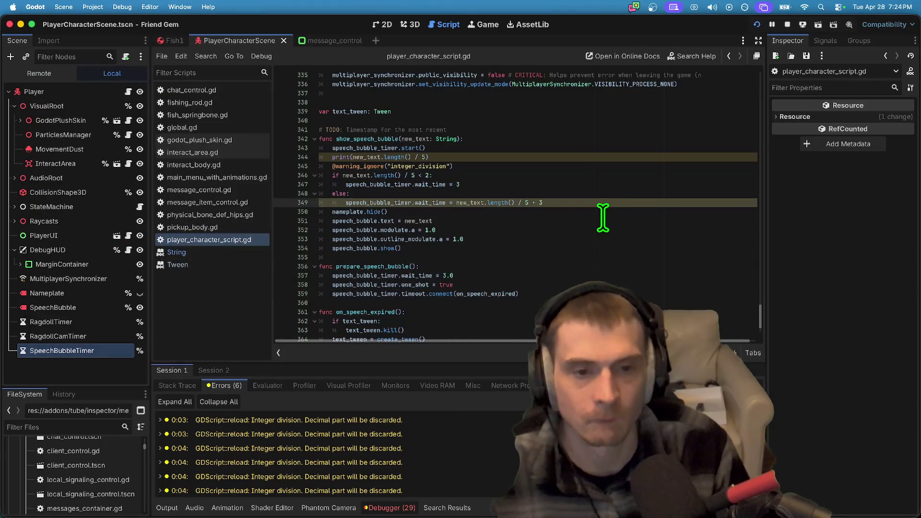
Step: Make the bubble duration new_text.length() / 5 + 1 and add a line printing that value
type("+")
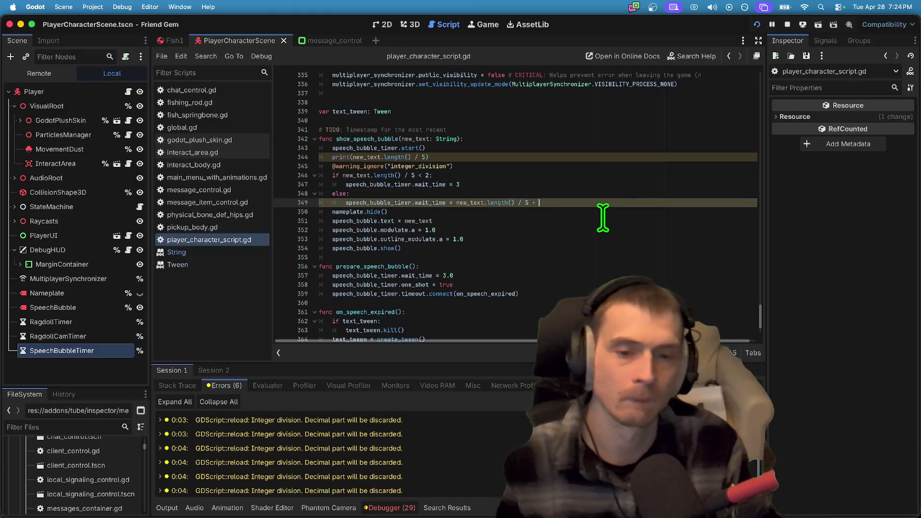
type(" 1")
key("super+s")
key("super+Tab")
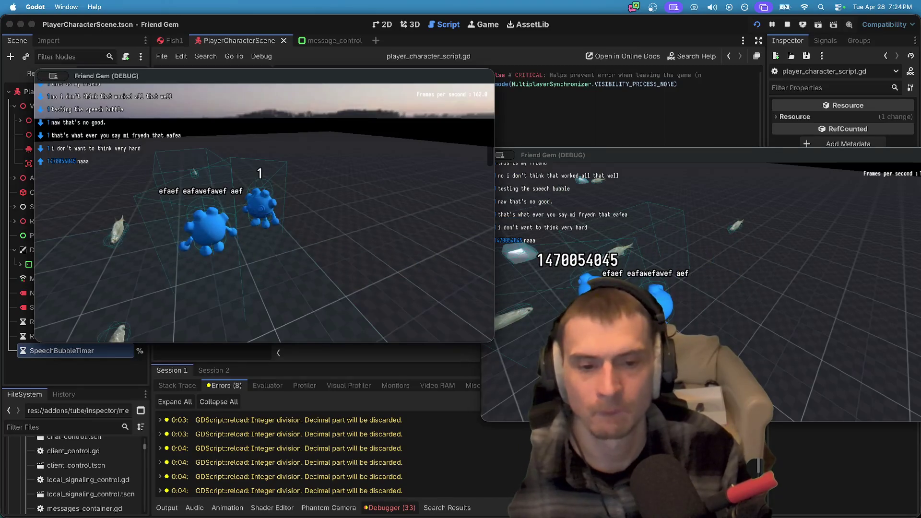
key("super+Tab")
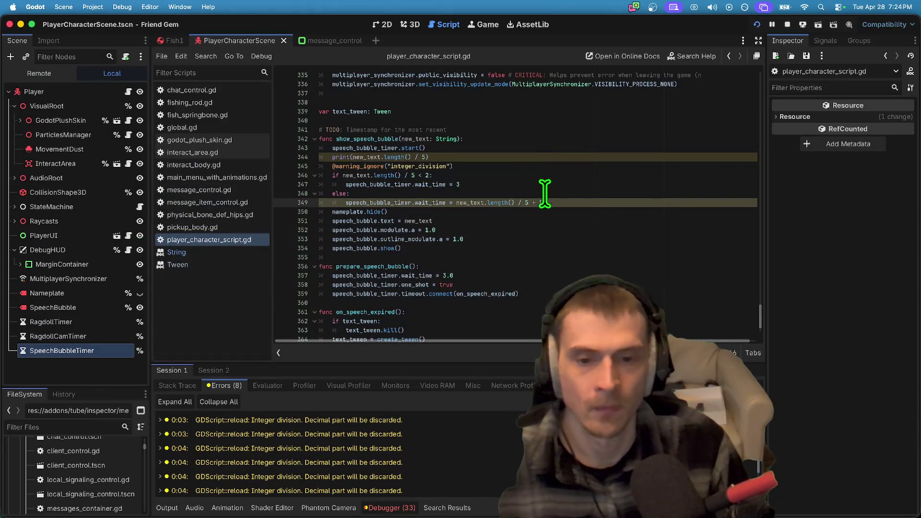
left_click(563, 204)
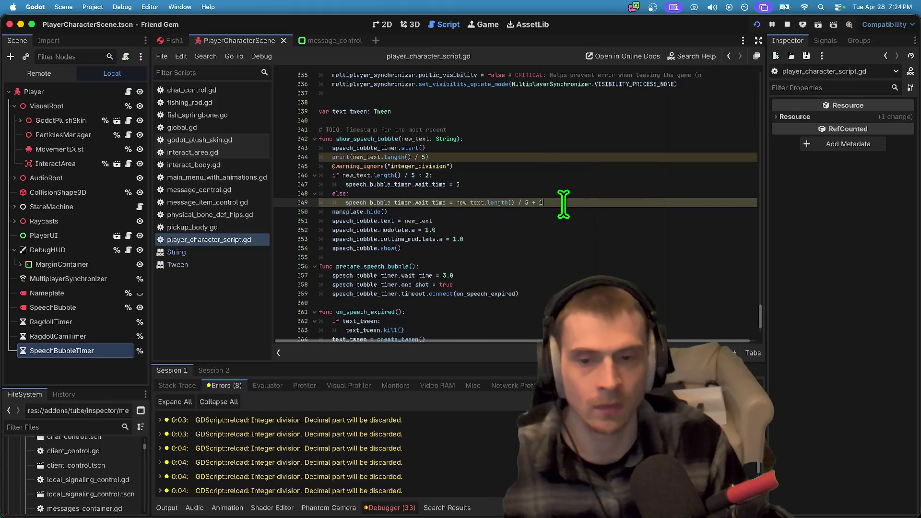
key("Return")
type("new_text.length() / 5 + 1")
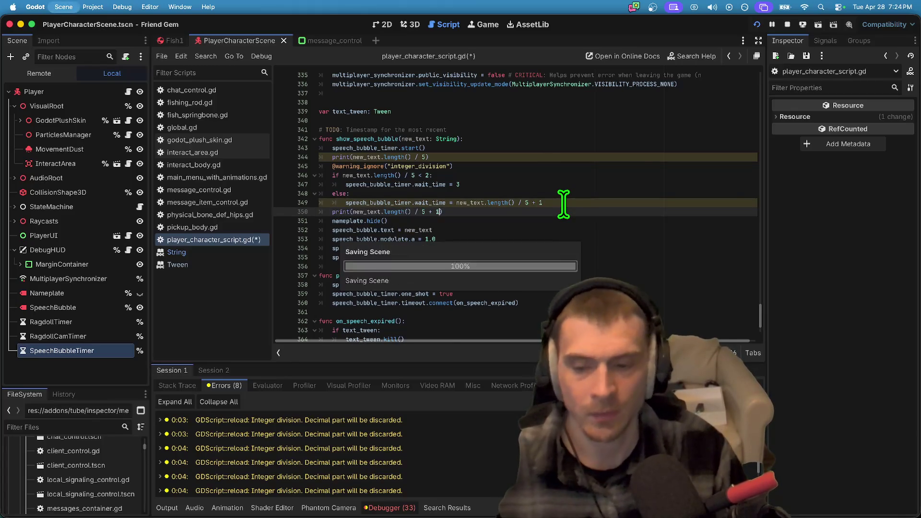
Step: Clear the Debugger error lists for both running game sessions
left_click(165, 508)
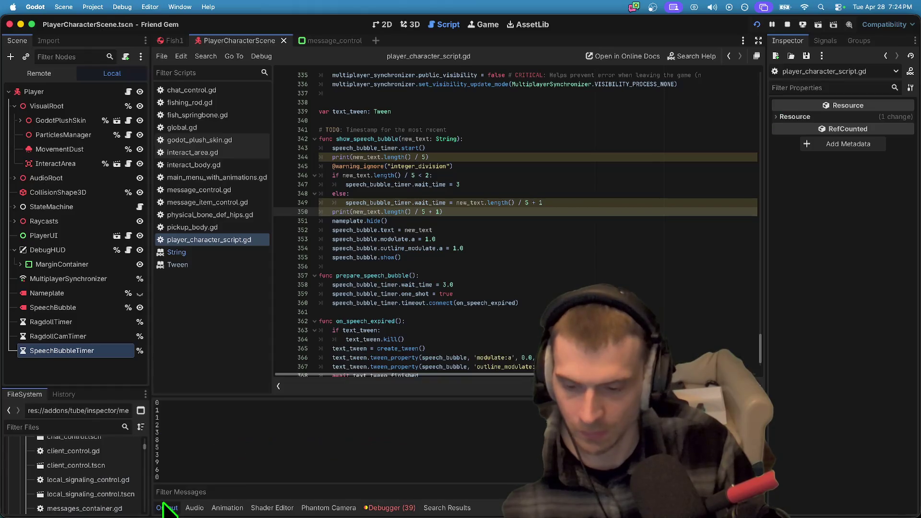
left_click(391, 507)
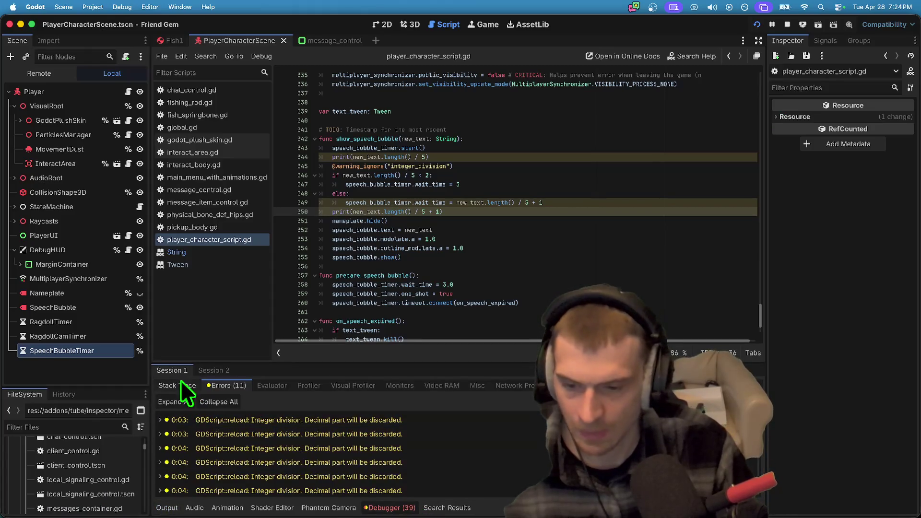
left_click(211, 370)
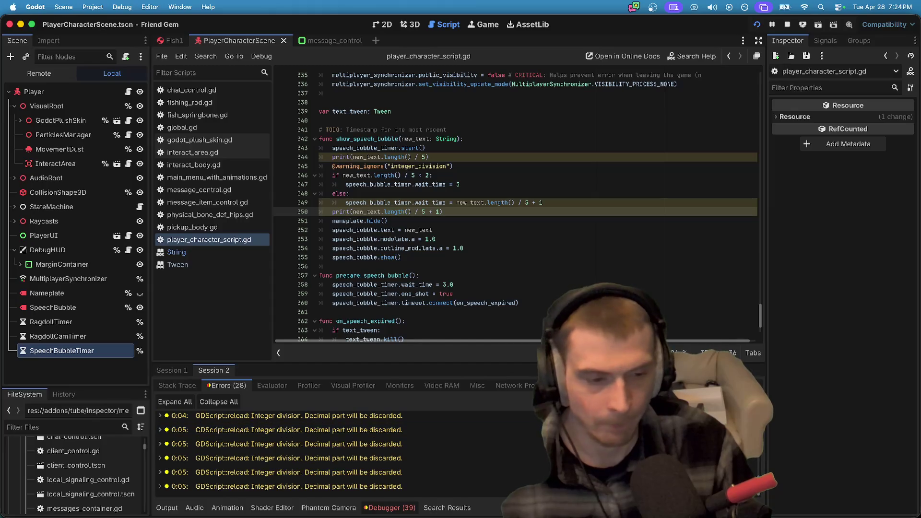
left_click(746, 402)
left_click(168, 371)
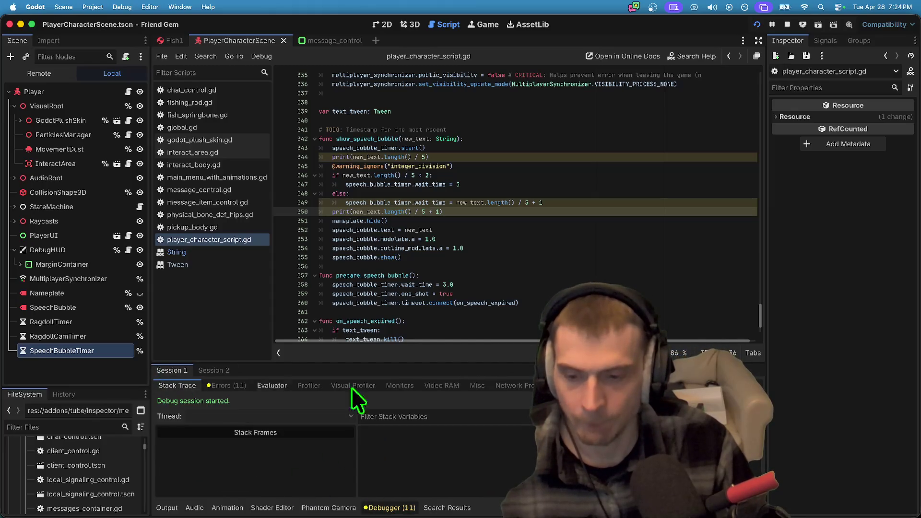
left_click(746, 402)
left_click(499, 166)
triple_click(524, 157)
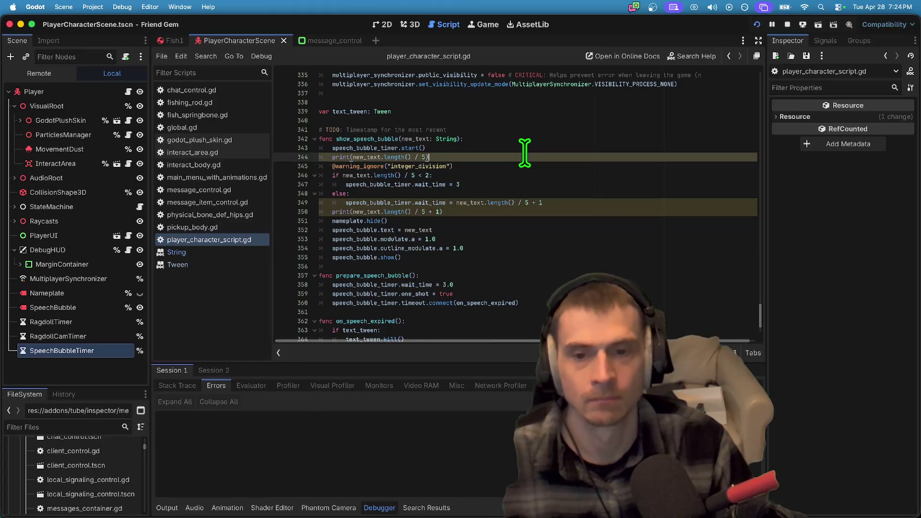
key("BackSpace")
triple_click(524, 157)
key("ctrl+c")
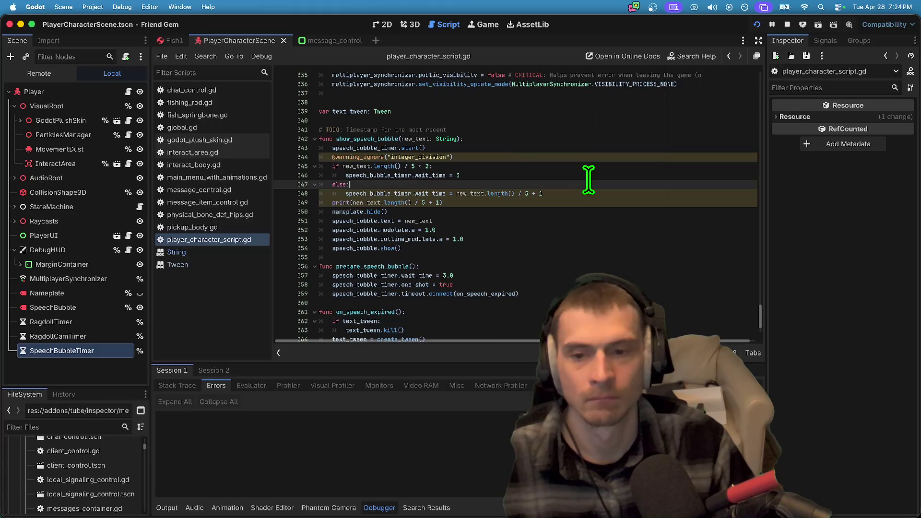
left_click(594, 184)
key("Return")
key("ctrl+v")
key("Up")
key("Tab")
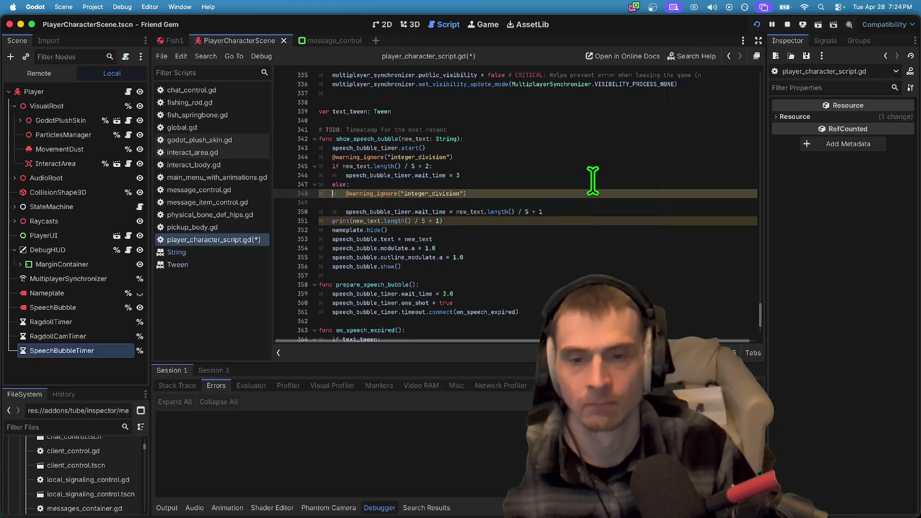
key("Delete")
key("Down")
key("End")
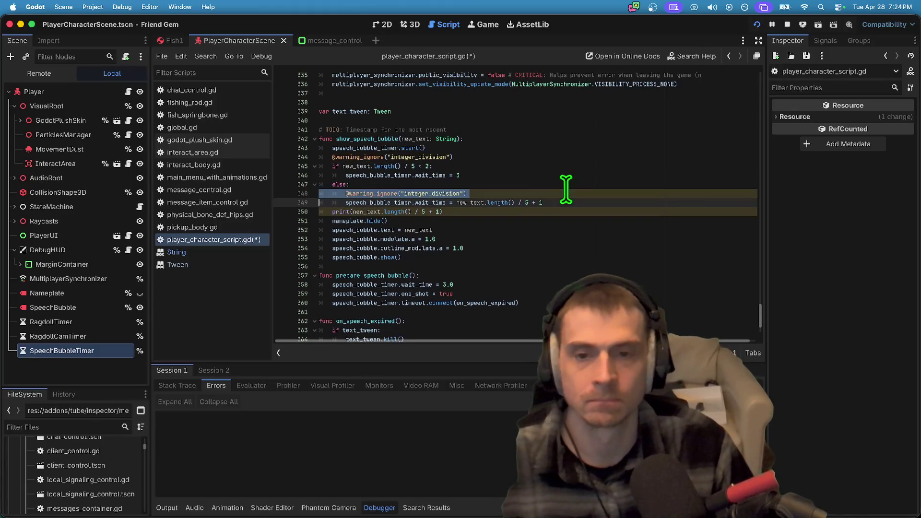
key("Return")
key("ctrl+v")
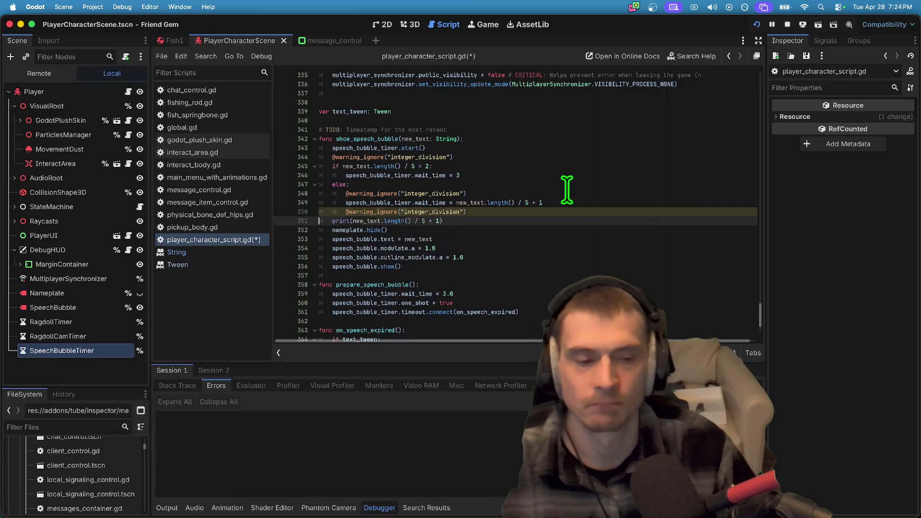
key("ctrl+b")
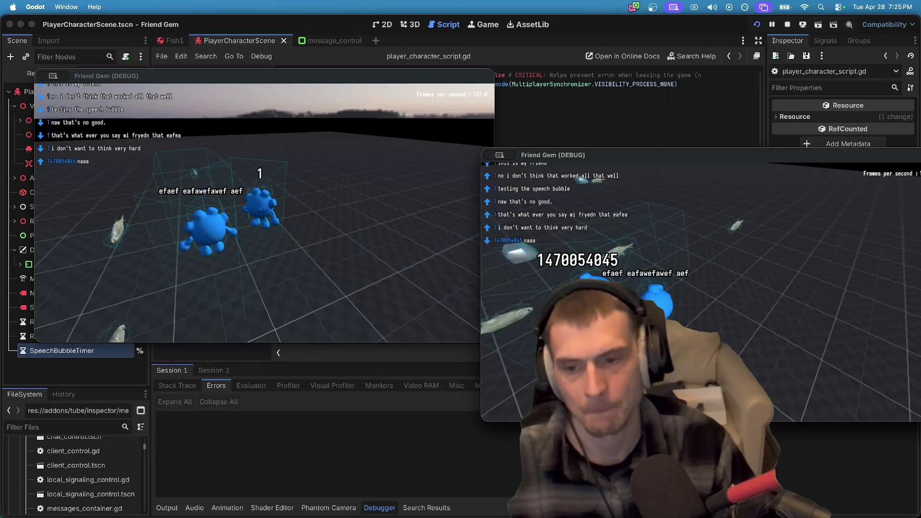
Step: Send the chat message 'what's the longer look like' from the new game window
key("Escape")
type("what's the longer look like")
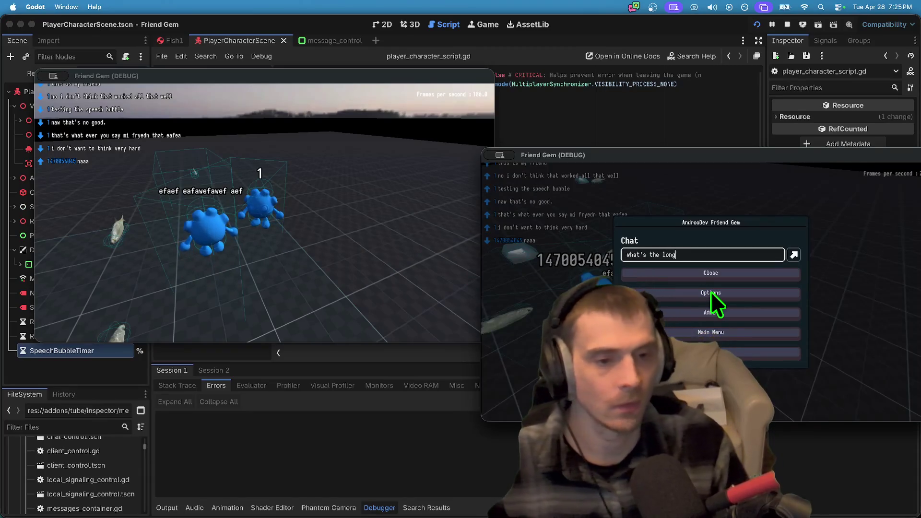
key("Return")
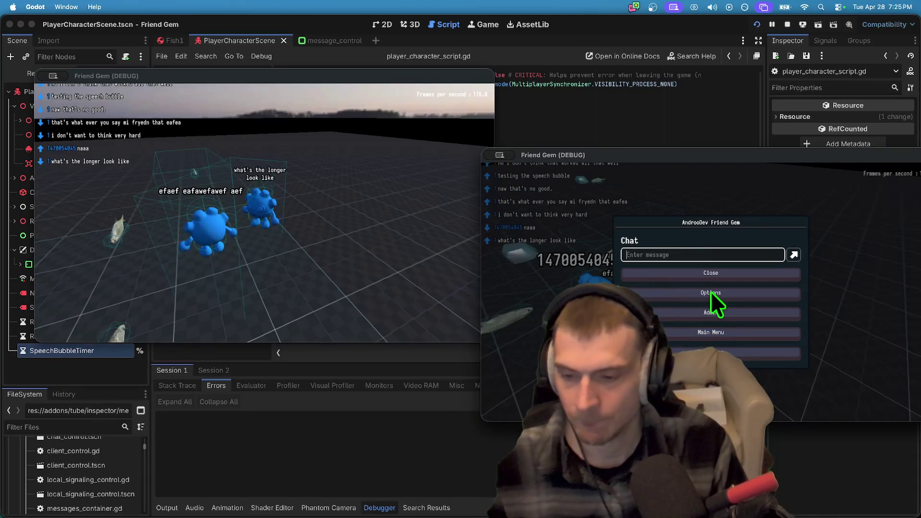
key("super+Tab")
key("super+Tab")
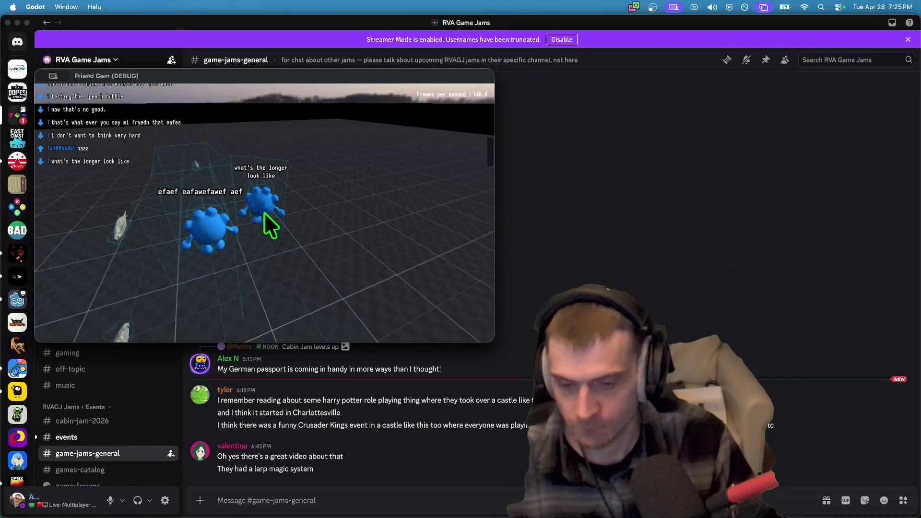
left_click(124, 454)
key("super+Tab")
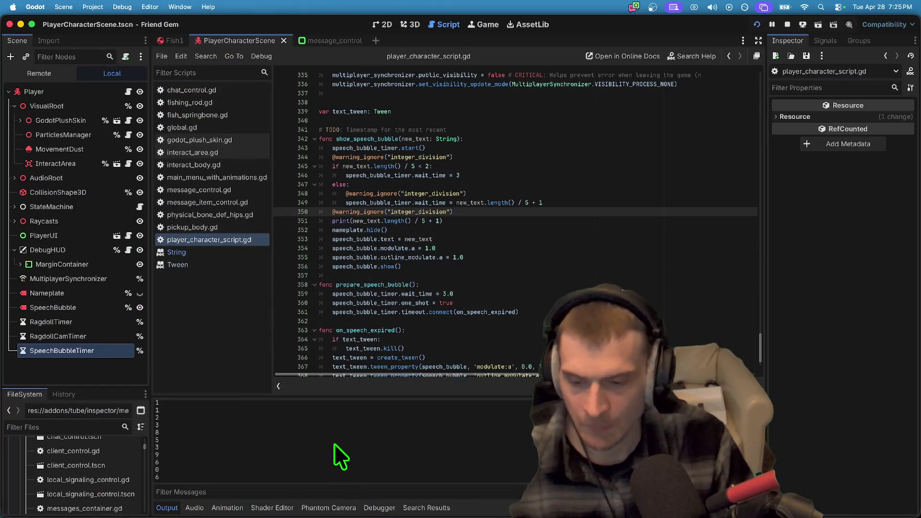
key("super+Tab")
key("super+Tab")
Step: Send 'that's entirely too lol' from the left game window
left_click(396, 259)
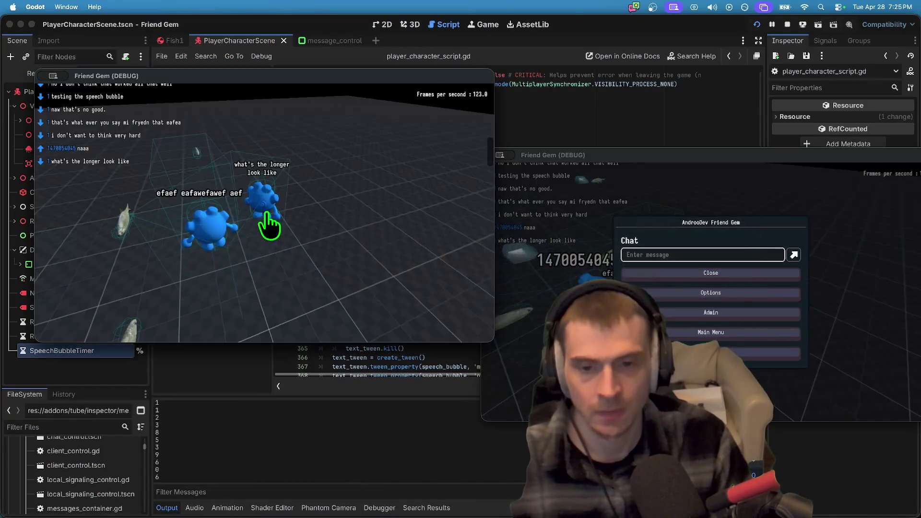
key("Escape")
type("that's entirel")
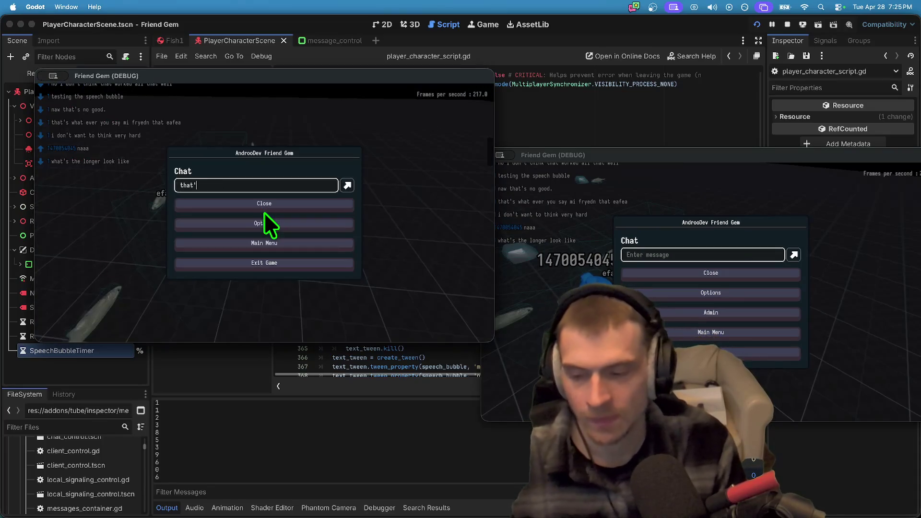
type("y too l")
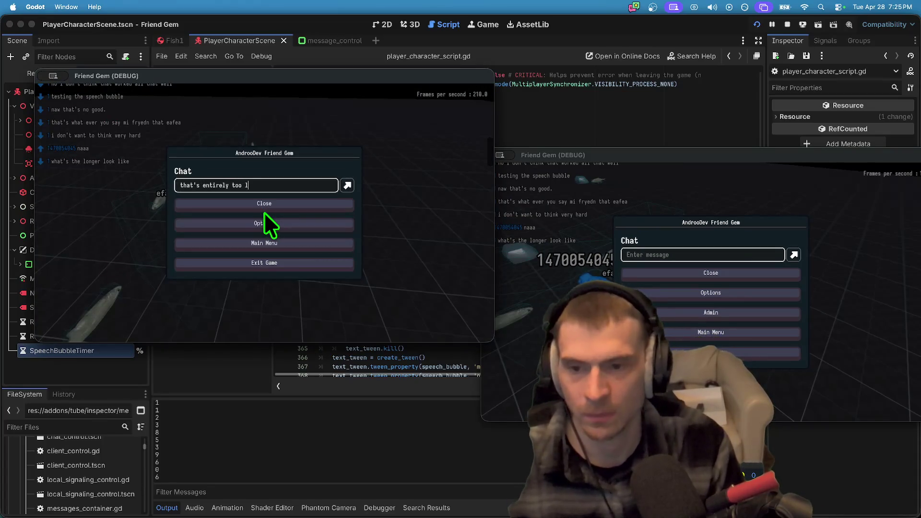
key("BackSpace")
type("lol")
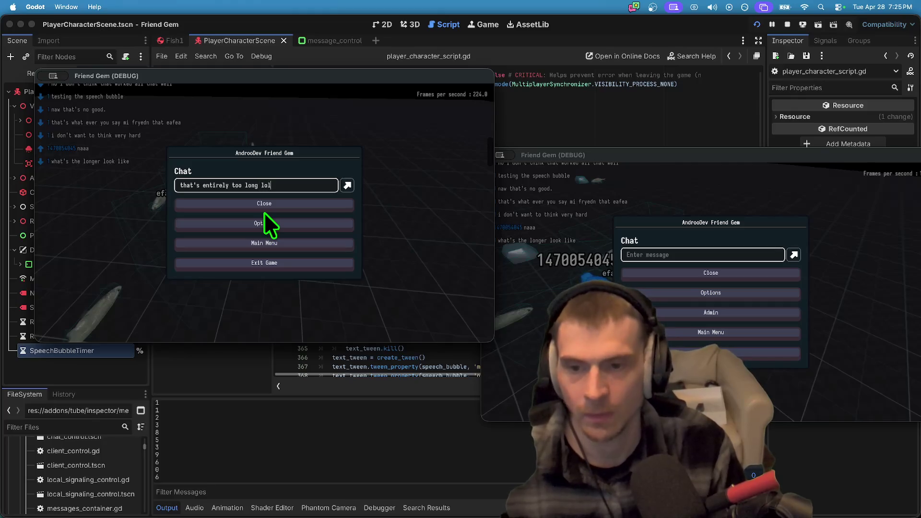
key("Return")
Step: Send 'naw that's not bad.' from the right window, watch the bubbles, and return to Godot
left_click(710, 273)
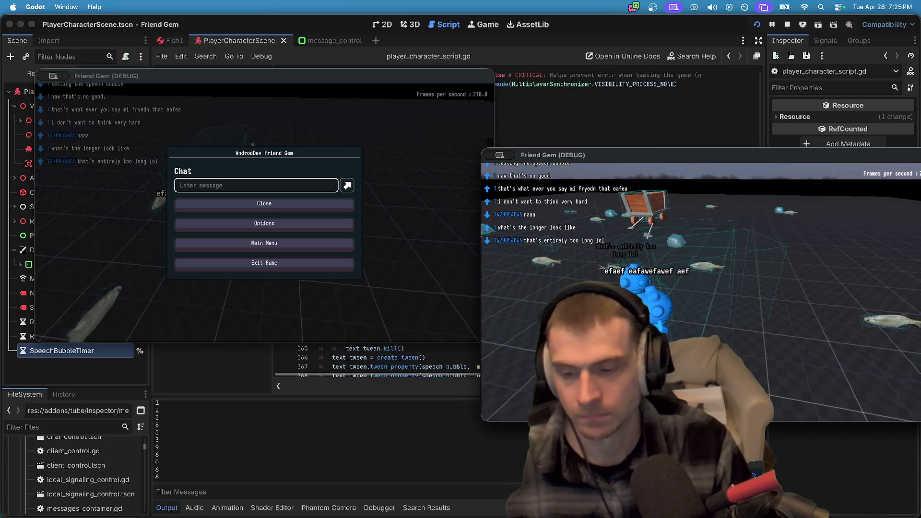
key("s")
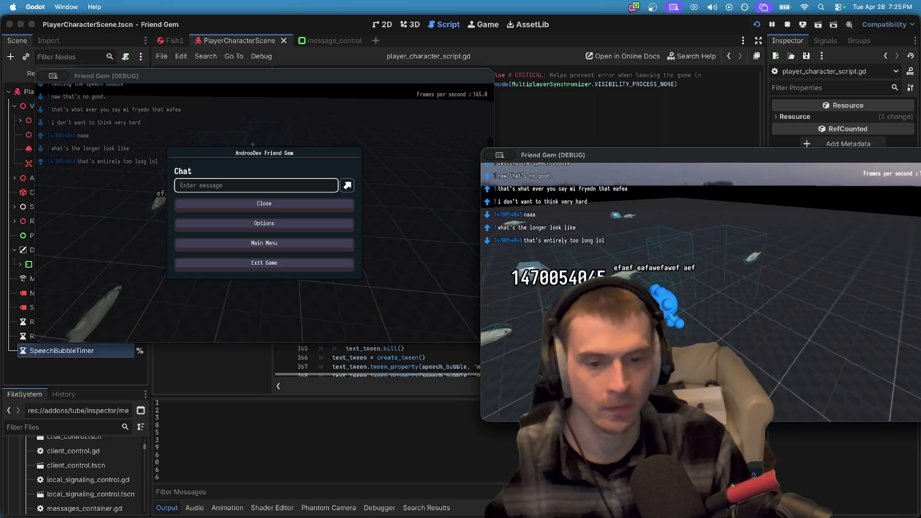
key("Escape")
type("naw that's not ")
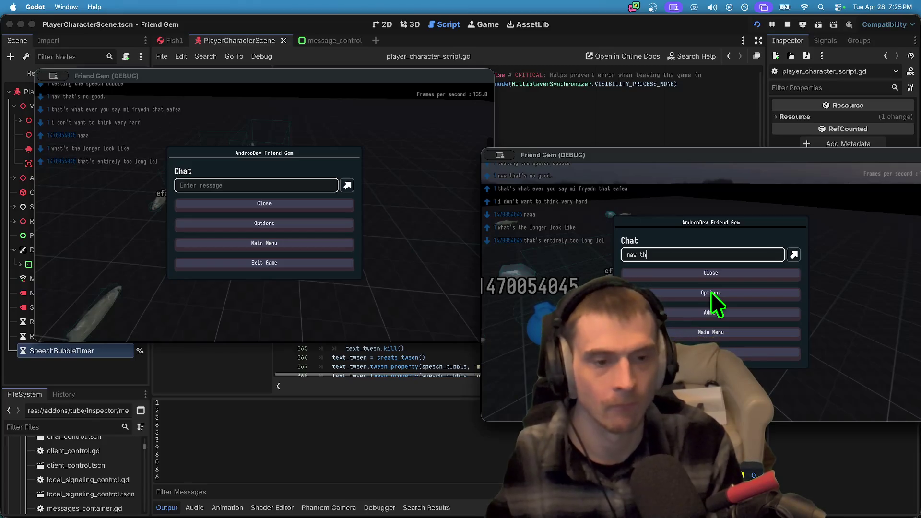
type("bad.")
key("Return")
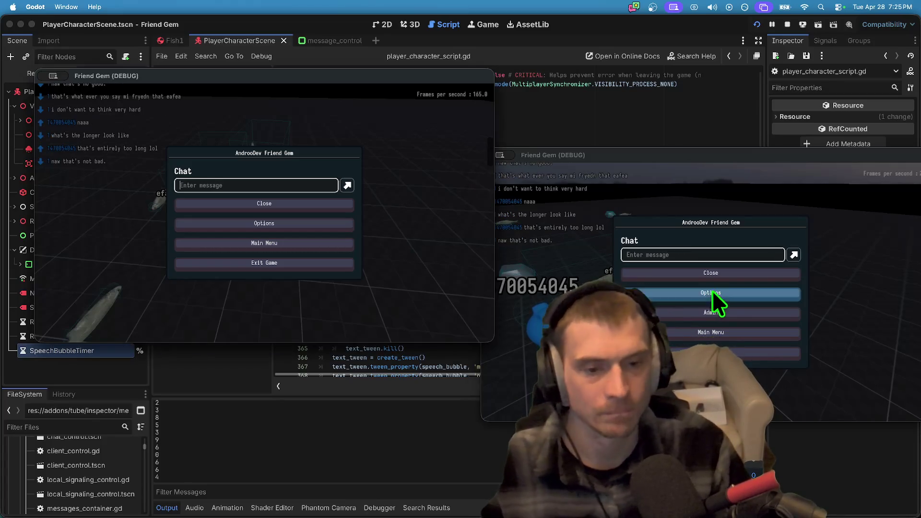
left_click(456, 274)
left_click(711, 273)
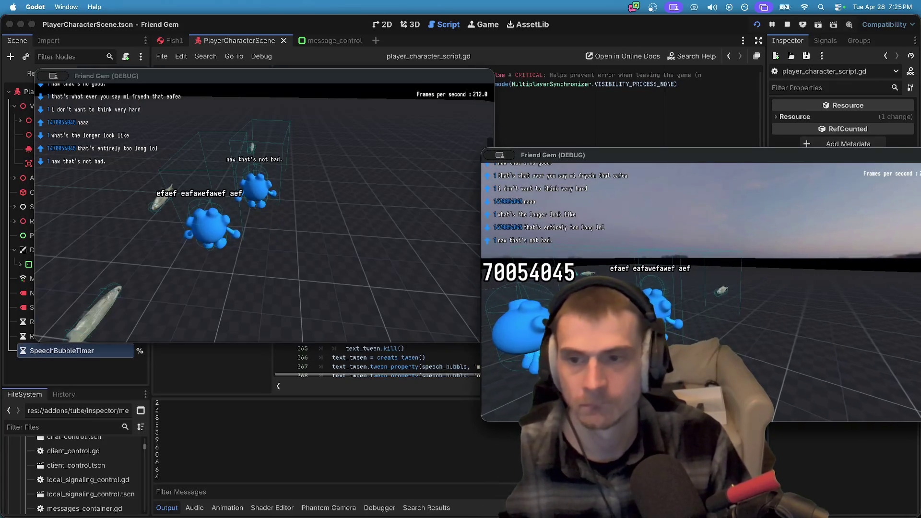
key("a")
key("d")
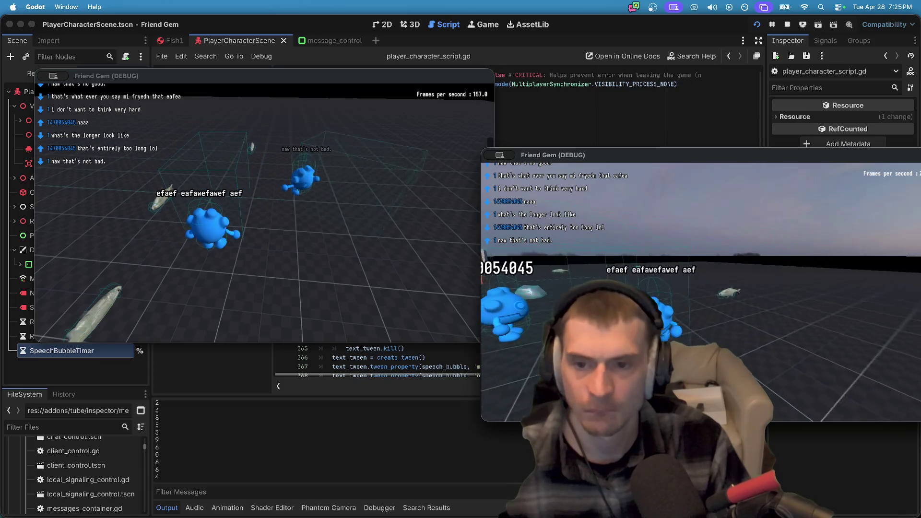
key("super+Tab")
key("super+Tab")
key("super+Tab")
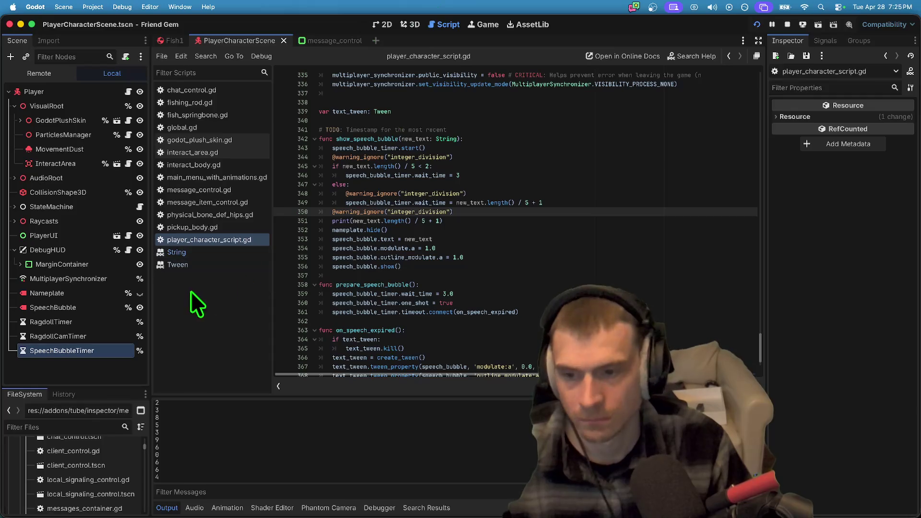
Step: Switch to the message_control scene and search the whole project for 'recieved'
key("super+shift+f")
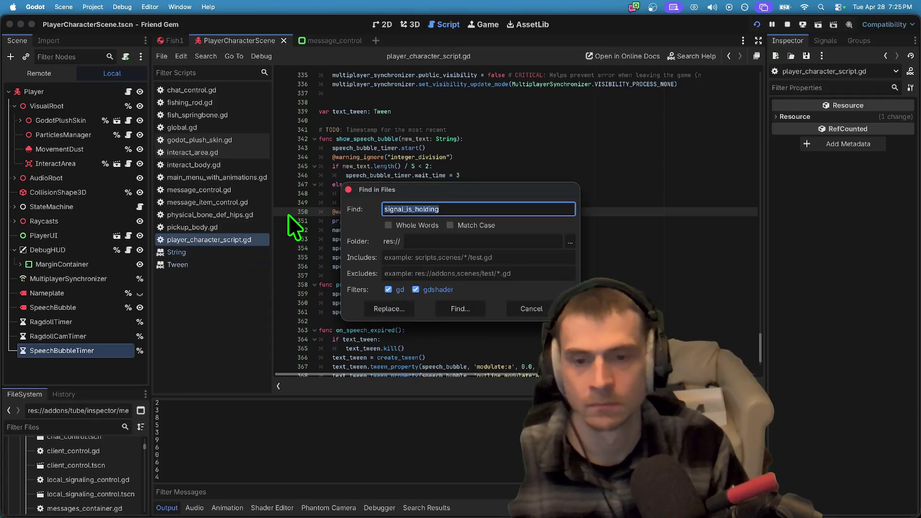
key("Escape")
left_click(312, 40)
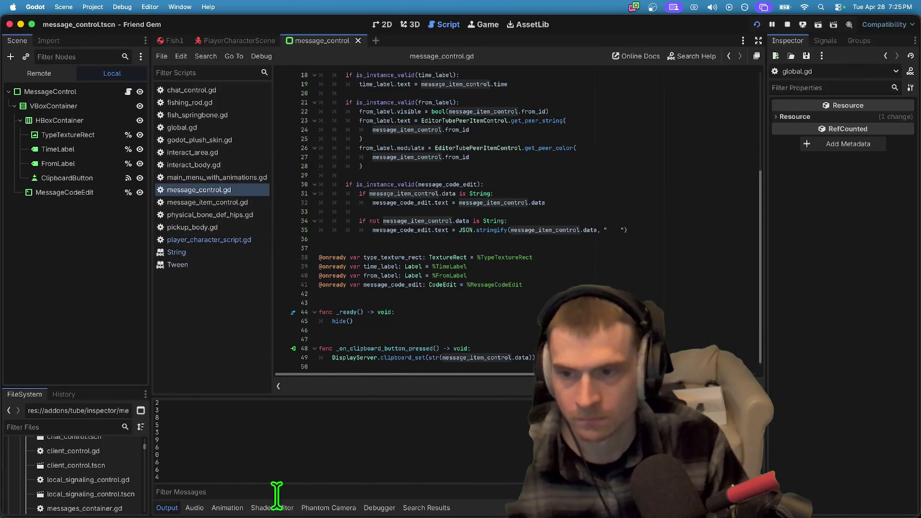
key("super+shift+f")
type("recieved")
key("Return")
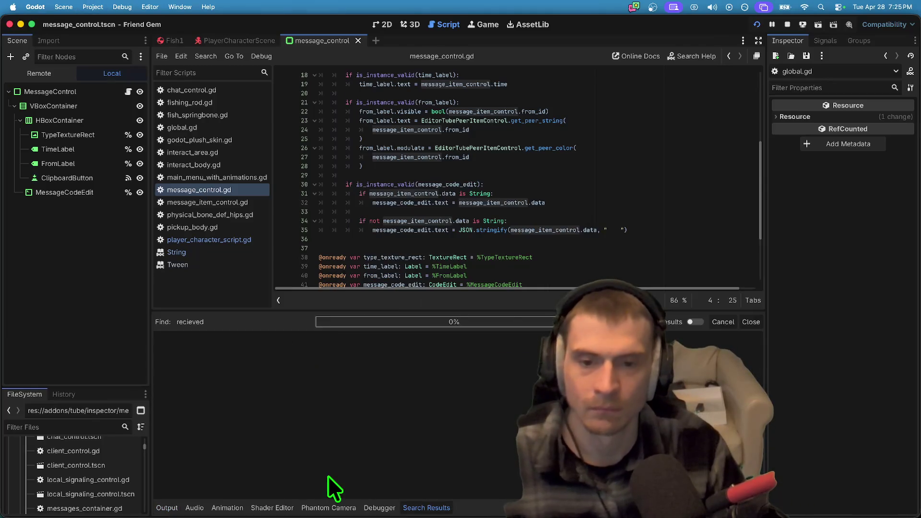
scroll(376, 207, "down", 3)
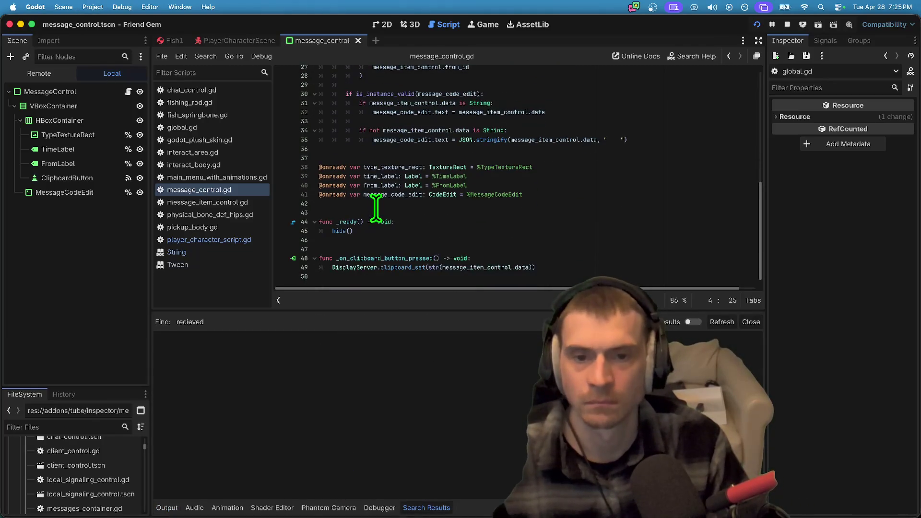
scroll(490, 254, "up", 8)
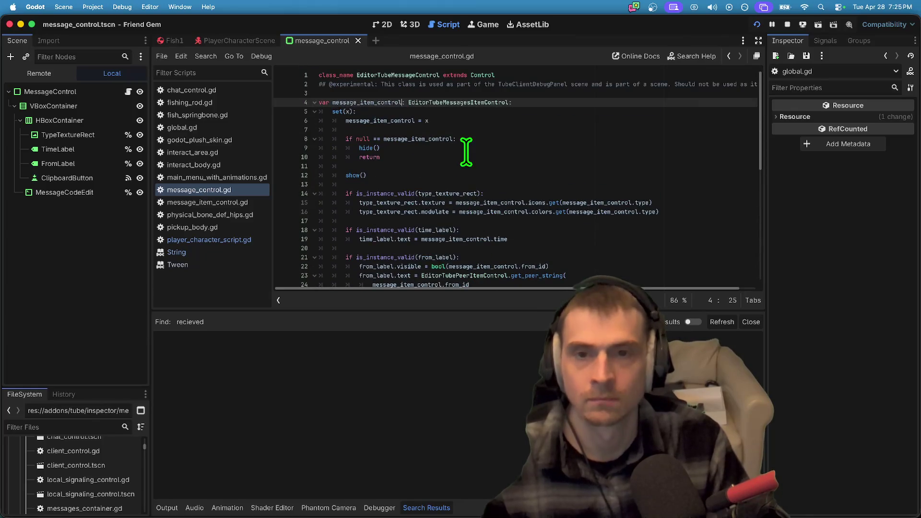
Step: Browse message_item_control.gd, main_menu_with_animations.gd and message_control.gd for the message-receiving code
double_click(353, 102)
left_click(391, 75)
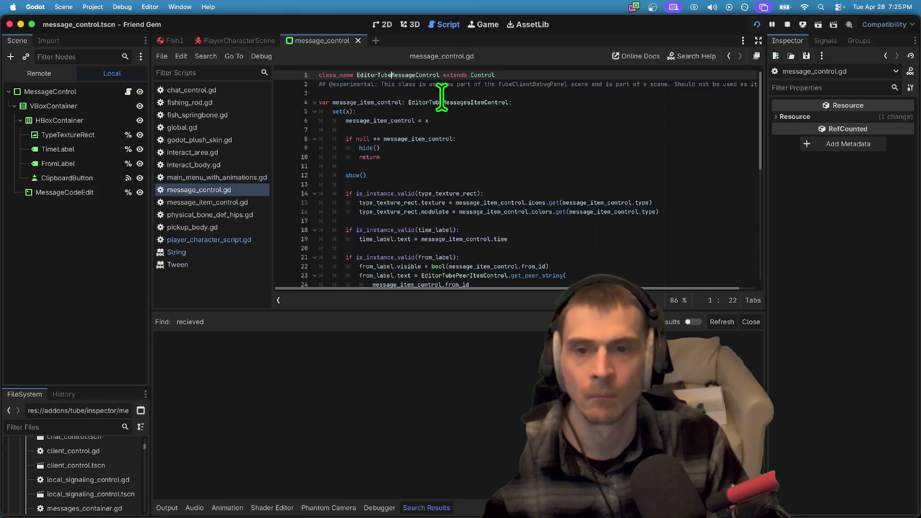
scroll(442, 98, "down", 8)
scroll(504, 181, "up", 6)
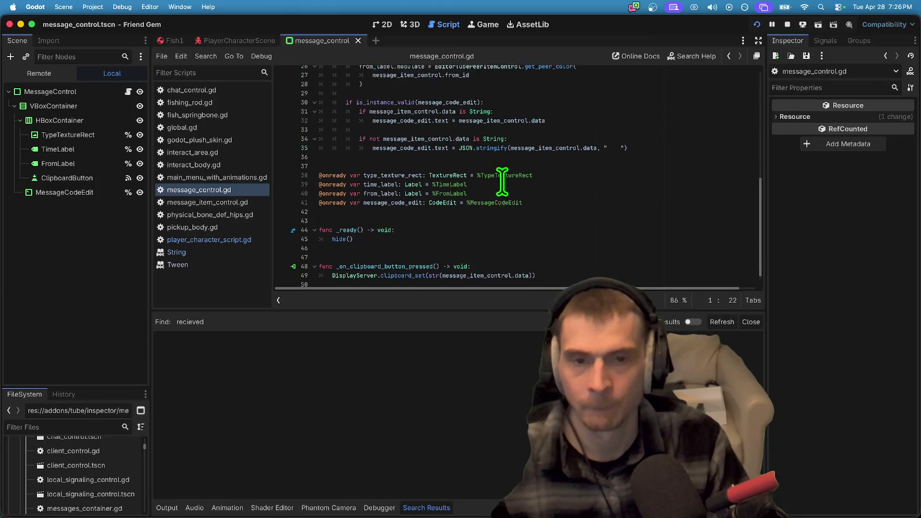
scroll(90, 482, "down", 3)
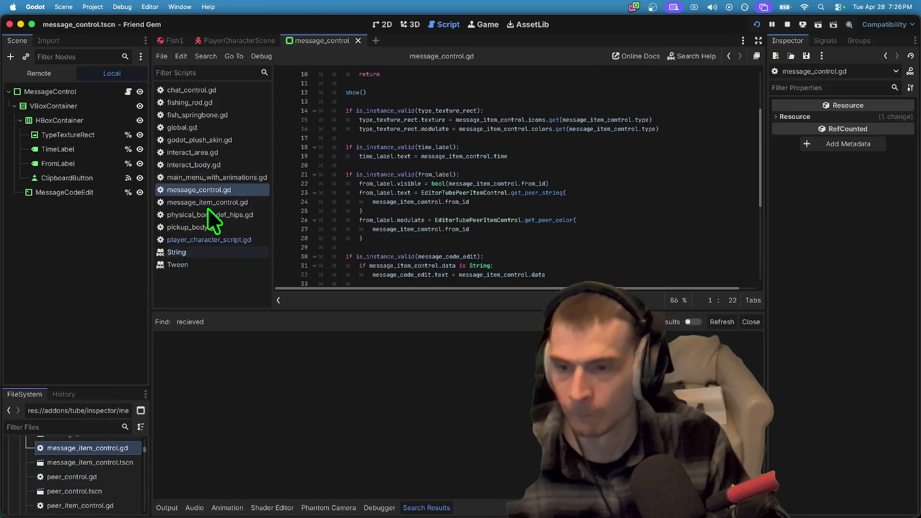
left_click(222, 177)
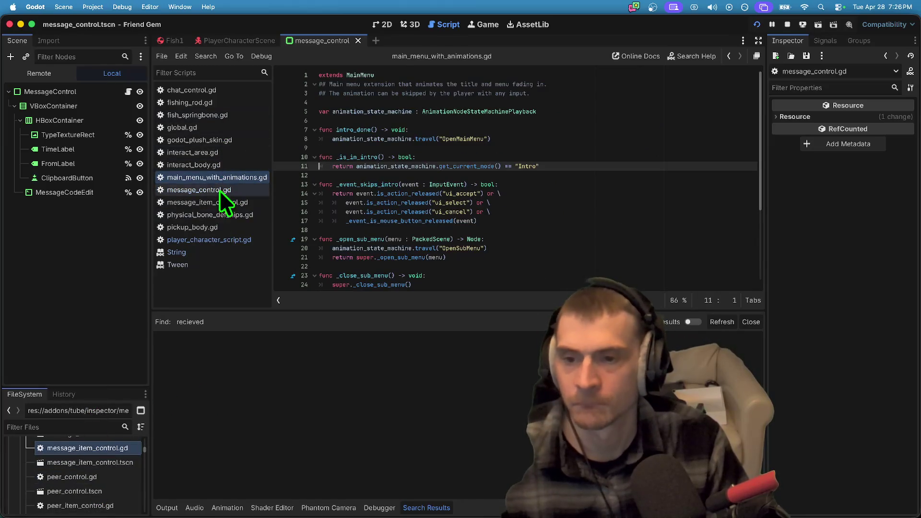
left_click(212, 201)
scroll(446, 205, "down", 10)
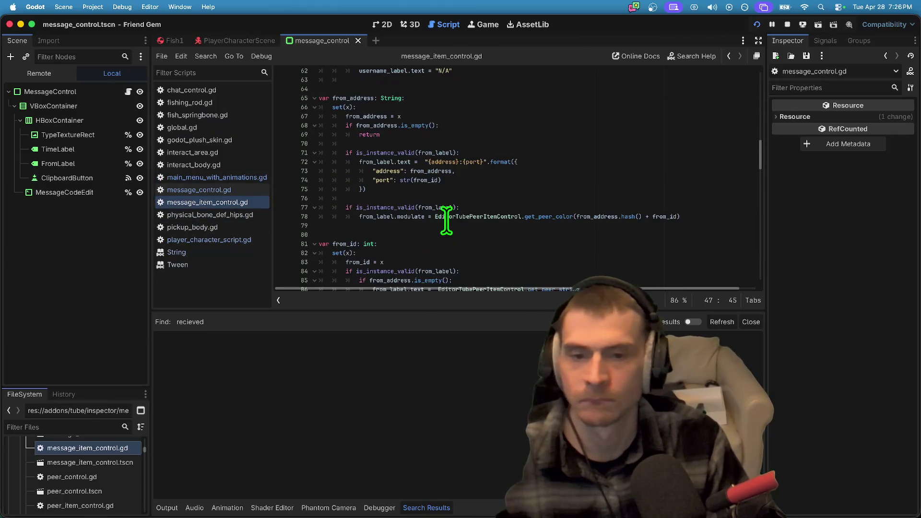
left_click(260, 188)
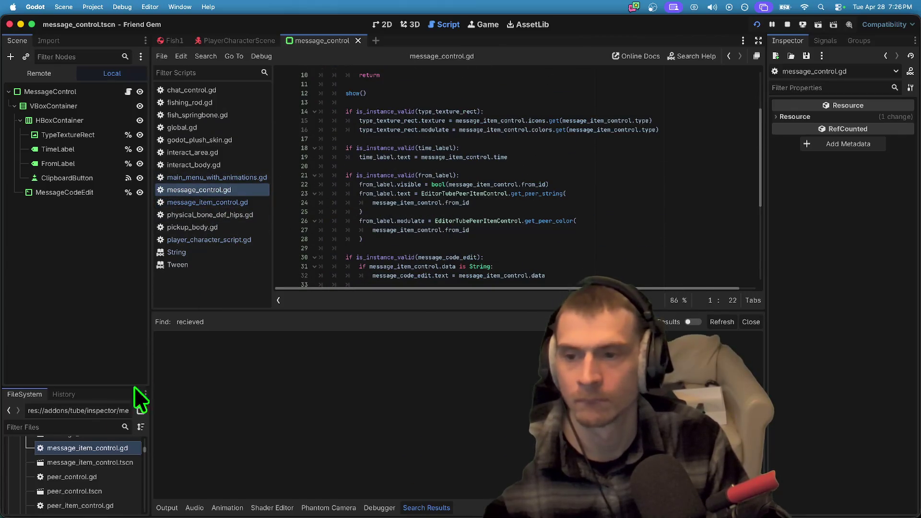
Step: Filter the FileSystem dock for 'message' and open the chat_control.tscn scene
type("message")
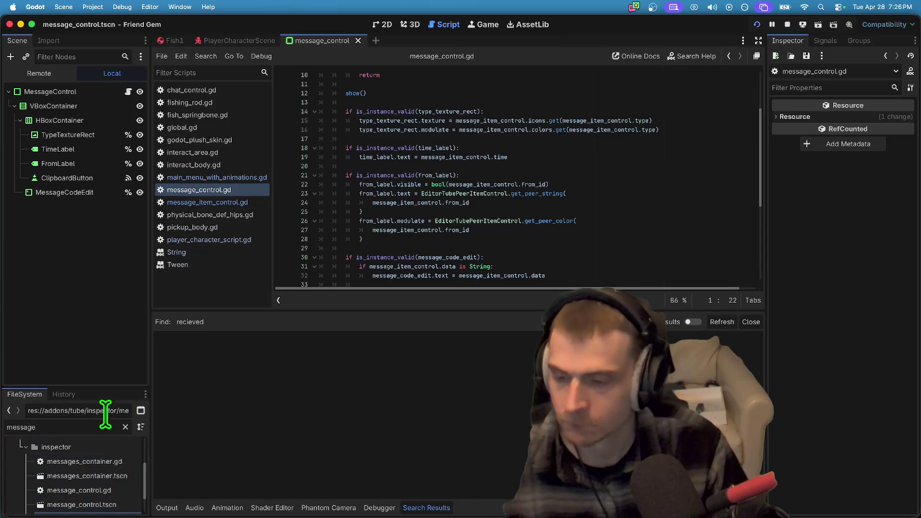
left_click_drag(74, 388, 96, 281)
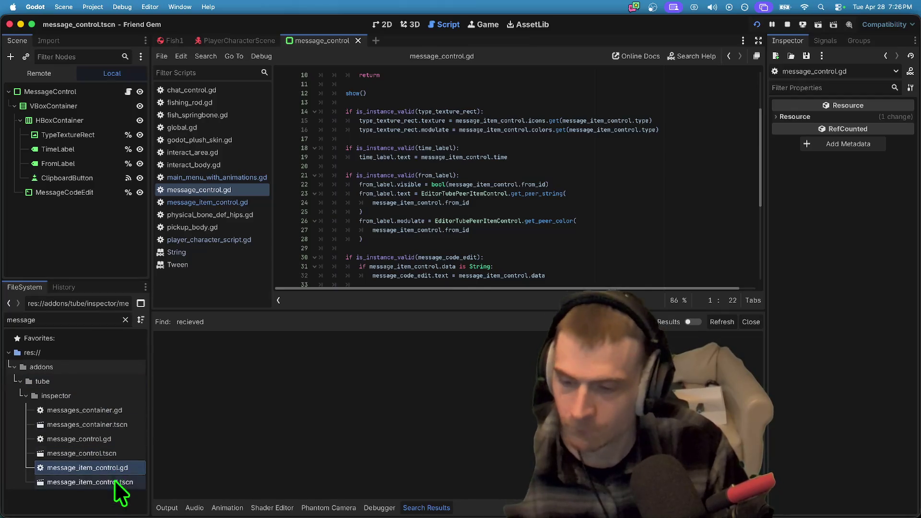
left_click(126, 320)
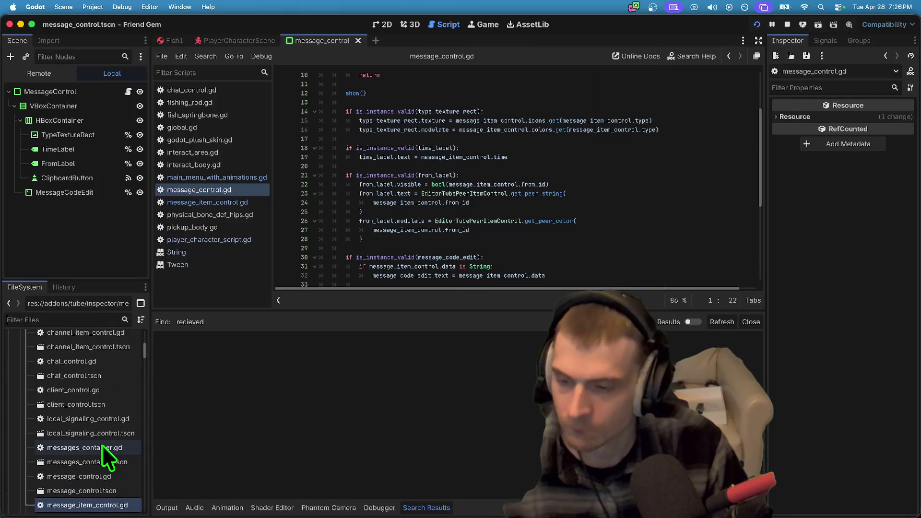
scroll(93, 402, "up", 3)
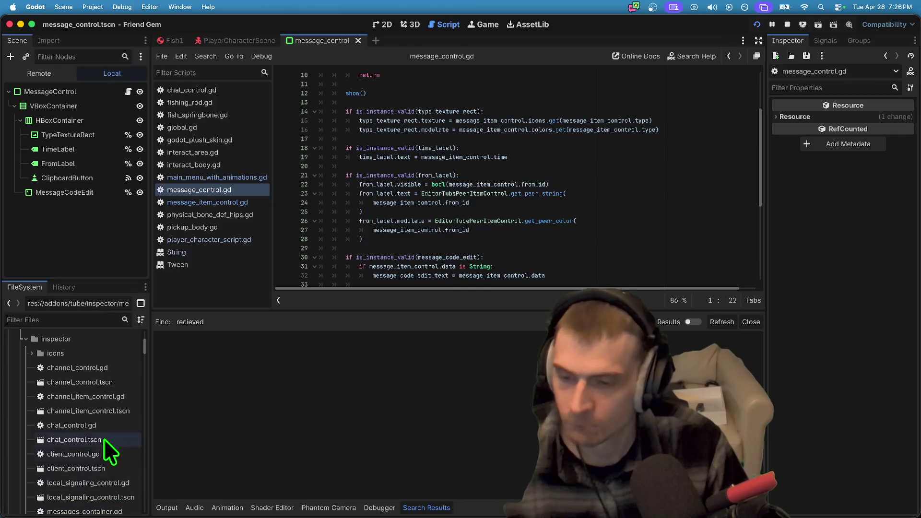
double_click(104, 439)
scroll(522, 256, "down", 1)
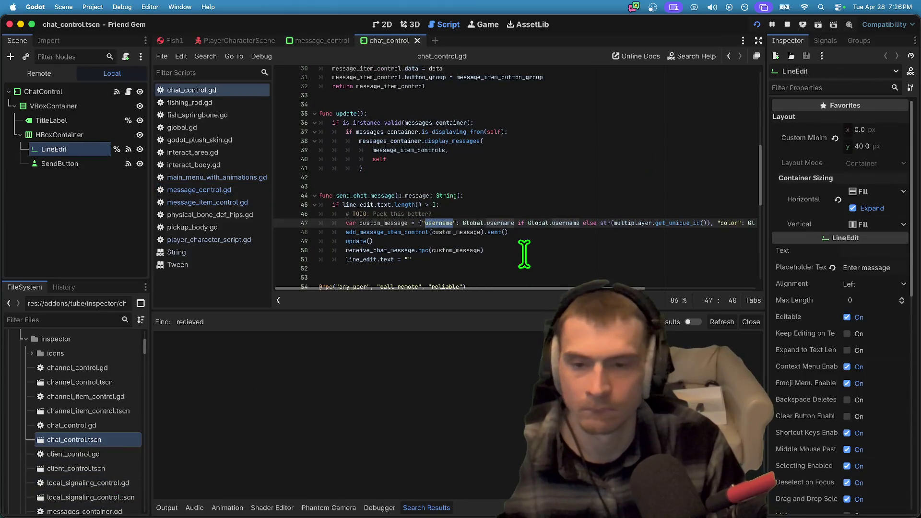
Step: Inspect the receive_chat_message.rpc line and edit the rpc annotation line in chat_control.gd
triple_click(526, 251)
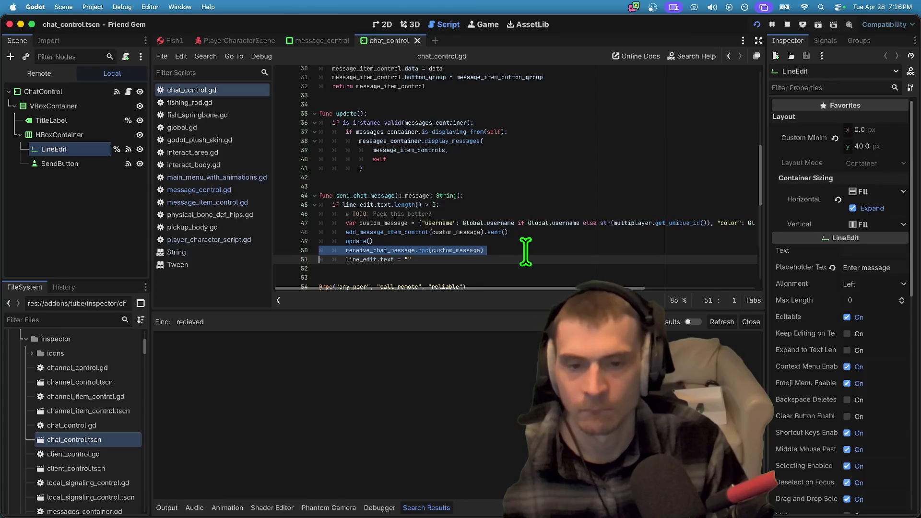
scroll(526, 251, "down", 3)
left_click(518, 202)
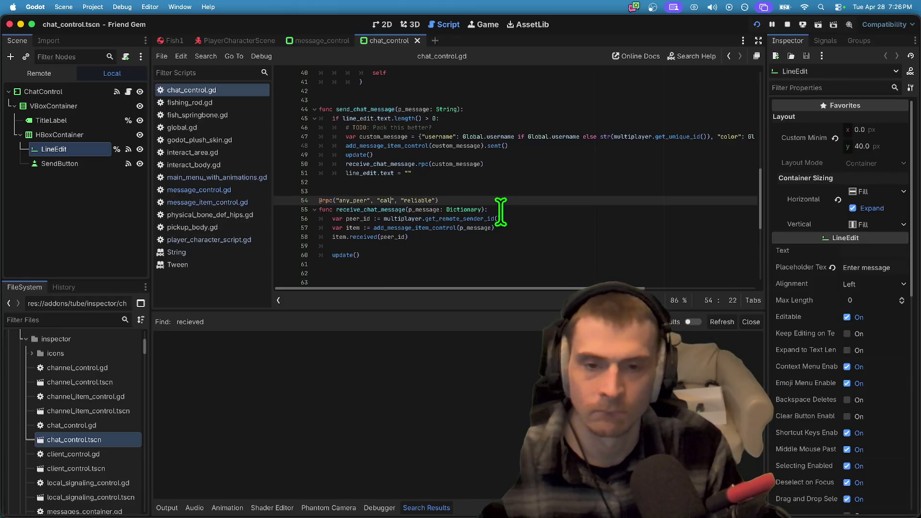
type("l_local")
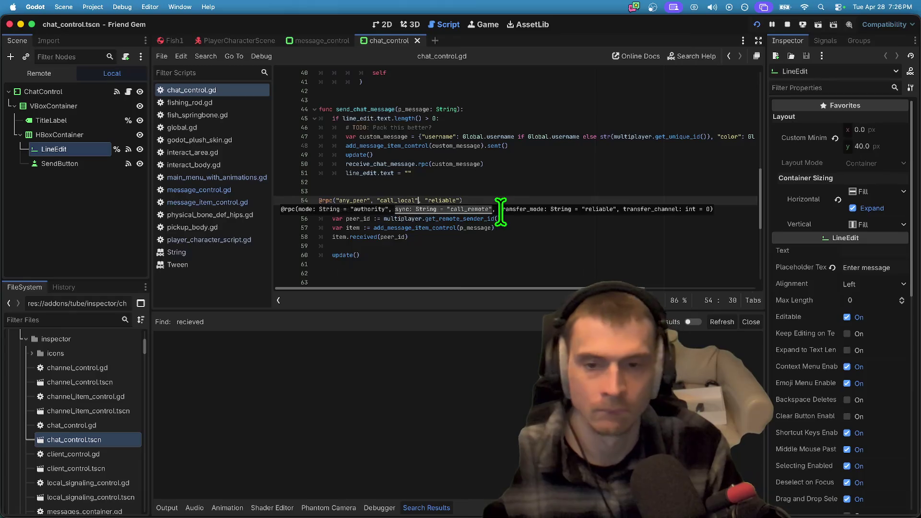
Step: Post 'hah' in the running game's chat, then return to line 59 of chat_control.gd
key("super+Tab")
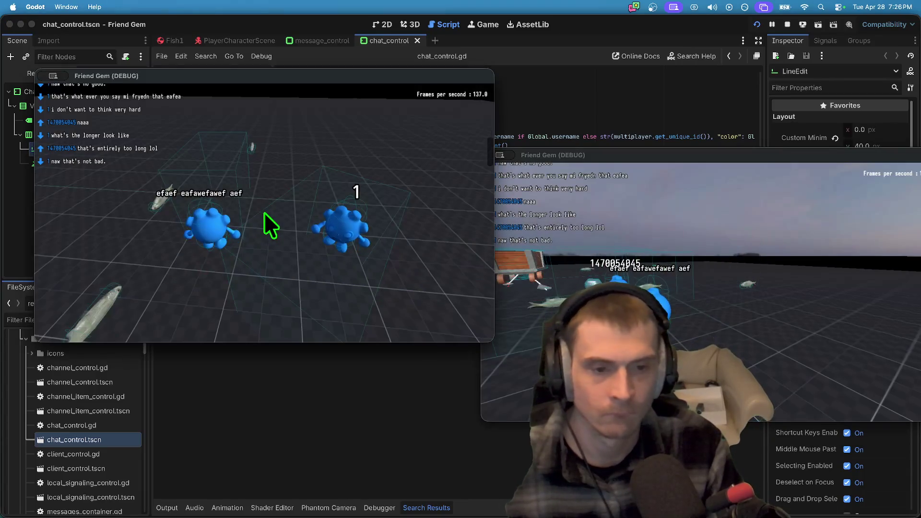
key("Return")
type("hah")
key("Return")
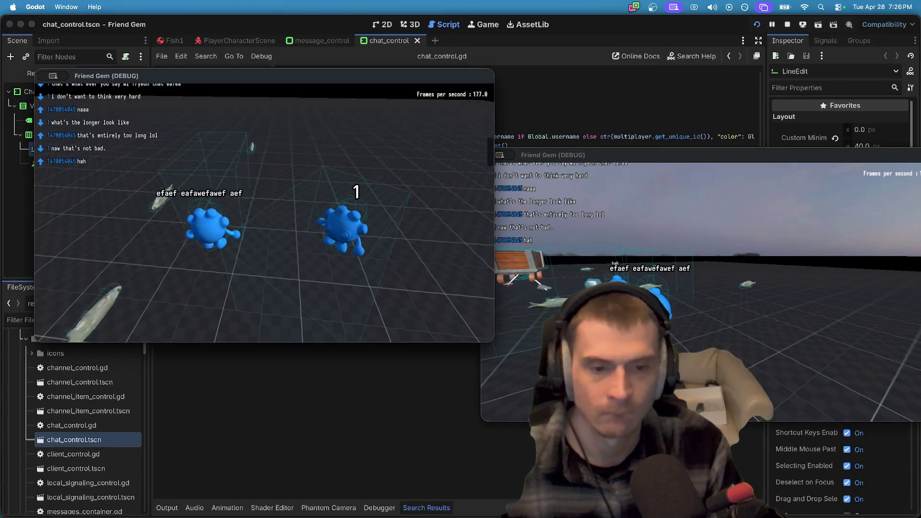
key("super+Tab")
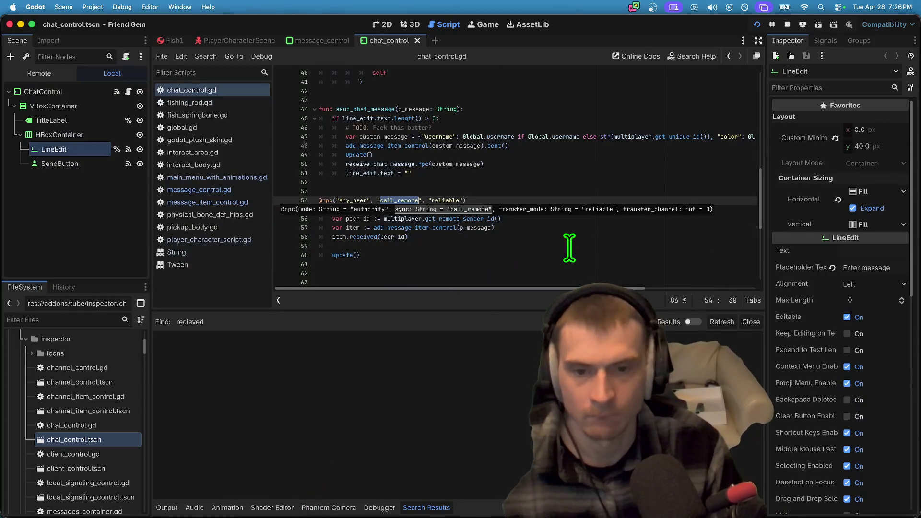
left_click(570, 245)
Step: On line 59, insert a call to Global.signal_show_chat_bubble using autocomplete
left_click(332, 237)
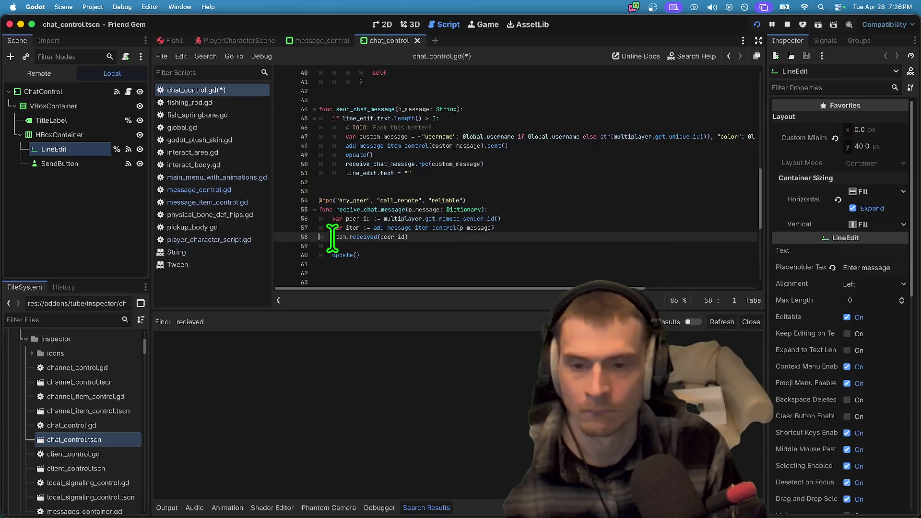
left_click(496, 247)
type("Glo")
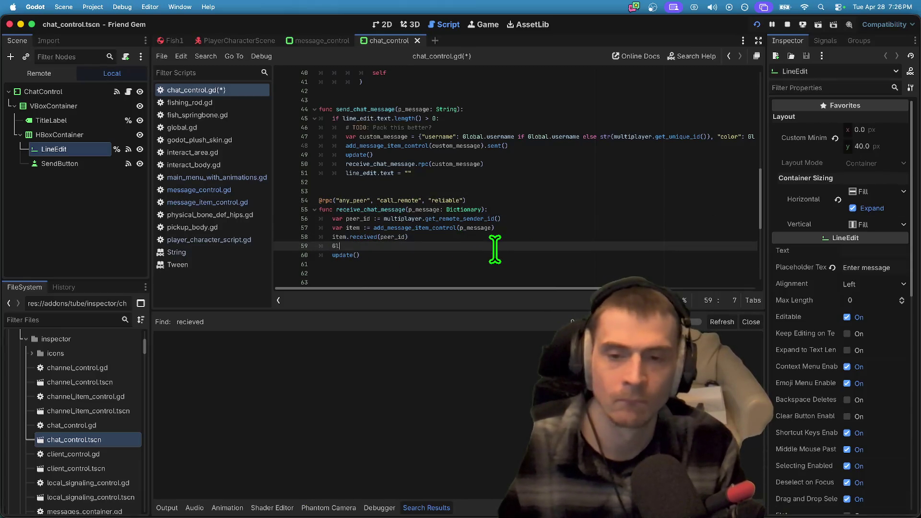
key("Return")
type(".sign")
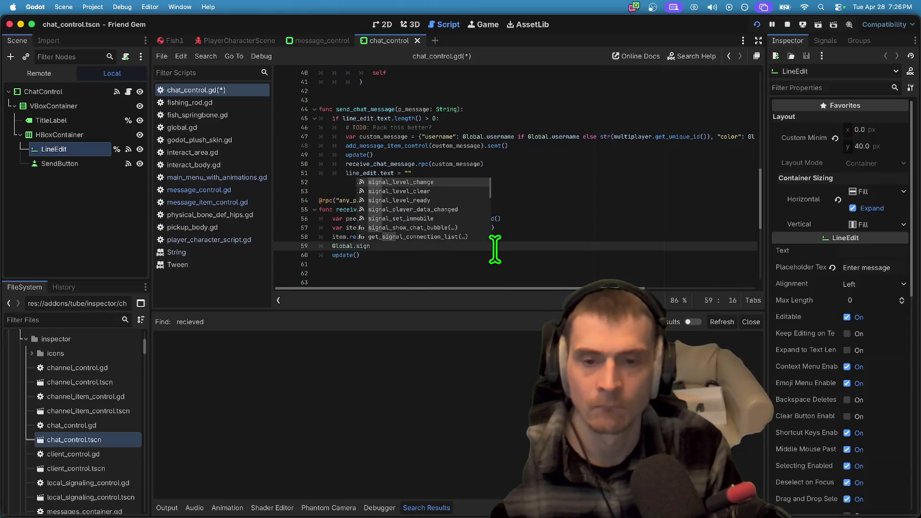
key("Down")
key("Down")
key("Down")
key("Return")
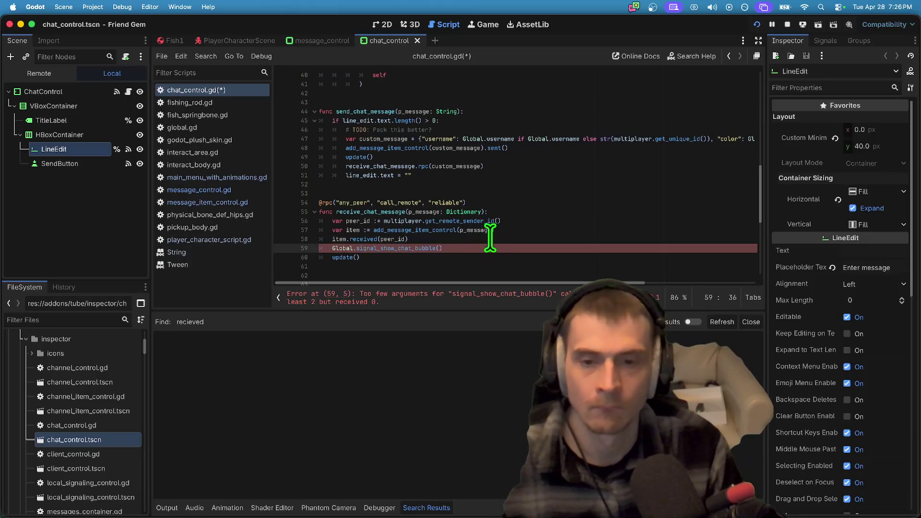
Step: Pass peer_id and p_message as the call's arguments, then save and run the game
double_click(480, 230)
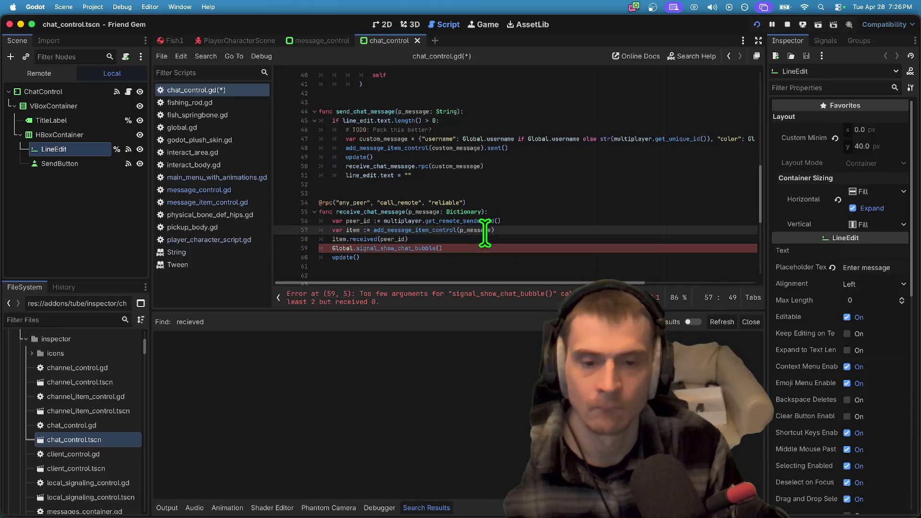
double_click(394, 239)
key("Down")
key("End")
key("Left")
type("peer_id, p_")
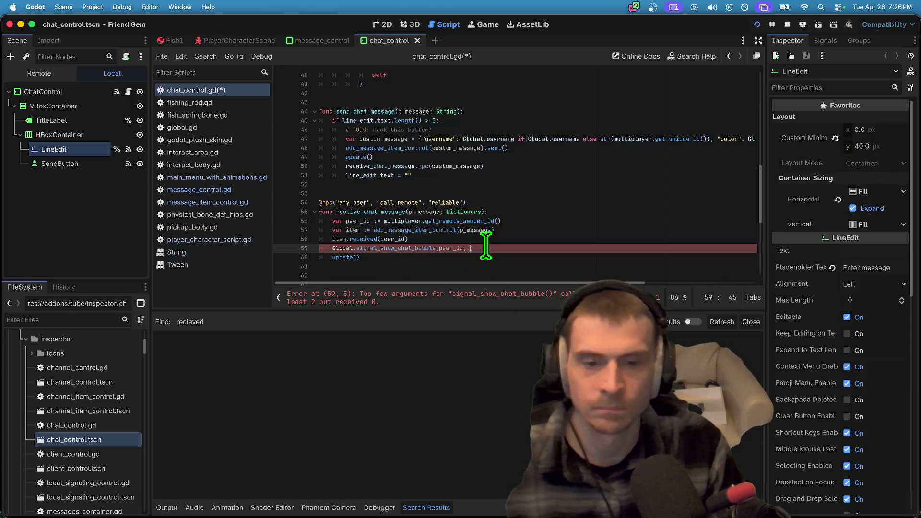
key("Return")
key("super+b")
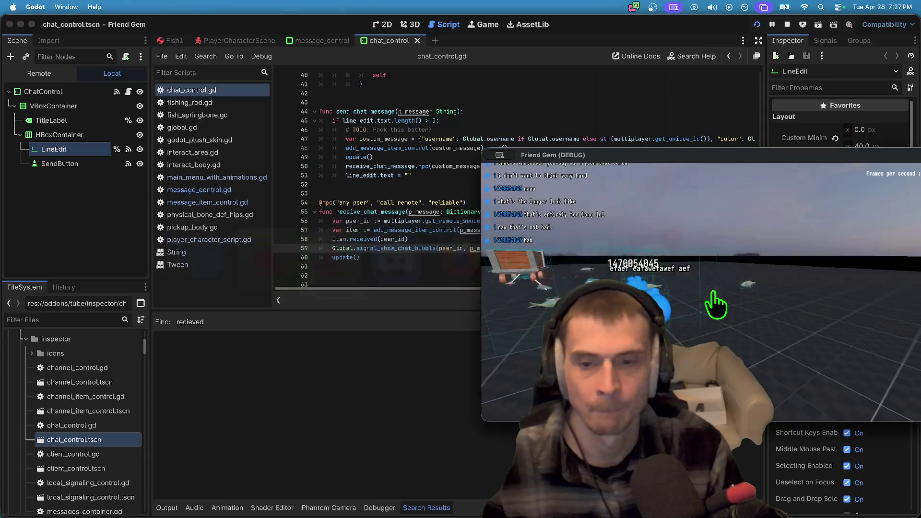
Step: Send 'hello' in the game, review the global.gd line 53 type error, and stop the game
key("Escape")
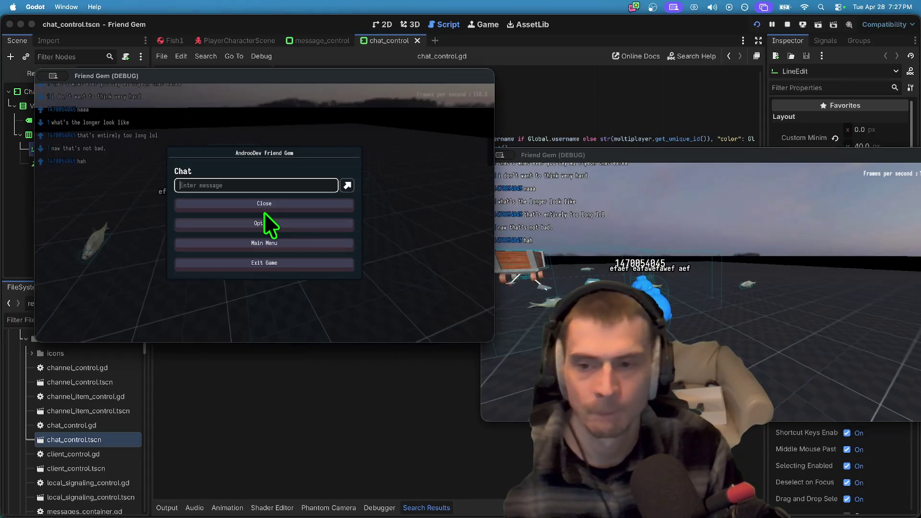
type("hello")
key("Return")
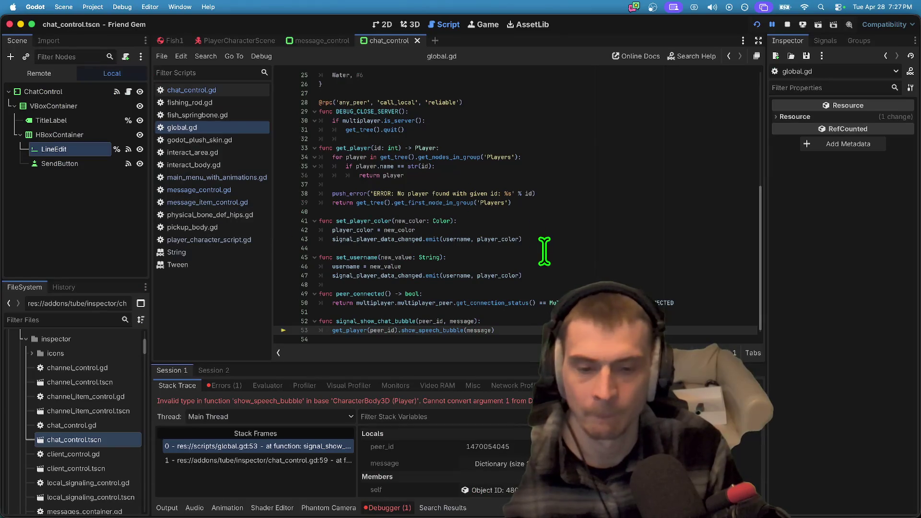
scroll(545, 249, "down", 1)
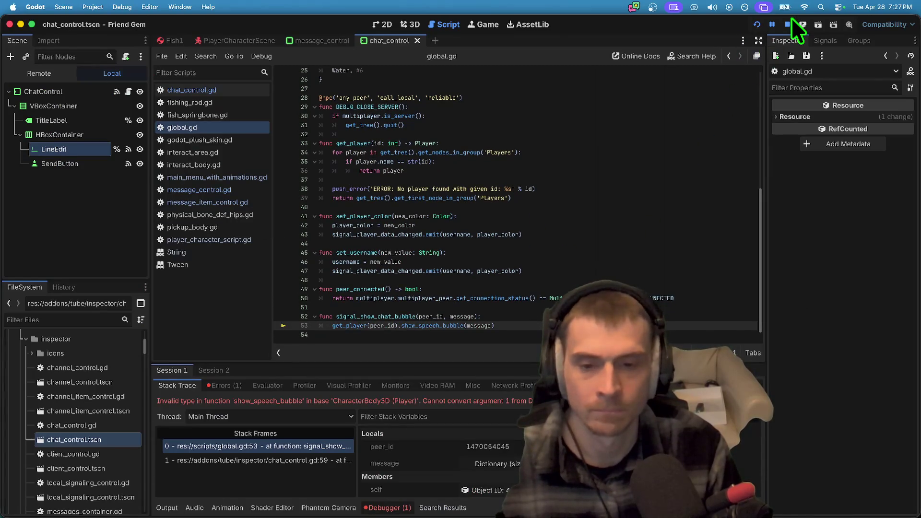
left_click(788, 24)
left_click(219, 114)
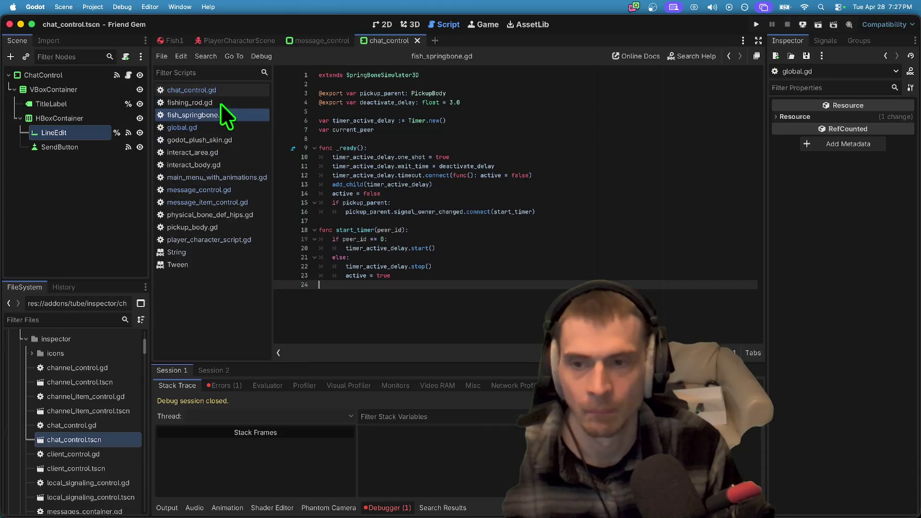
Step: Cut the chat bubble call out of receive_chat_message in chat_control.gd
left_click(229, 129)
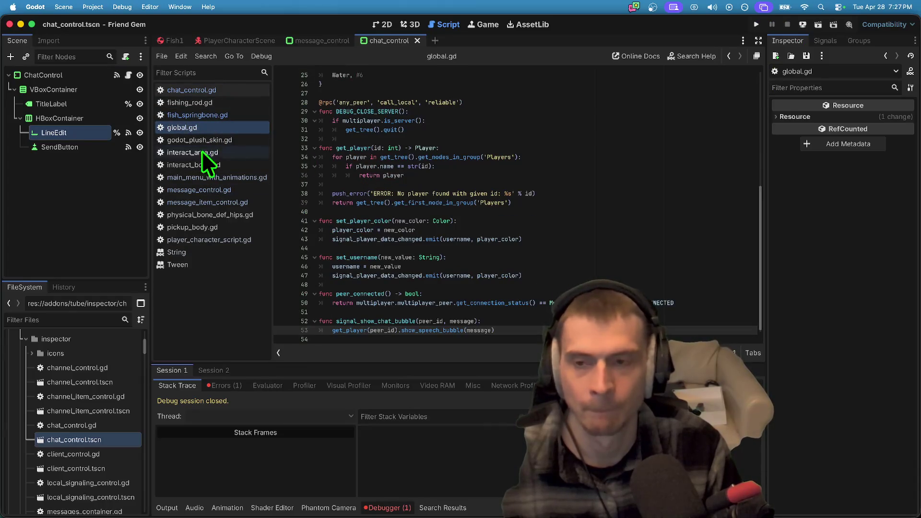
left_click(195, 91)
scroll(494, 288, "down", 5)
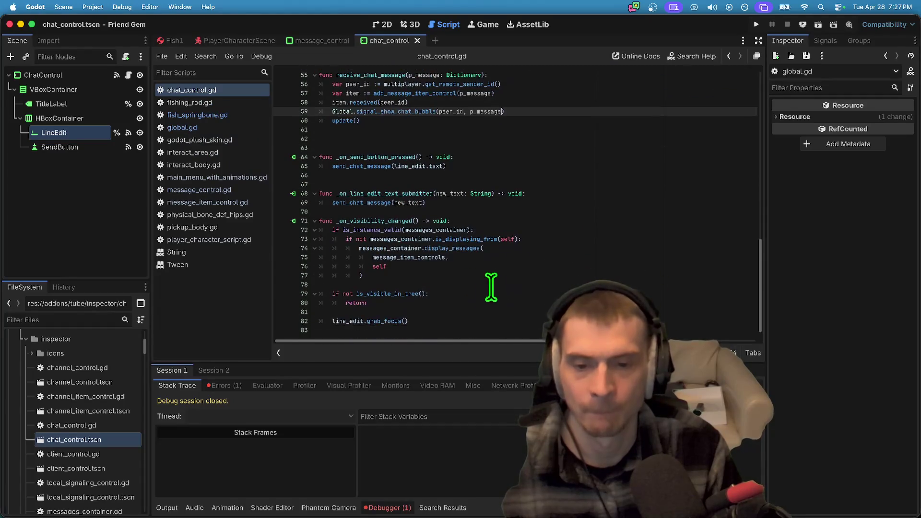
scroll(531, 242, "up", 5)
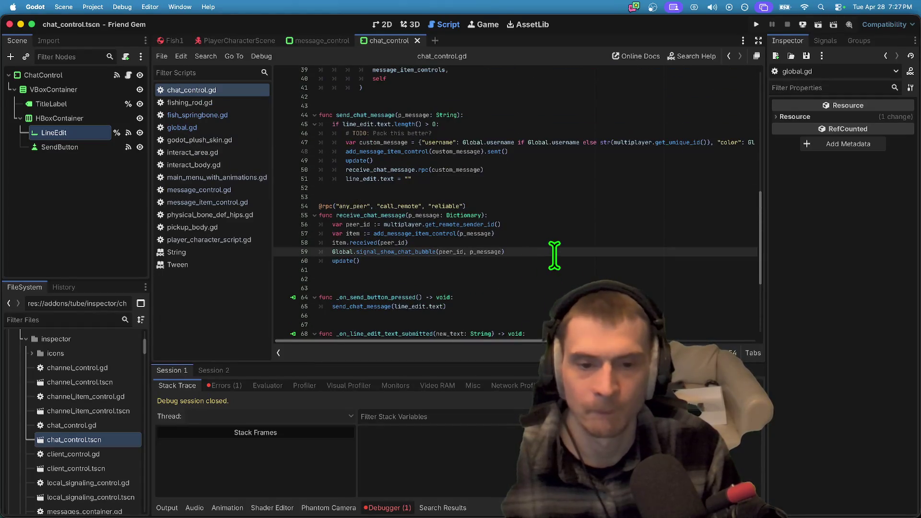
triple_click(554, 252)
key("ctrl+c")
key("BackSpace")
left_click(598, 197)
key("Up")
key("Up")
key("Up")
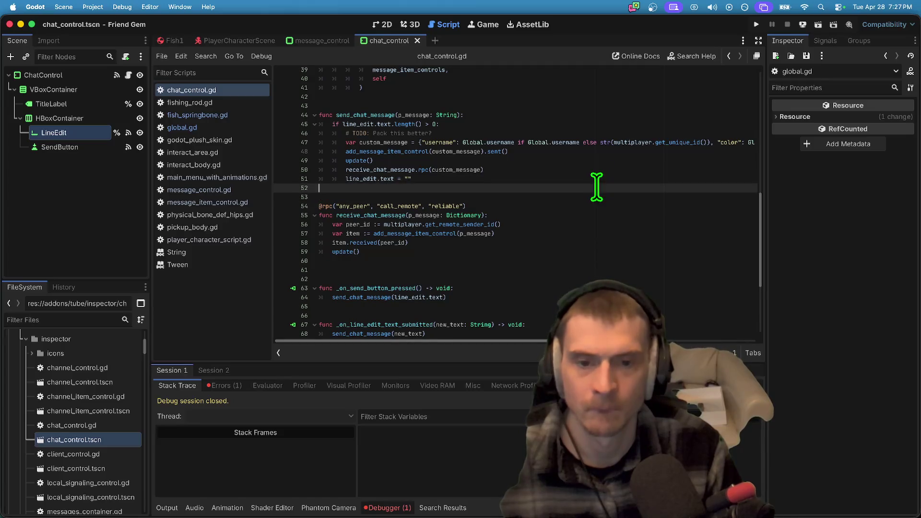
key("ctrl+v")
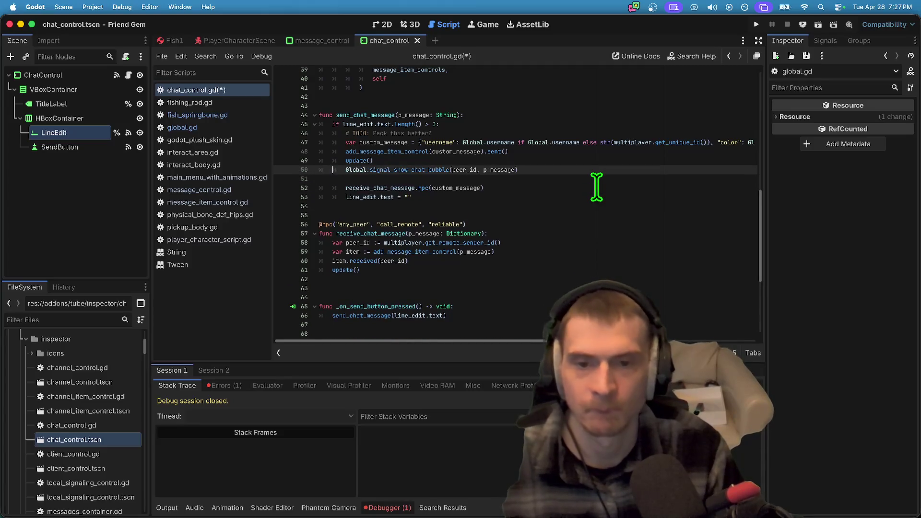
key("ctrl+s")
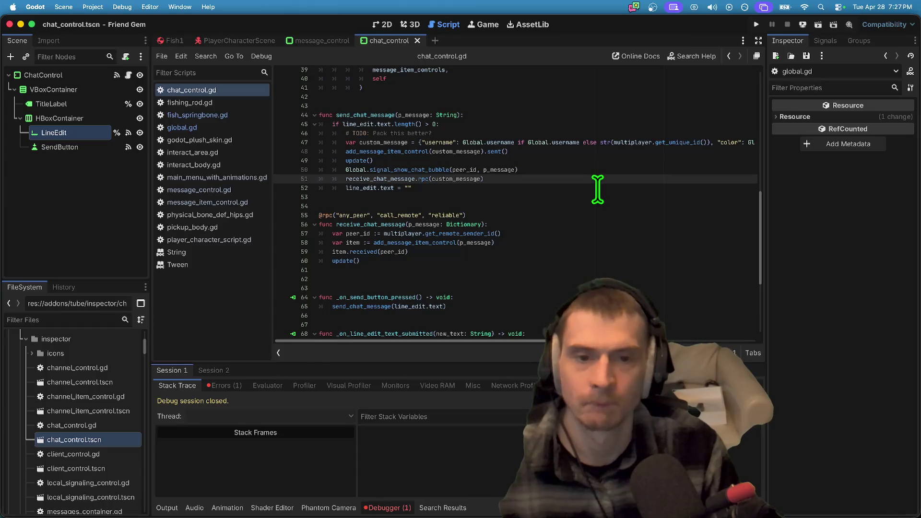
key("shift+Up")
key("BackSpace")
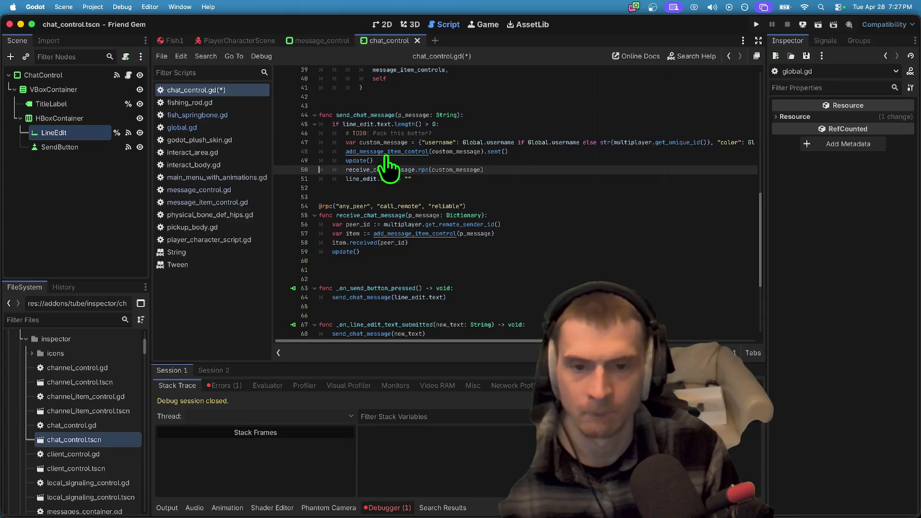
Step: Paste the chat bubble call after sent(), replacing peer_id with multiplayer.get_unique_id()
left_click(518, 153)
key("Return")
key("ctrl+v")
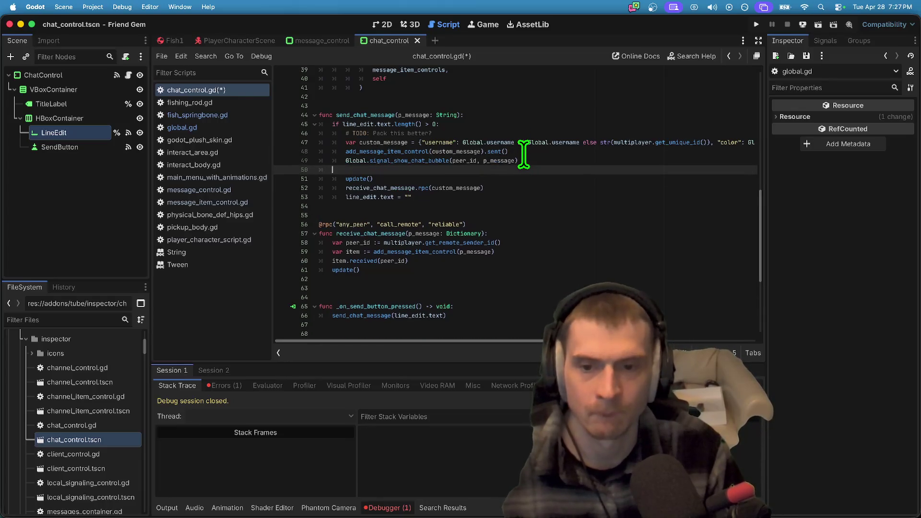
key("BackSpace")
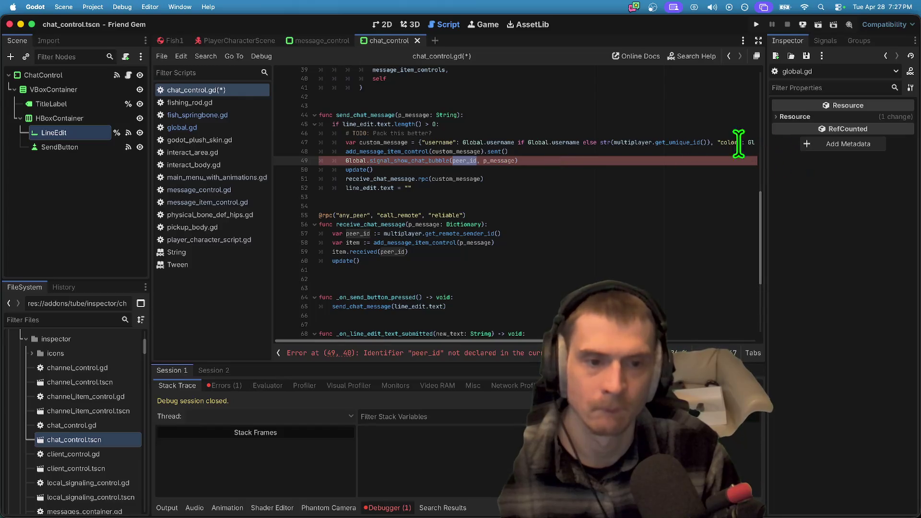
left_click(614, 148)
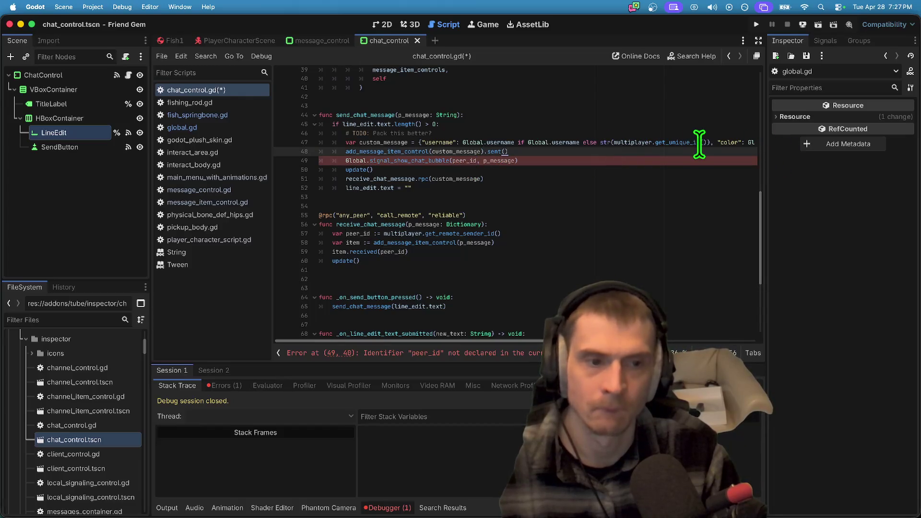
left_click_drag(707, 143, 615, 142)
double_click(465, 161)
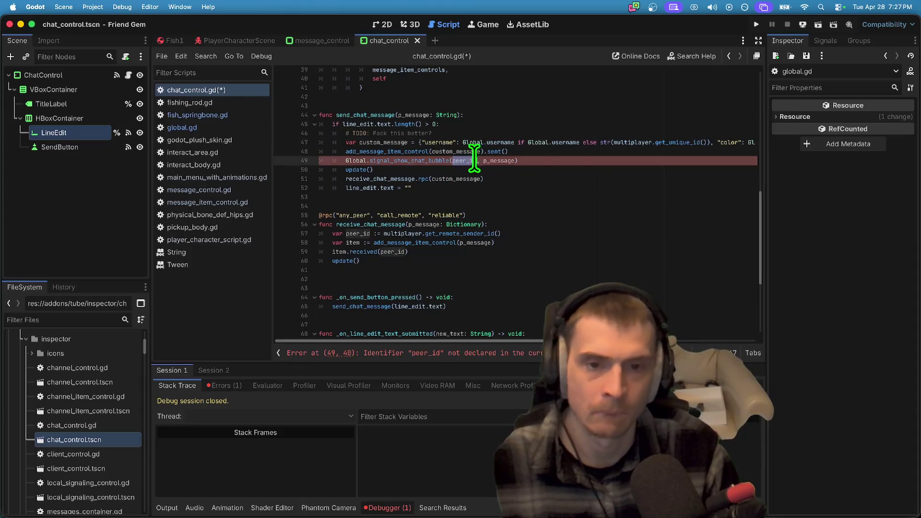
key("ctrl+v")
Step: Review the edited lines, then save chat_control.gd and run the game
double_click(474, 151)
key("ctrl+c")
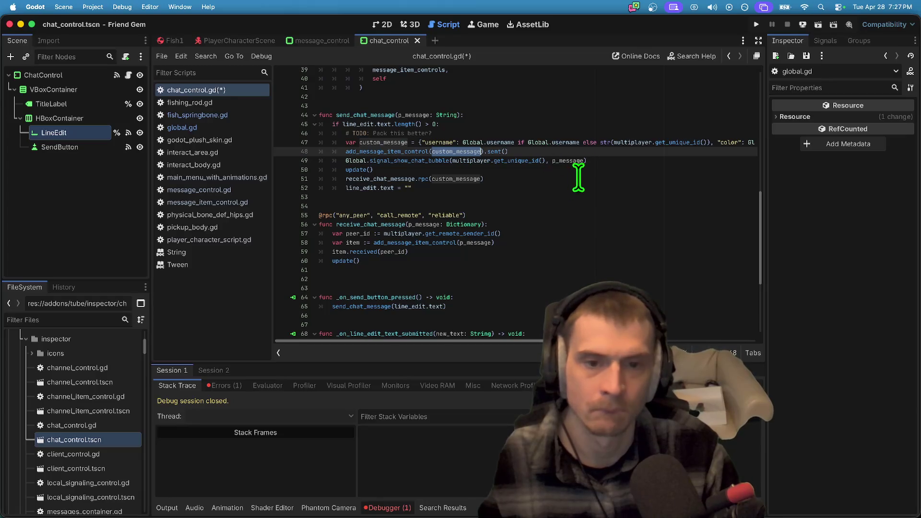
key("End")
key("Left")
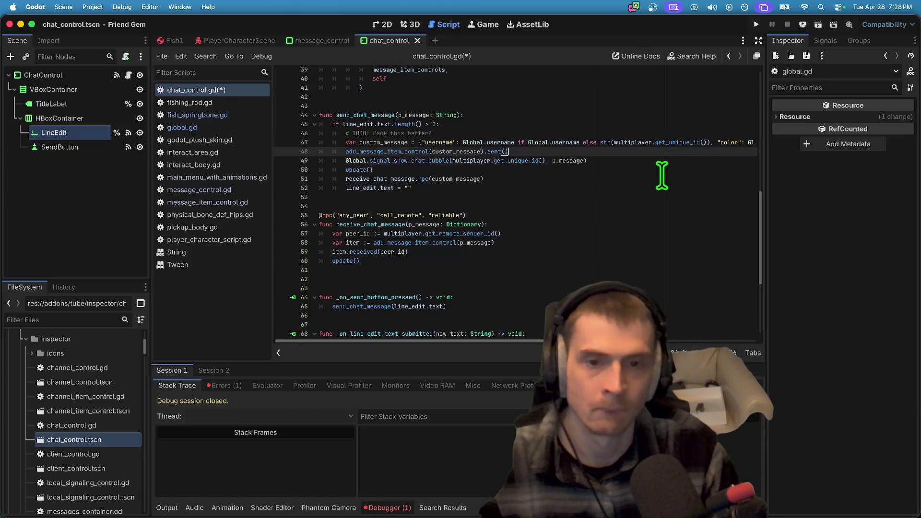
key("Up")
key("End")
key("Down")
key("Down")
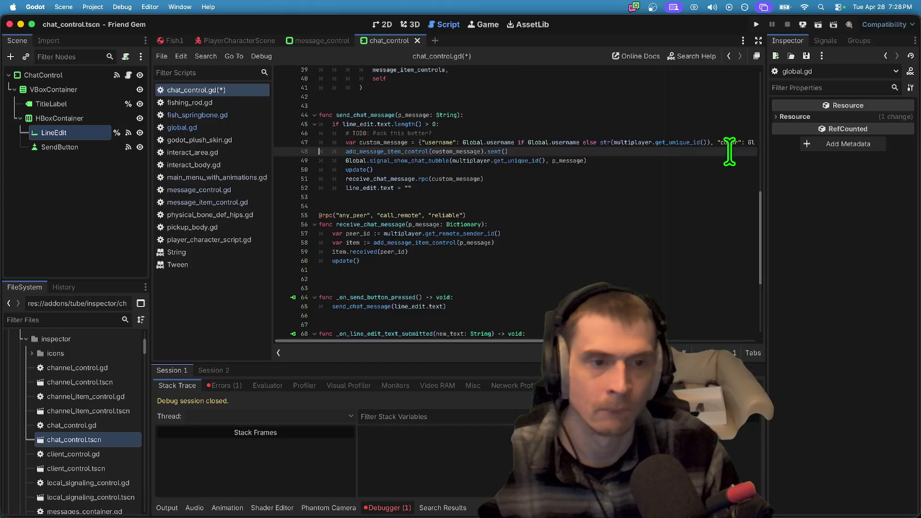
key("super+b")
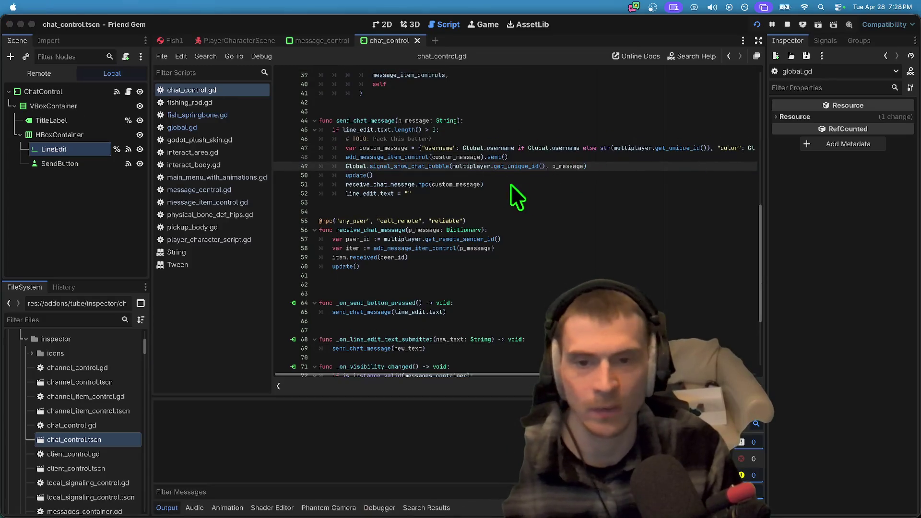
Step: Move one game window left and send 'haha' from the first game's chat
left_click_drag(510, 183, 189, 106)
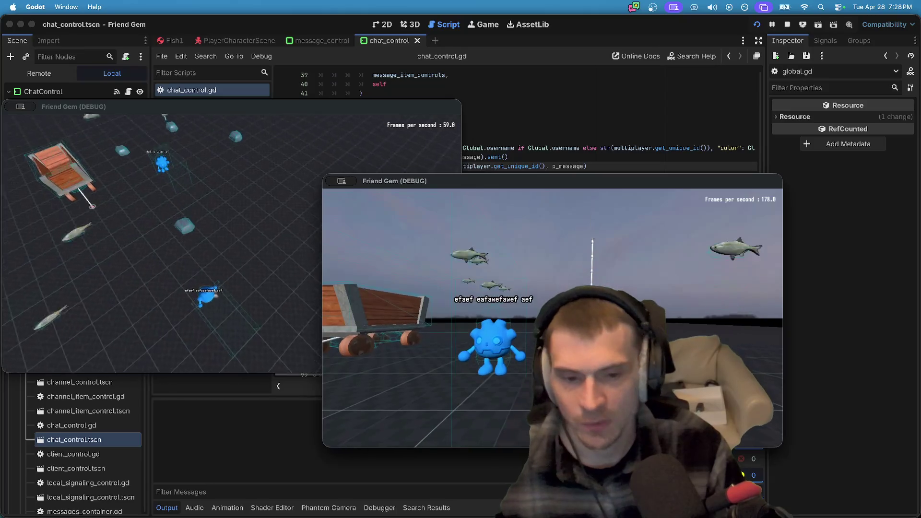
key("Escape")
type("haha")
key("Return")
key("Escape")
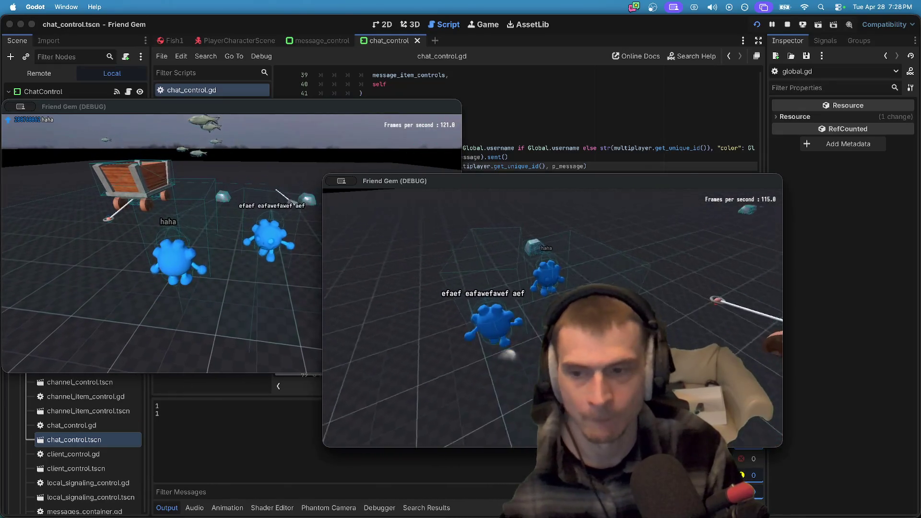
Step: Send 'silly you' from the second game, walk the player around, and open customization settings
key("Escape")
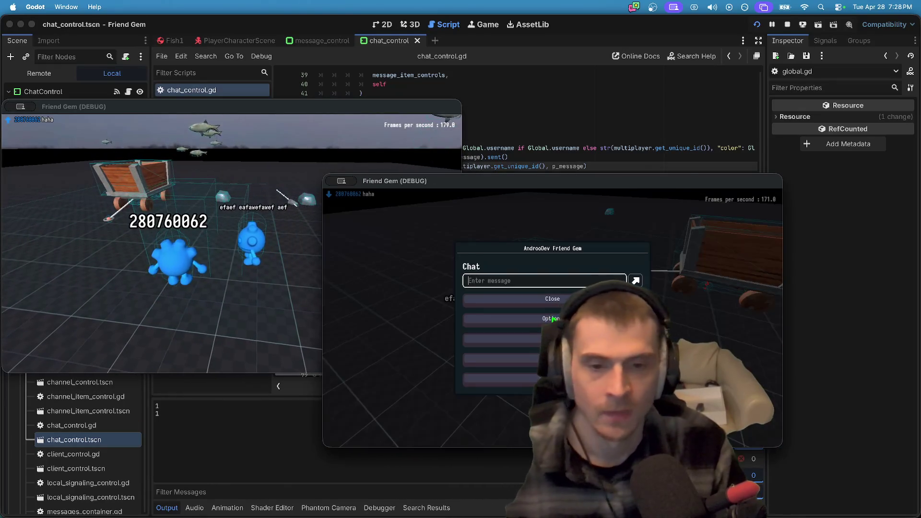
type("silly you")
key("Return")
key("Escape")
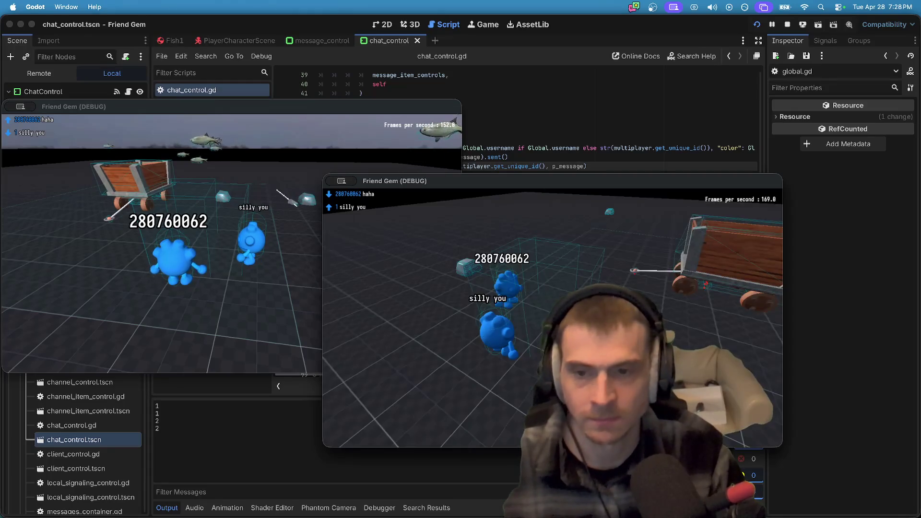
key("w")
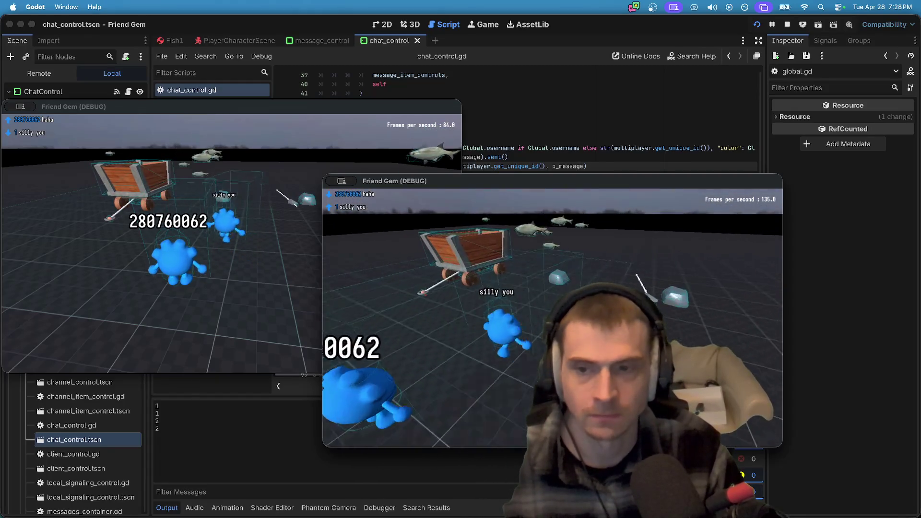
key("w")
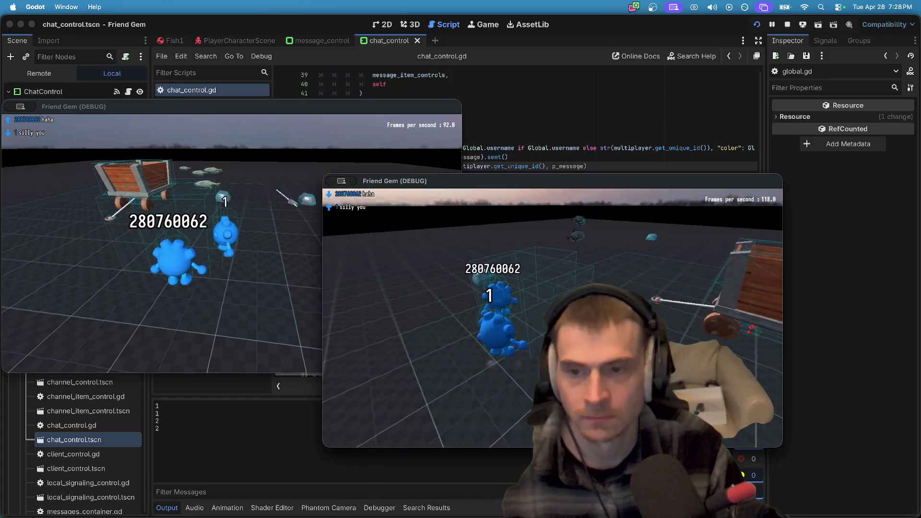
key("Escape")
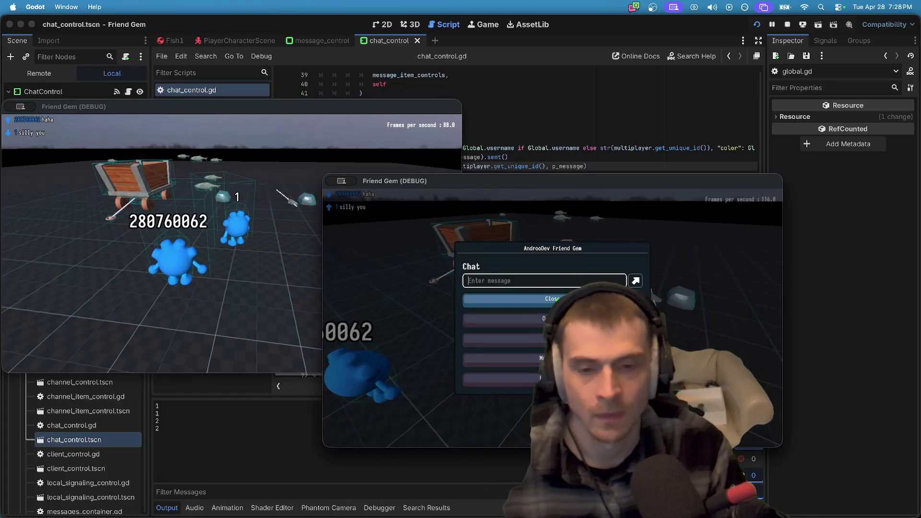
left_click(504, 319)
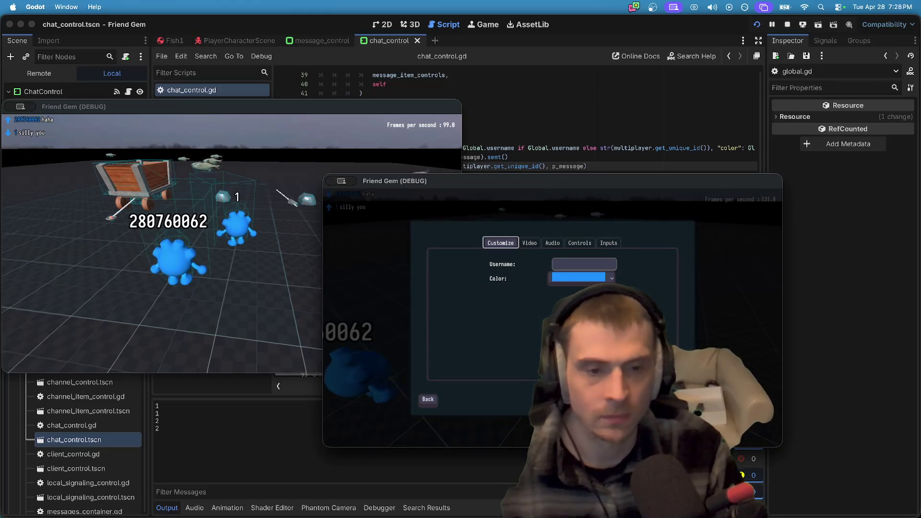
Step: Set a new custom username for the second player and close the menus
type("Andrew!!!")
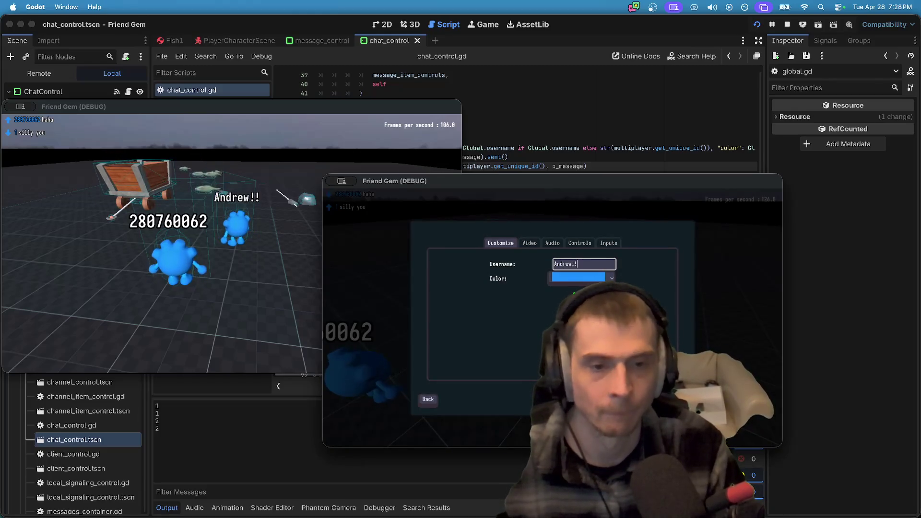
key("Escape")
key("Escape")
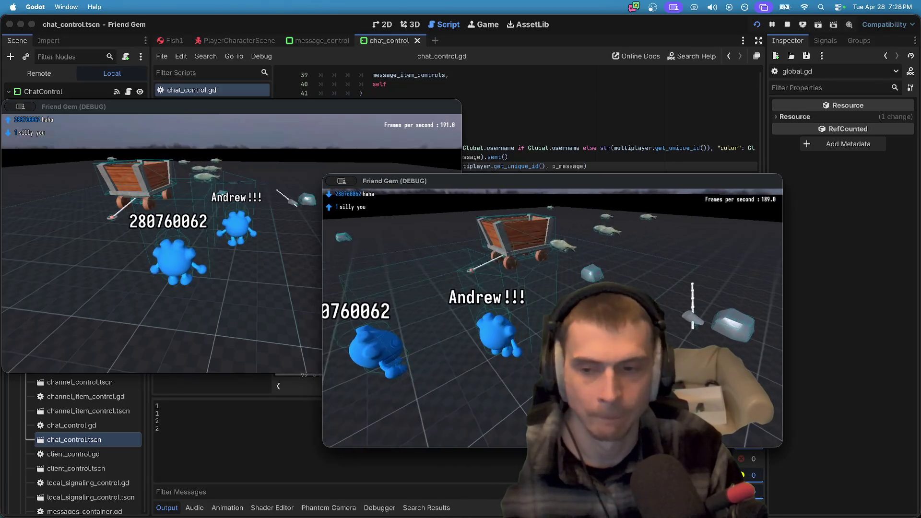
Step: Exchange the 'no' and 'yess friend' chat messages between the two game windows
key("Escape")
type("no")
key("Return")
key("Escape")
key("super+grave")
key("Escape")
type("yess friend")
key("Return")
key("Escape")
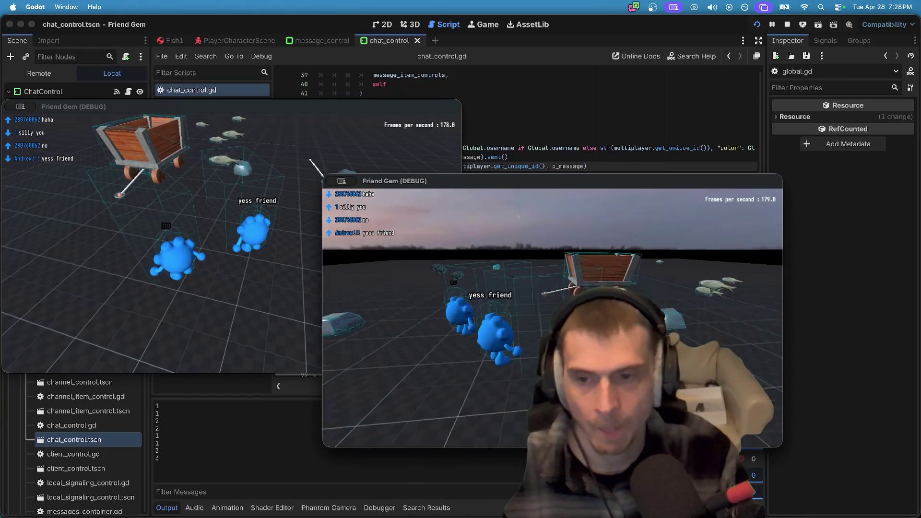
Step: Walk the player to the cart and back, then send a long chat message
key("s")
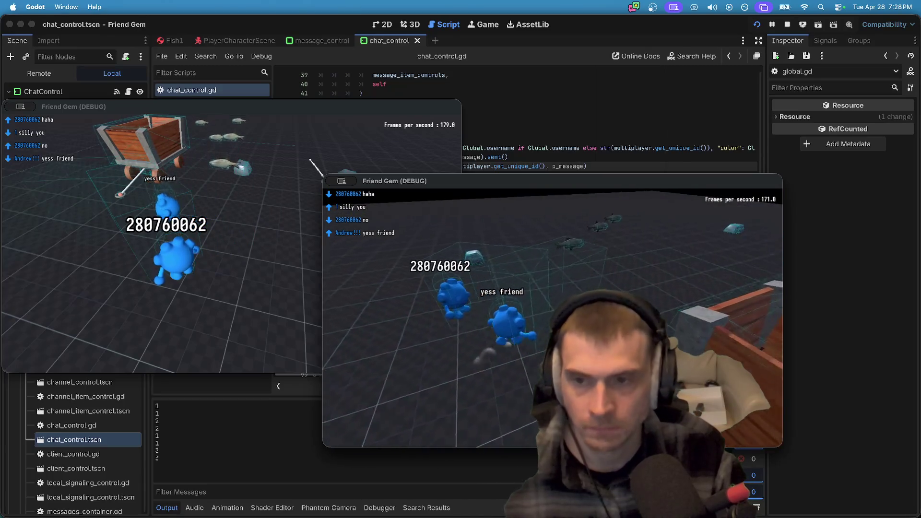
key("w")
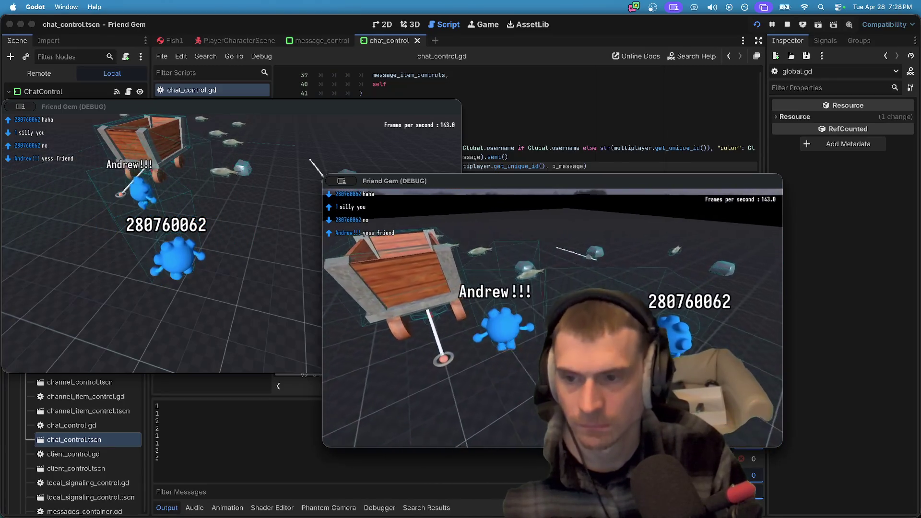
key("w")
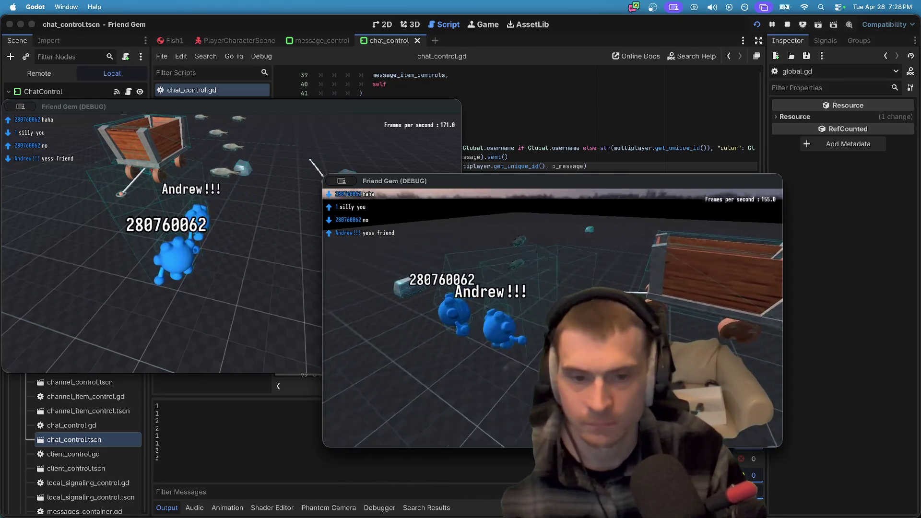
key("Escape")
type("no YOU A")
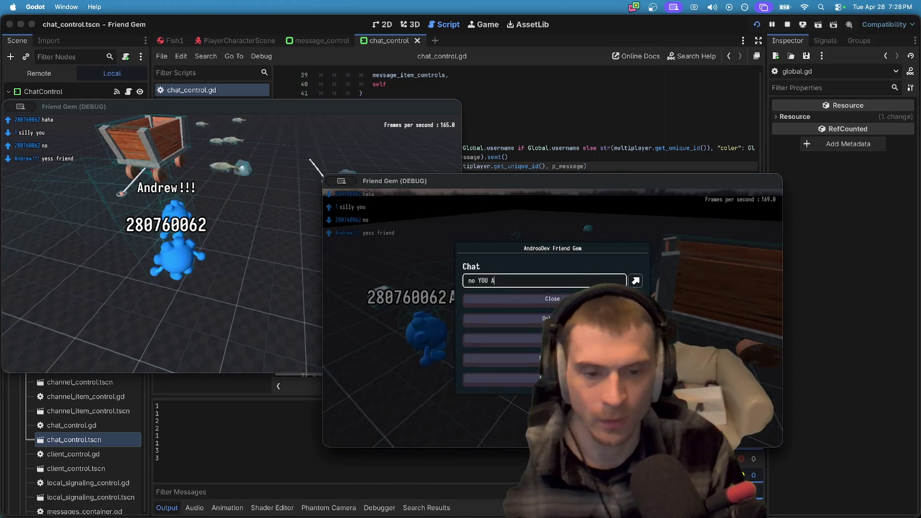
type(" we are this lar")
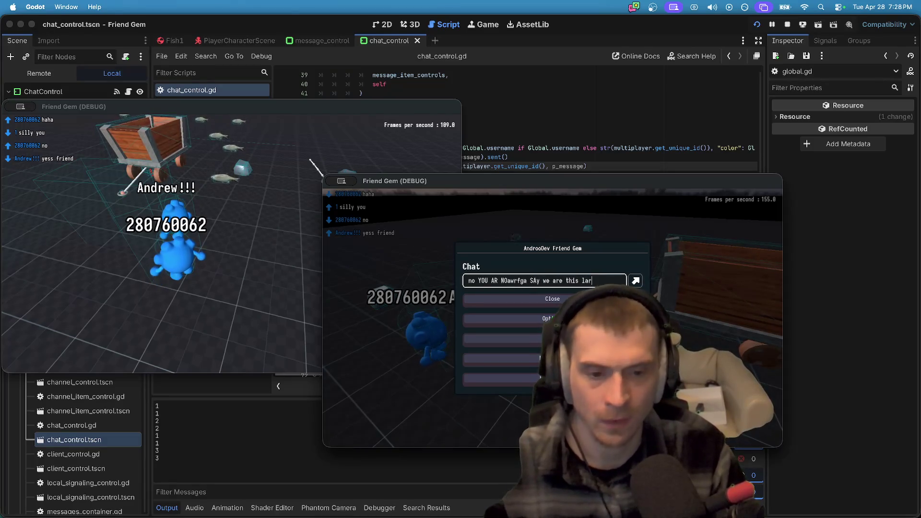
key("Return")
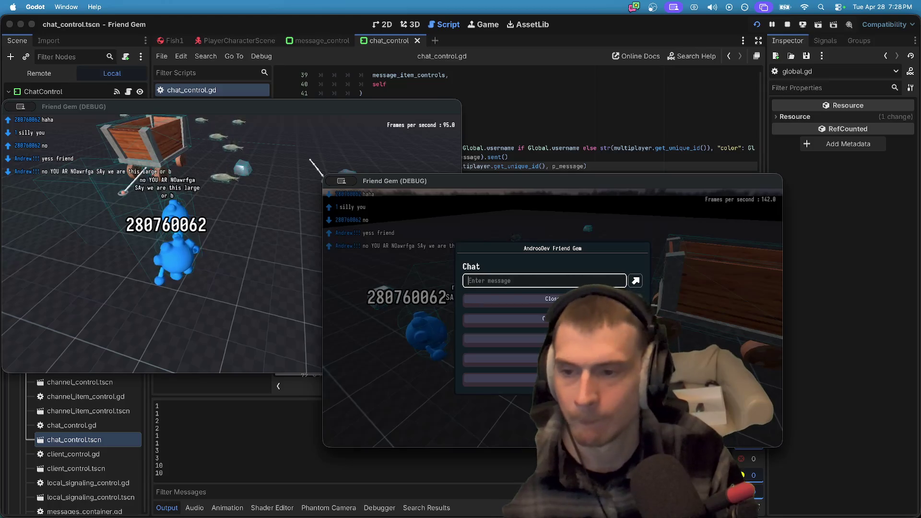
key("Escape")
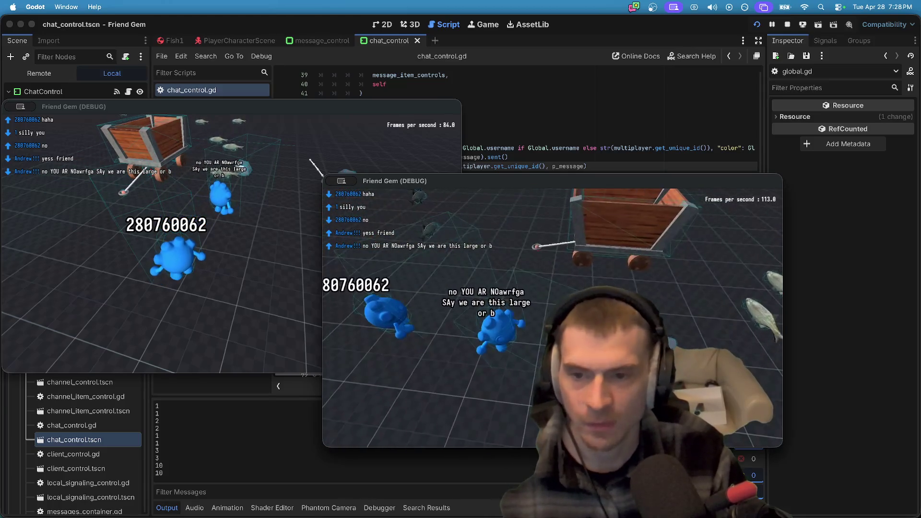
key("super+Tab")
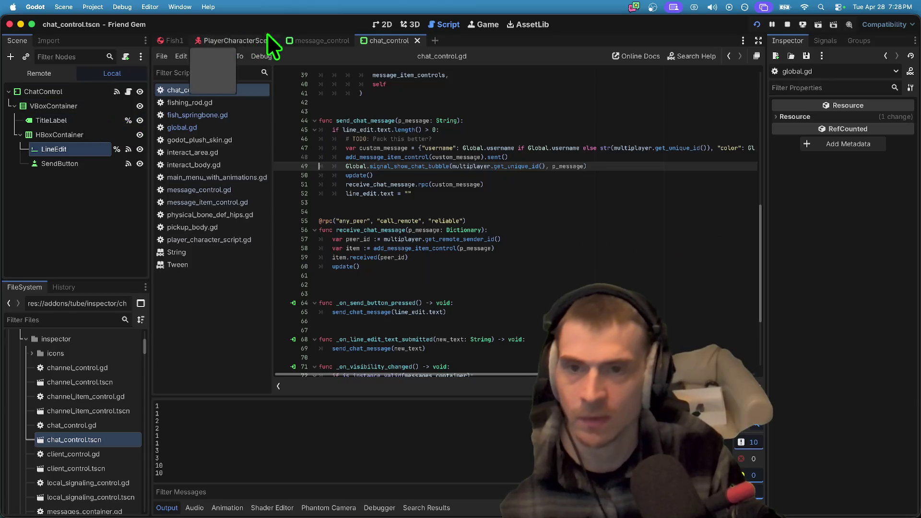
Step: Send 'That was really fast why did it go away so fs' from the game, then return to chat_control.gd
key("super+Tab")
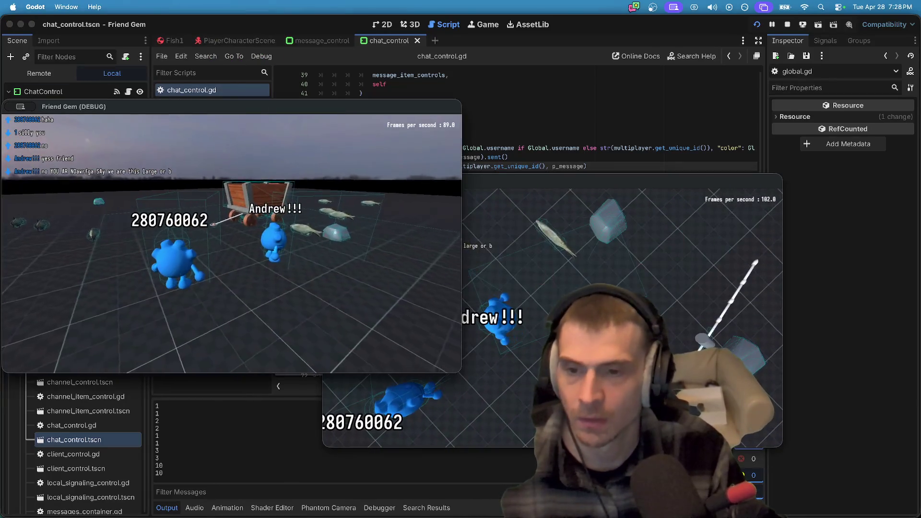
key("super+Tab")
key("super+Tab")
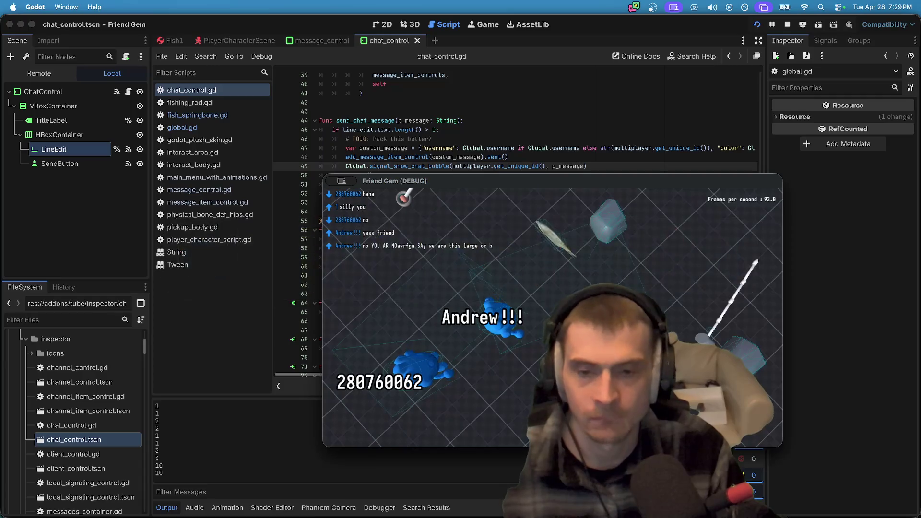
key("Escape")
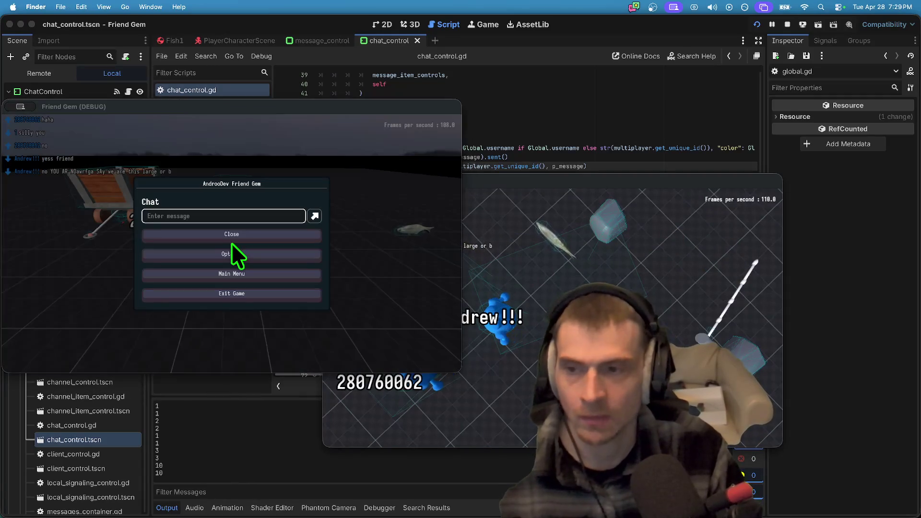
key("Escape")
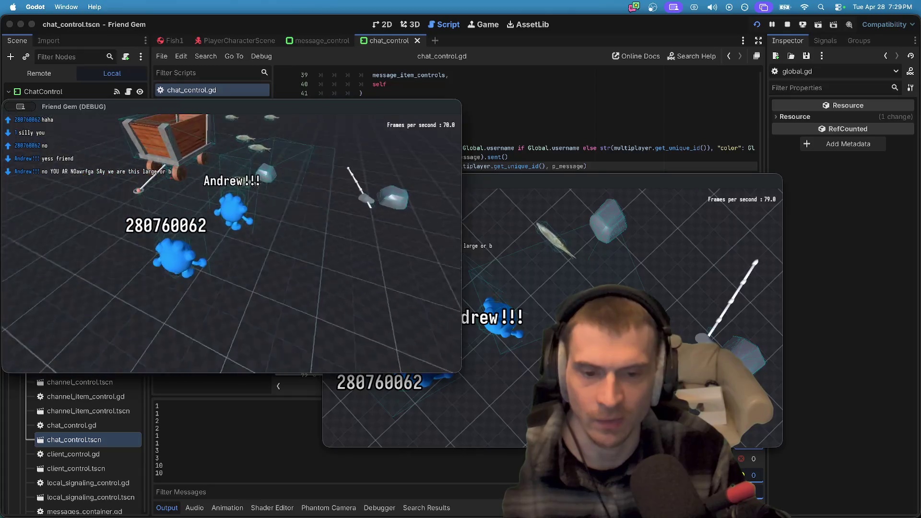
key("Escape")
type("That was real")
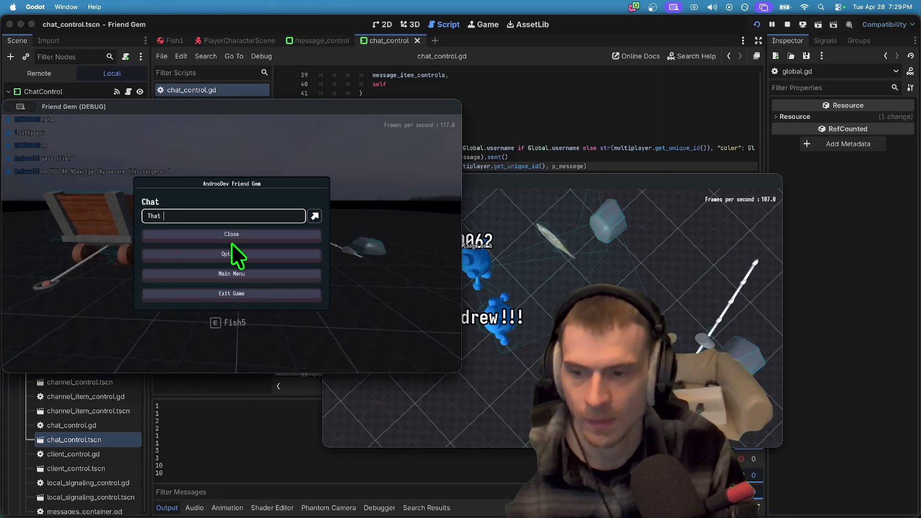
type("ly fast why did it g")
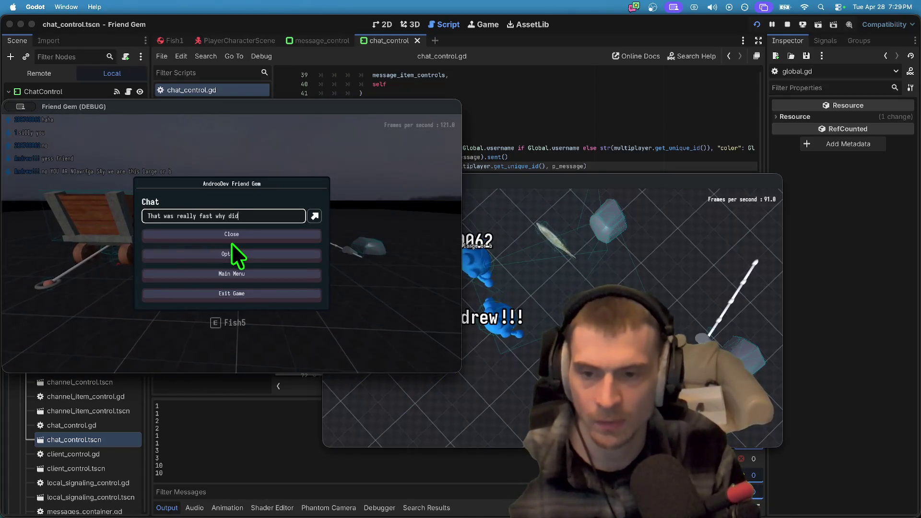
type("o away so fs")
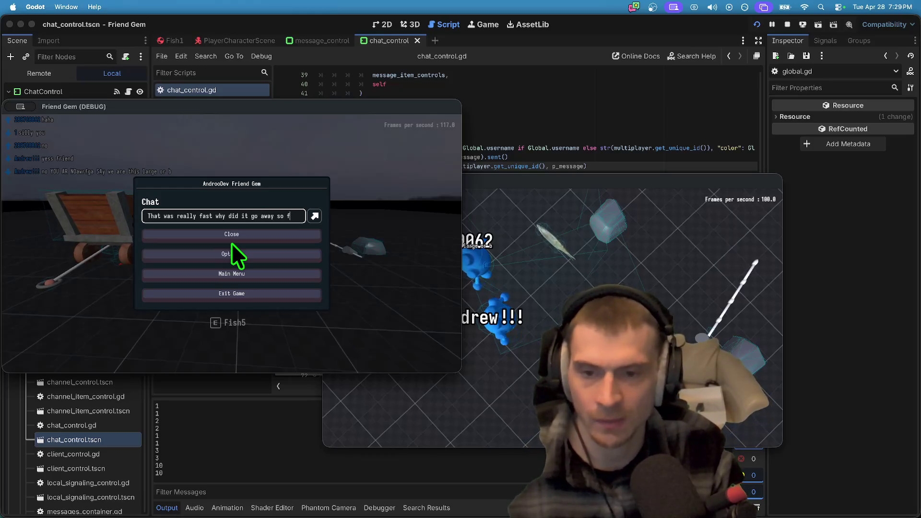
key("Return")
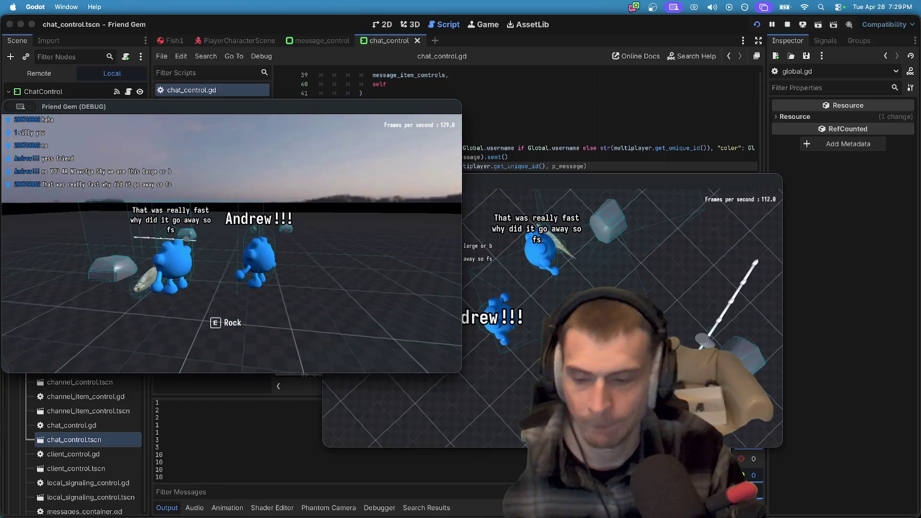
key("super+Tab")
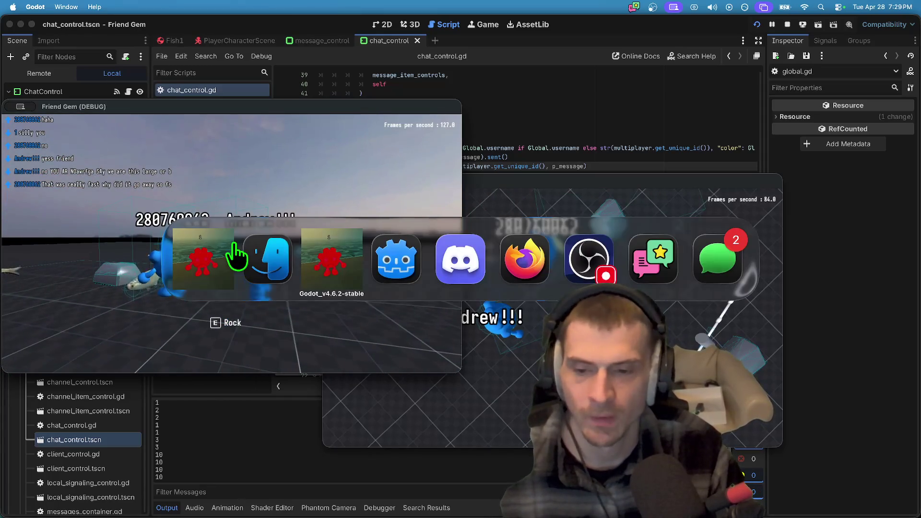
key("super+Tab")
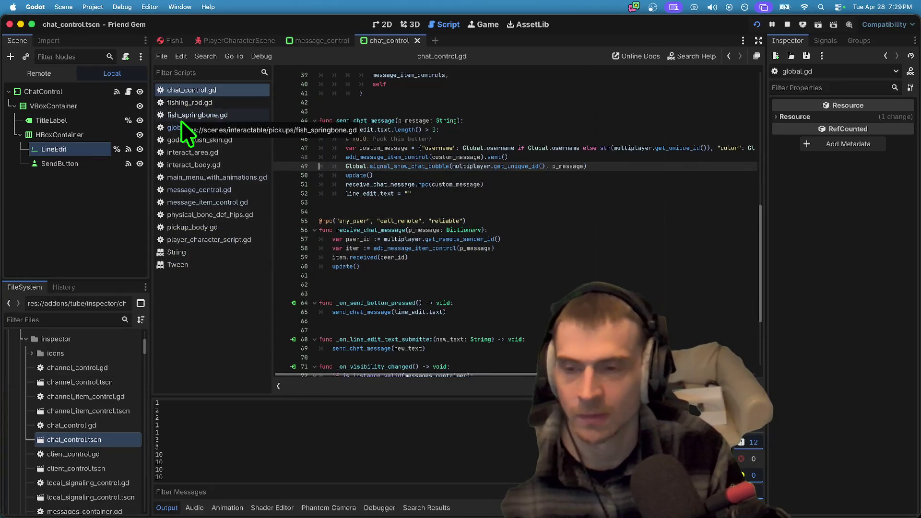
Step: Open player_character_script.gd and inspect the speech duration check and else-branch wait time
left_click(203, 190)
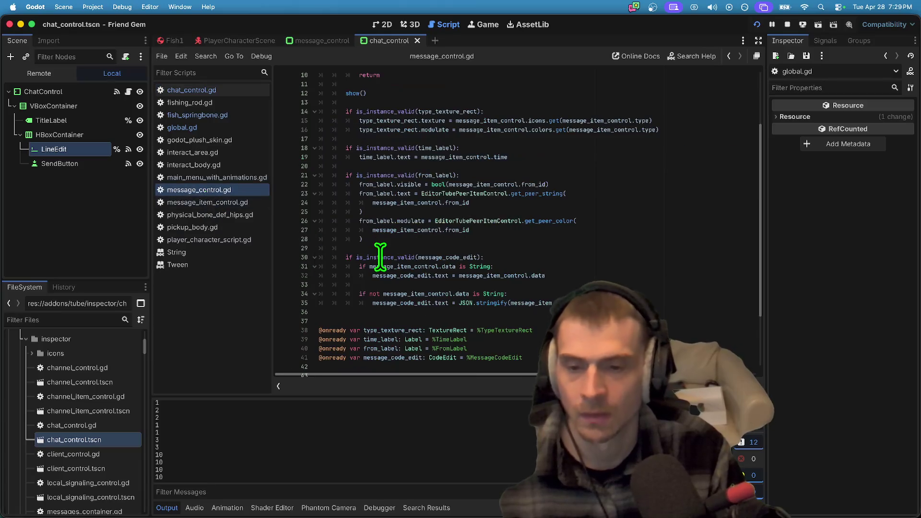
mouse_move(380, 257)
left_click(589, 230)
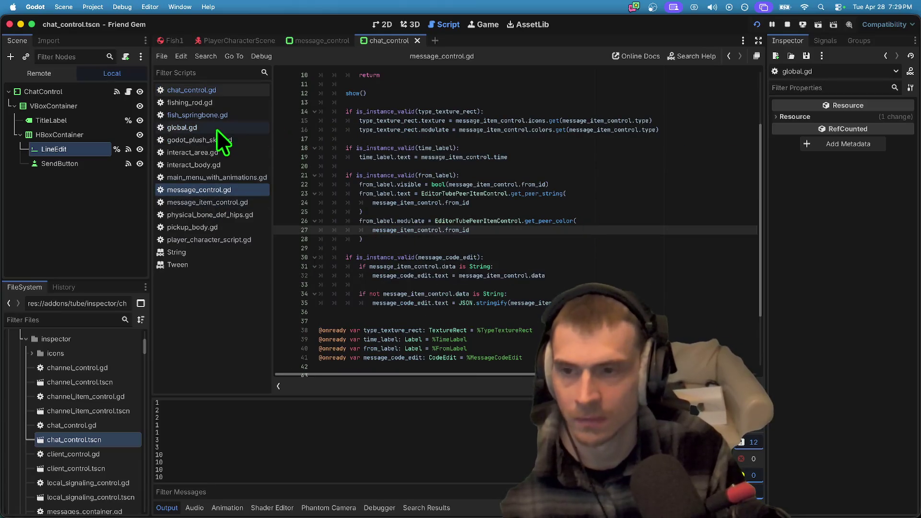
left_click(207, 90)
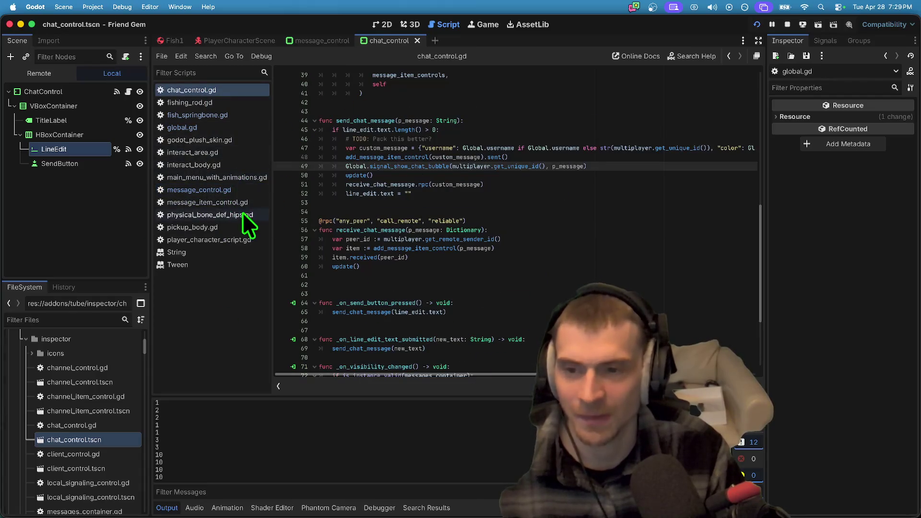
left_click(240, 240)
scroll(561, 250, "down", 1)
left_click_drag(569, 213, 188, 215)
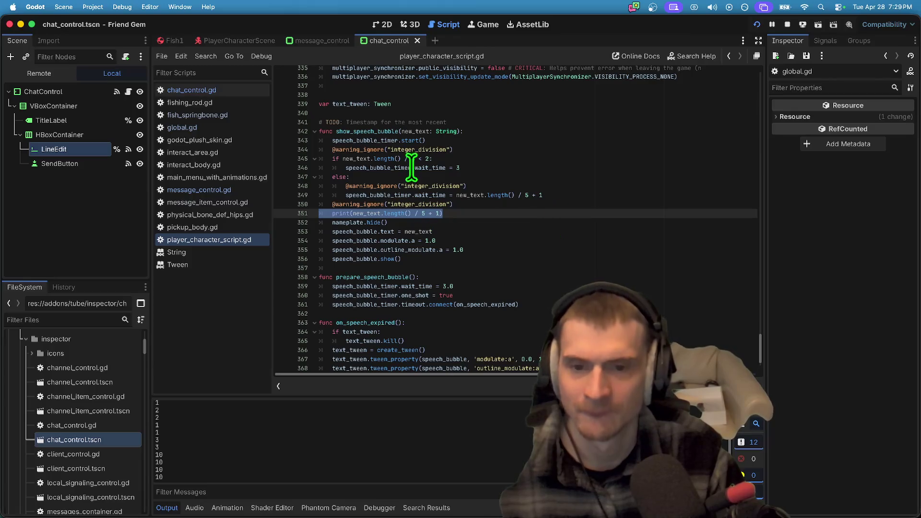
left_click(555, 162)
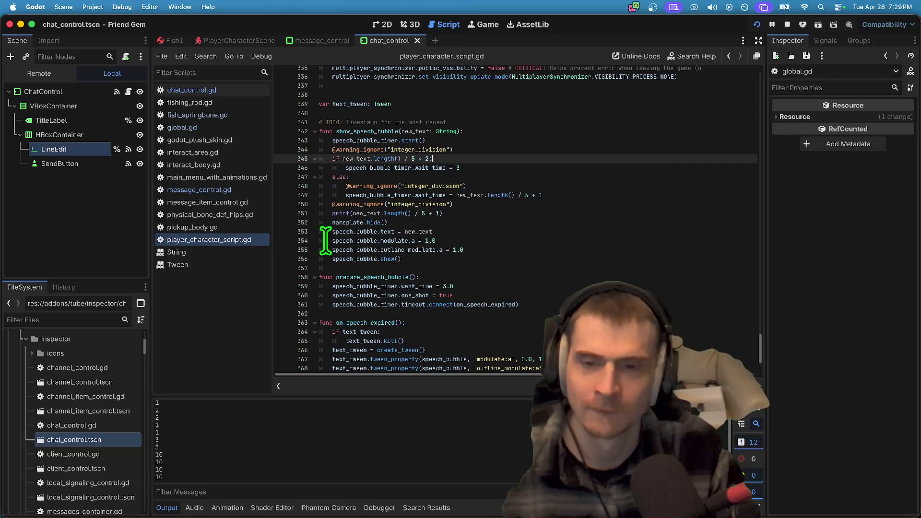
mouse_move(326, 240)
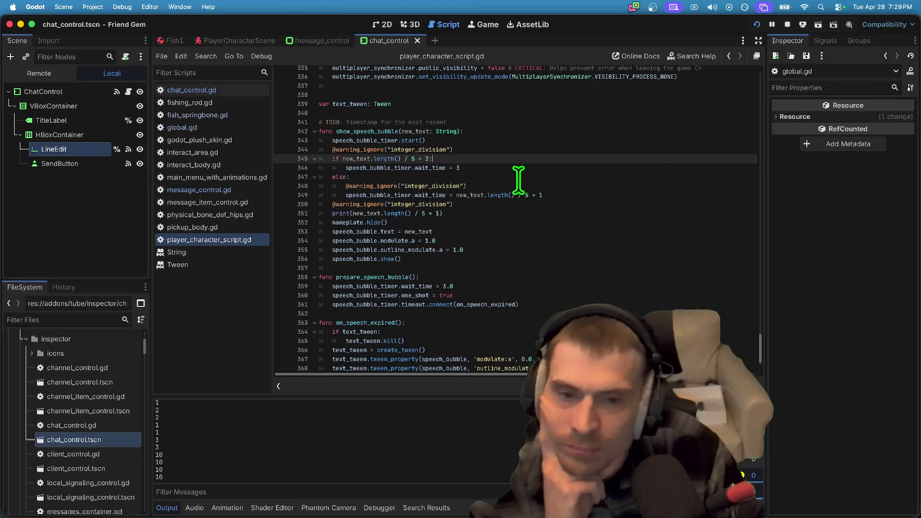
double_click(393, 195)
left_click_drag(392, 194, 561, 195)
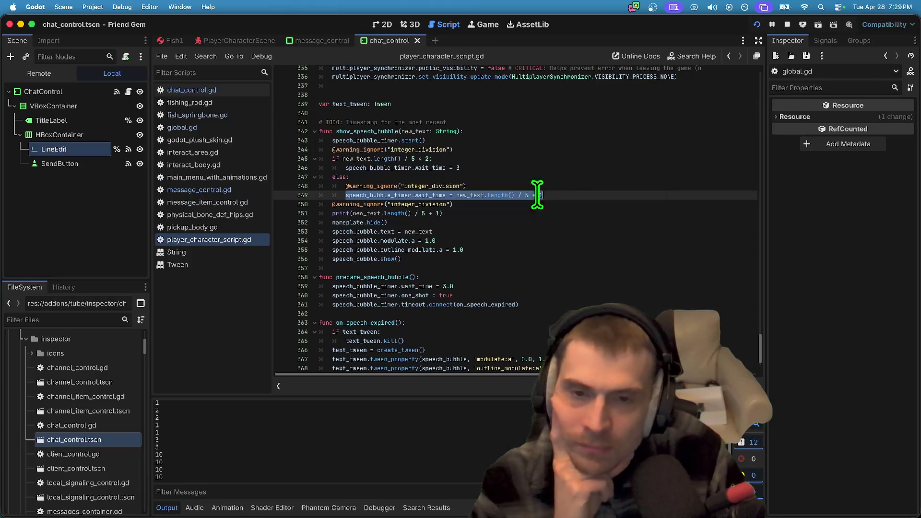
Step: Add a blank line at 344 and start a print line in the short-message branch, then save and run
left_click(538, 149)
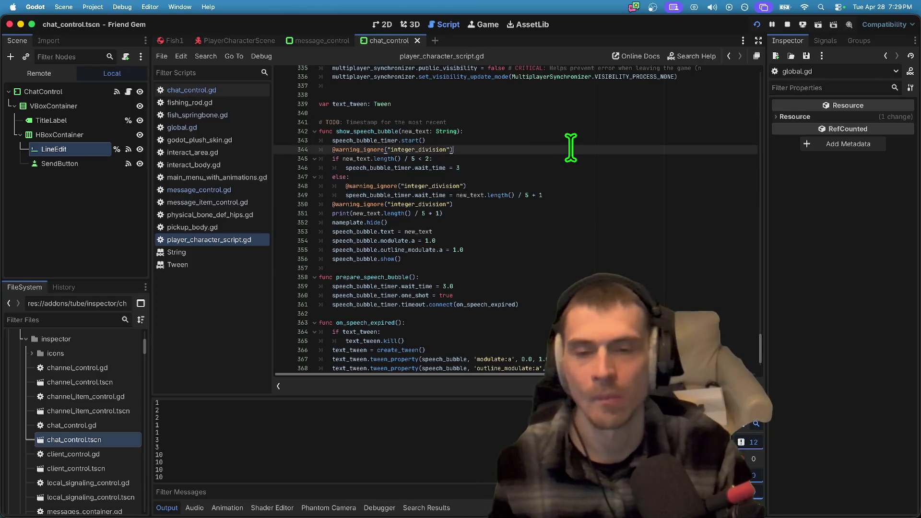
key("super+shift+Return")
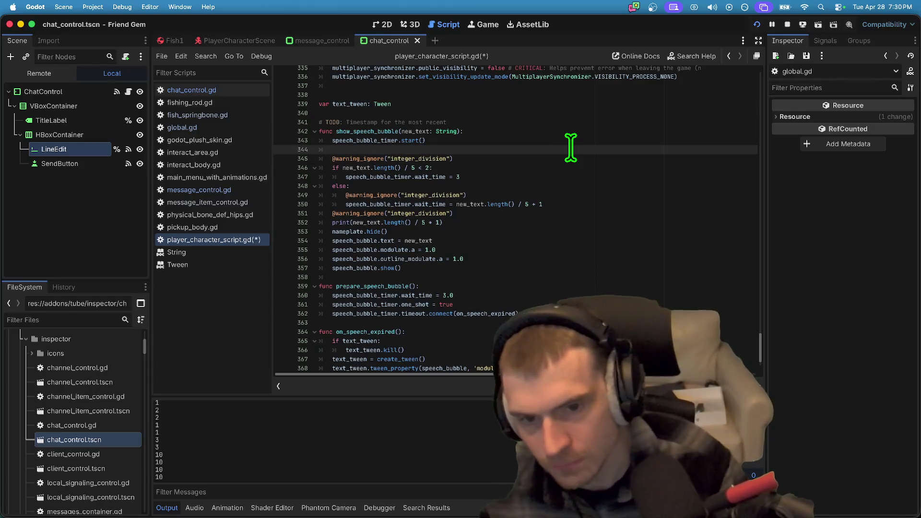
key("super+Tab")
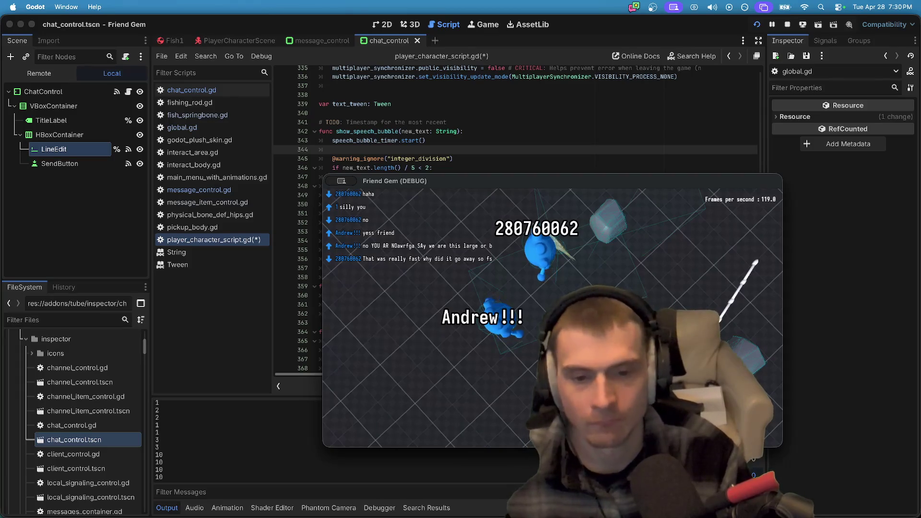
key("super+Tab")
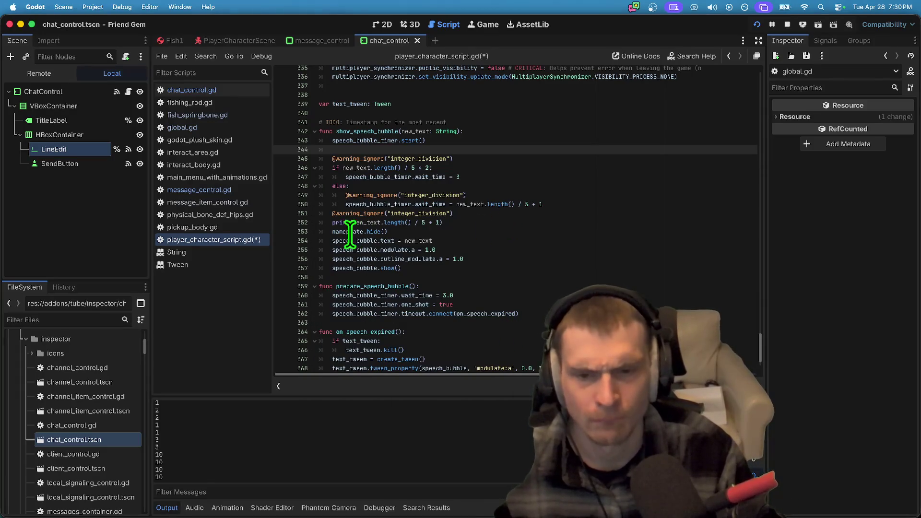
double_click(360, 204)
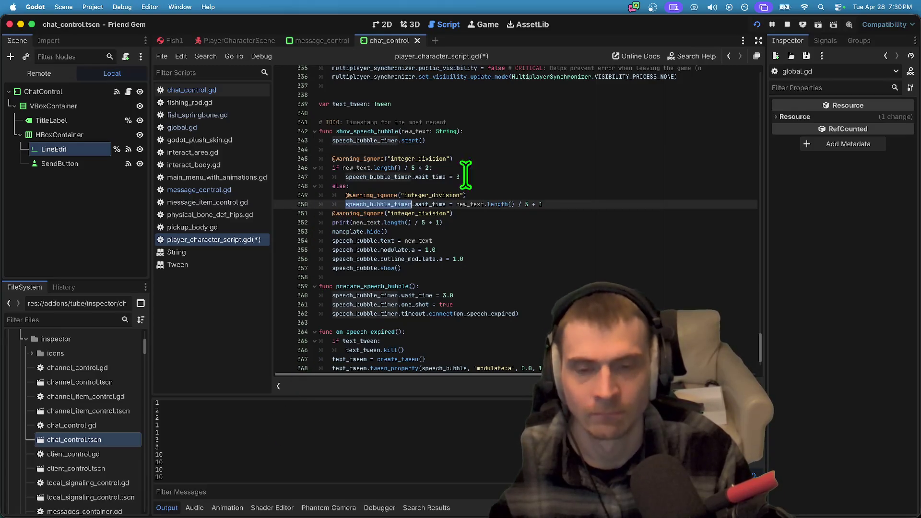
left_click(527, 169)
key("Return")
type("print('L")
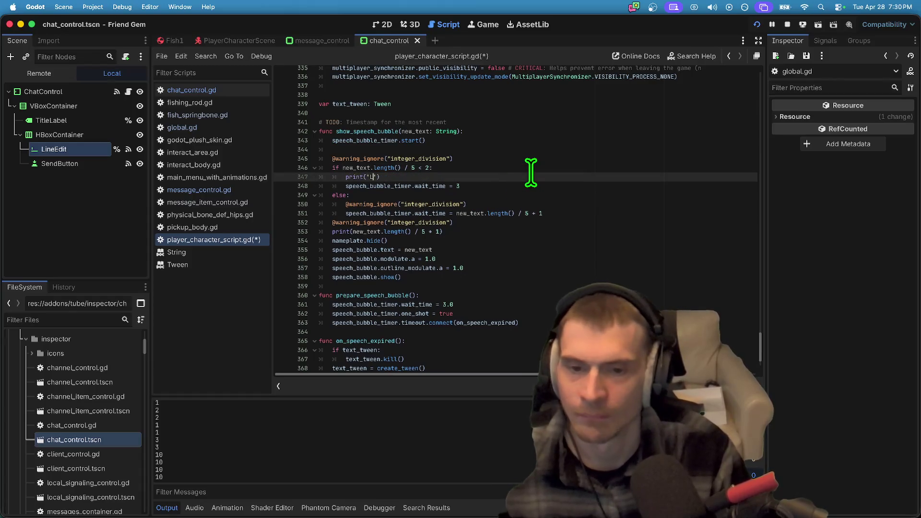
key("super+b")
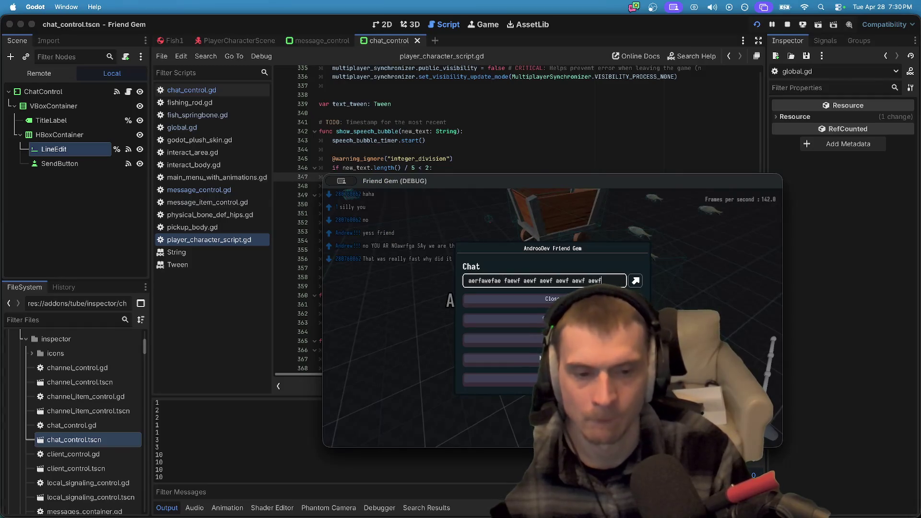
Step: Send test chat messages like 'that was ac...' between games, then undo the unfinished print line
key("Return")
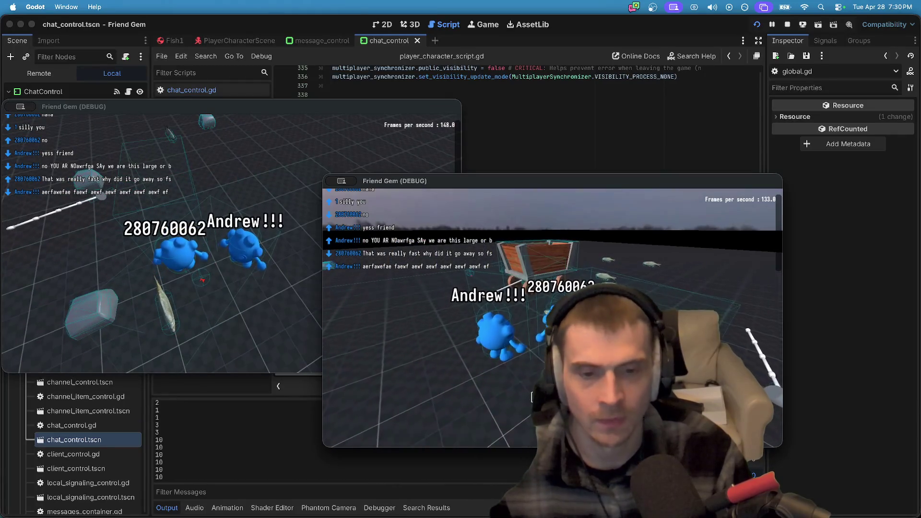
key("Return")
type("that was ac")
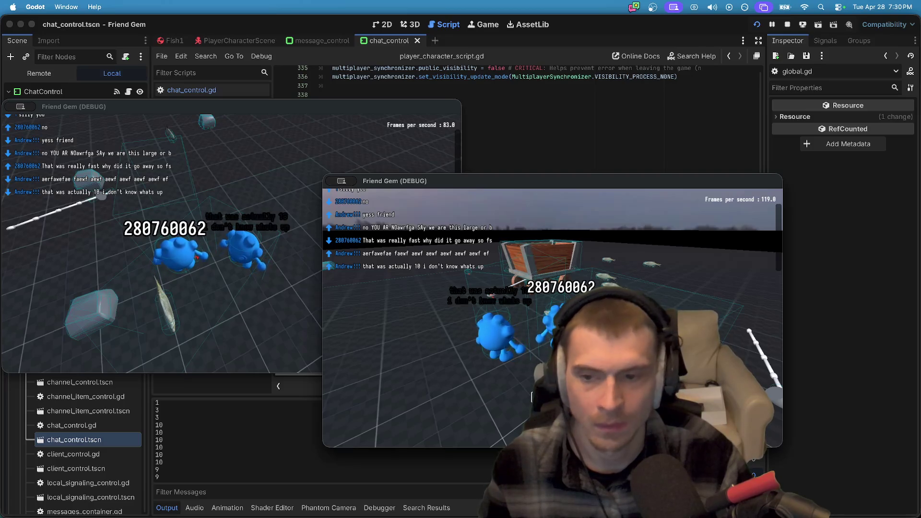
key("super+Tab")
key("super+Tab")
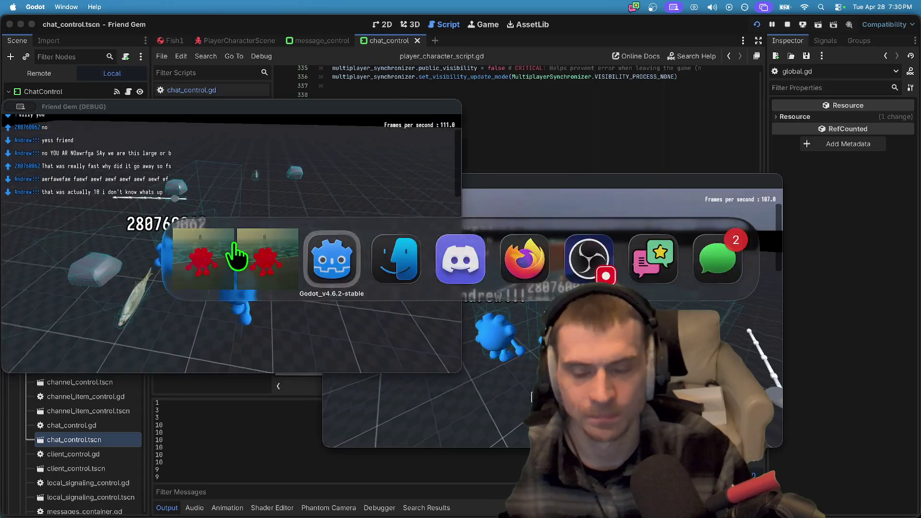
key("super+z")
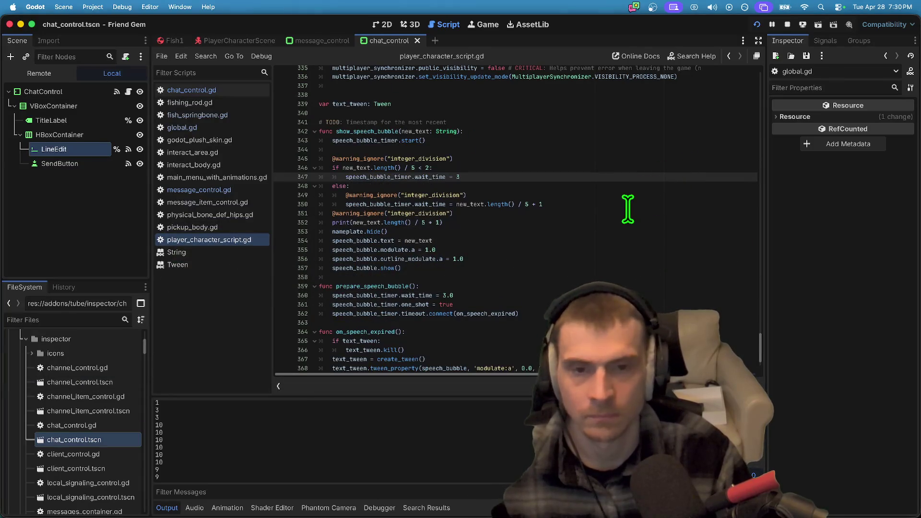
Step: Add var text_ratio = new_text.length() / 5 + 1 and change the if to text_ratio < 3
key("super+z")
key("super+z")
key("super+z")
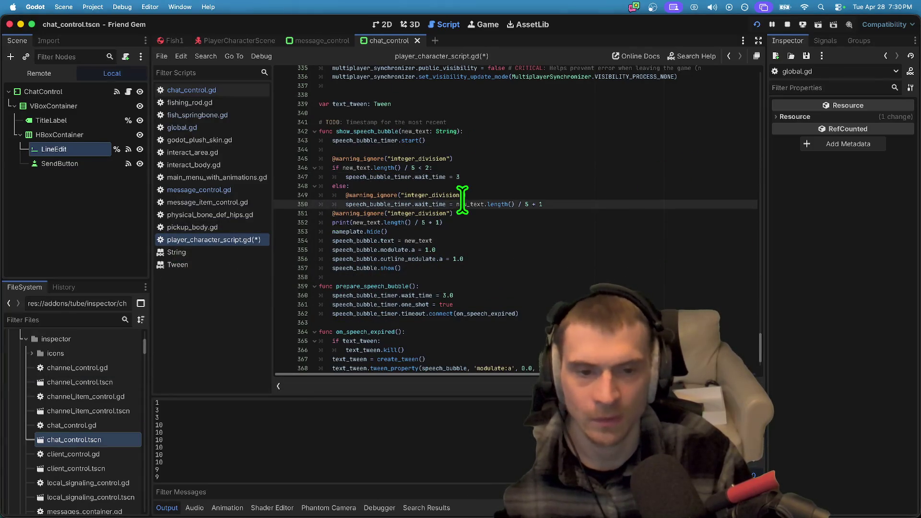
left_click(573, 158)
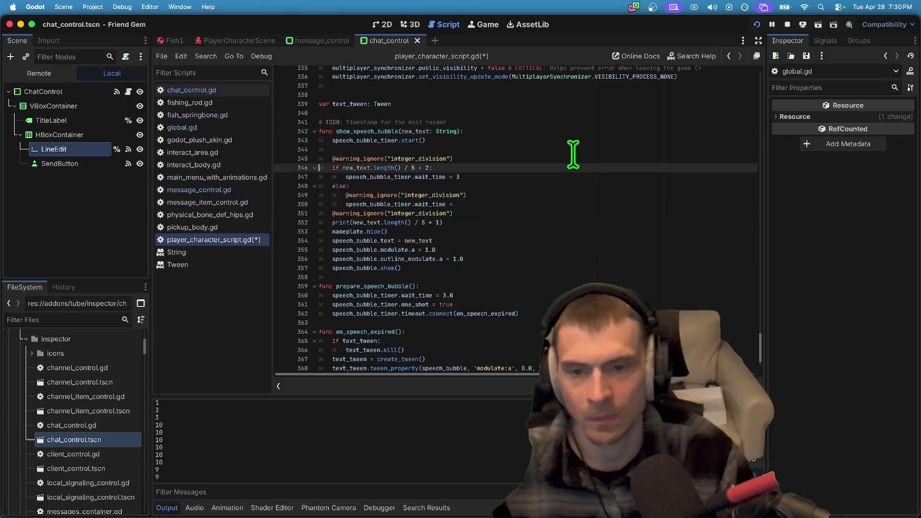
key("Return")
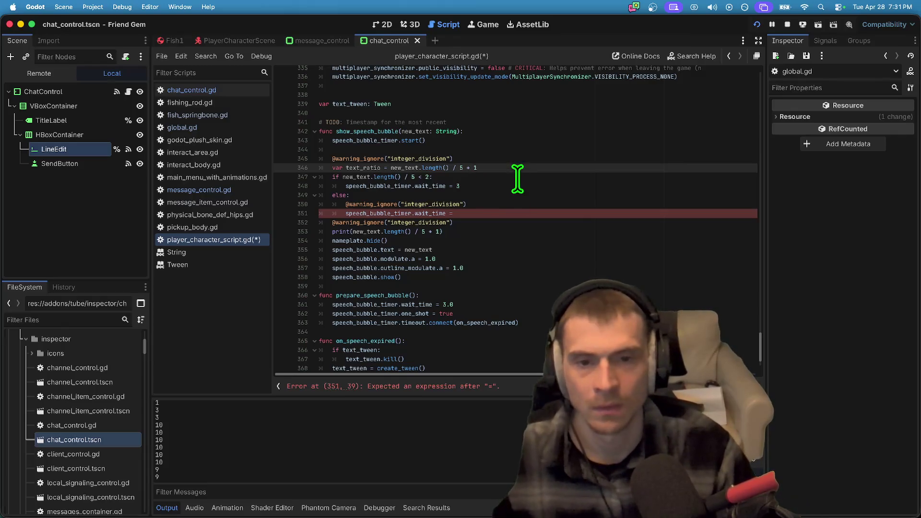
mouse_move(511, 168)
left_mouse_down()
mouse_move(346, 168)
mouse_move(346, 177)
mouse_move(403, 177)
left_mouse_up()
left_click(429, 177)
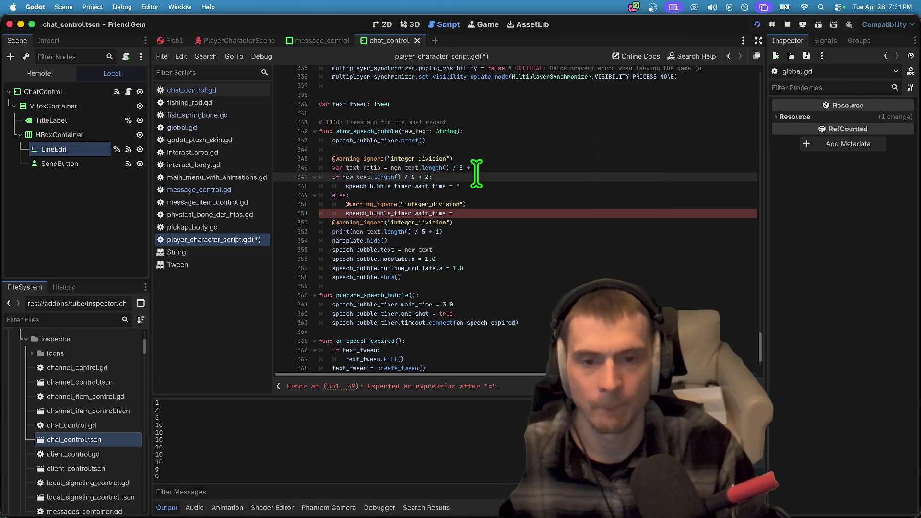
mouse_move(363, 188)
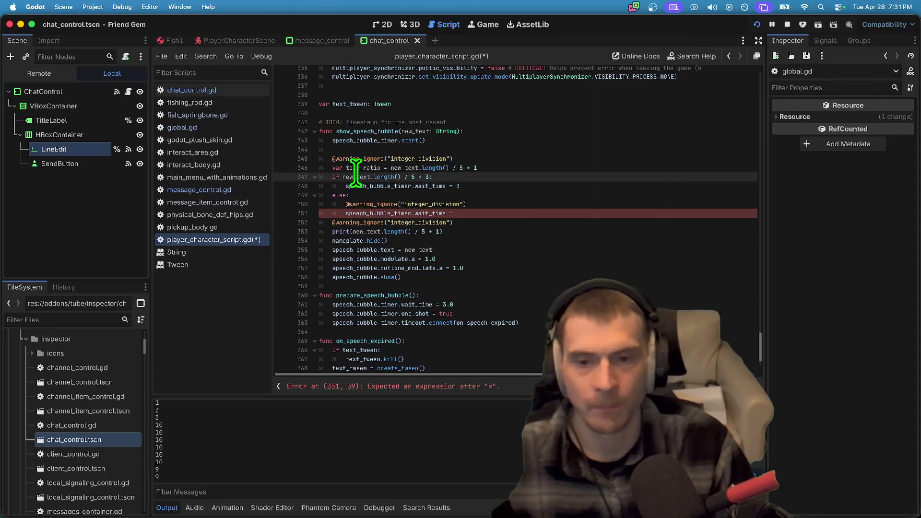
left_click_drag(343, 176, 415, 177)
type("text_ratio = new_text.length() / 5 + 1")
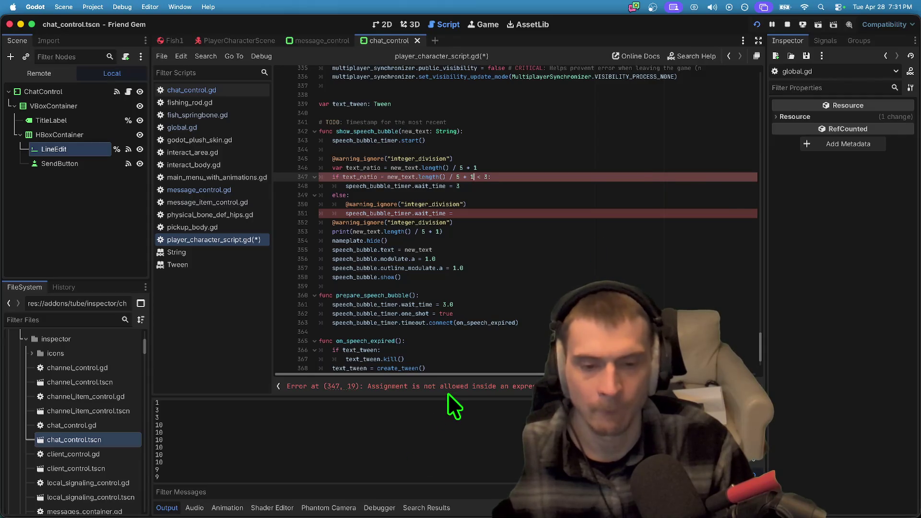
left_click_drag(390, 177, 474, 179)
key("BackSpace")
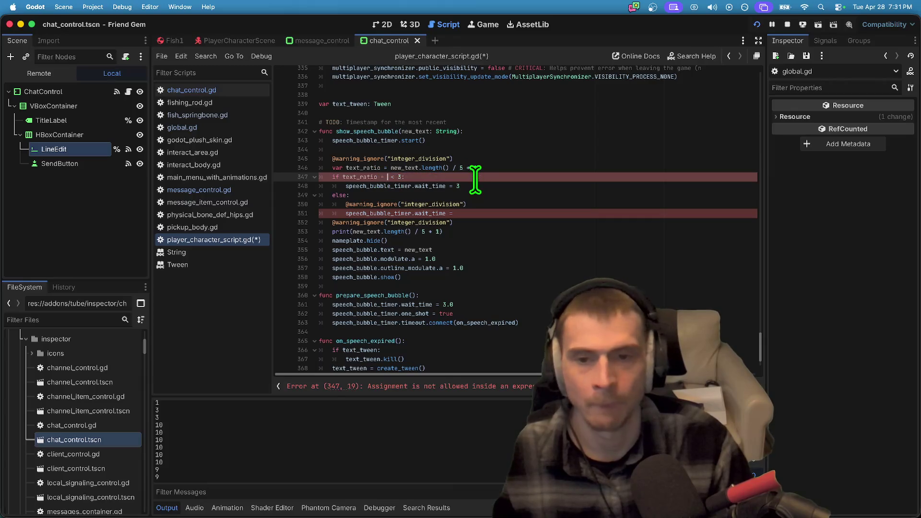
Step: Set the else-branch wait_time to text_ratio, dropping the warning-ignore line, then save and run
double_click(361, 177)
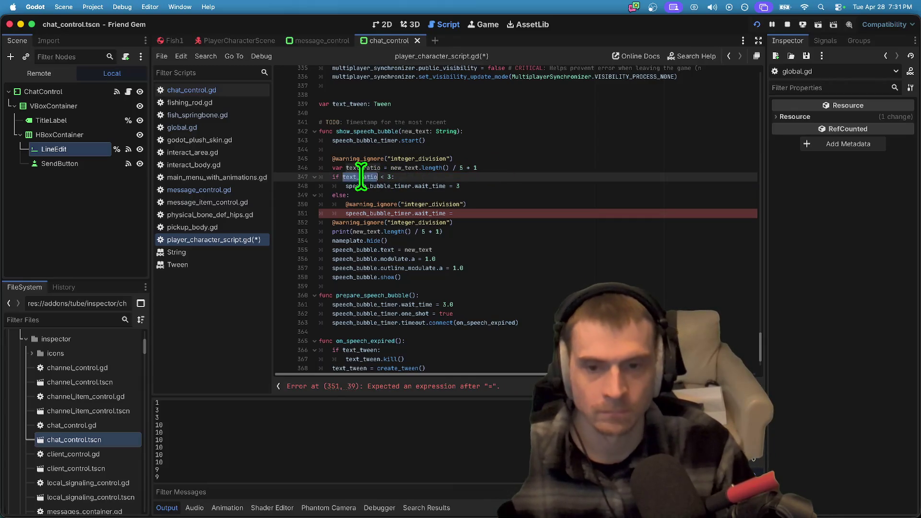
triple_click(473, 204)
key("BackSpace")
left_click(463, 204)
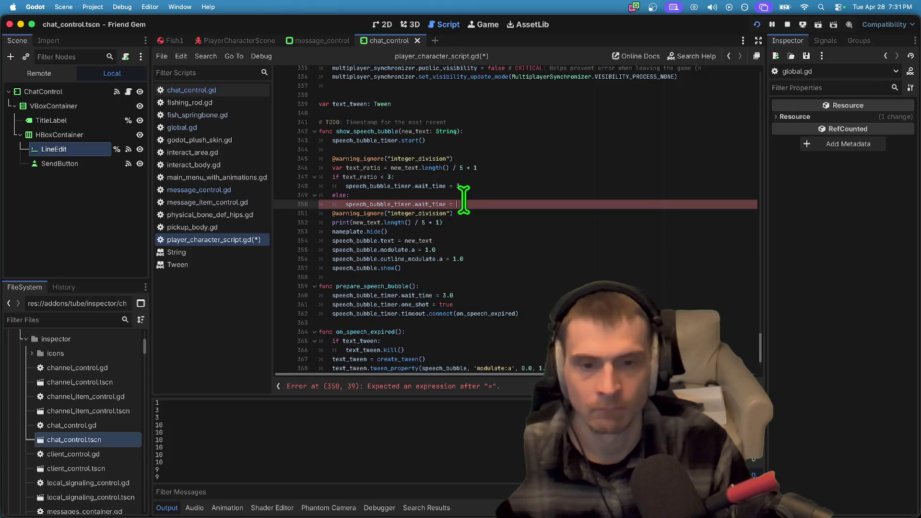
type("v")
key("Escape")
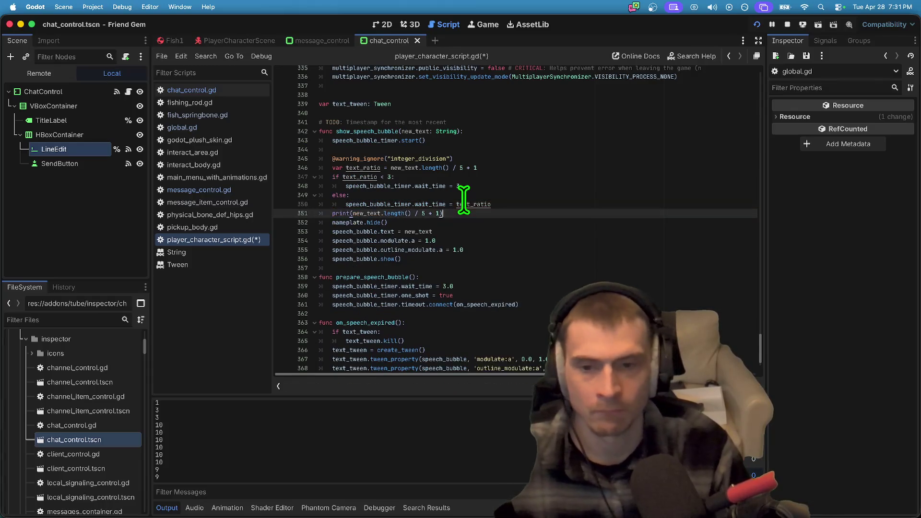
key("super+b")
key("super+Tab")
left_click(235, 255)
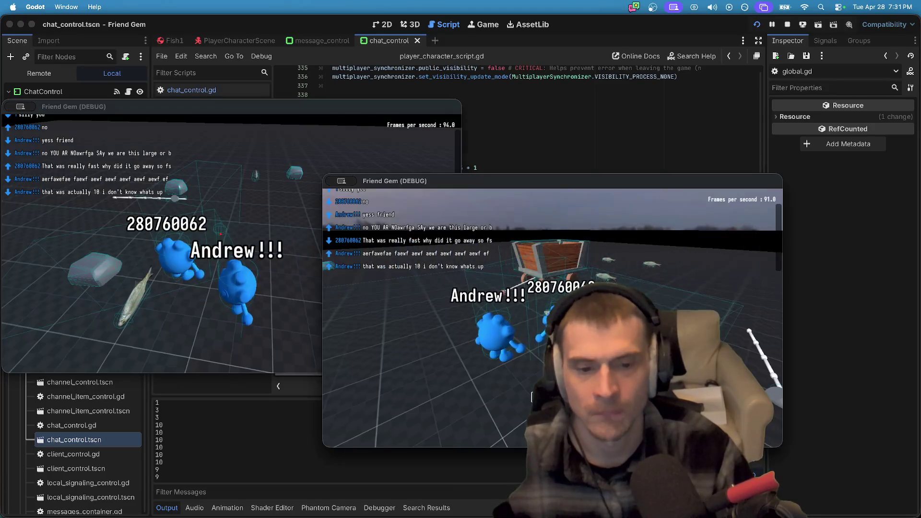
Step: Send the short test message 'te' from the second game window, then return to the editor
key("Escape")
type("te")
key("Return")
key("super+Tab")
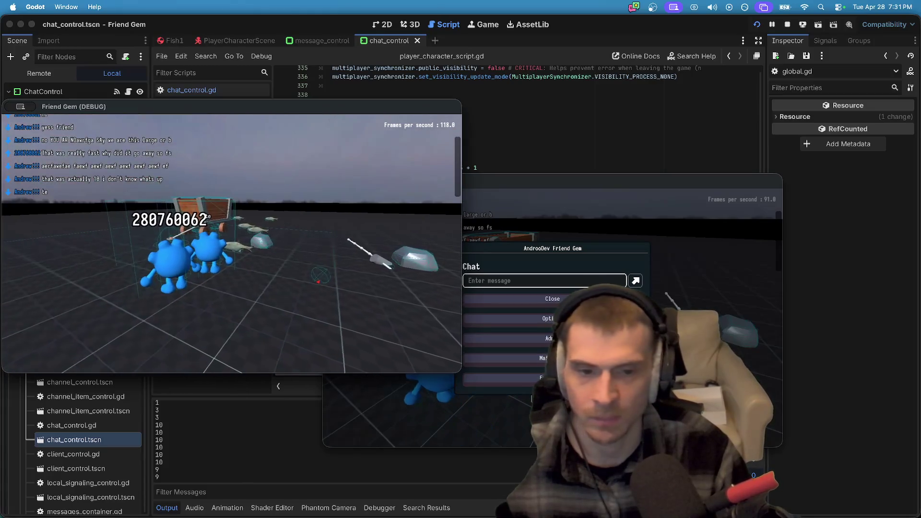
key("super+grave")
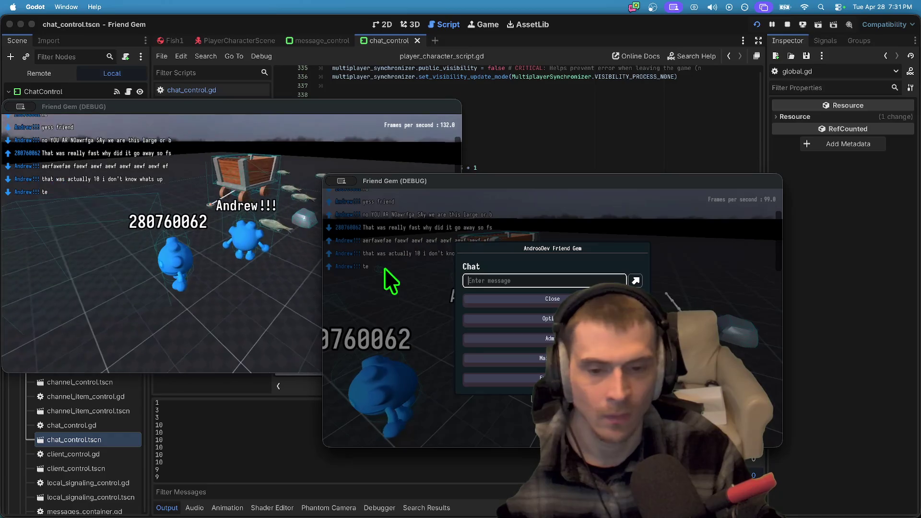
key("super+Tab")
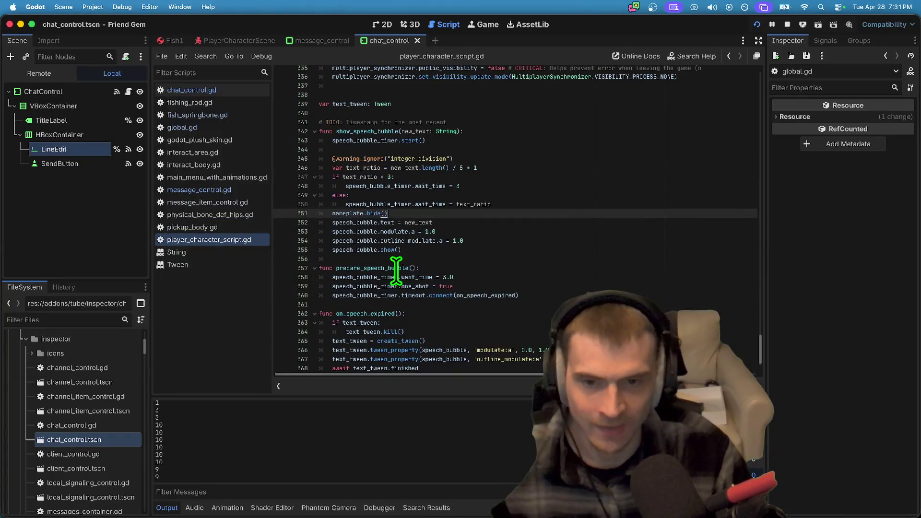
Step: Add print(text_ratio) after nameplate.hide() and make the ratio (new_text.length() / 5) + 1
key("Return")
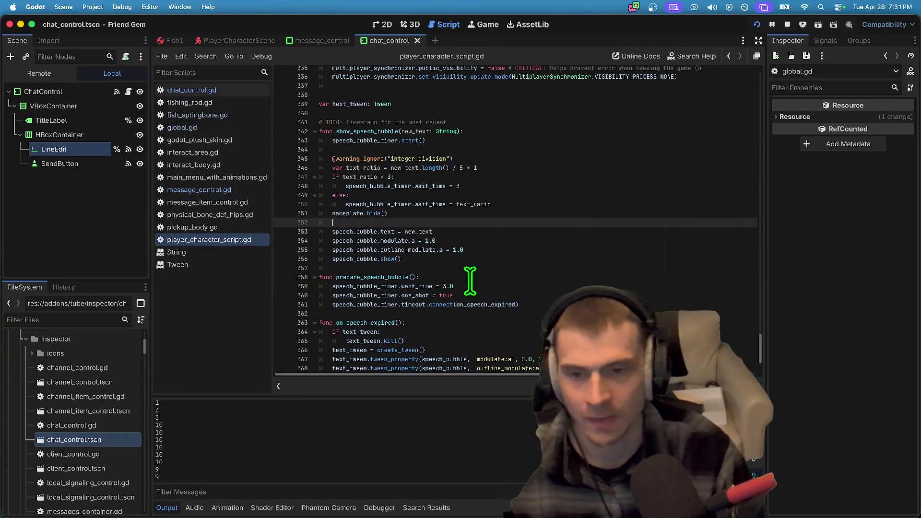
type("t")
key("Return")
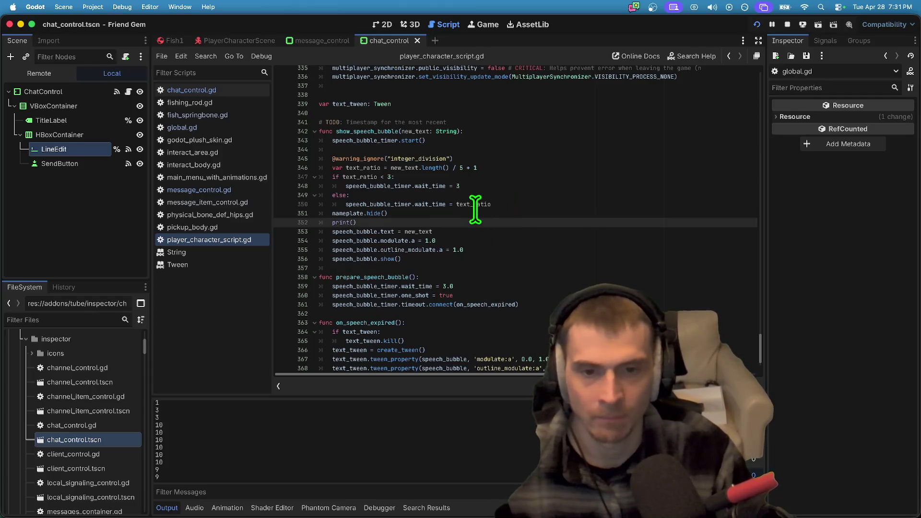
type("text_ratio")
key("super+b")
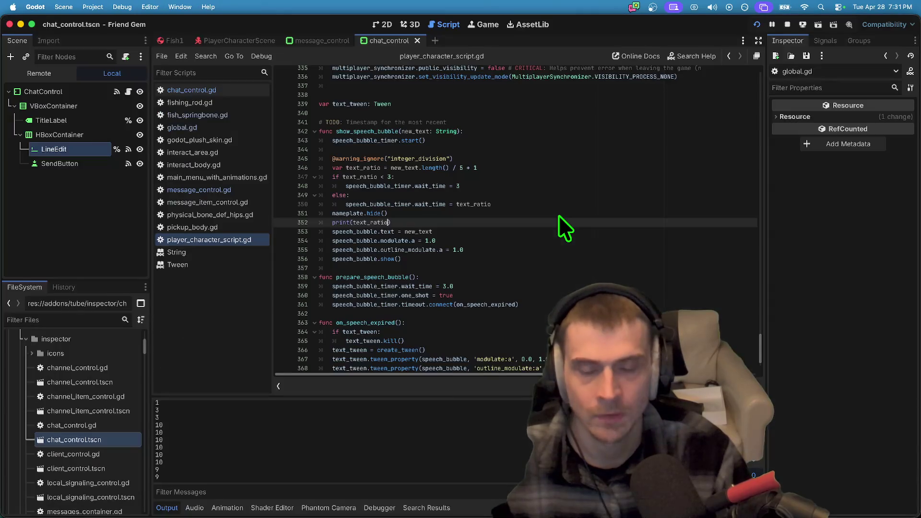
left_click(546, 167)
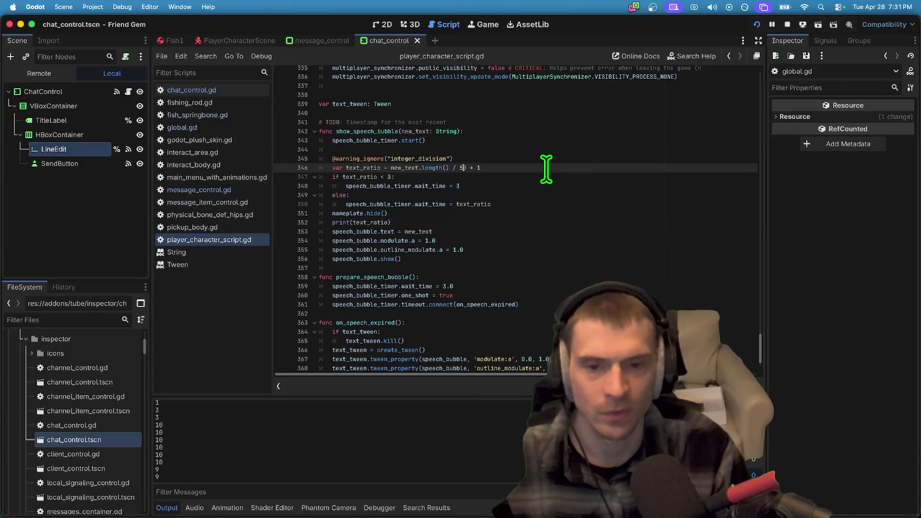
key("ctrl+z")
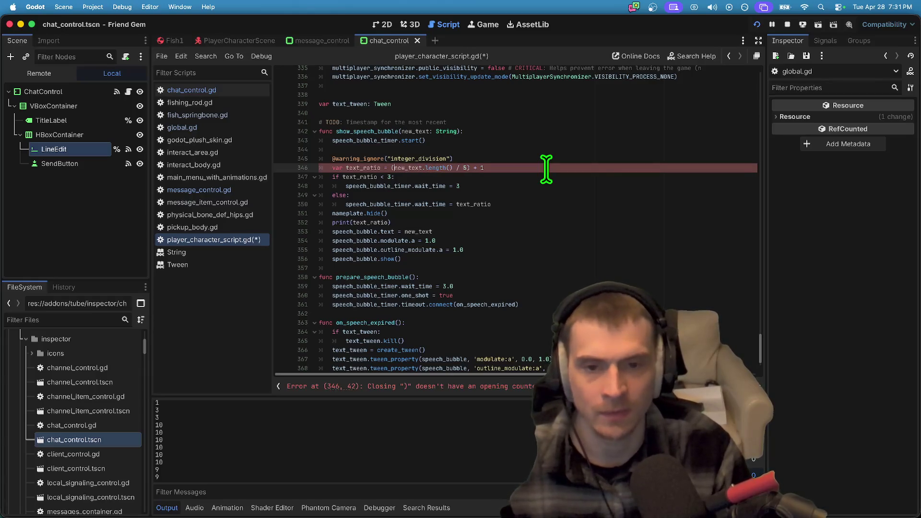
key("super+b")
key("super+Tab")
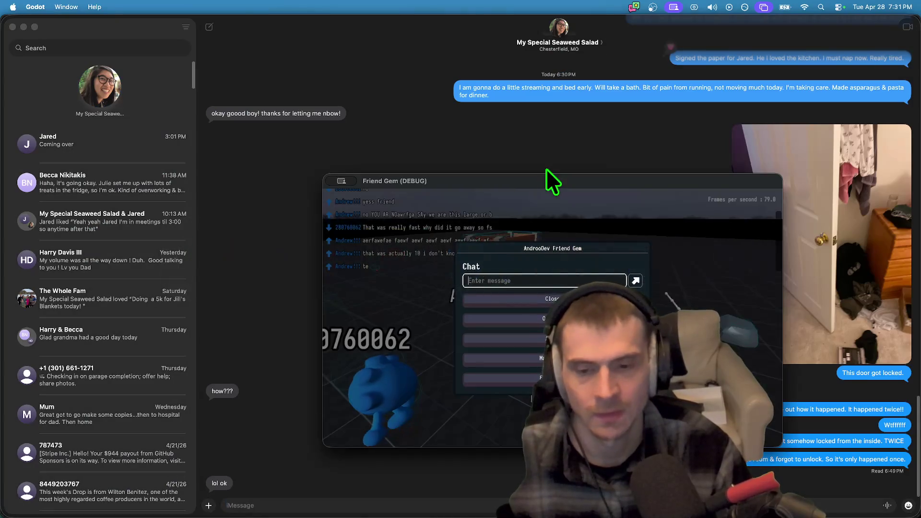
key("super+Tab")
key("super+Tab")
key("super+Tab")
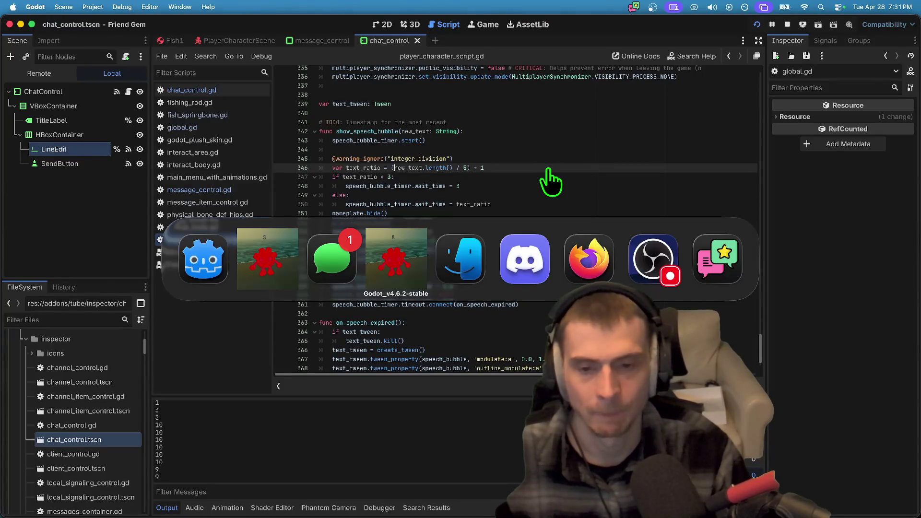
Step: Send 'test' in the game chat, close the chat menu, and return to the script
key("Escape")
type("test")
key("Return")
left_click(231, 241)
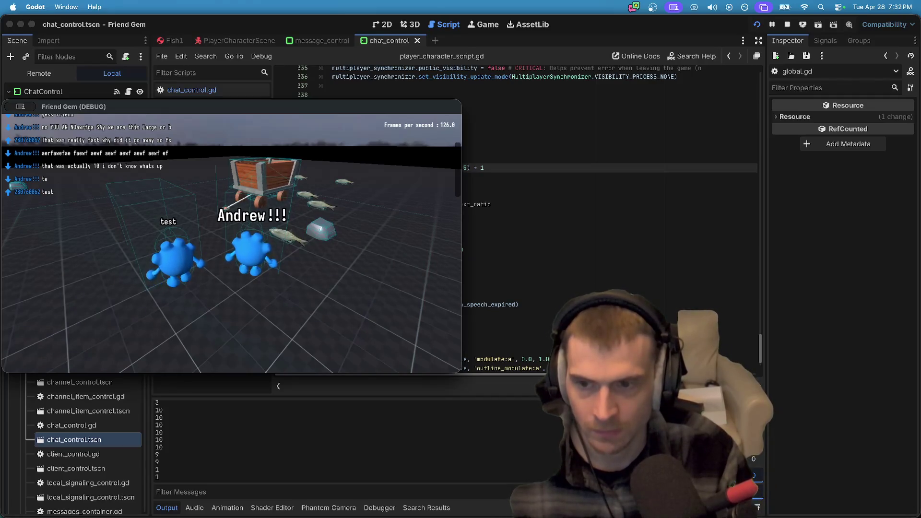
key("super+Tab")
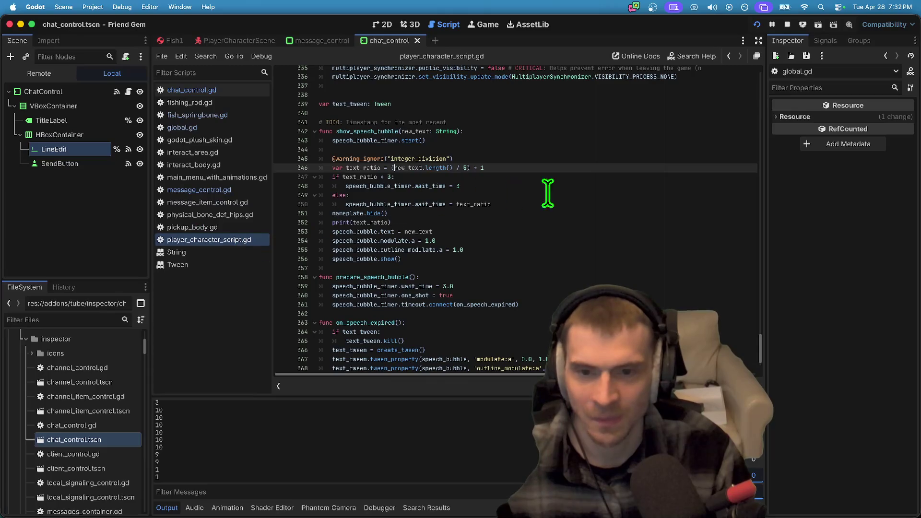
Step: Move the wait-time calculation block (lines 343–350) above speech_bubble_timer.start()
left_click_drag(585, 204, 585, 145)
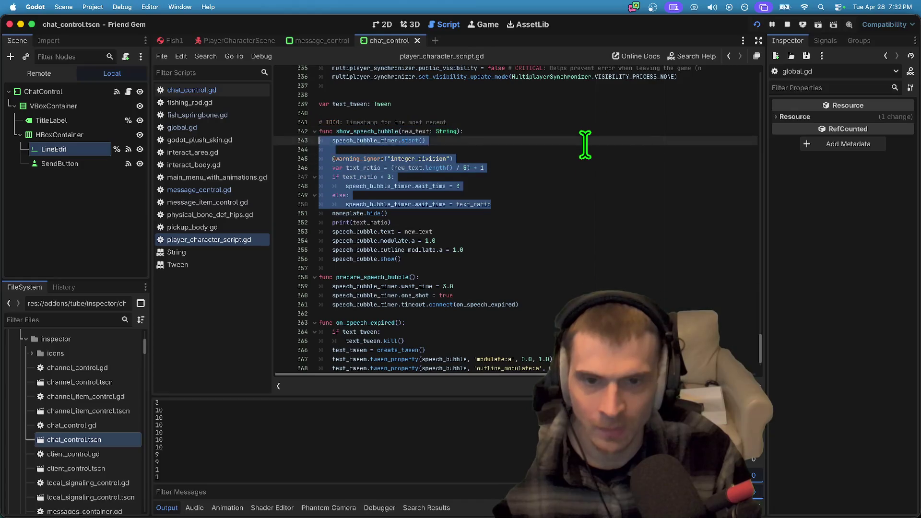
key("BackSpace")
key("Return")
key("Return")
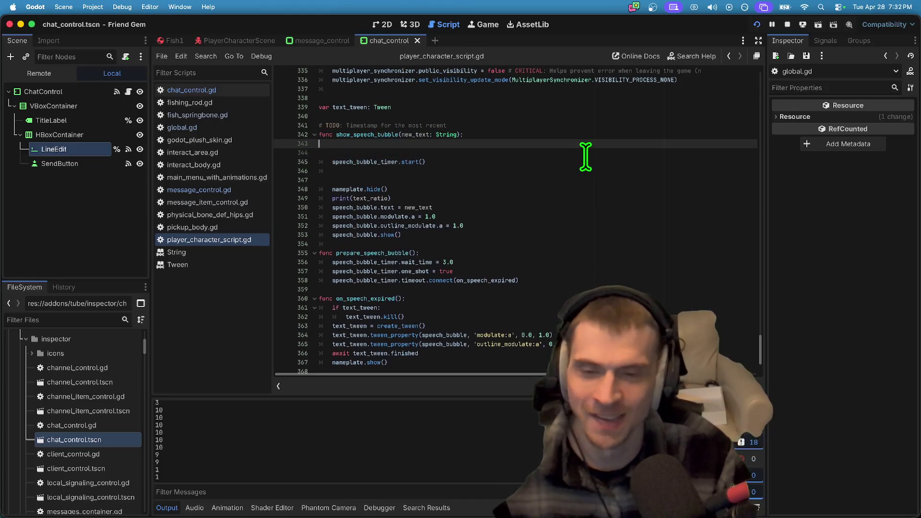
key("super+z")
key("super+z")
key("super+z")
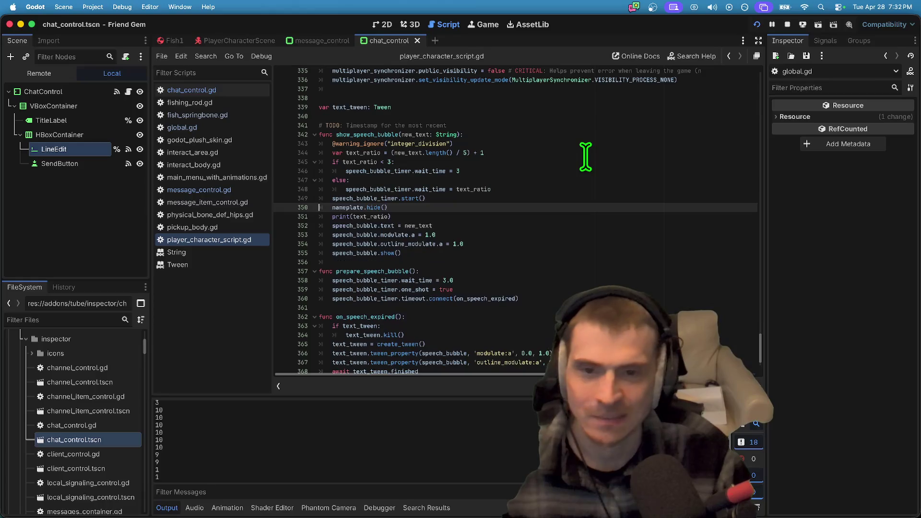
Step: Send the chat messages 'long' and 'this is a longer message its 10 seconds' in the game windows
key("super+Tab")
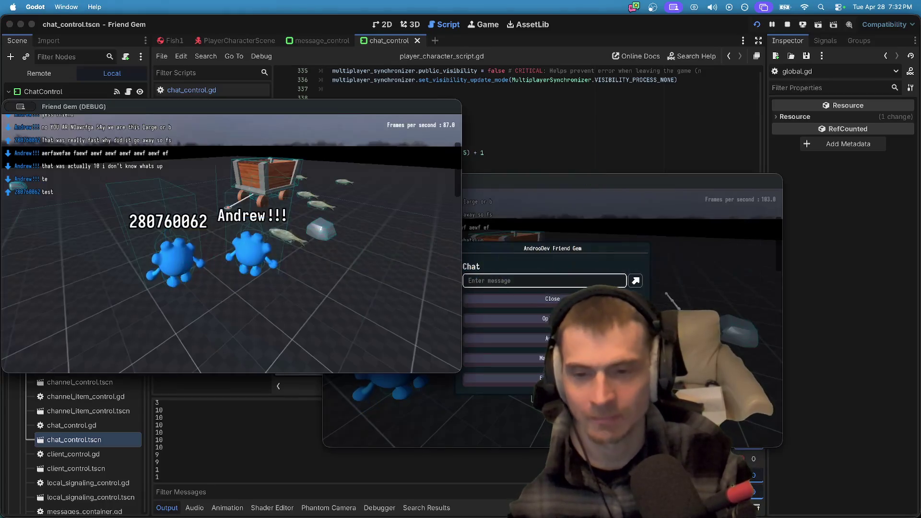
key("super+Tab")
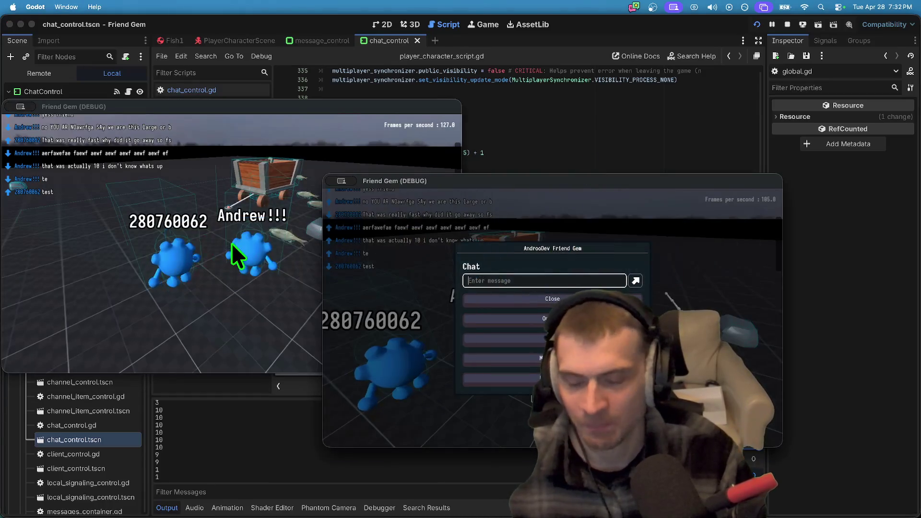
type("1ong")
key("Return")
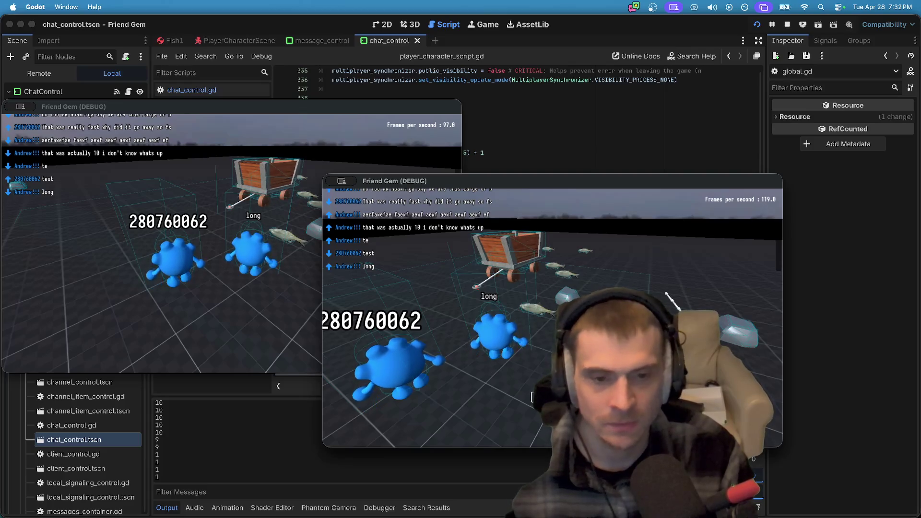
left_click(231, 243)
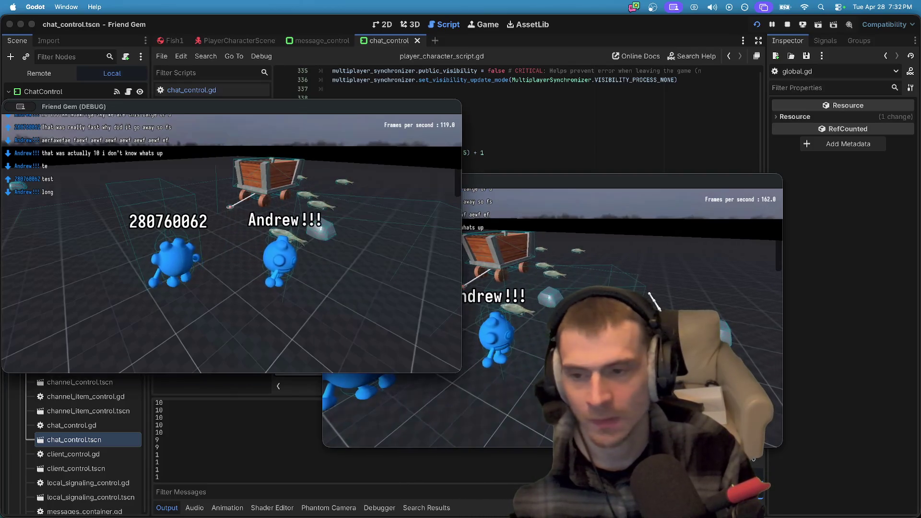
key("Escape")
type("this is a longer me")
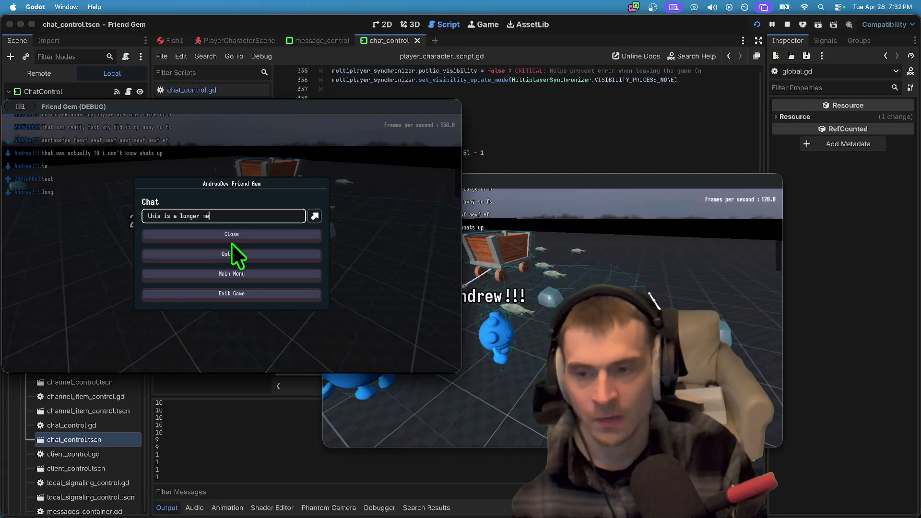
type("seconds")
key("Return")
Step: Send 'short' from the right game window and 'good enough' from the left one
left_click(553, 320)
key("Escape")
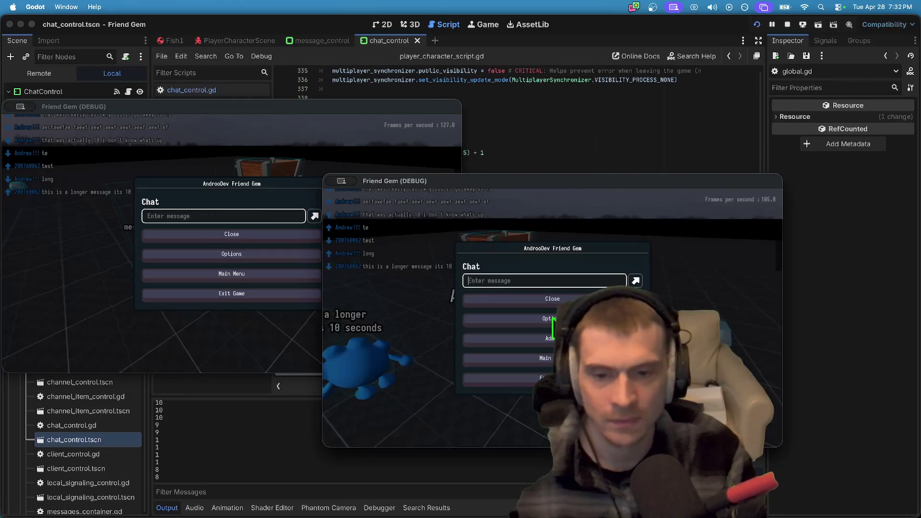
type("rt")
key("Return")
key("Escape")
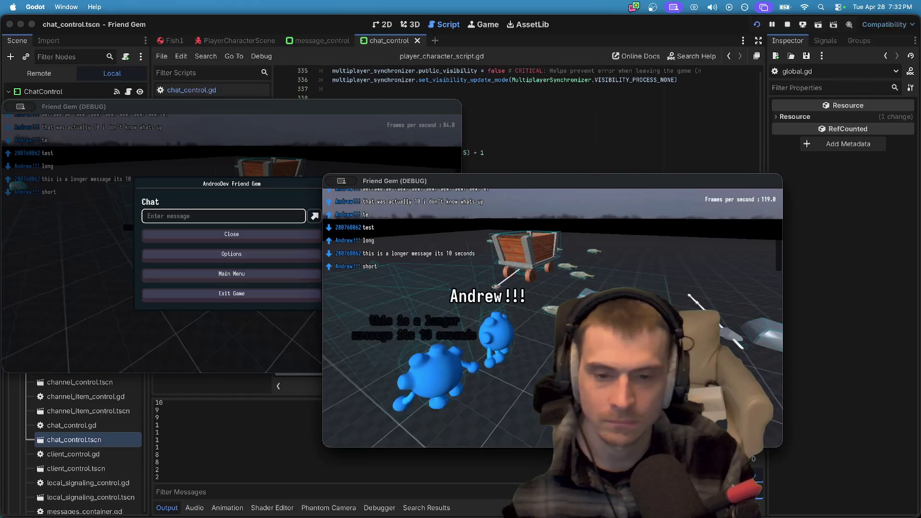
left_click(224, 216)
left_click(232, 236)
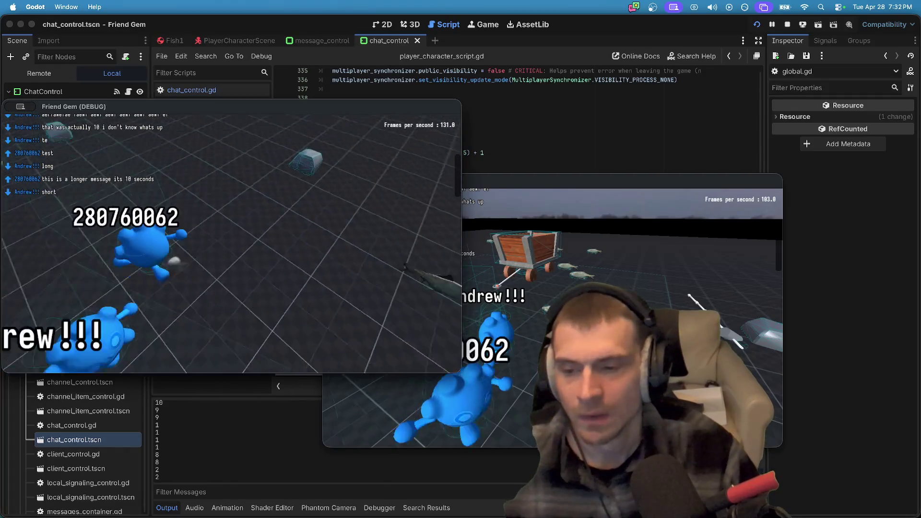
key("Escape")
type("good enough")
key("Return")
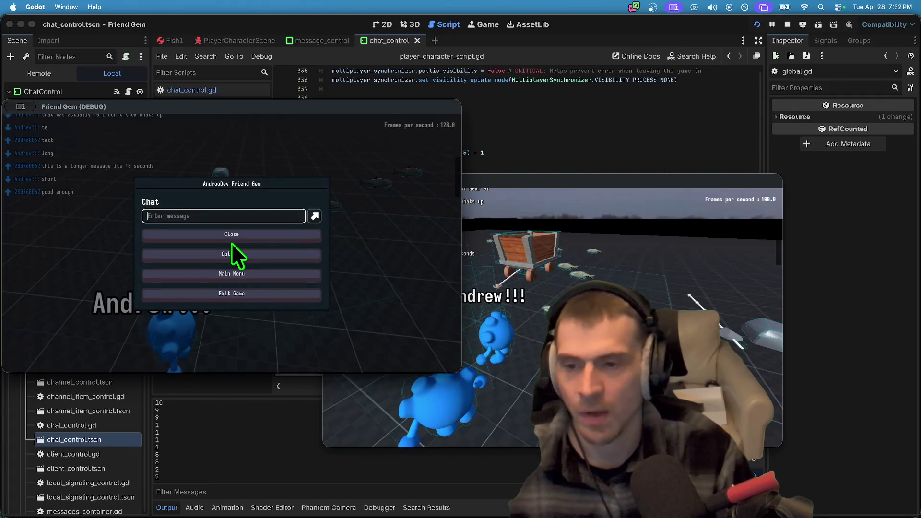
key("Escape")
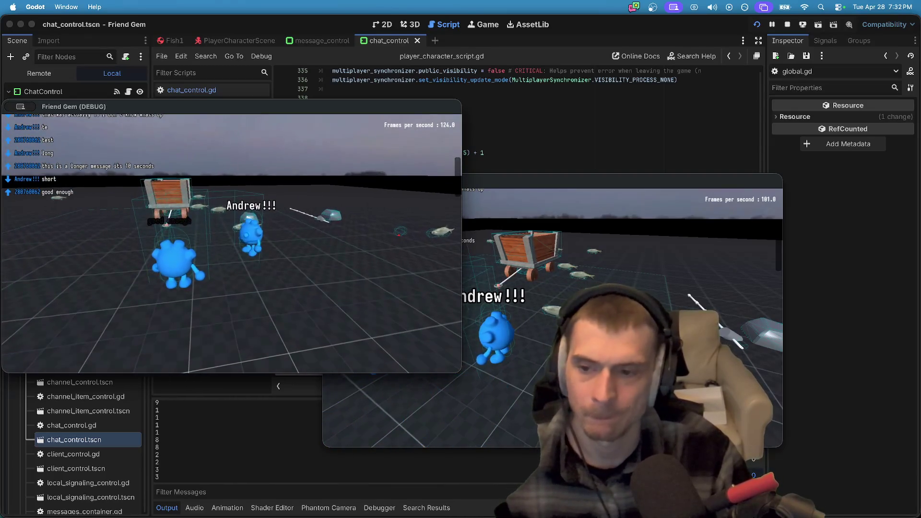
key("super+Tab")
key("super+Tab")
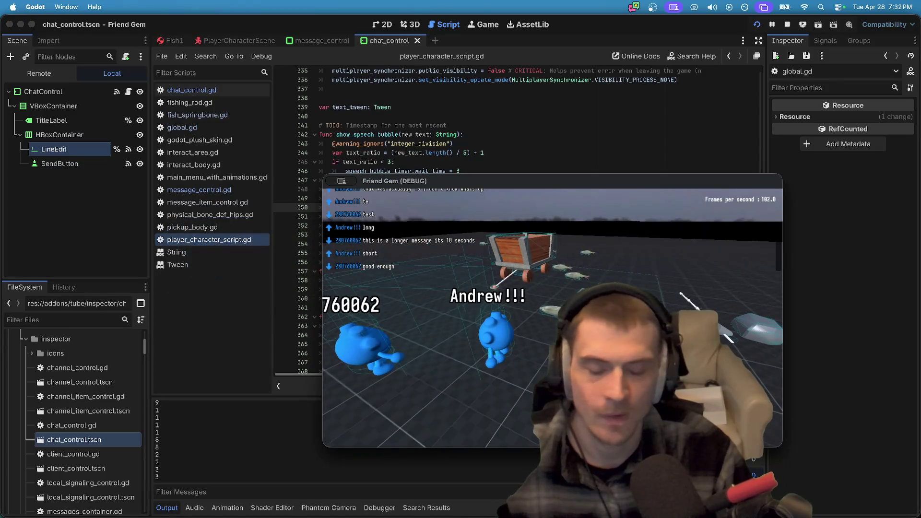
key("super+Tab")
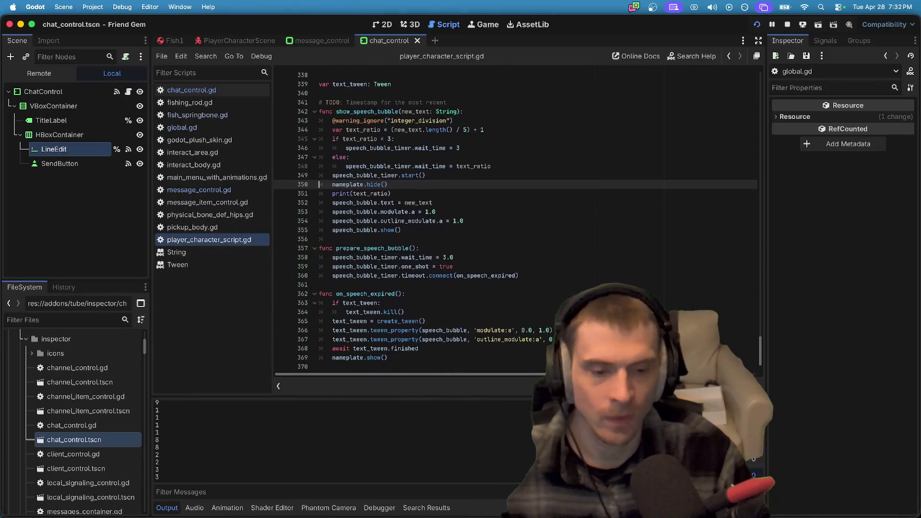
Step: Add text_tween.parallel() on a new line right after text_tween = create_tween()
left_click(420, 339)
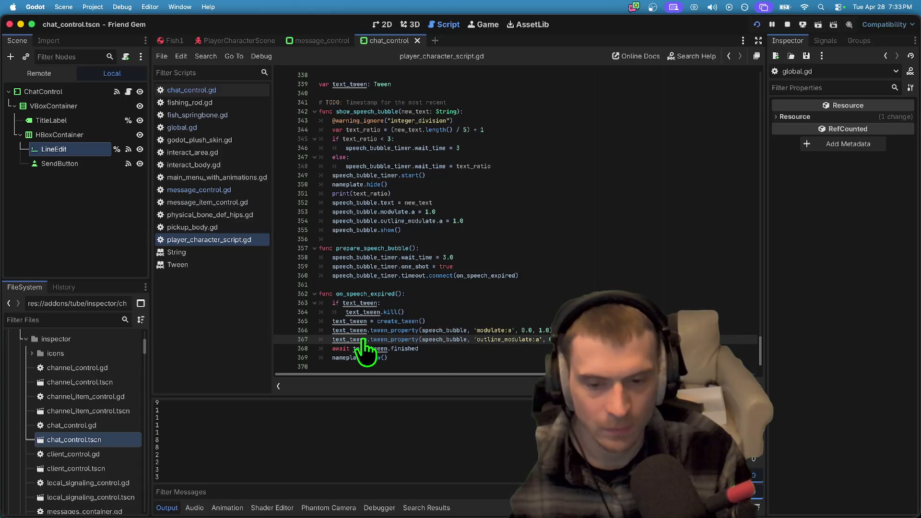
double_click(405, 349)
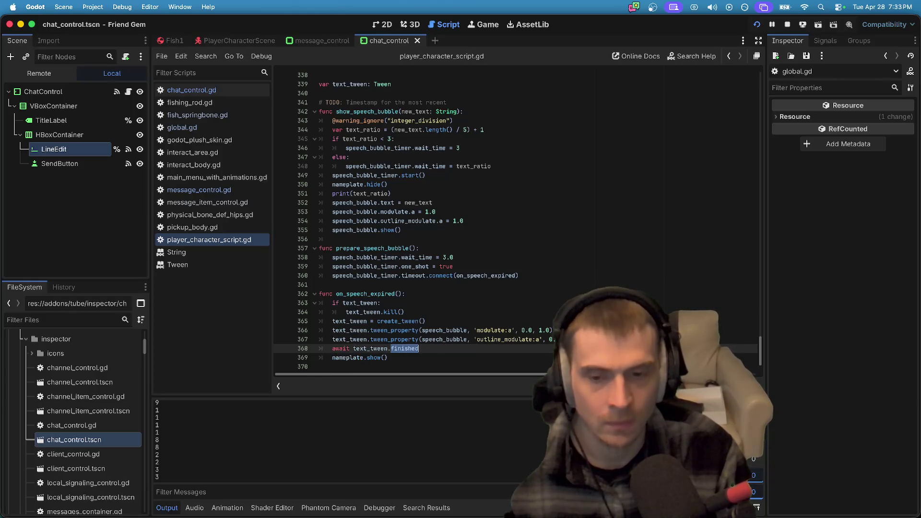
left_click(425, 321)
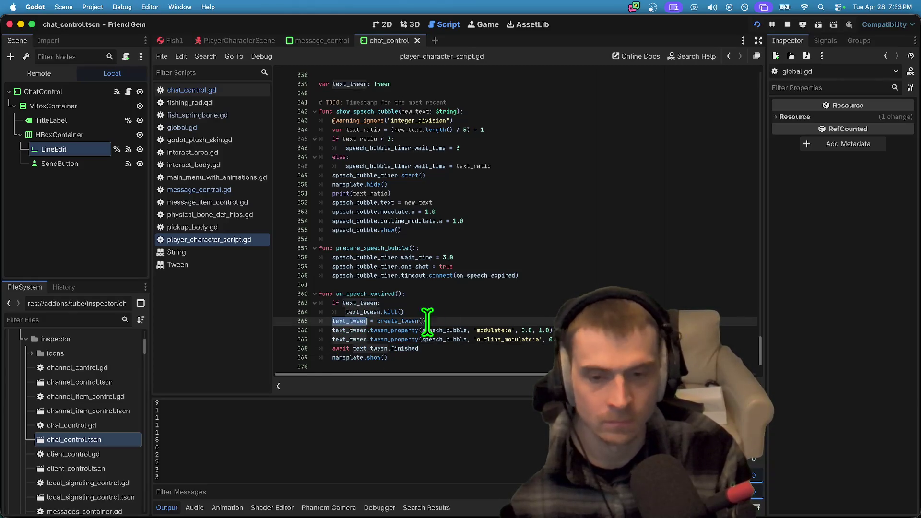
key("Return")
type("text_tween.pa")
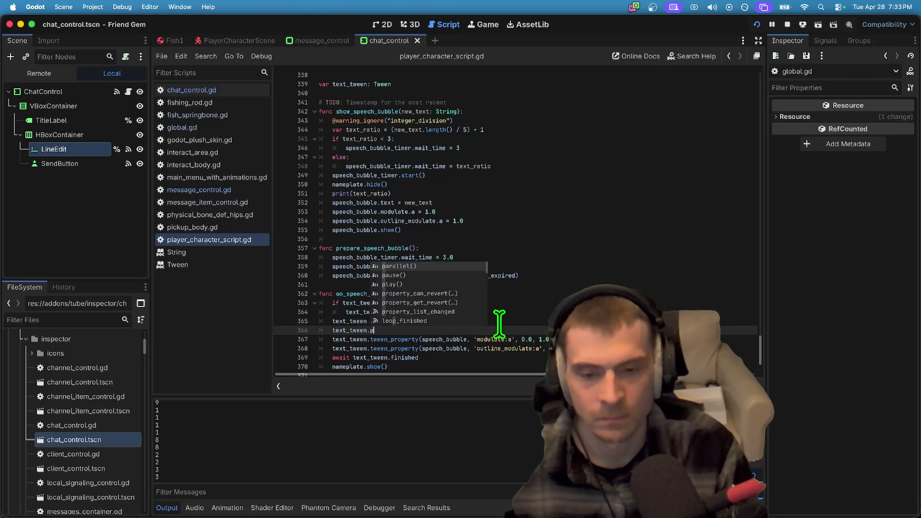
key("Return")
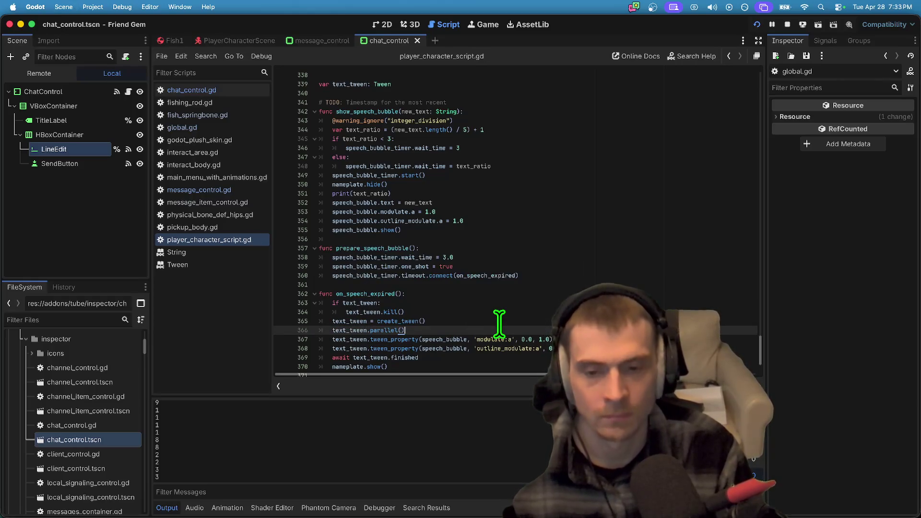
Step: Send the chat message 'efaef' in the game and move the player with W
key("super+Tab")
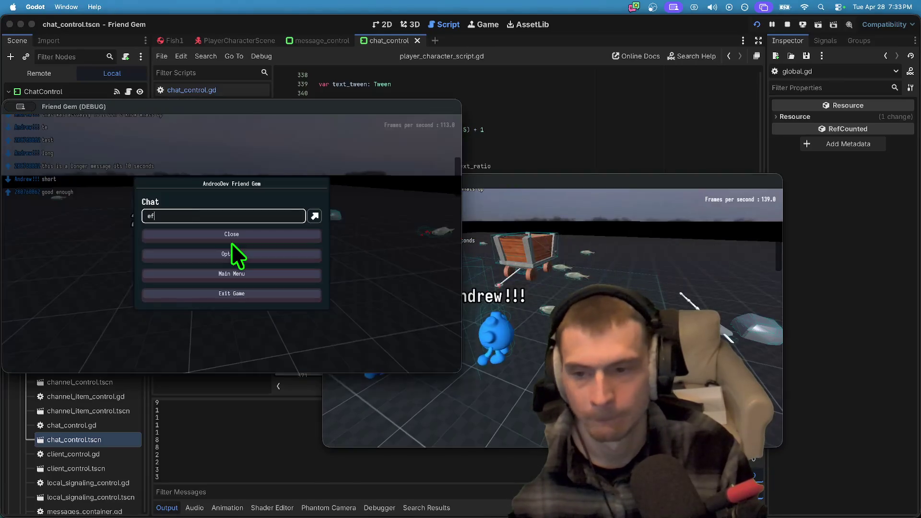
type("aef")
key("Return")
key("Escape")
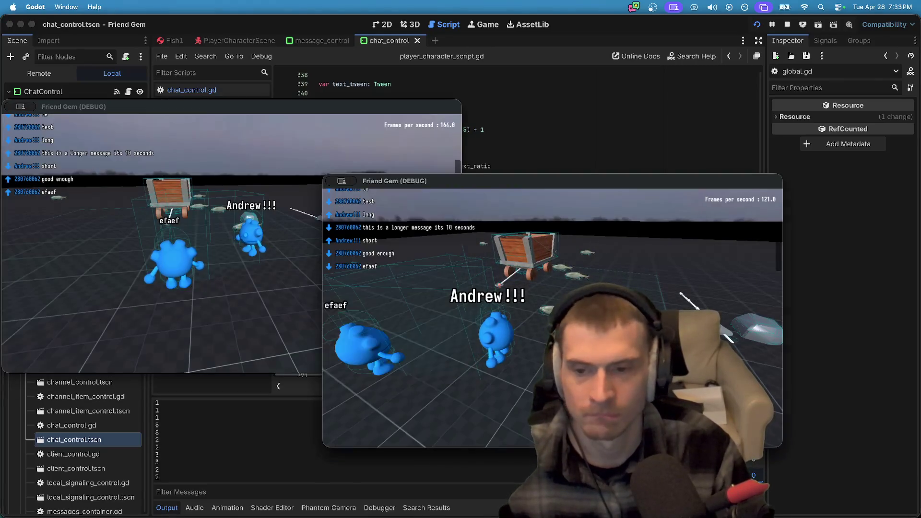
key("w")
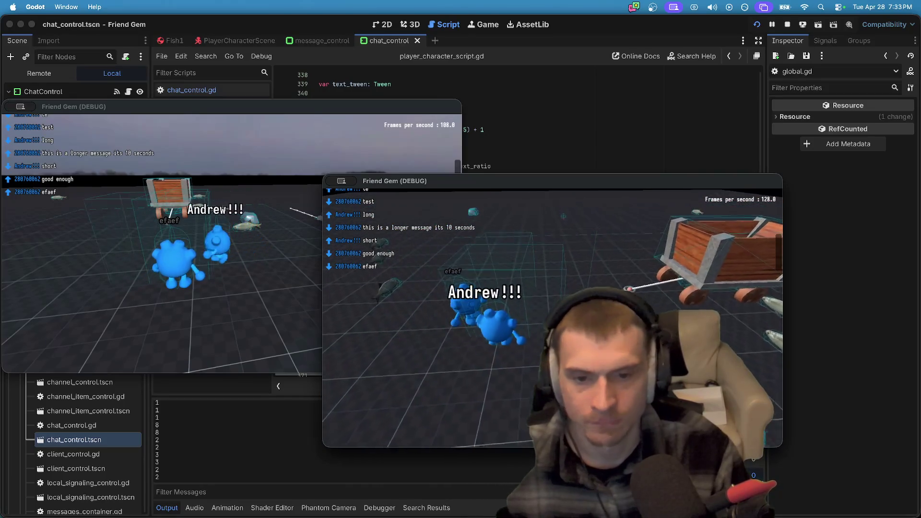
key("super+Tab")
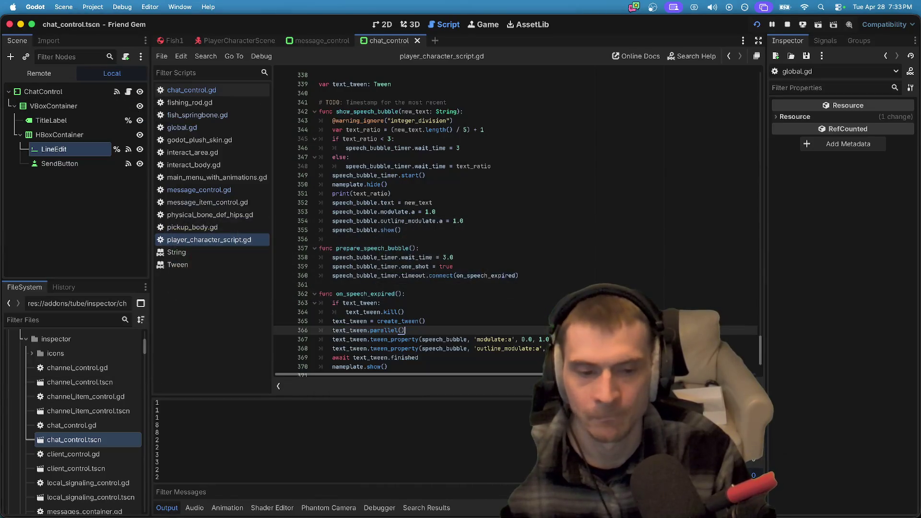
Step: Change the modulate:a fade duration from 1.0 to 3.0 and save the script
left_click(420, 348)
key("super+Tab")
key("super+Tab")
key("super+Tab")
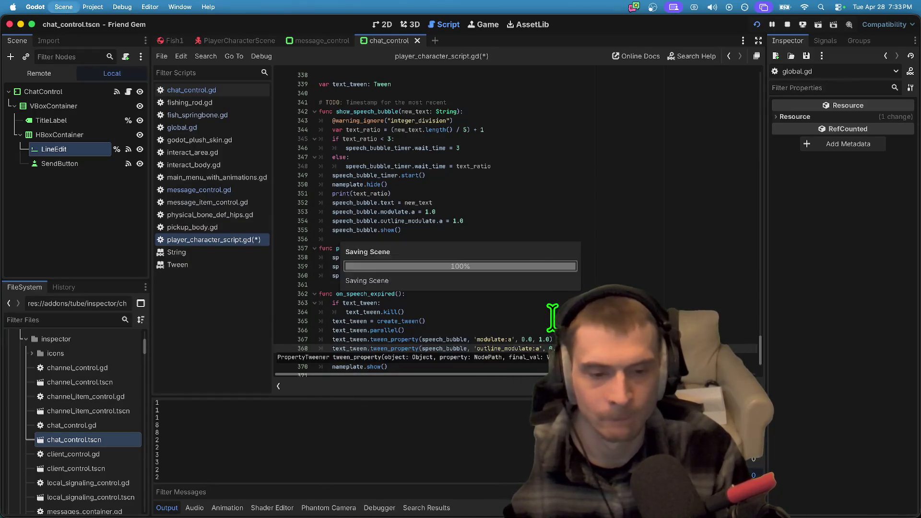
key("super+Tab")
left_click(551, 339)
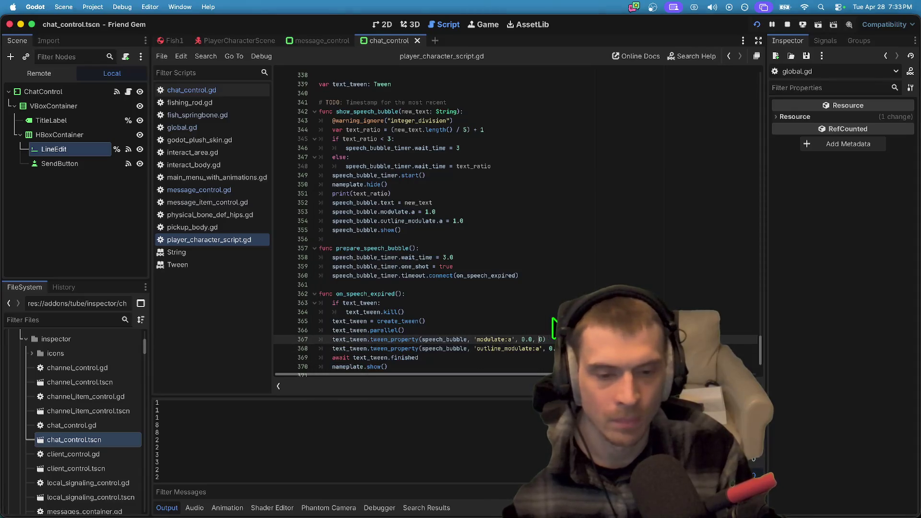
Step: Send the chat message 'efaefef' in the running game to watch the bubble fade
key("super+Tab")
key("super+Tab")
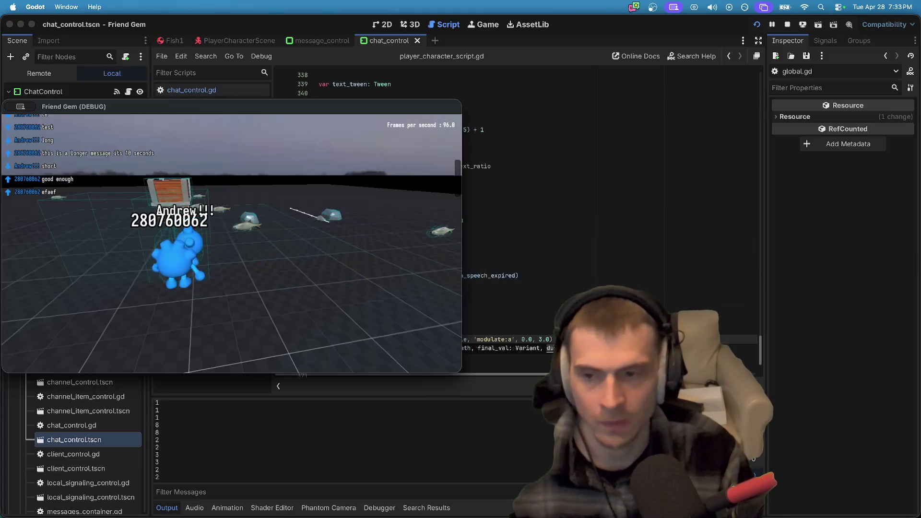
key("Escape")
type("efaefef")
key("Return")
key("Escape")
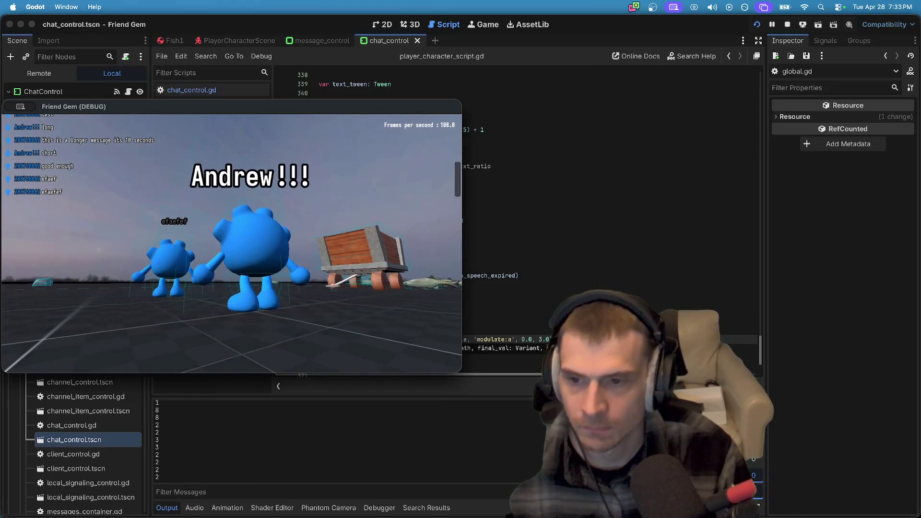
key("super+Tab")
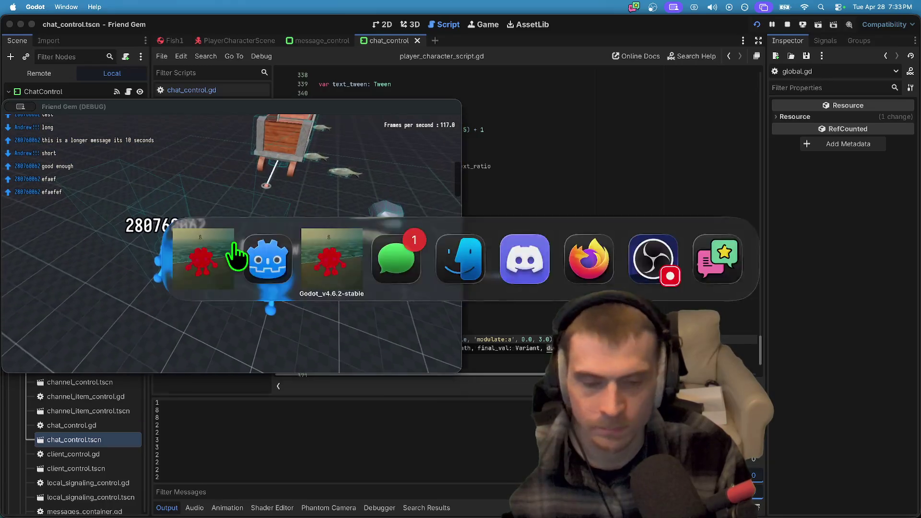
Step: Delete the text_tween.parallel() call from on_speech_expired
key("super+Tab")
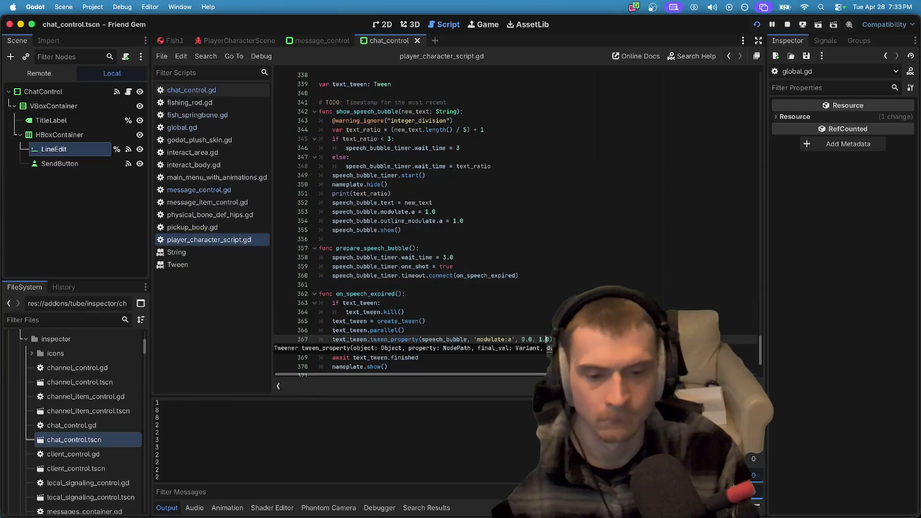
left_click(546, 339)
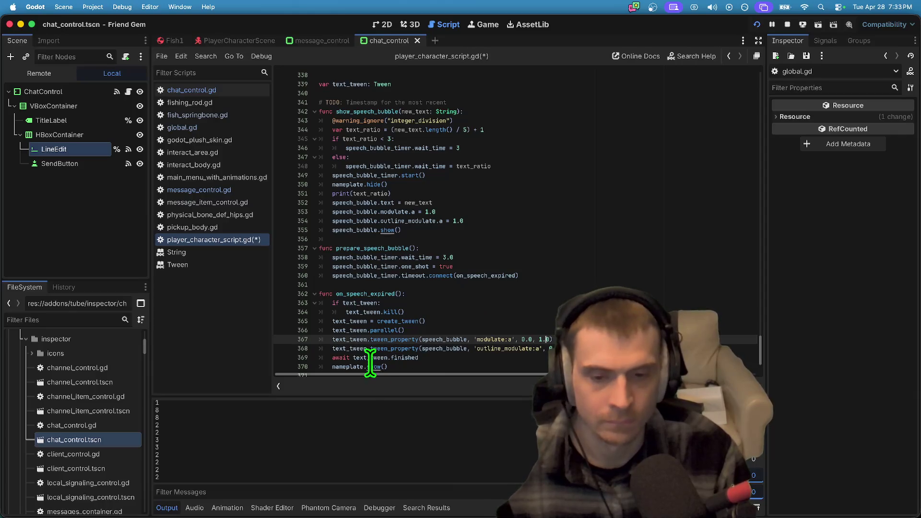
key("Down")
key("Up")
key("Up")
key("BackSpace")
key("BackSpace")
key("BackSpace")
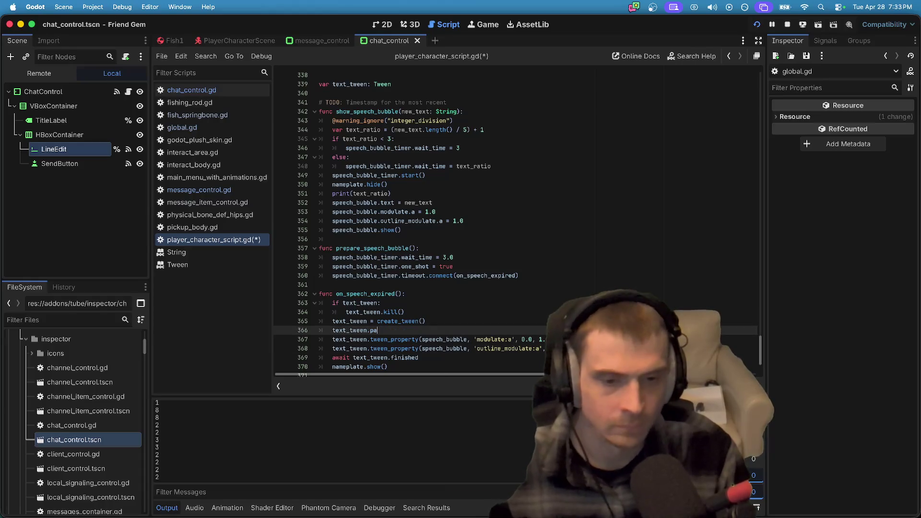
Step: Move the 'var text_tween: Tween' declaration directly above func on_speech_expired()
left_click(367, 348)
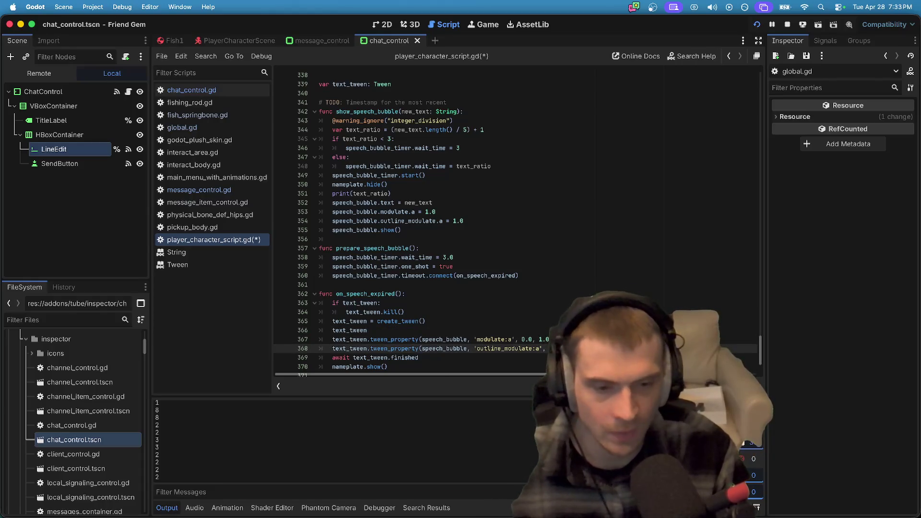
key("Up")
key("Up")
key("ctrl+shift+k")
key("Down")
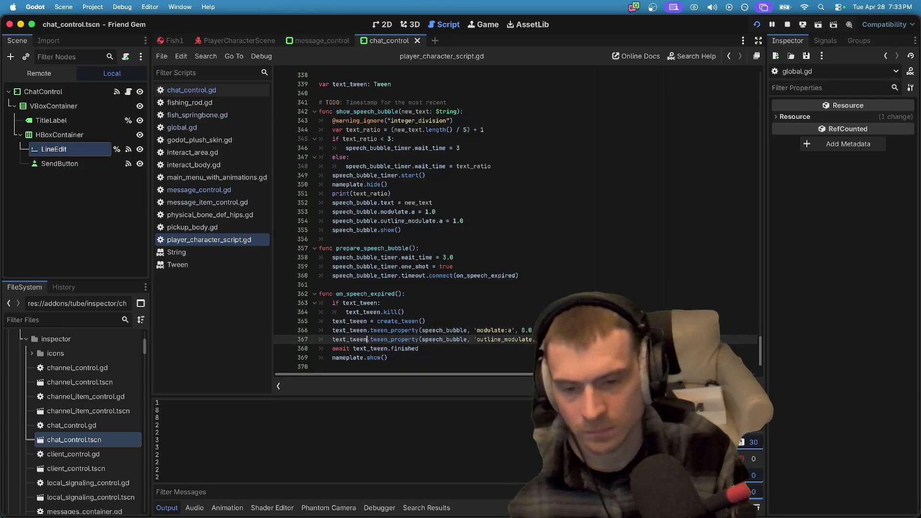
key("ctrl+z")
key("ctrl+z")
key("ctrl+z")
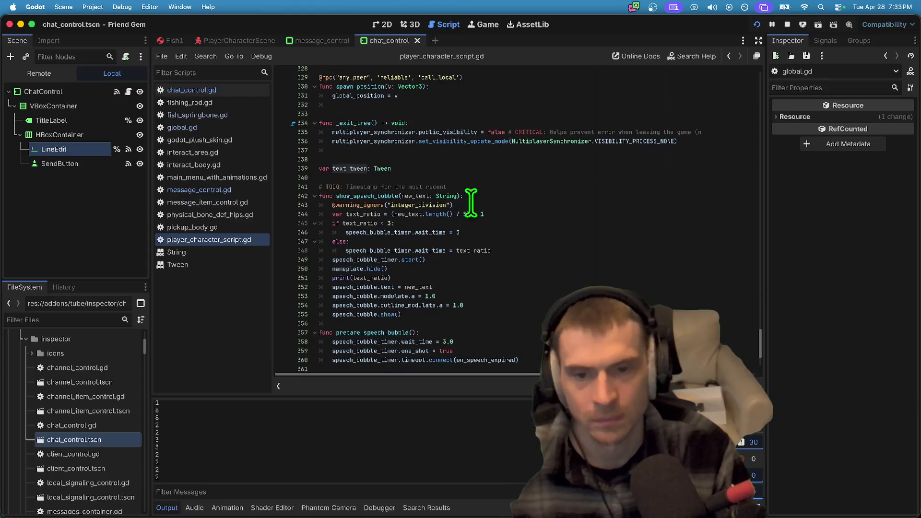
key("ctrl+shift+z")
key("ctrl+shift+z")
key("ctrl+shift+z")
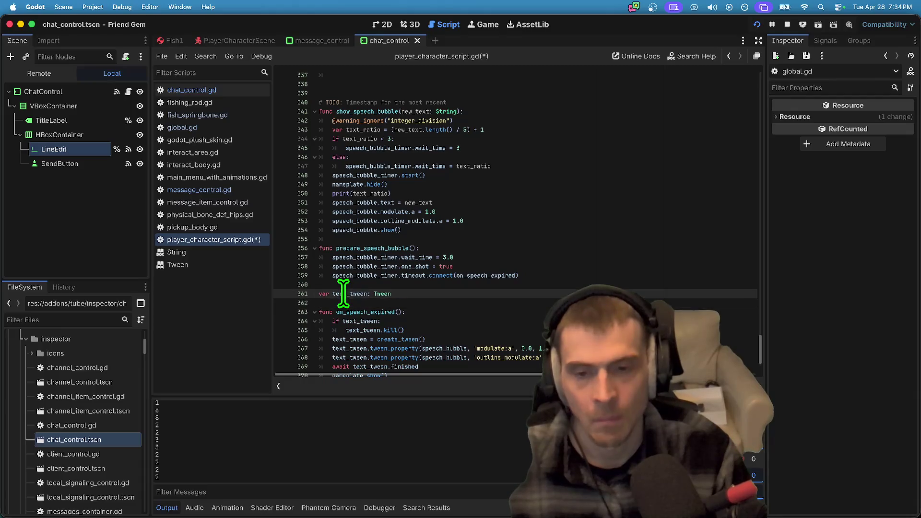
Step: Duplicate the text_tween declaration as a new text_tween_outline Tween variable
triple_click(420, 294)
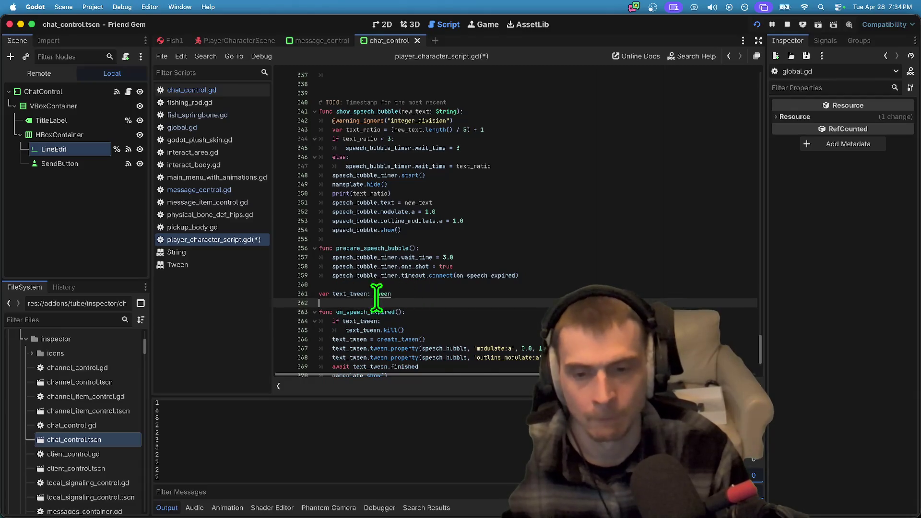
key("ctrl+v")
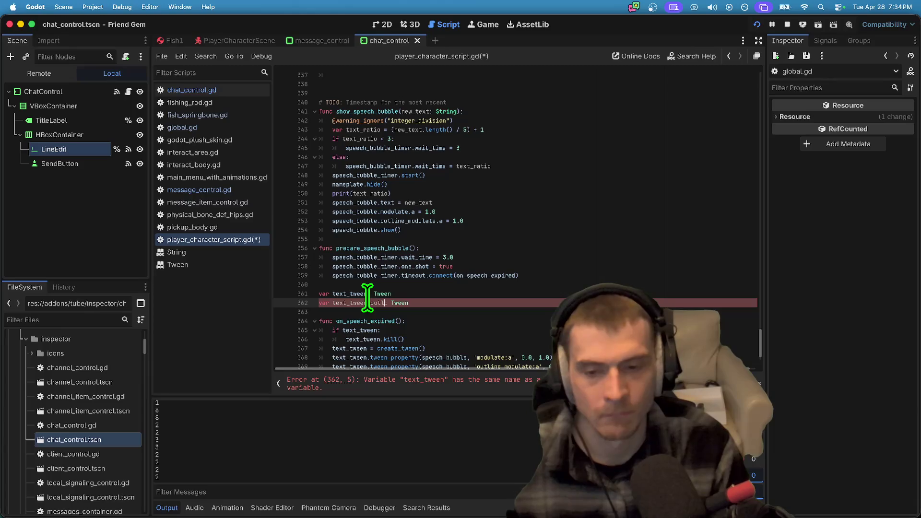
left_click(425, 339)
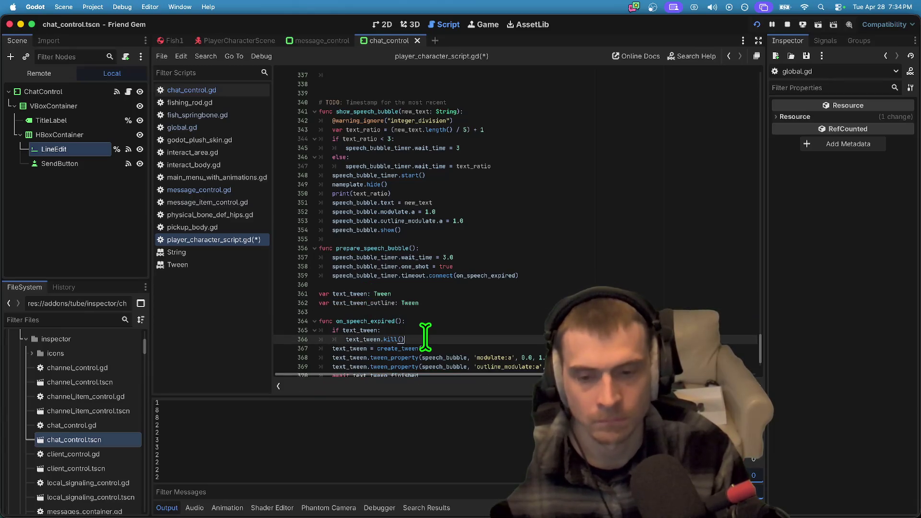
key("Up")
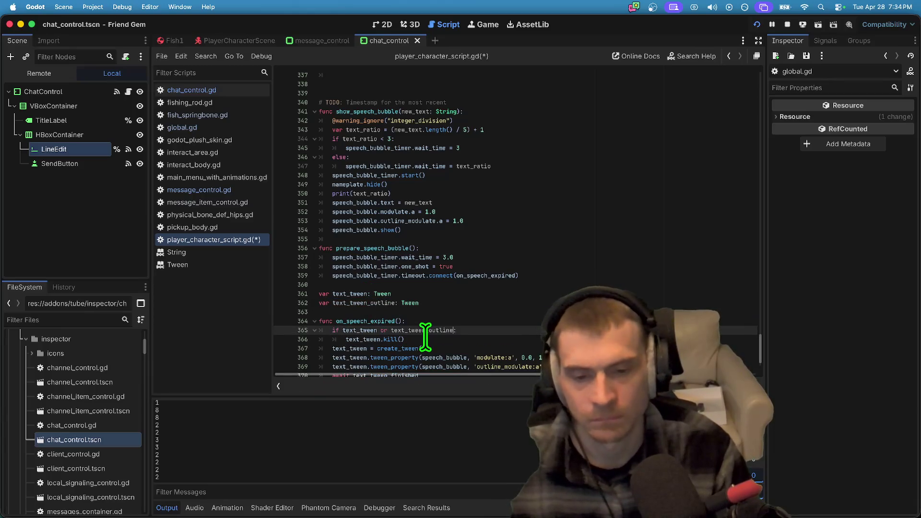
key("BackSpace")
key("BackSpace")
key("BackSpace")
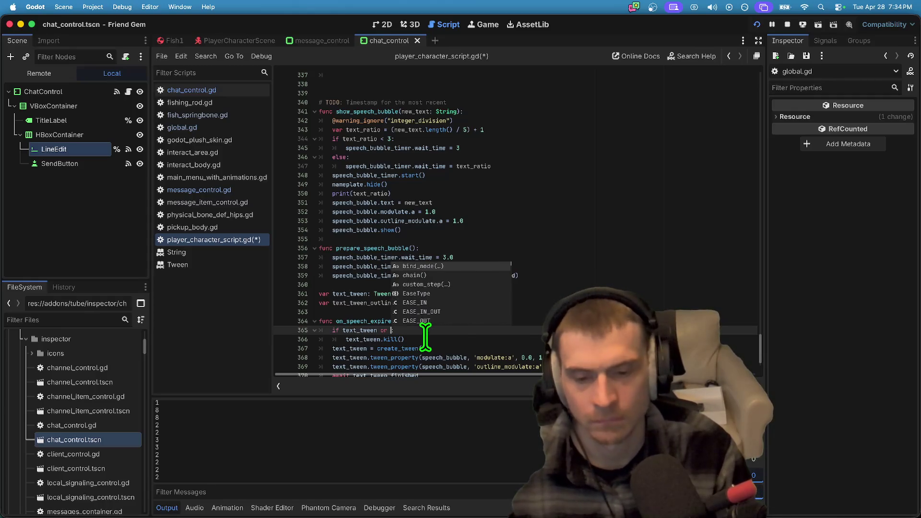
Step: Duplicate the text_tween kill check so it also kills text_tween_outline
key("Escape")
key("Home")
key("Home")
key("shift+Down")
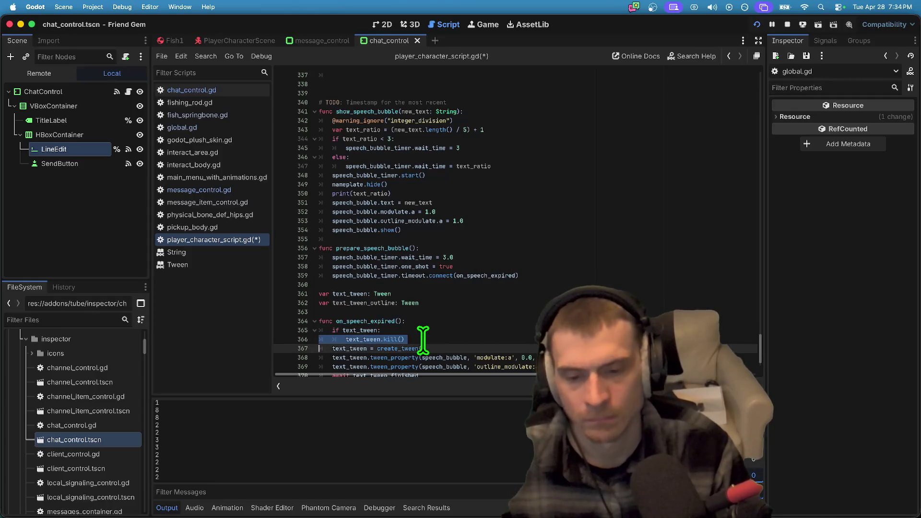
key("shift+End")
key("super+c")
key("Right")
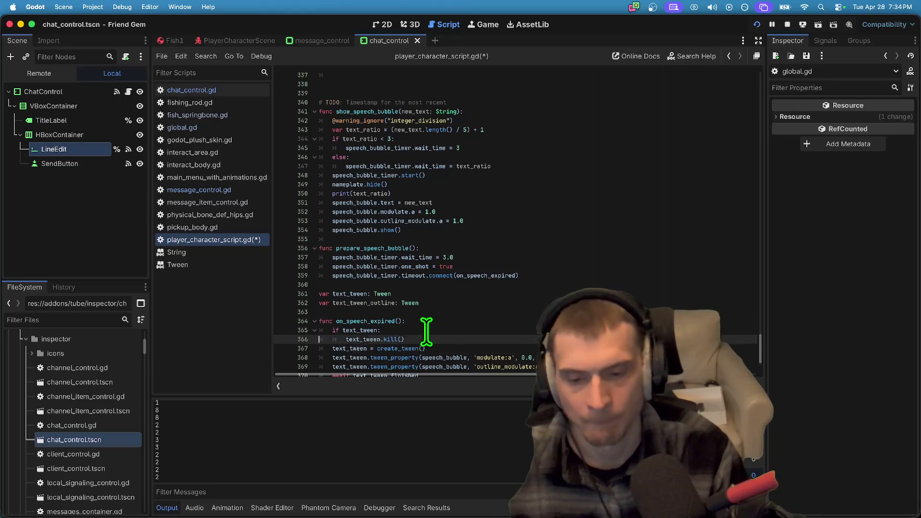
key("Return")
key("super+v")
double_click(370, 295)
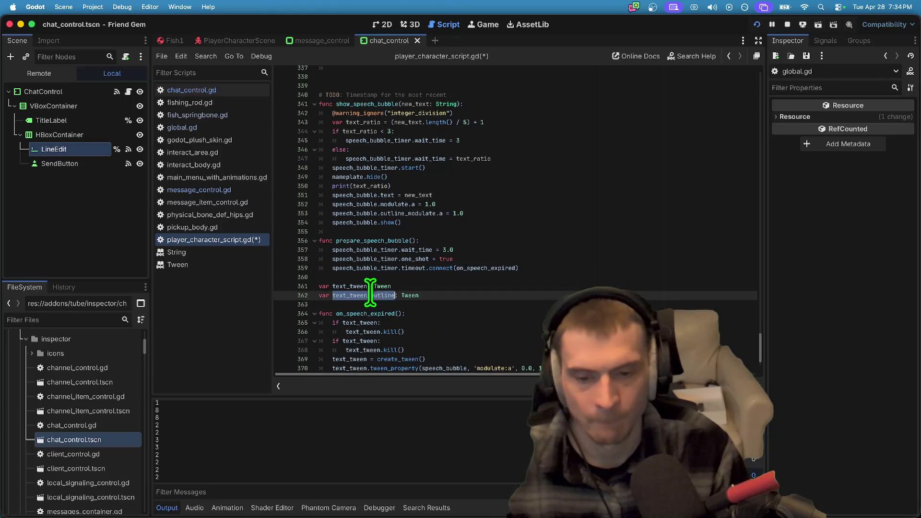
key("super+c")
double_click(365, 341)
key("super+d")
key("super+v")
scroll(447, 334, "down", 2)
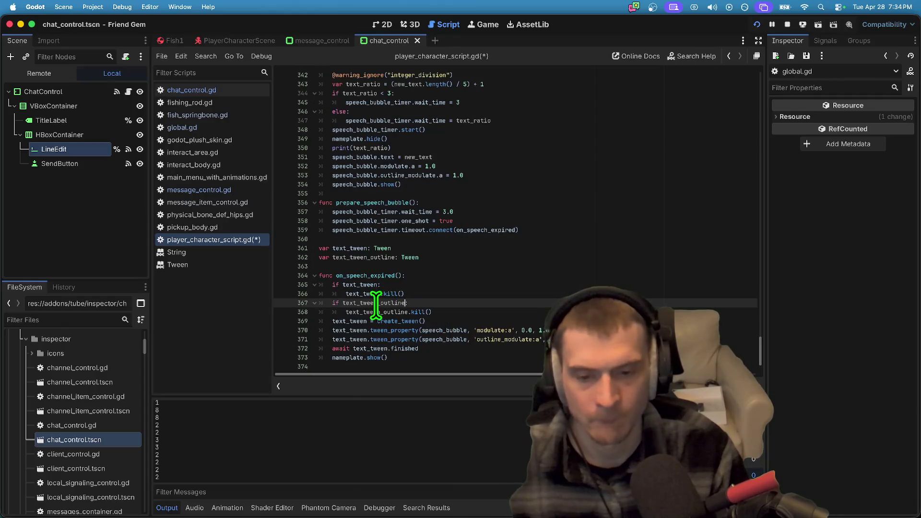
double_click(376, 303)
Step: Add text_tween_outline = create_tween() below the text_tween create_tween line
double_click(346, 340)
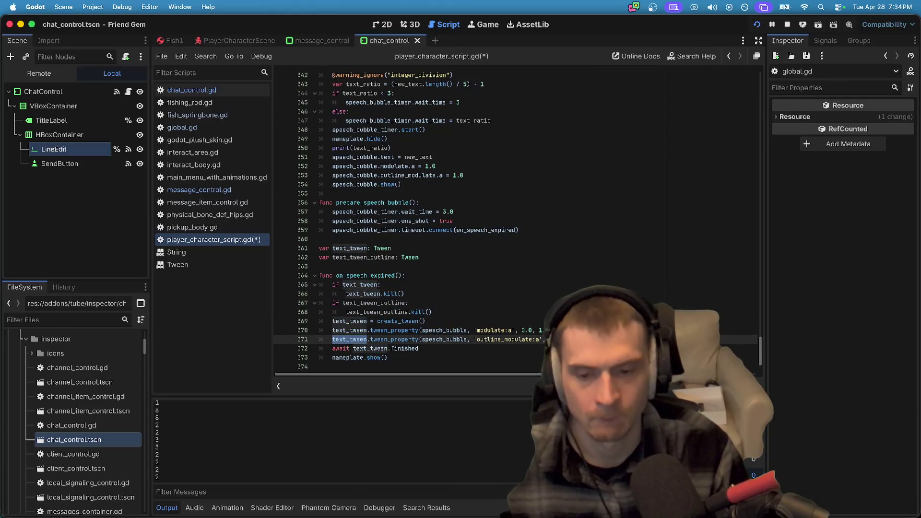
left_click(526, 321)
key("Return")
type("text_tween_outline = c")
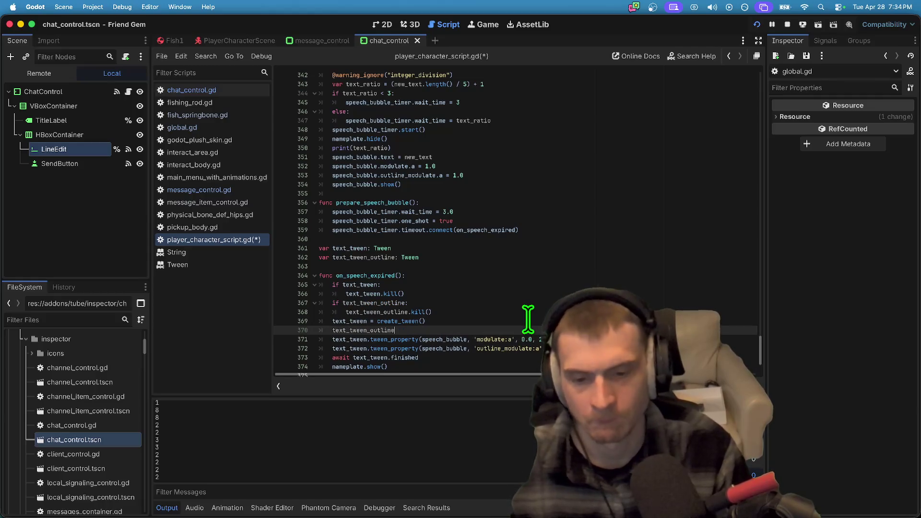
type("re")
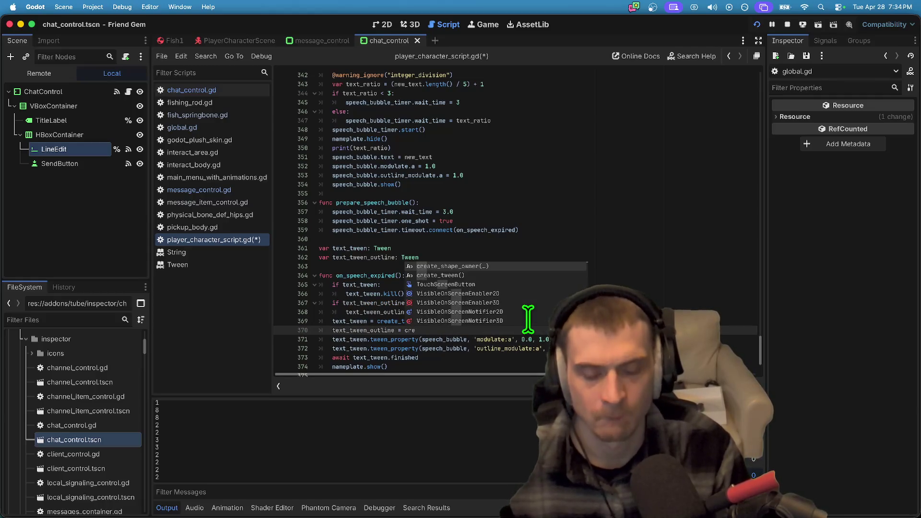
key("Down")
key("Return")
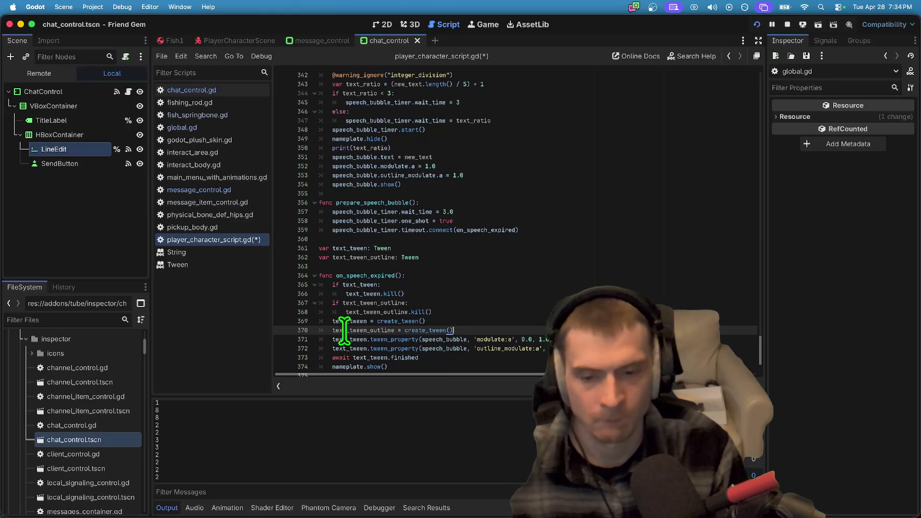
Step: Make the outline fade tween_property use text_tween_outline instead of text_tween
double_click(344, 330)
key("ctrl+c")
double_click(343, 349)
key("ctrl+v")
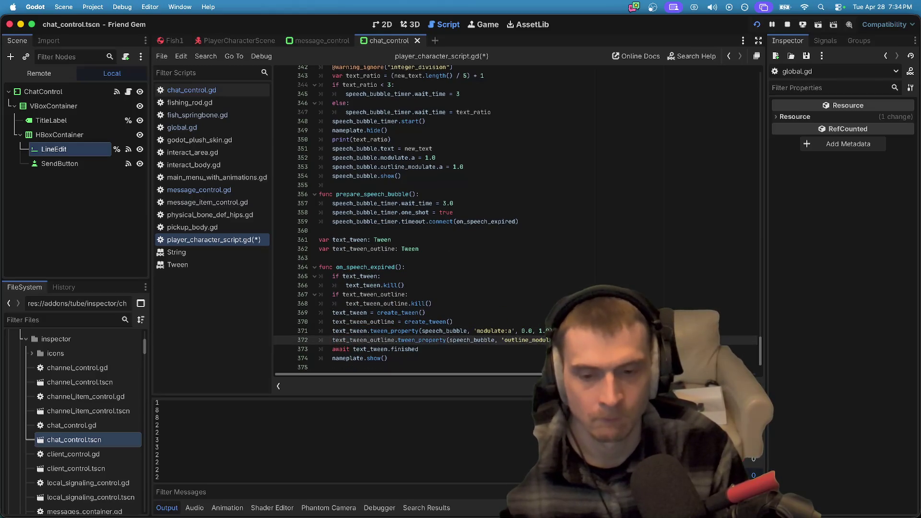
left_click_drag(387, 358, 419, 349)
triple_click(379, 354)
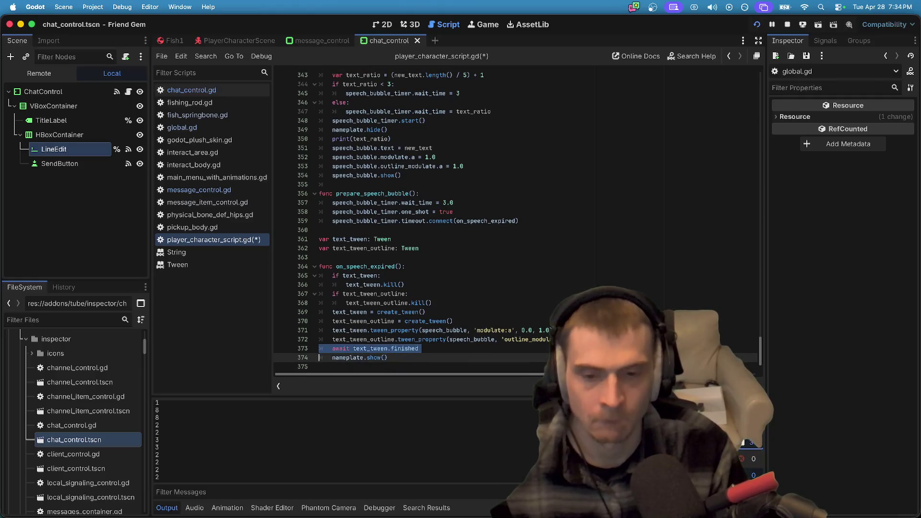
left_click(423, 312)
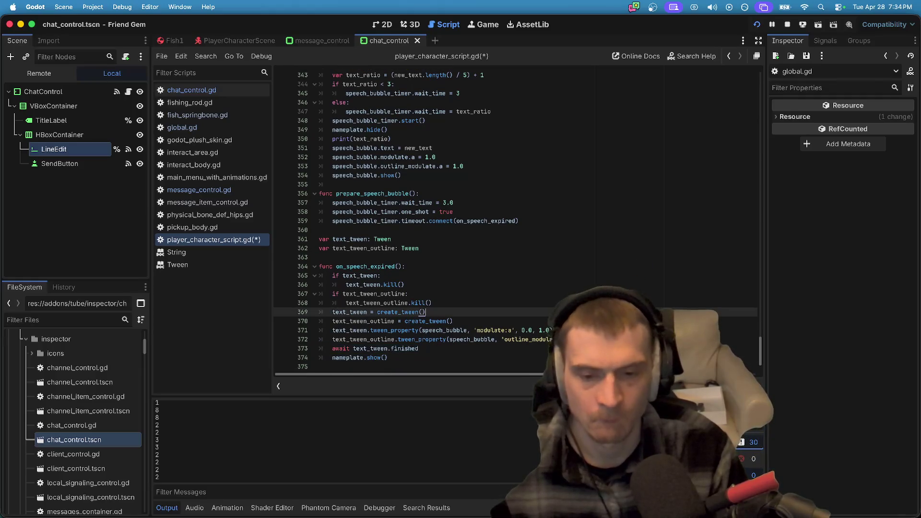
left_click(339, 340)
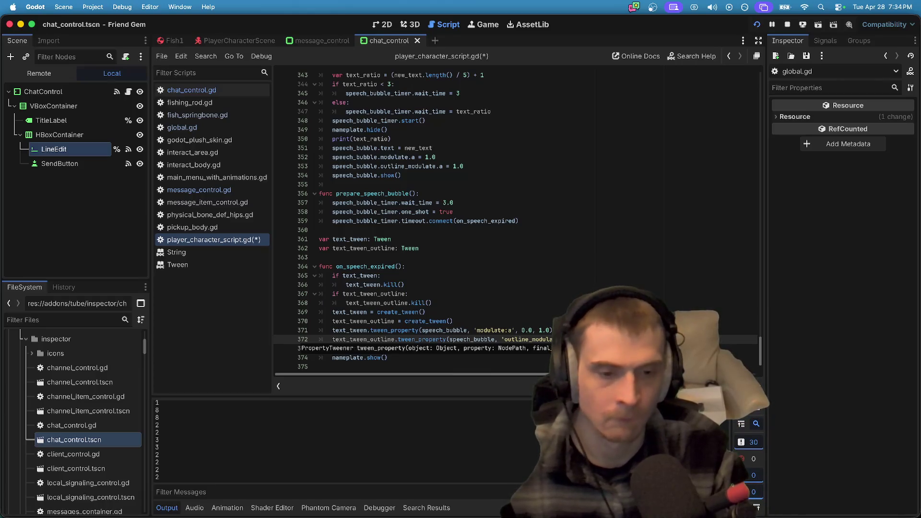
key("super+Tab")
Step: Send 'weef' and 'ha' in the game chat, then return to player_character_script.gd
type("weef")
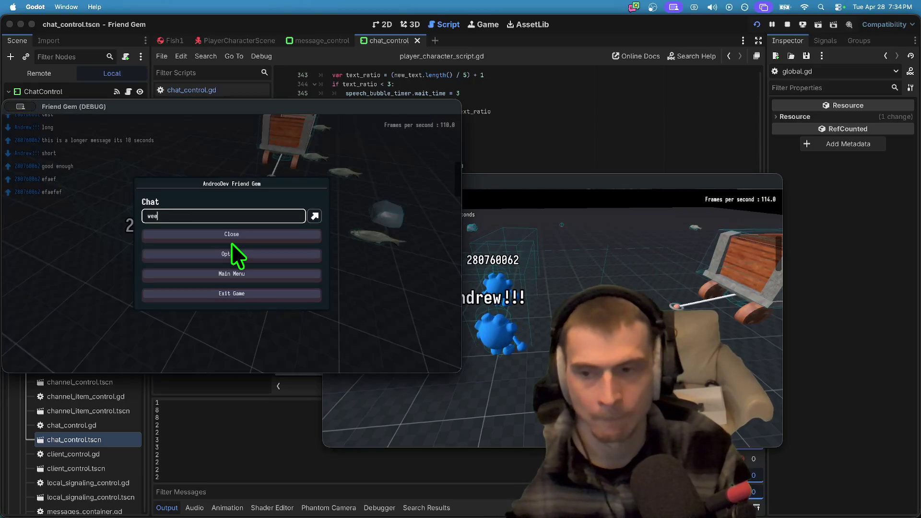
key("Return")
left_click(232, 237)
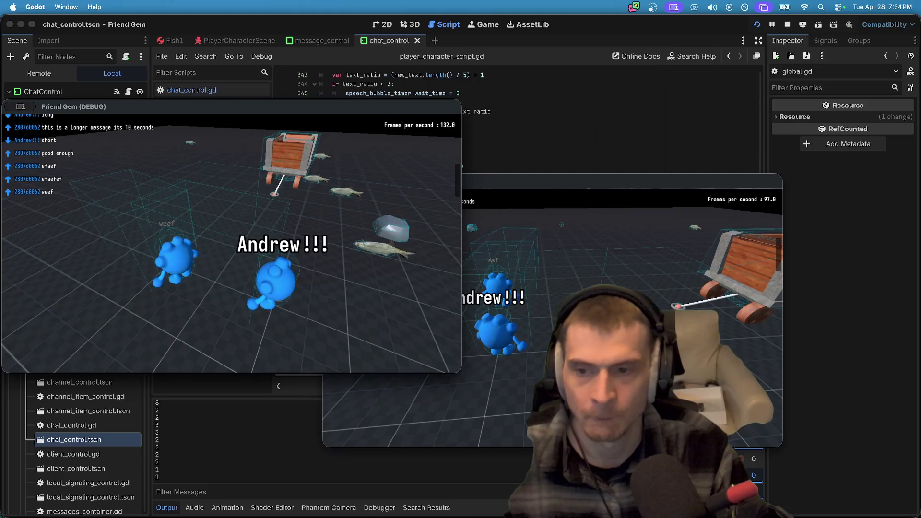
key("Escape")
type("ha")
key("Return")
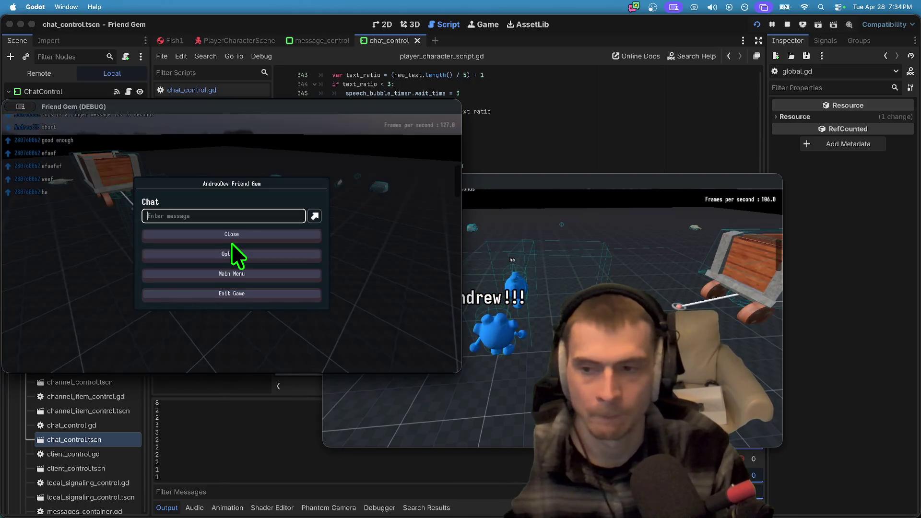
left_click(232, 243)
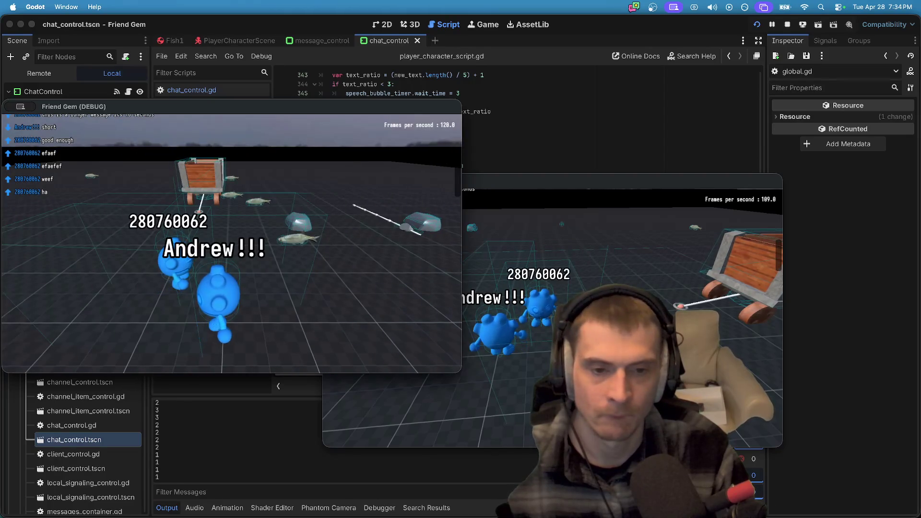
key("super+Tab")
key("super+Tab")
key("super+shift+Tab")
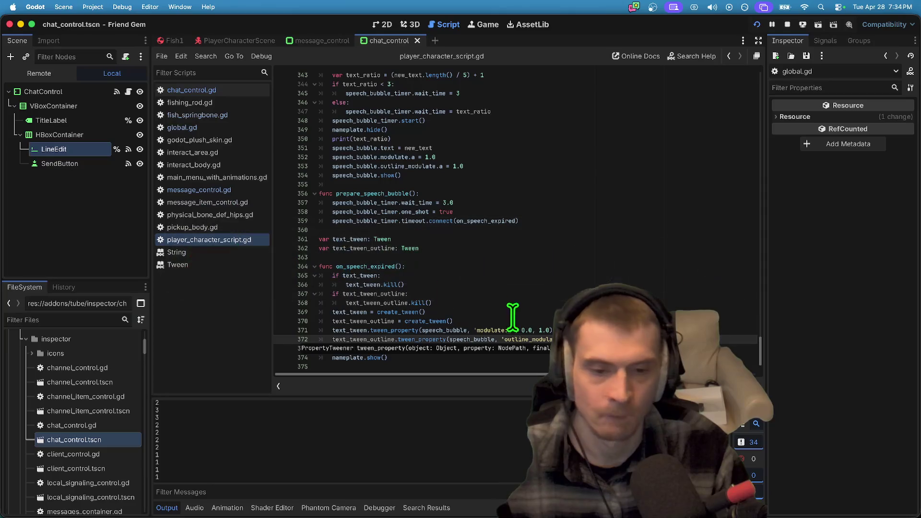
Step: Give the SpeechBubble label in PlayerCharacterScene font size 64 and outline size 32
left_click(546, 330)
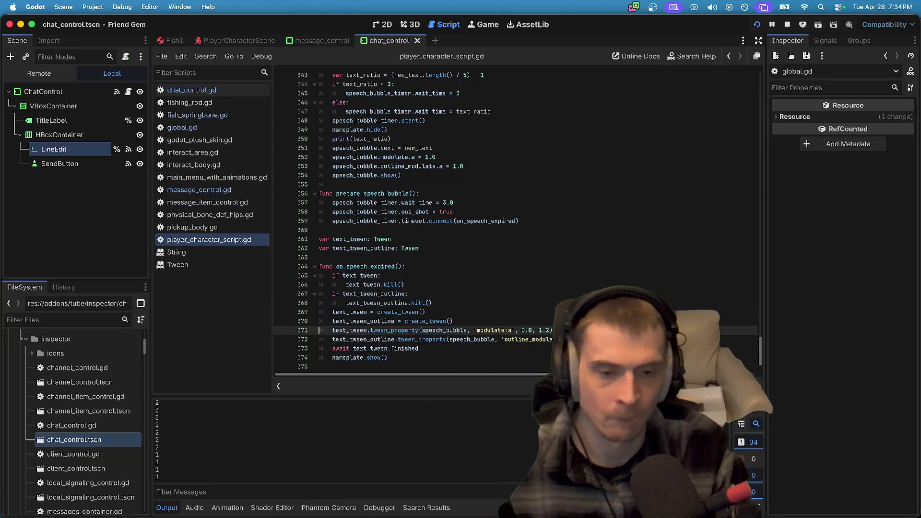
left_click(447, 339)
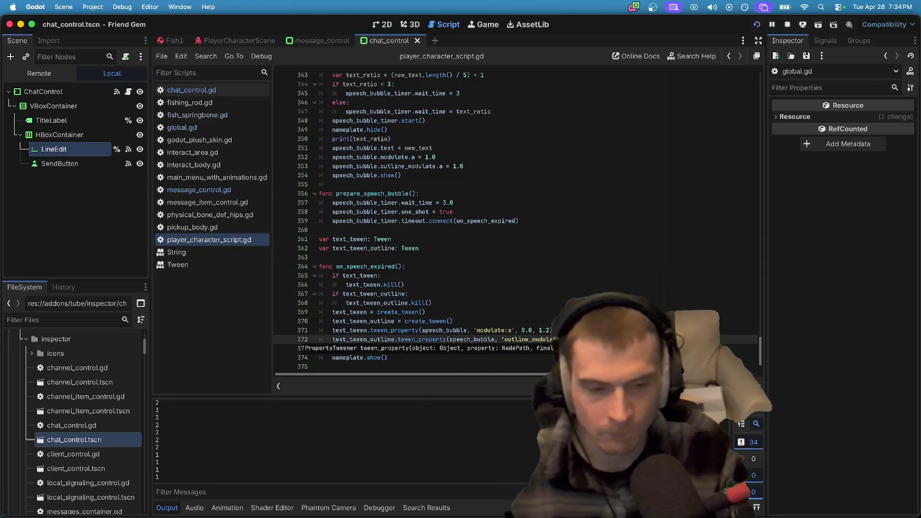
left_click(214, 40)
left_click(99, 253)
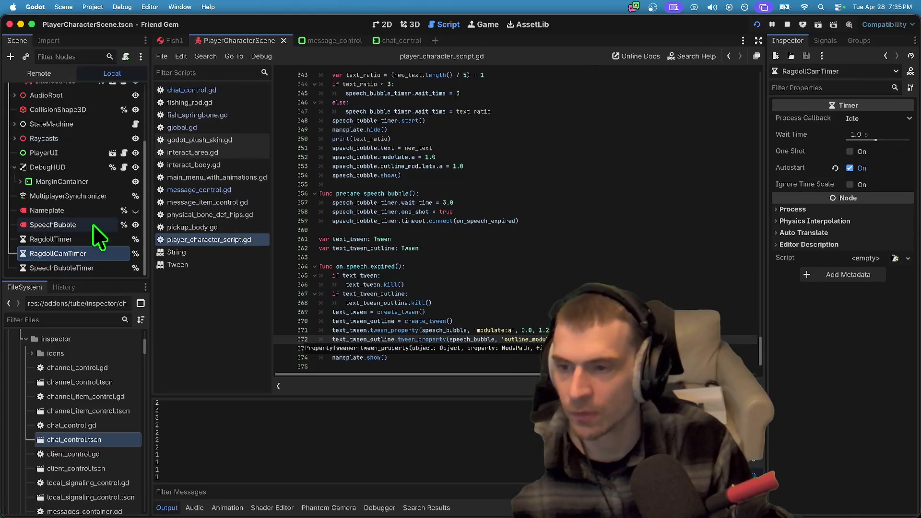
left_click(93, 225)
left_click(868, 321)
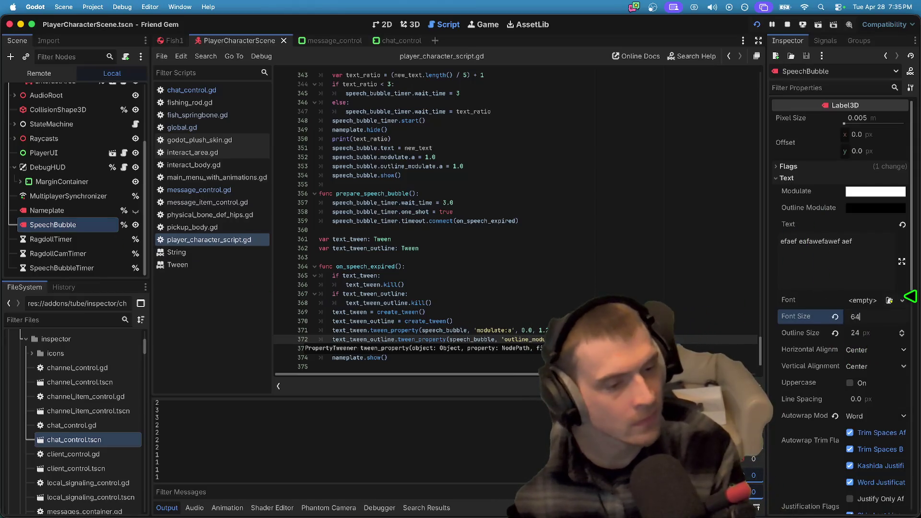
key("Tab")
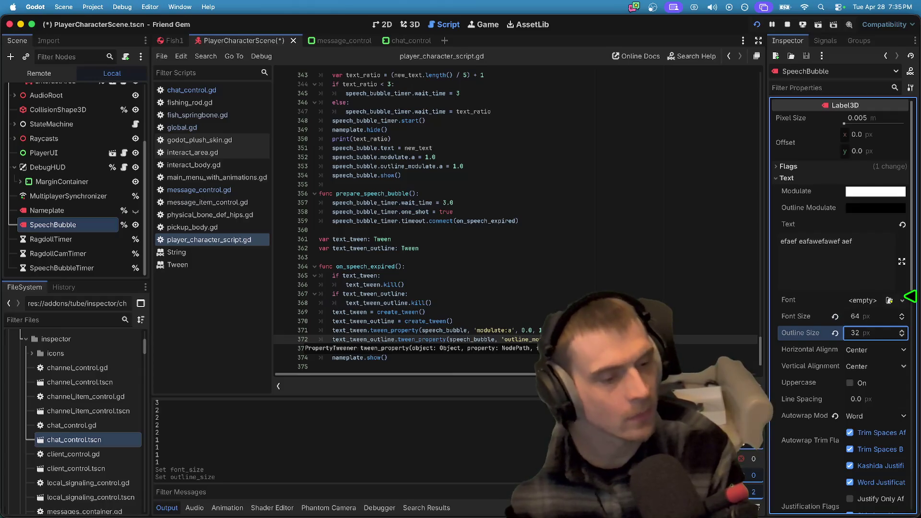
key("super+Tab")
key("Escape")
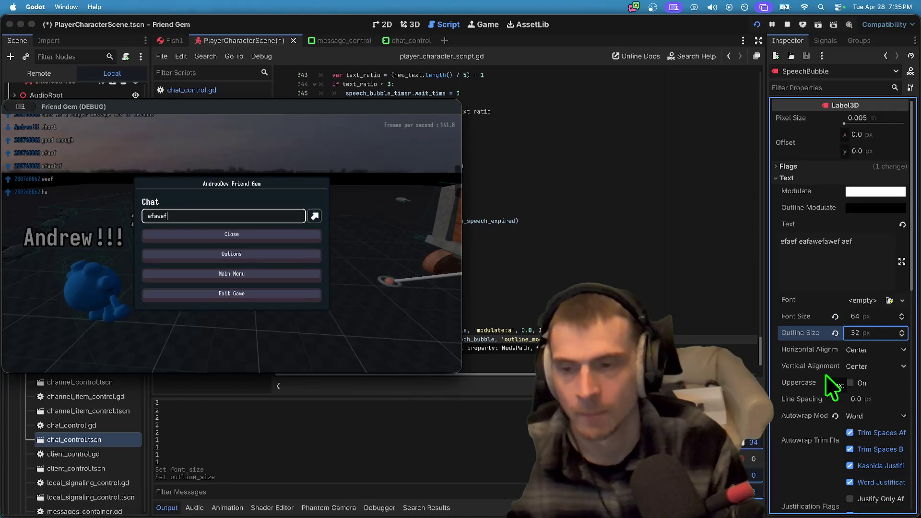
Step: Send the chat messages 'afawef' and 'naw you sill' from the two game windows
key("Return")
key("Escape")
key("super+Tab")
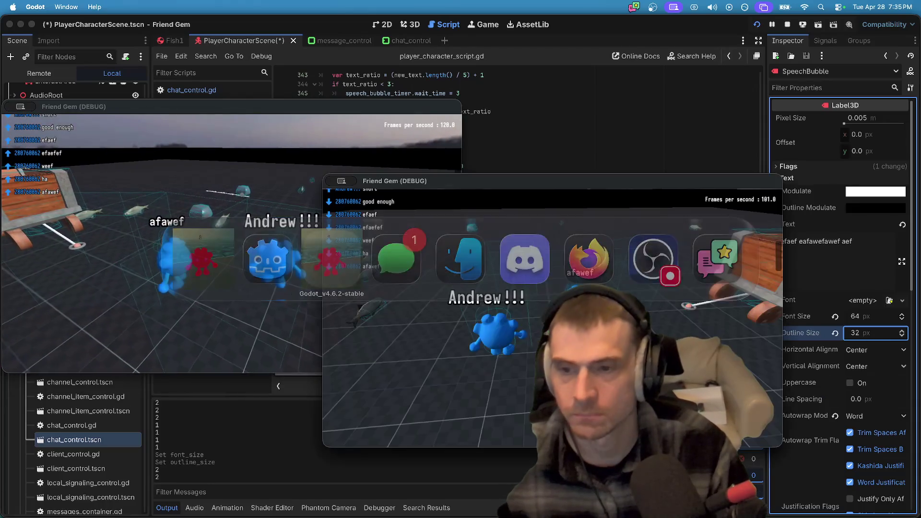
key("Escape")
type("naw")
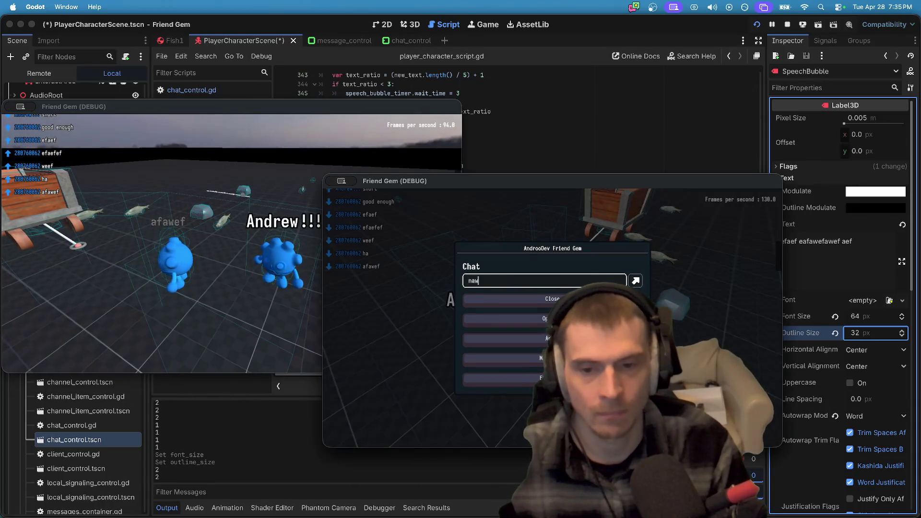
type(" you sill")
key("Return")
key("Escape")
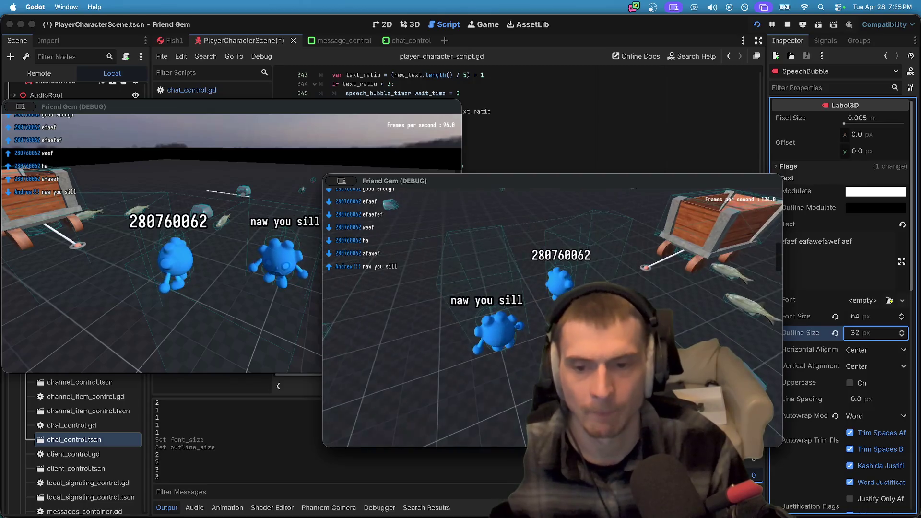
Step: Walk the player over and change its colour to orange in the player options
key("w")
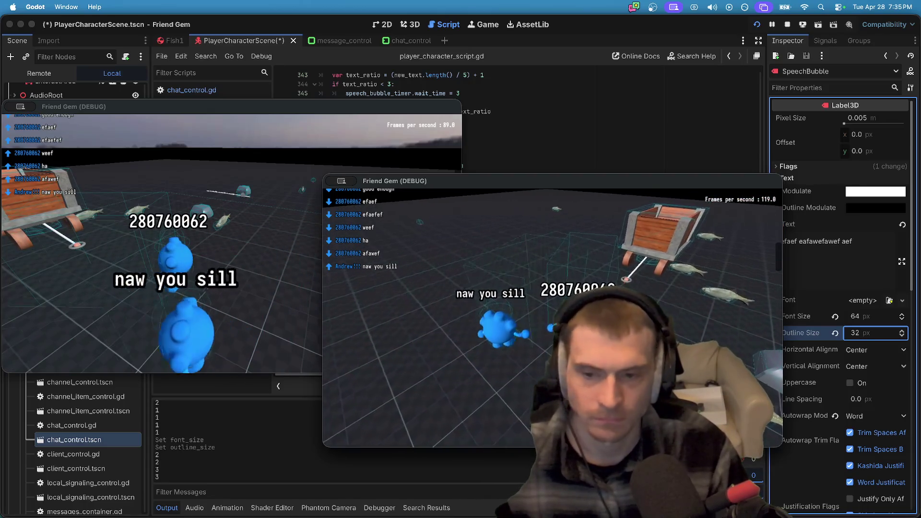
key("Escape")
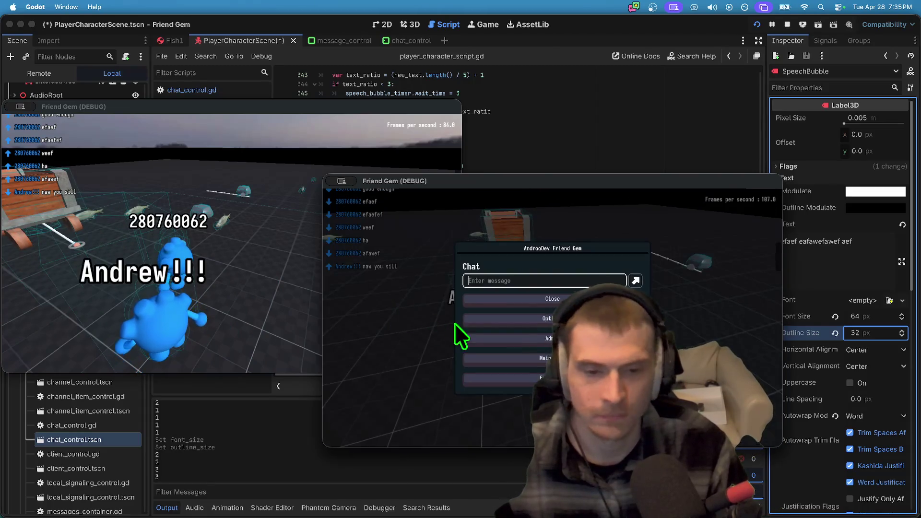
left_click(518, 334)
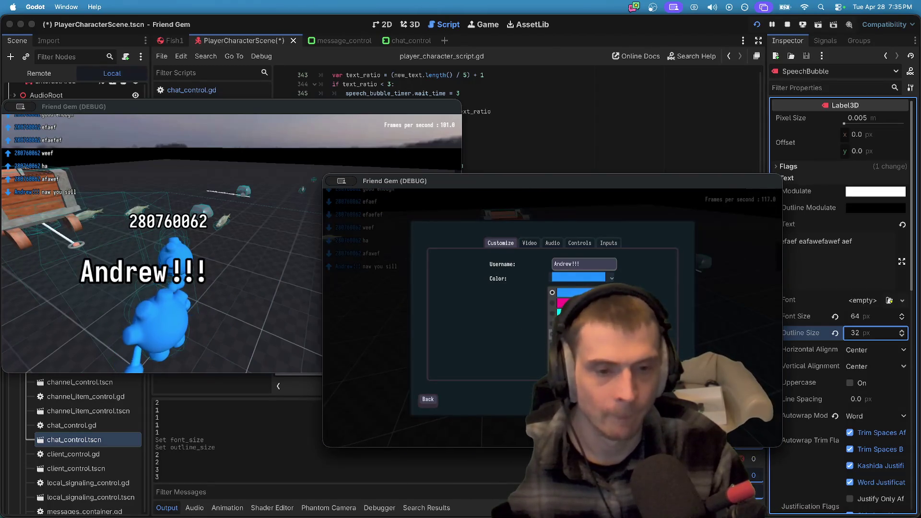
left_click(576, 331)
left_click(428, 399)
key("Escape")
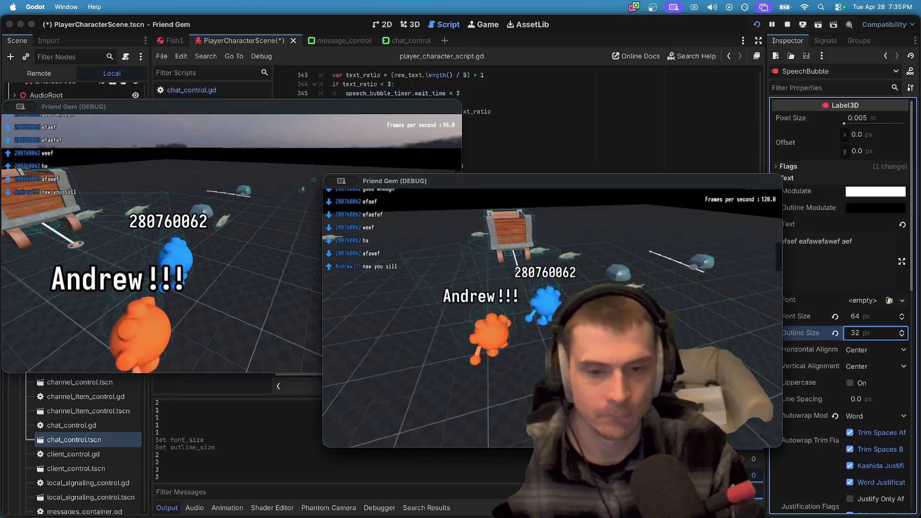
key("w")
Step: Send the chat messages 'wahtever' and 'haha' while walking the orange player toward the bench
key("Escape")
type("wahtever")
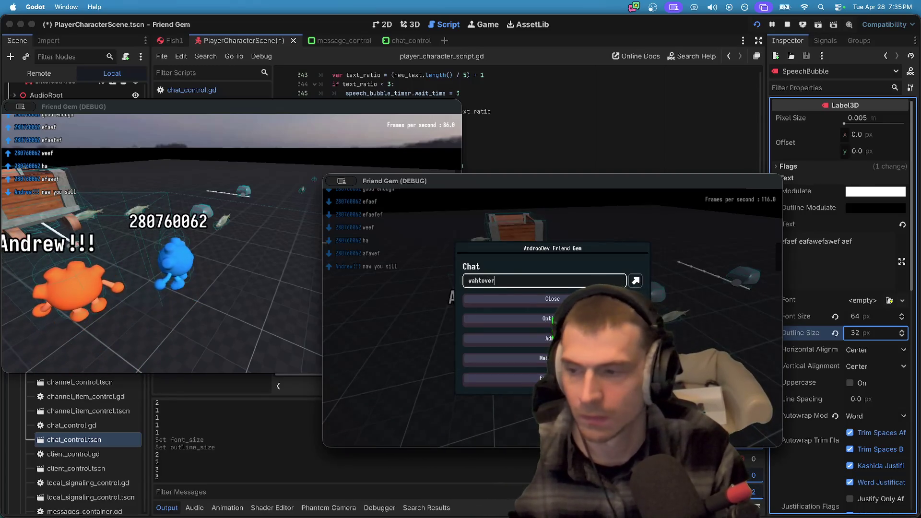
key("Return")
key("Escape")
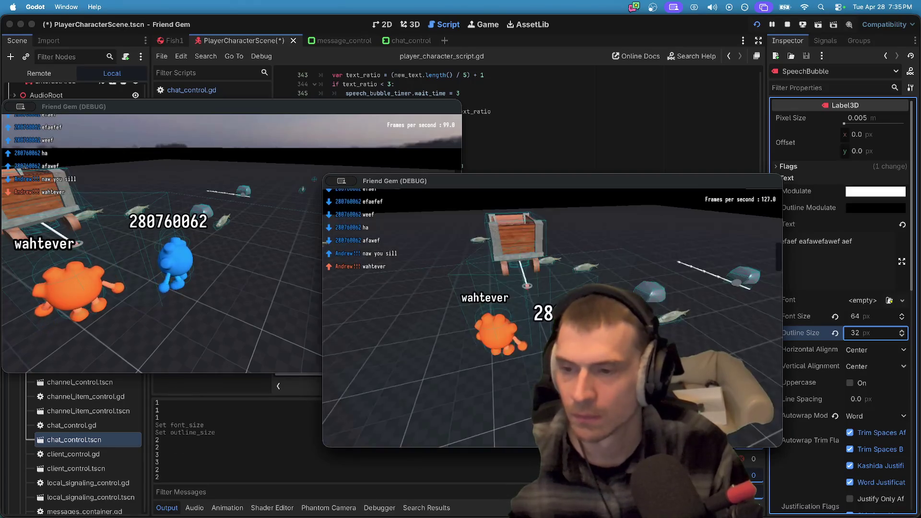
key("w")
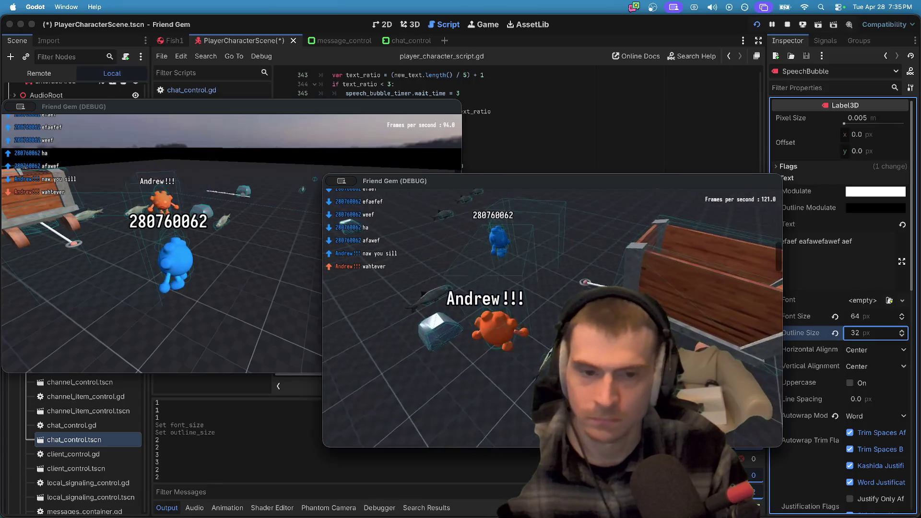
key("Escape")
type("haha")
key("Return")
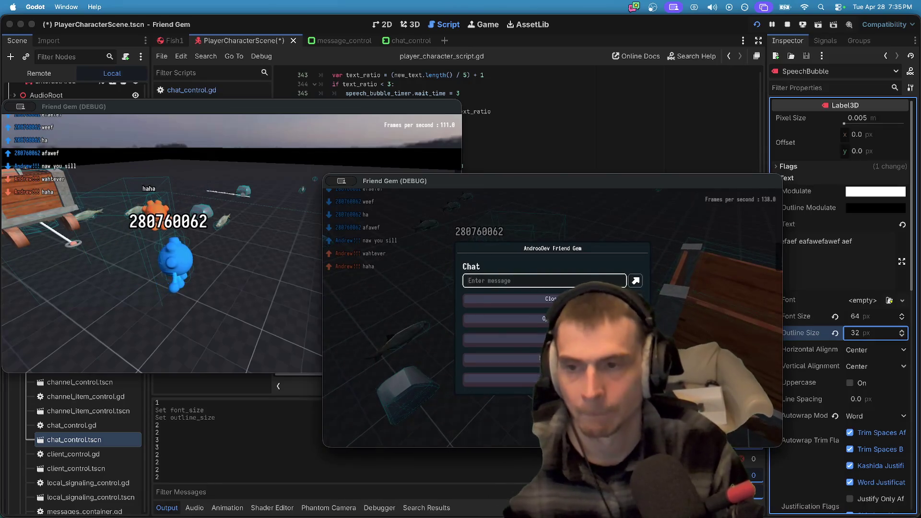
key("Escape")
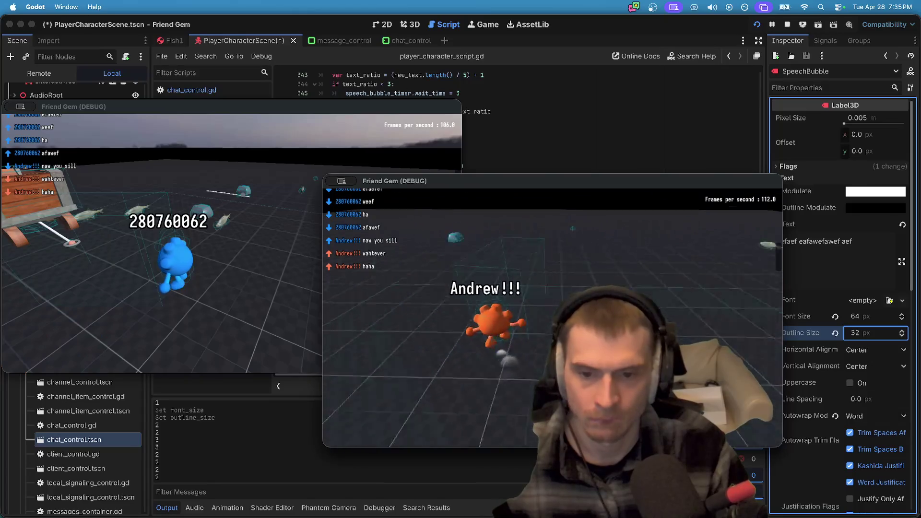
Step: In the left game window, set a new username in the player options
key("super+grave")
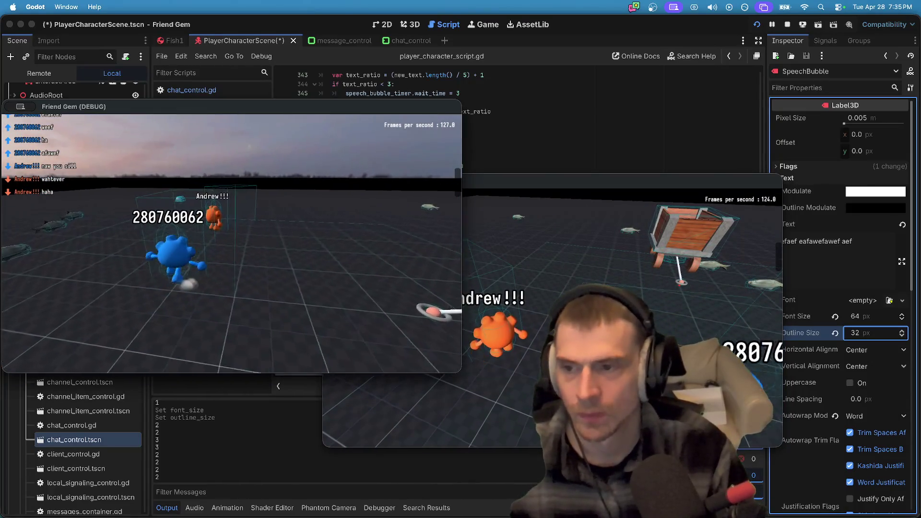
key("Escape")
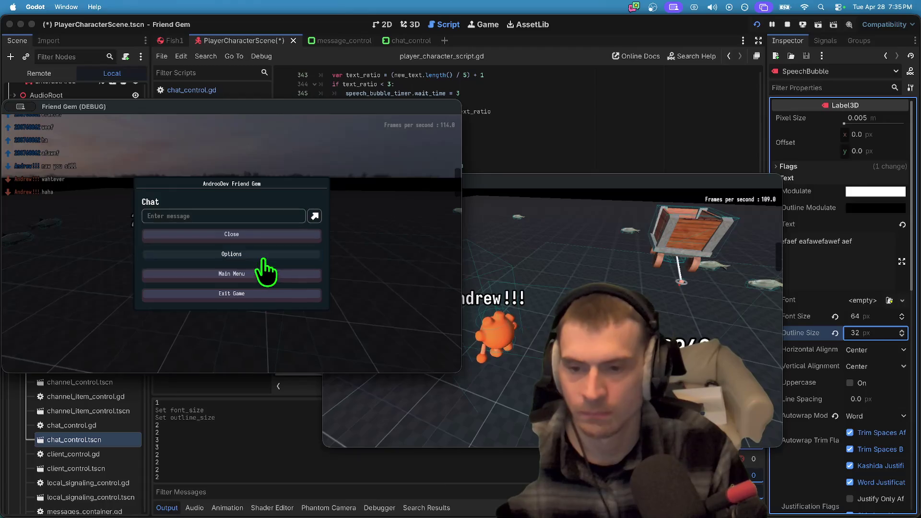
left_click(263, 255)
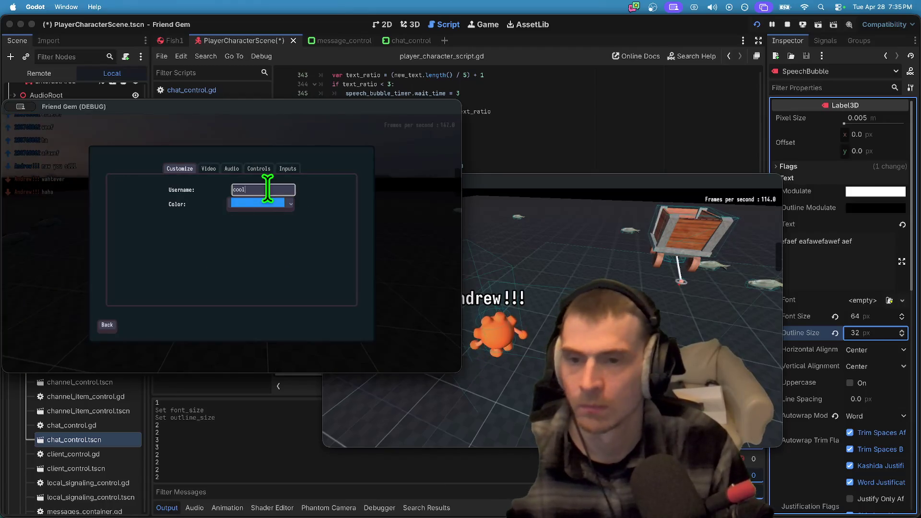
key("Escape")
key("Escape")
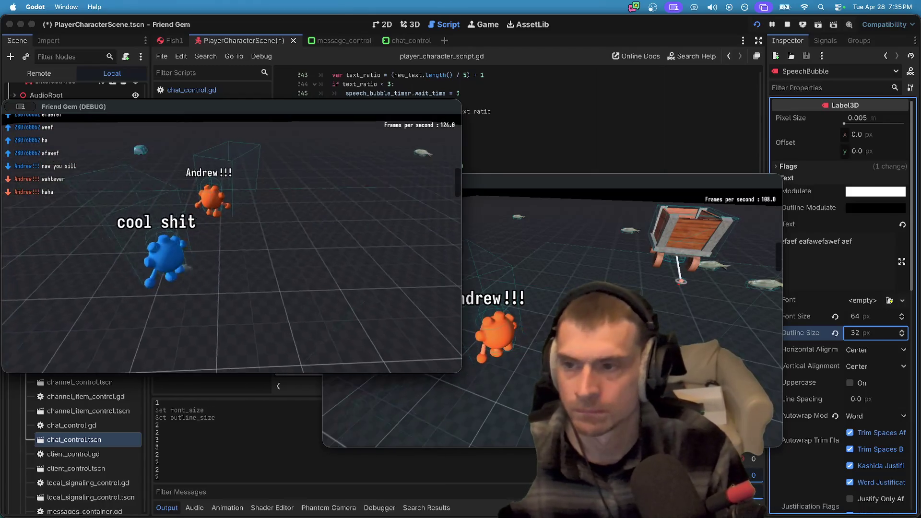
key("Escape")
Step: Send 'hit' from the left window and 'don't think i wont bounce you' from the right
type("hit")
key("Return")
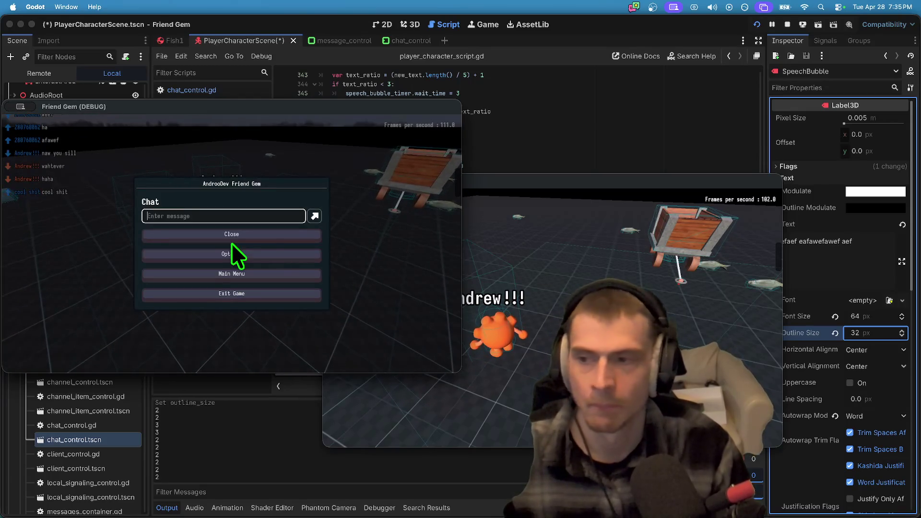
left_click(233, 236)
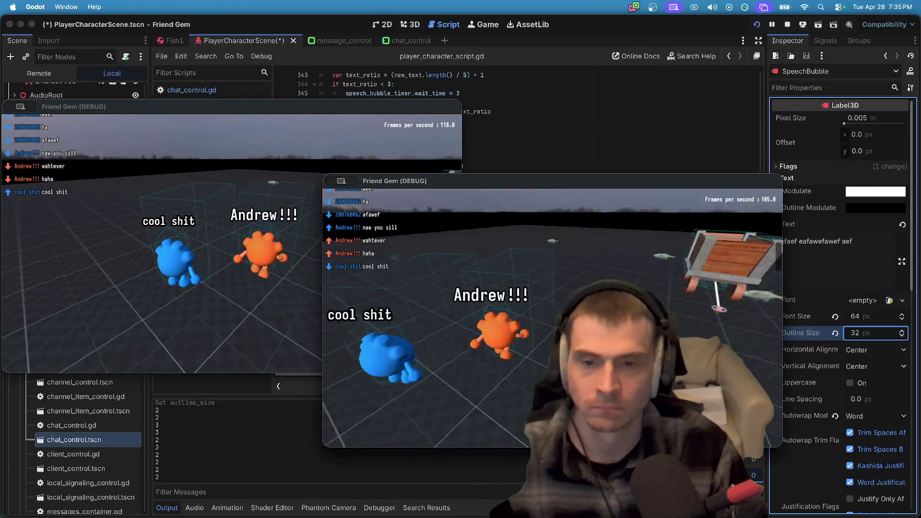
key("Escape")
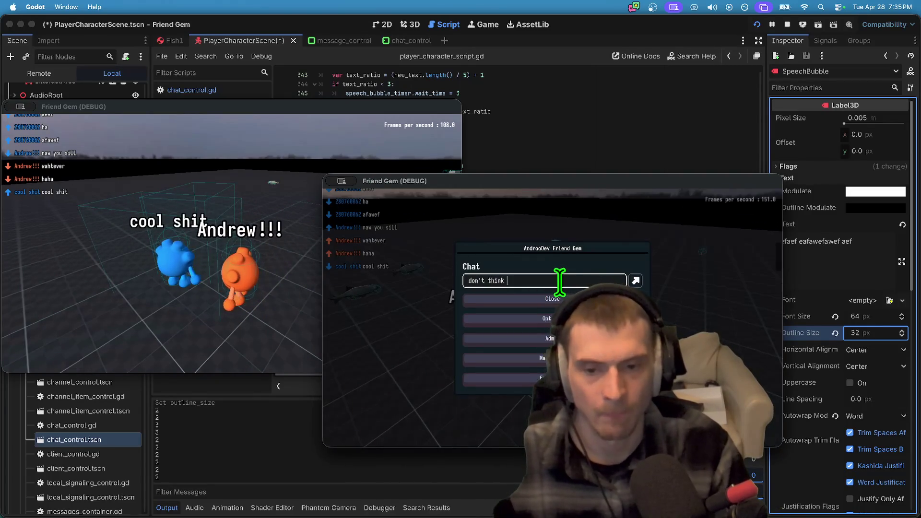
type("you")
key("Return")
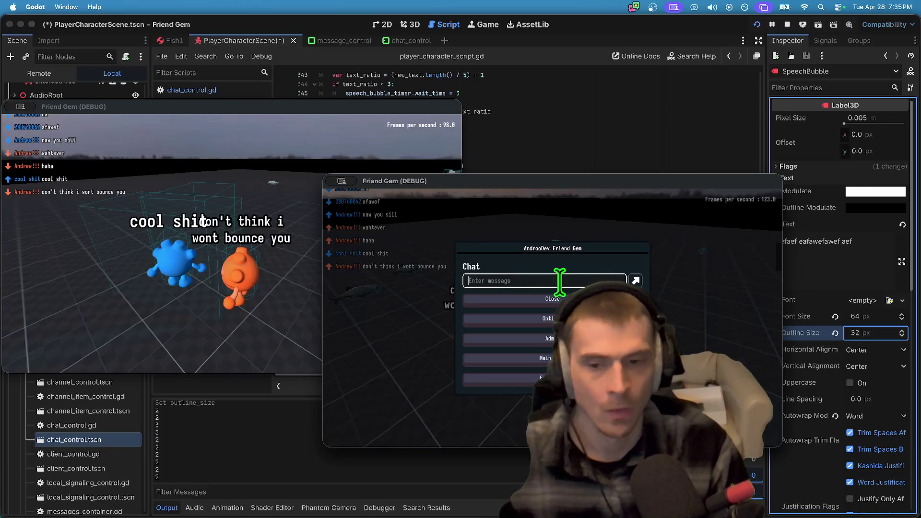
key("Escape")
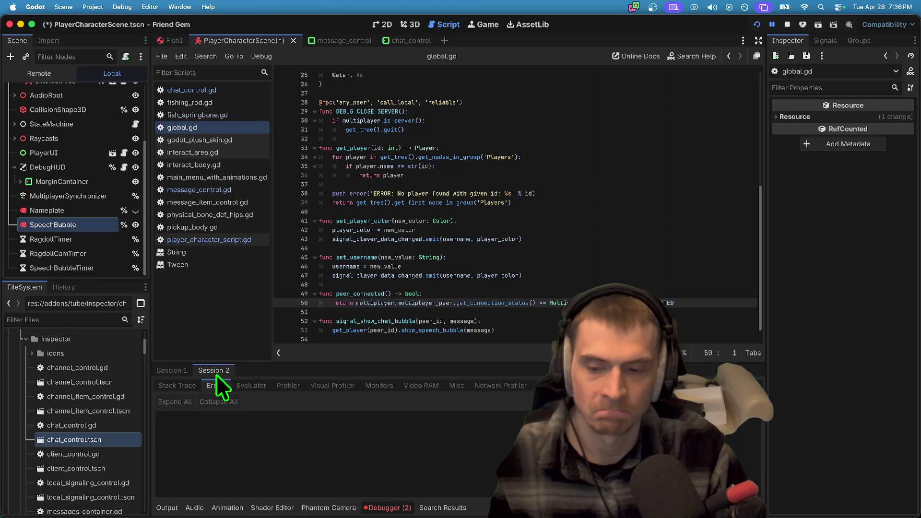
Step: Jump from the Debugger's Errors list to the host-creation and peer_connected error code in tube_backend.gd
left_click(206, 387)
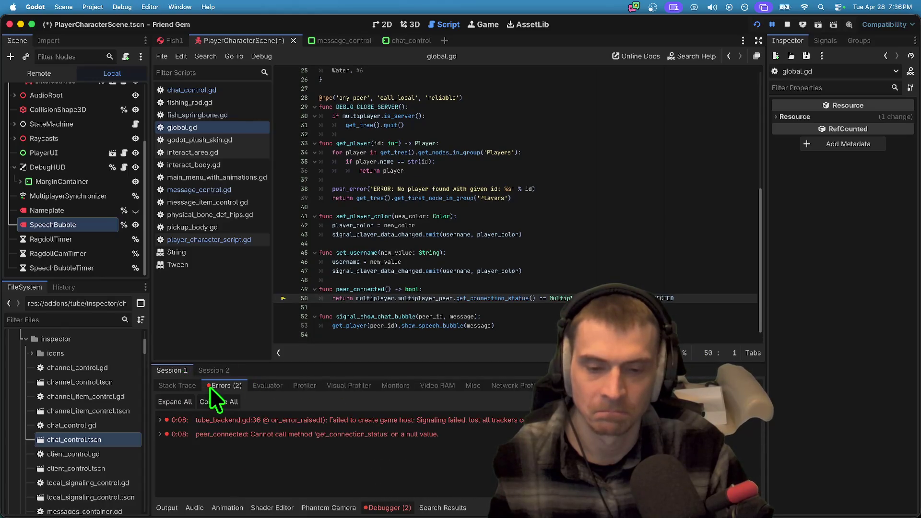
left_click(255, 416)
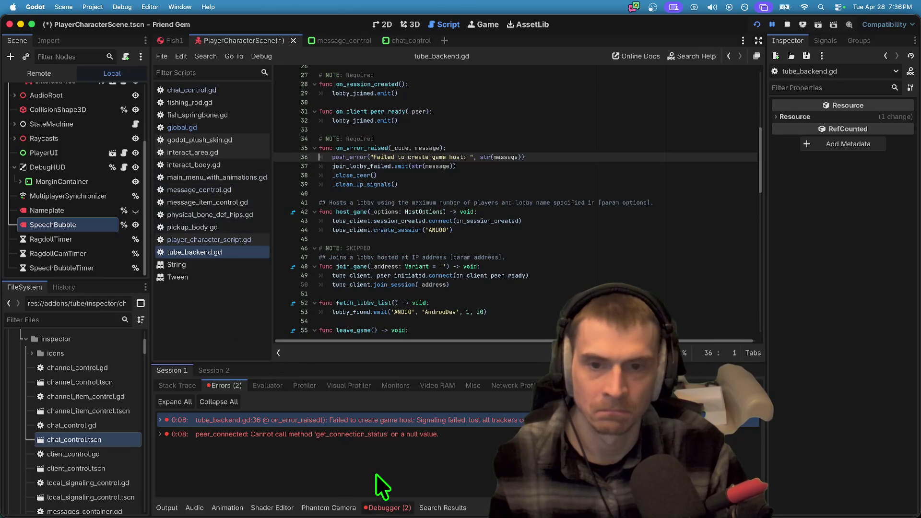
scroll(385, 304, "up", 2)
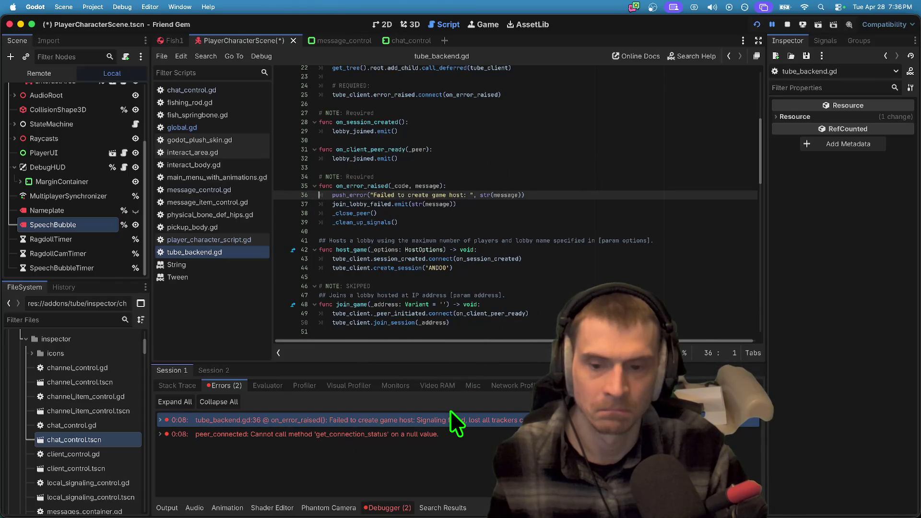
left_click(442, 440)
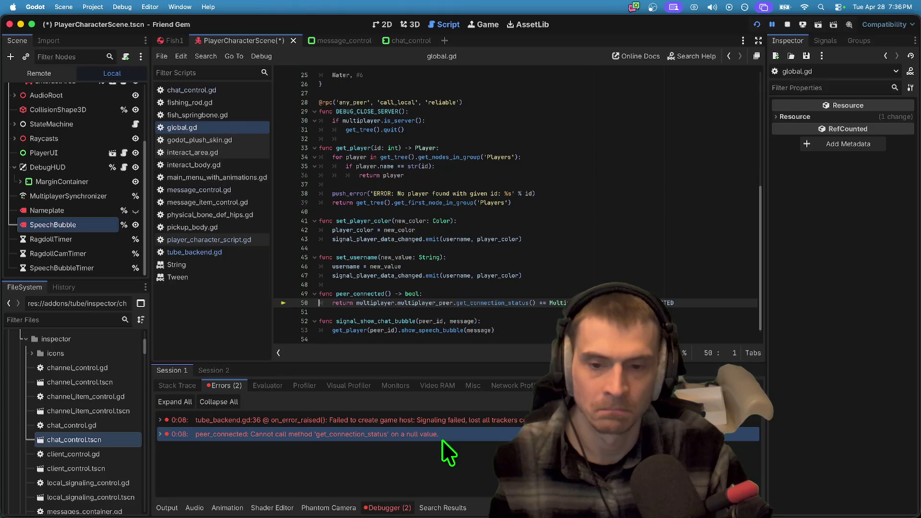
left_click(371, 294)
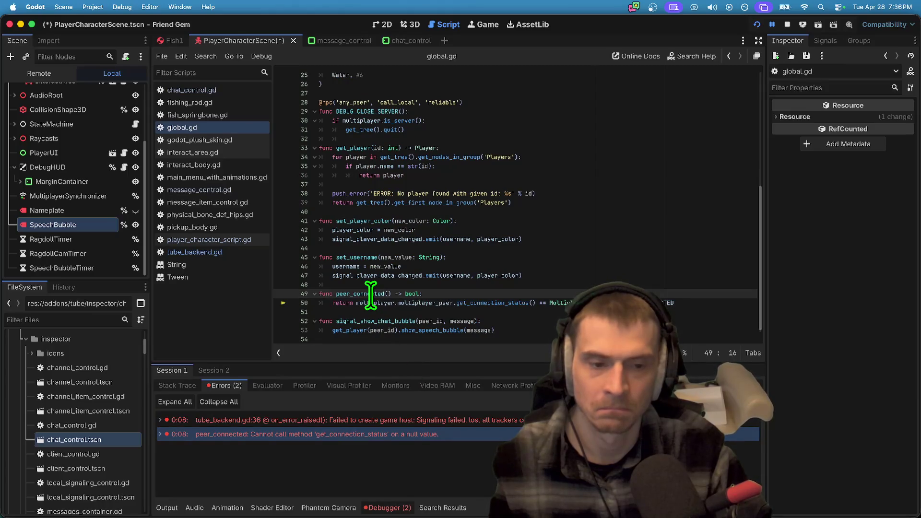
left_click(379, 419)
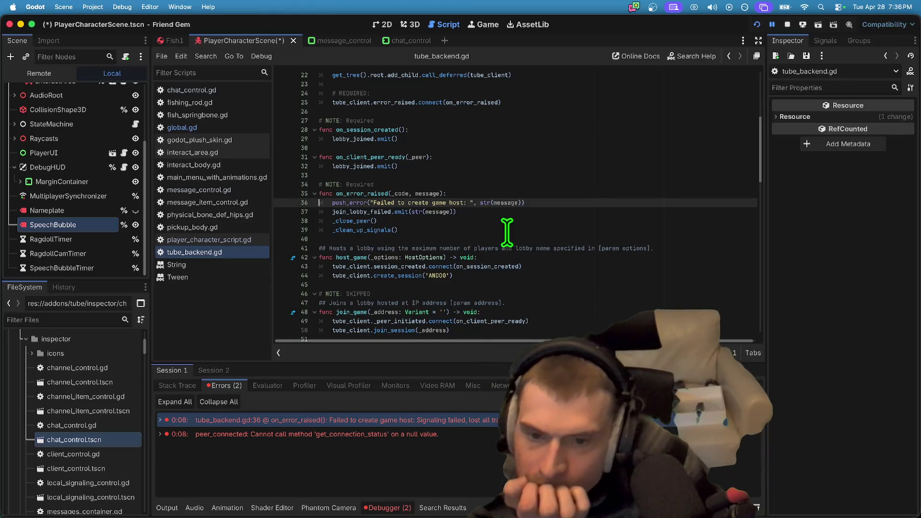
double_click(360, 193)
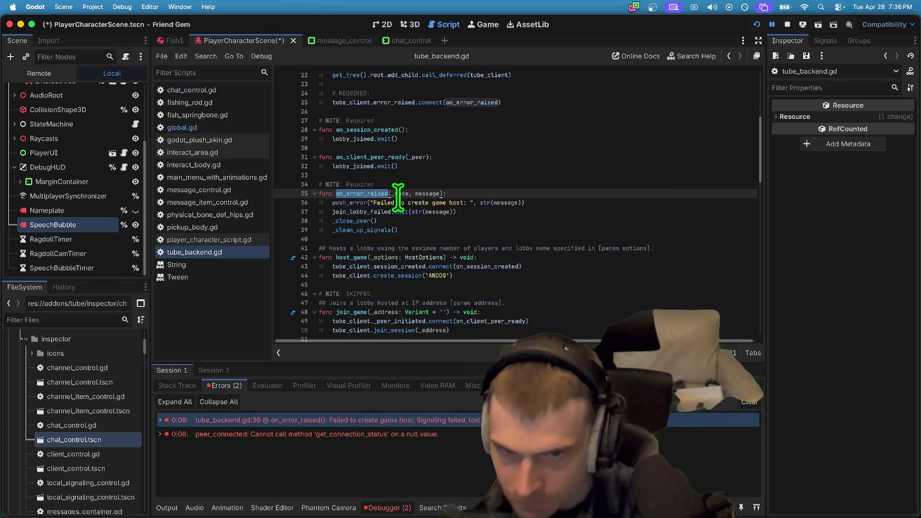
key("Escape")
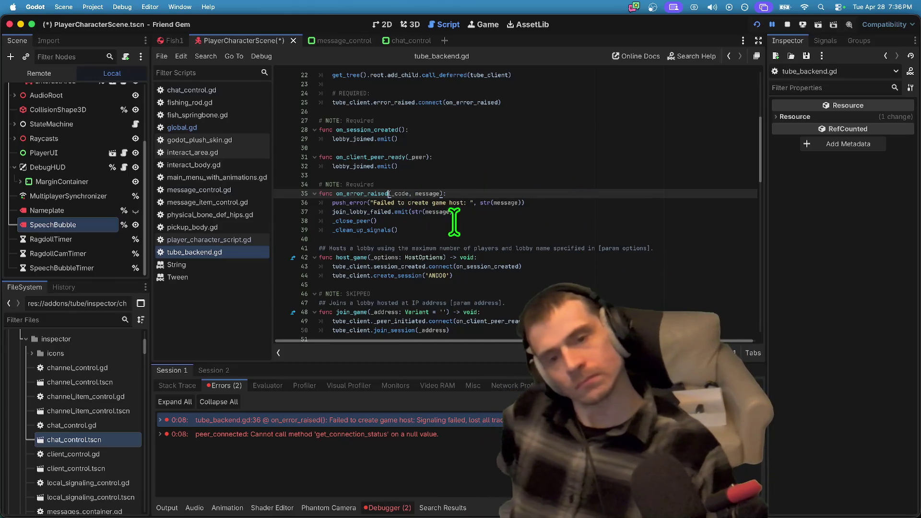
Step: Expand the host-creation error's stack trace, revisit tube_backend.gd line 36, then return to the game
double_click(367, 419)
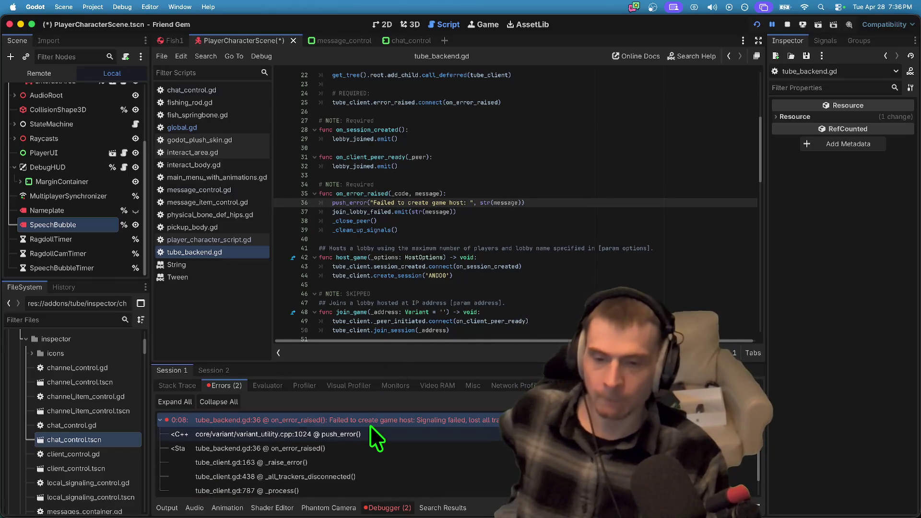
double_click(373, 417)
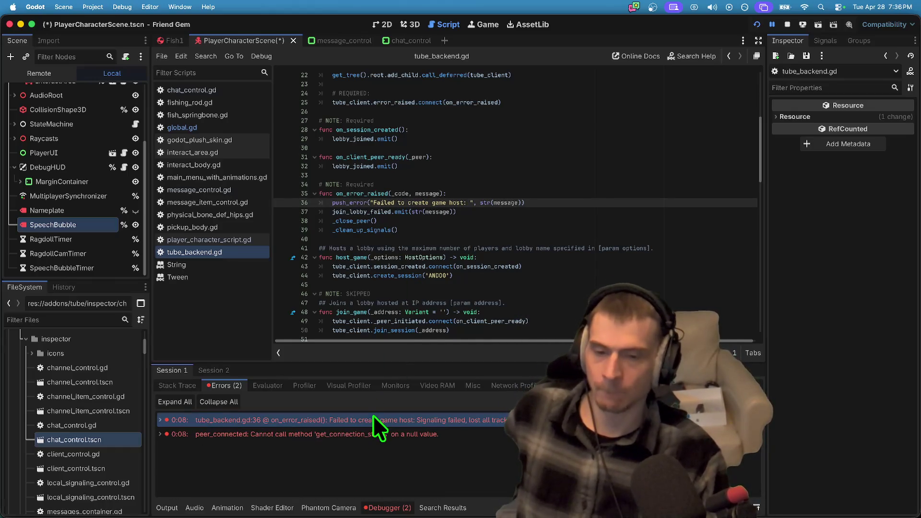
right_click(411, 426)
left_click(412, 425)
double_click(411, 421)
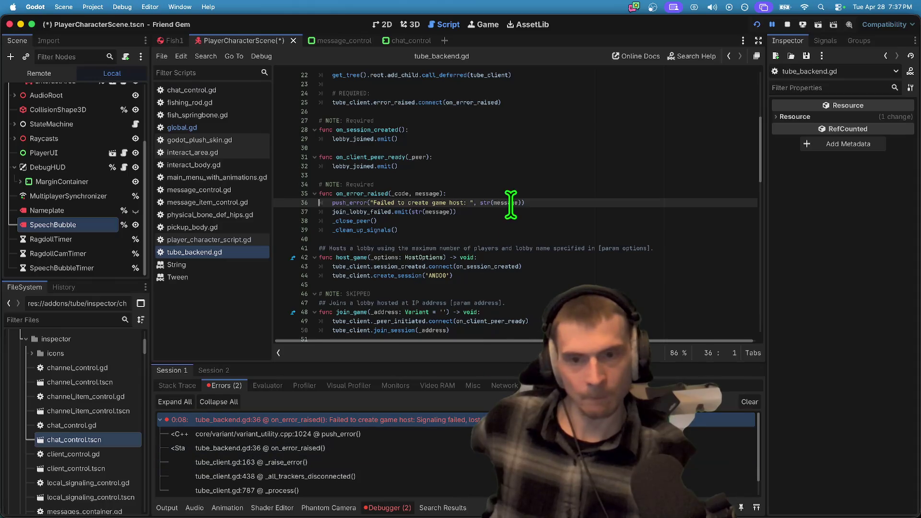
left_click(528, 194)
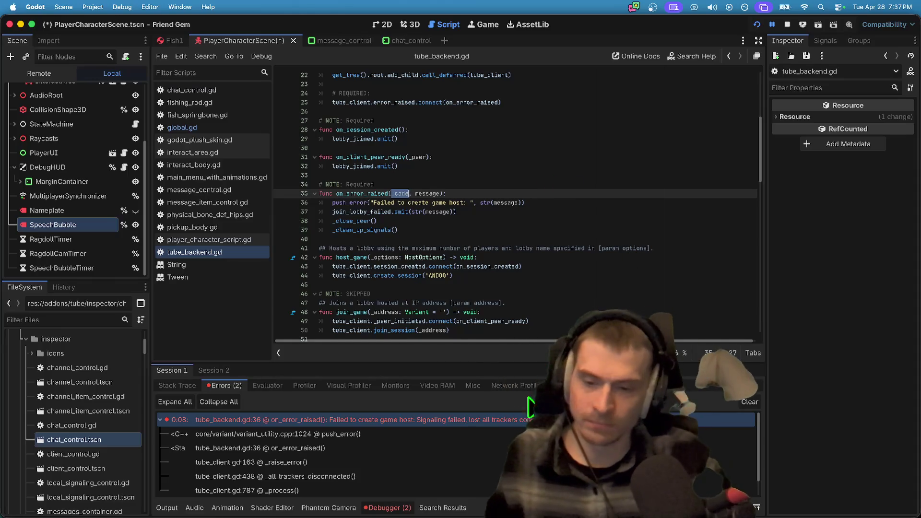
left_click(511, 422)
double_click(511, 422)
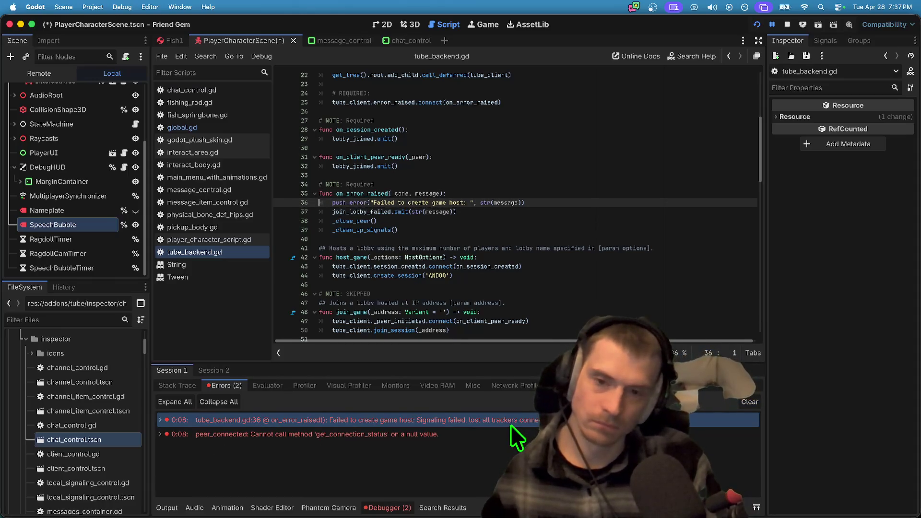
key("super+Tab")
key("super+Tab")
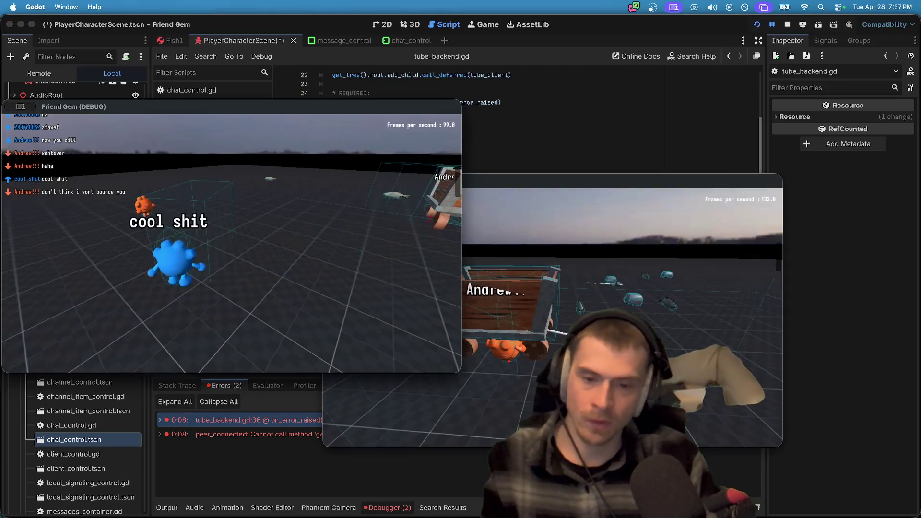
Step: Walk the blue character up to the cart and rearrange the two game windows
key("w")
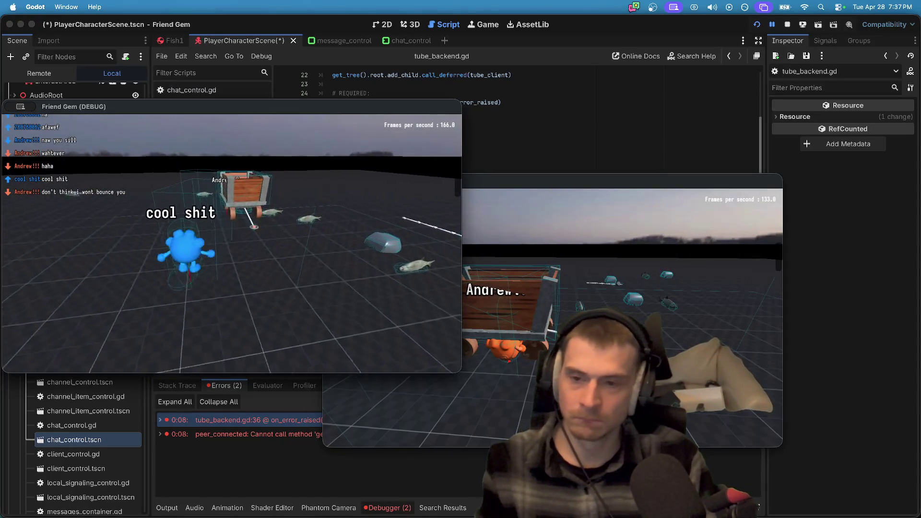
key("d")
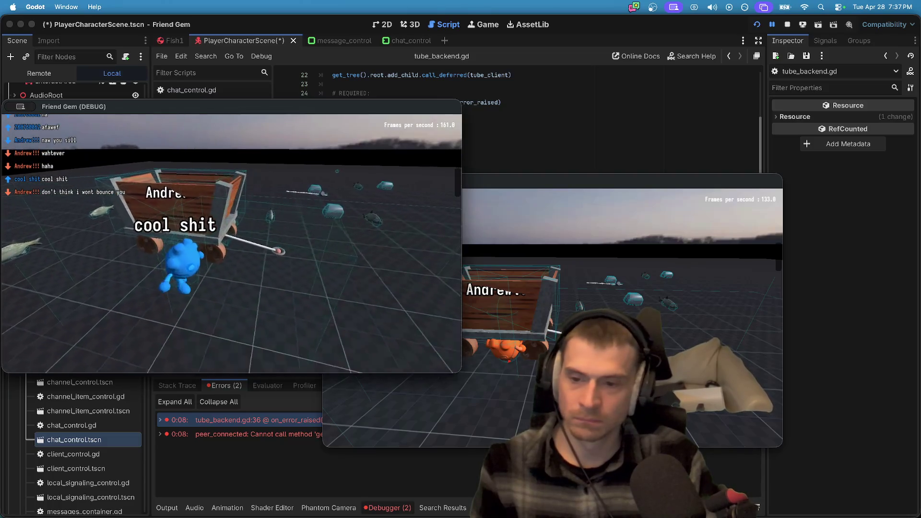
key("super+grave")
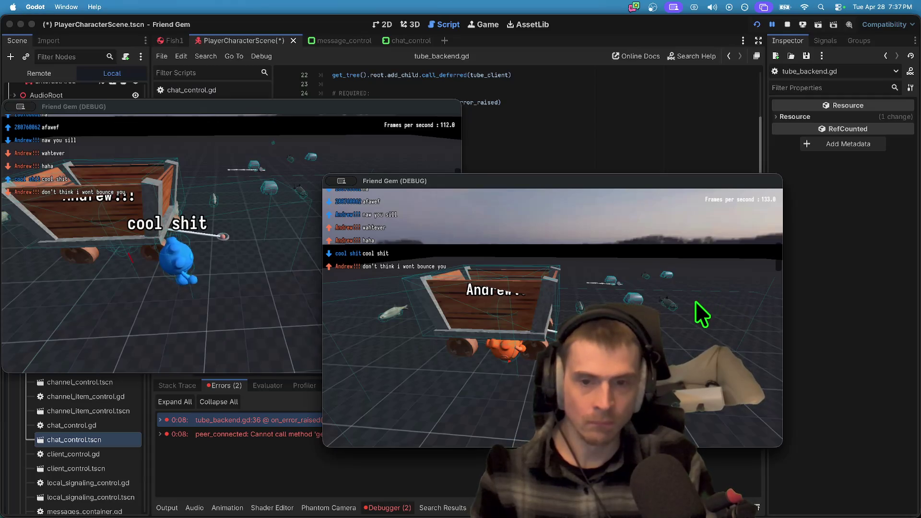
left_click_drag(560, 182, 442, 172)
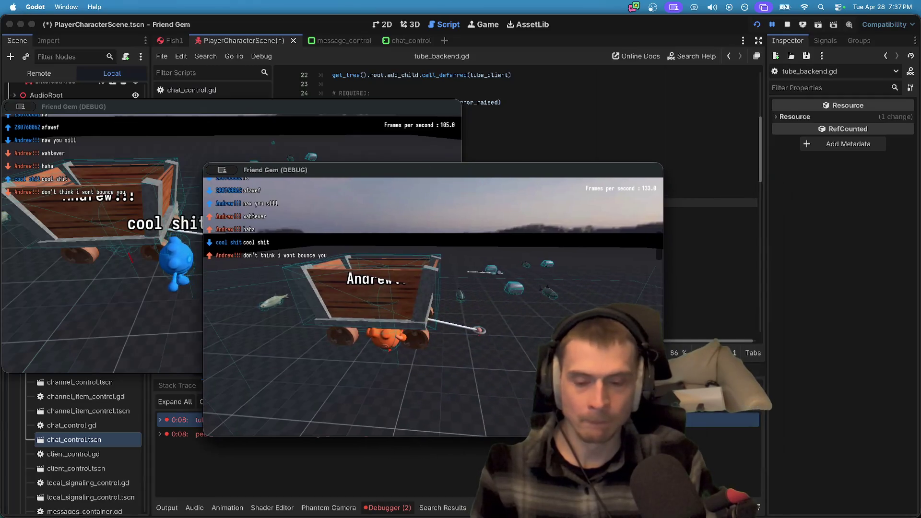
mouse_move(576, 516)
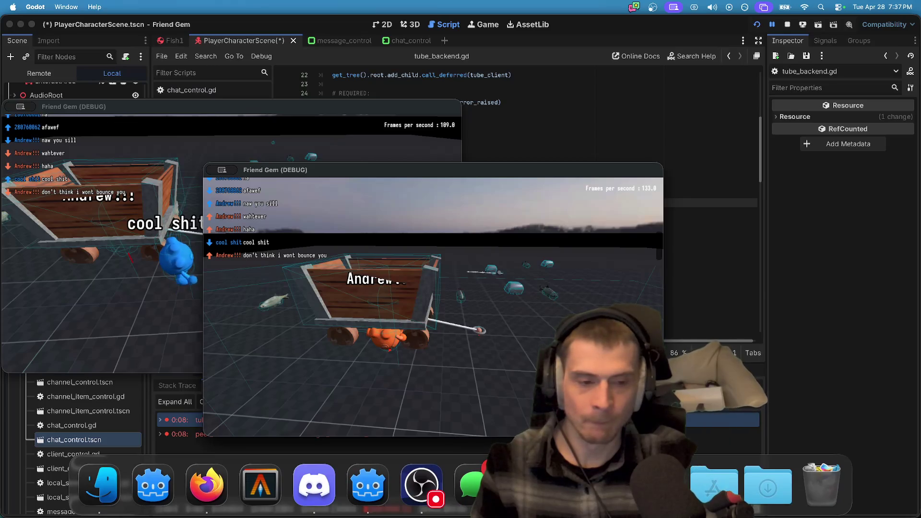
key("super+grave")
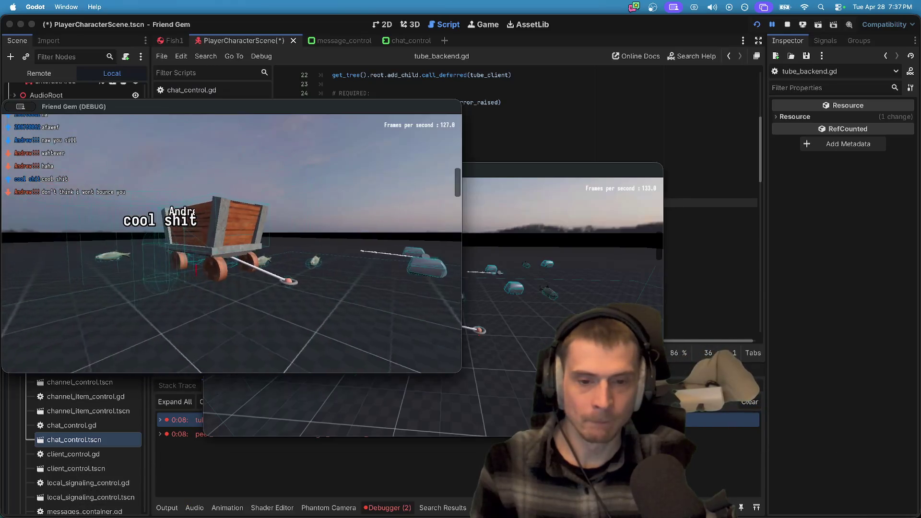
key("super+Tab")
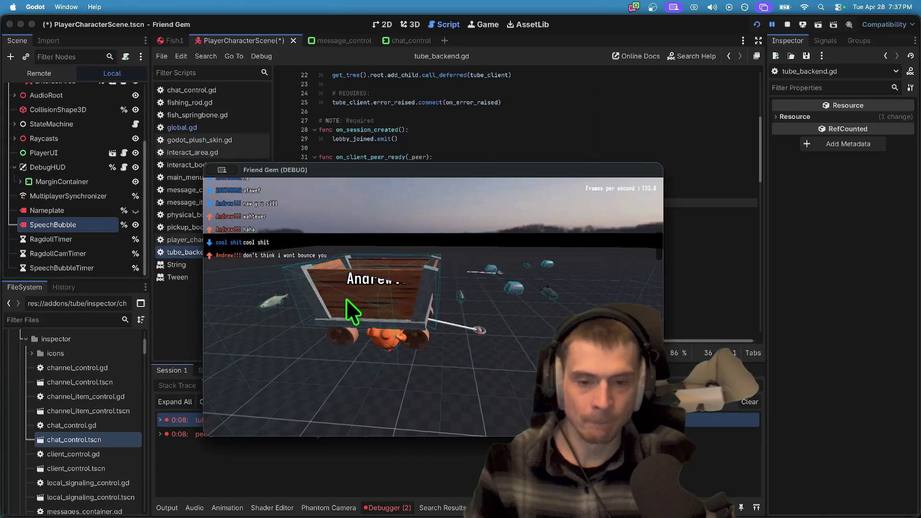
mouse_move(335, 516)
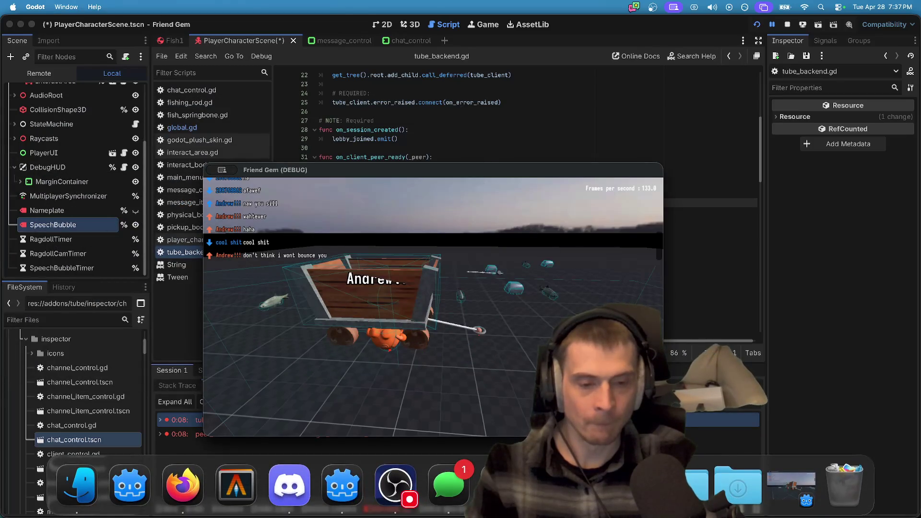
left_click(342, 486)
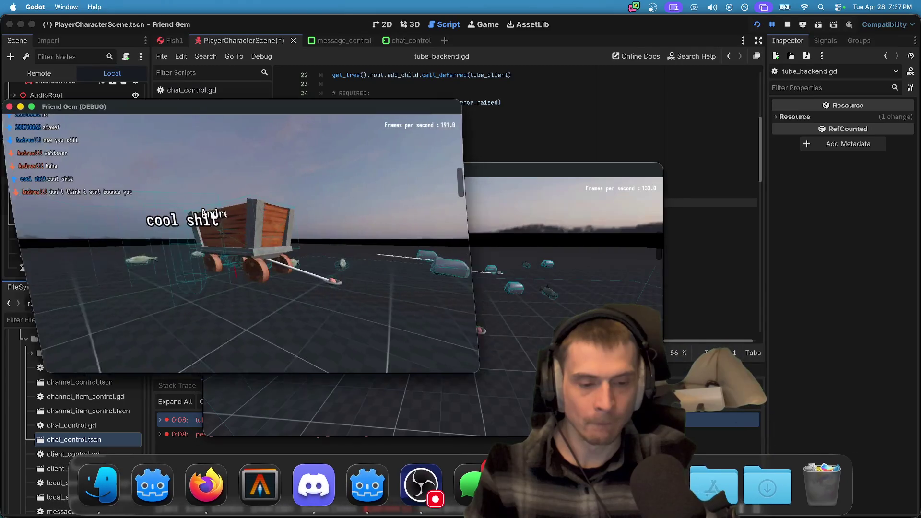
left_click(231, 243)
mouse_move(336, 516)
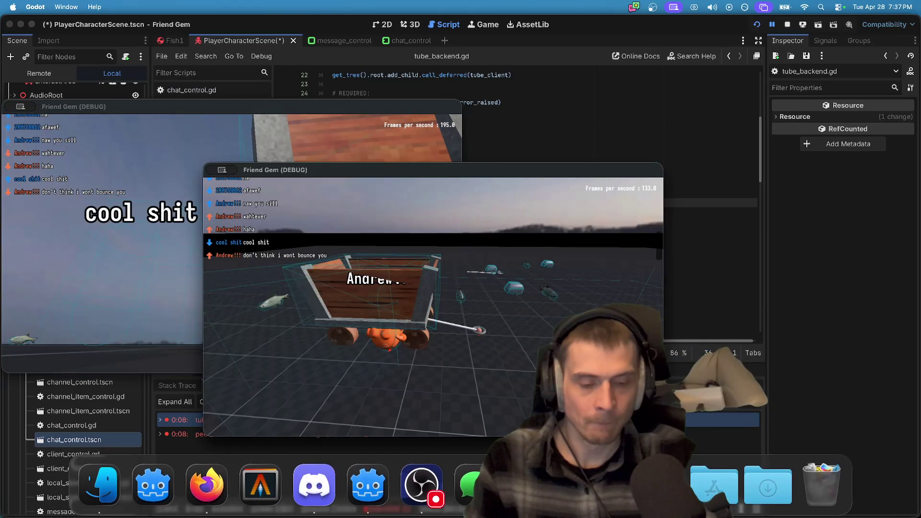
key("super+m")
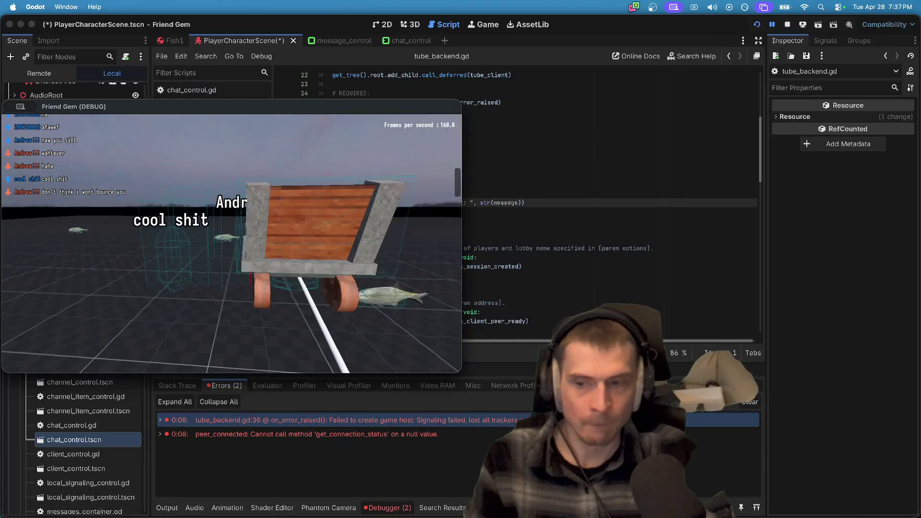
Step: Pick up the cart and drop it back on the ground
key("Escape")
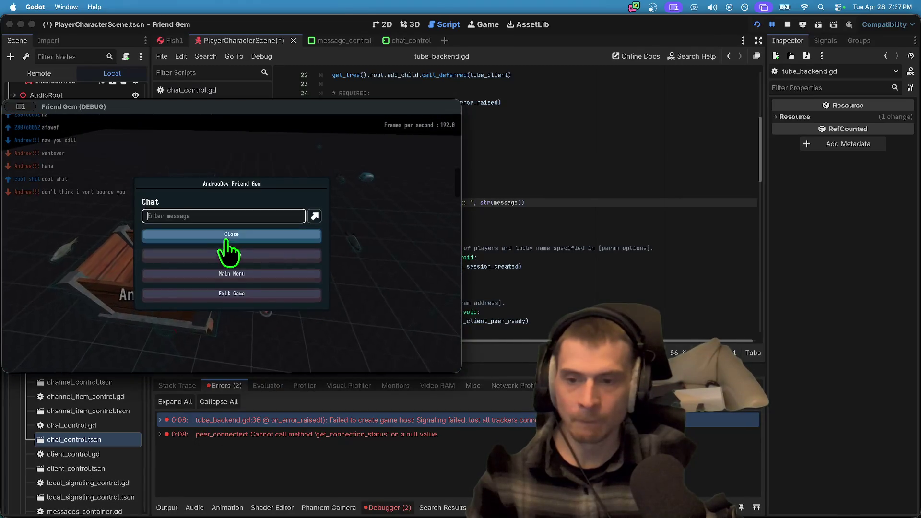
left_click(242, 275)
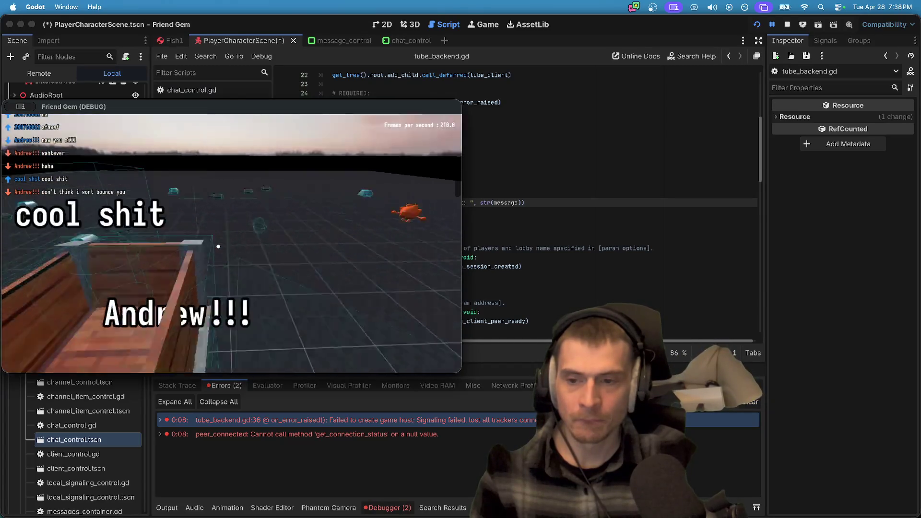
key("e")
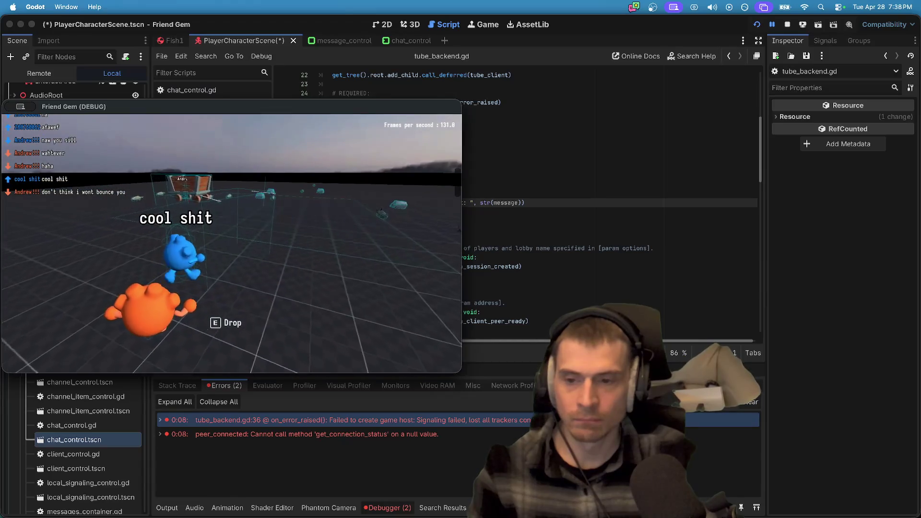
key("e")
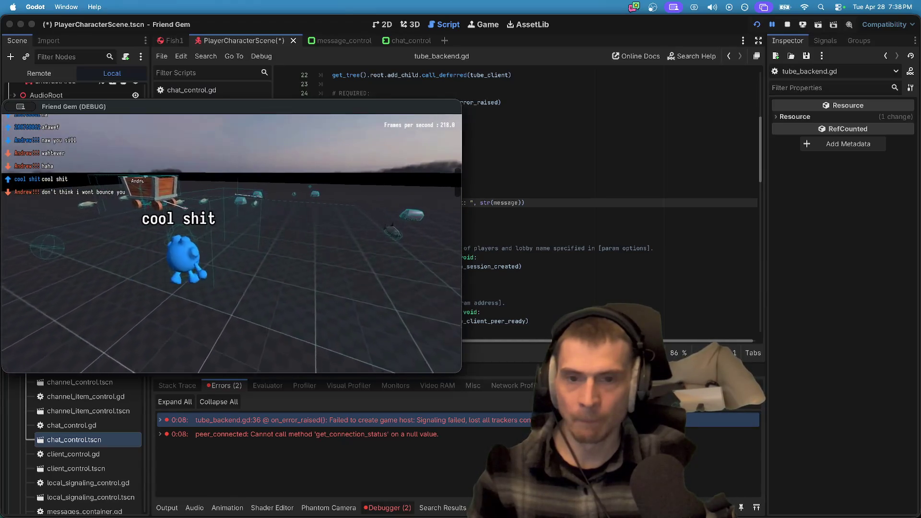
Step: Return to the main menu and send the chat message 'efef', triggering the global.gd break
key("Escape")
left_click(252, 278)
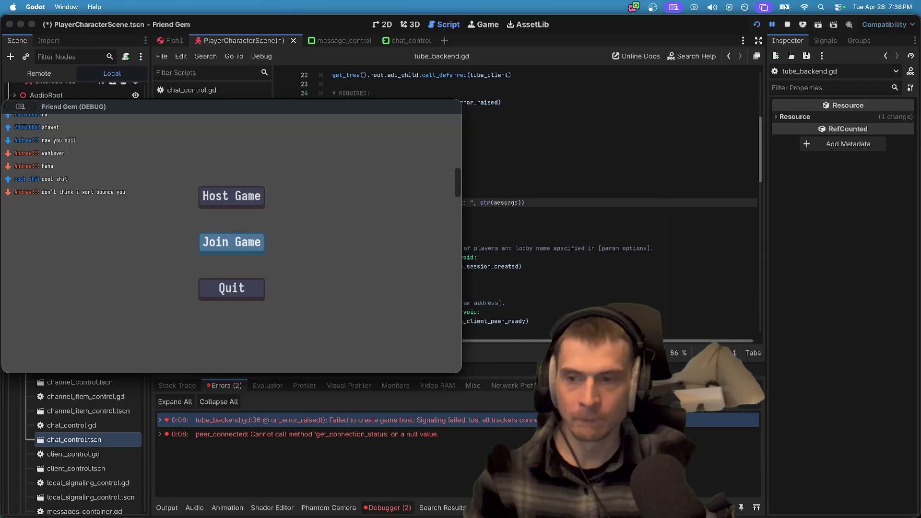
key("Escape")
key("Escape")
key("Escape")
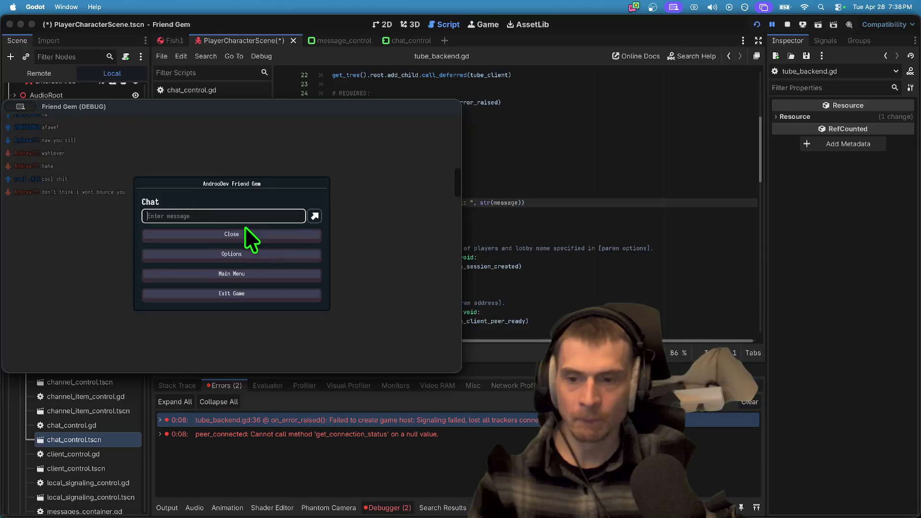
type("efef")
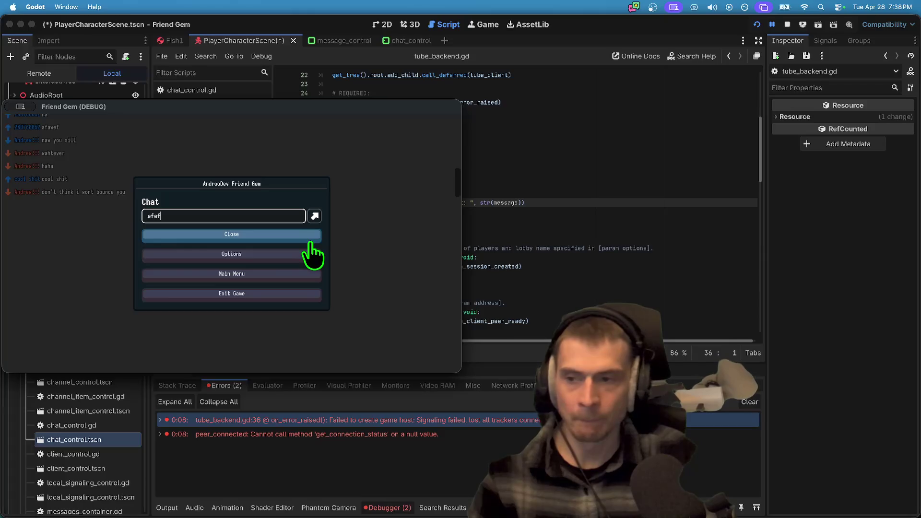
key("Return")
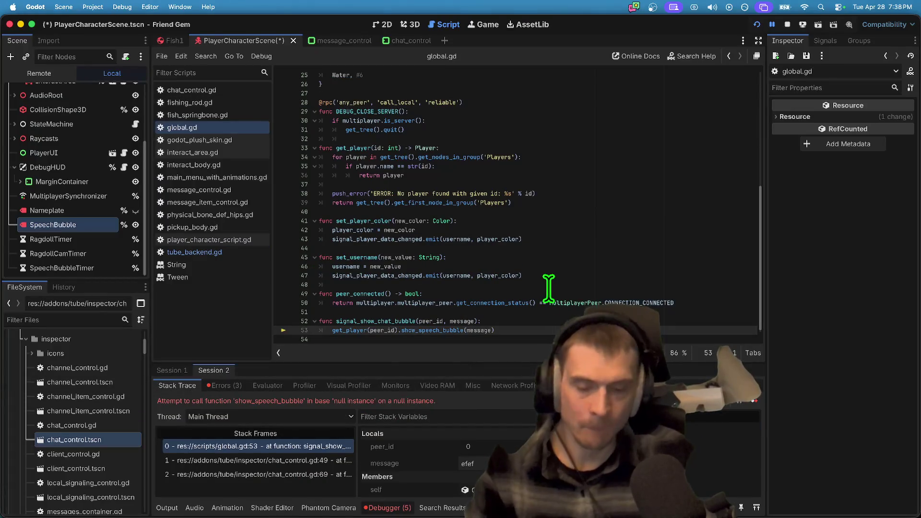
Step: Nest the show_speech_bubble call under 'if get_player(peer_id):' on line 53, then save and relaunch
left_click_drag(332, 330, 395, 331)
key("Home")
key("Return")
key("Up")
type("if get_player(peer_id):")
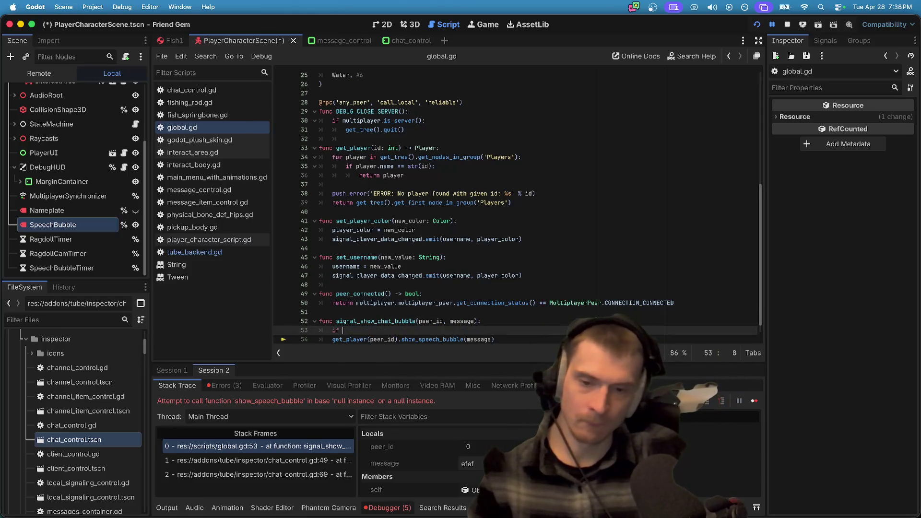
key("Down")
key("Tab")
key("super+b")
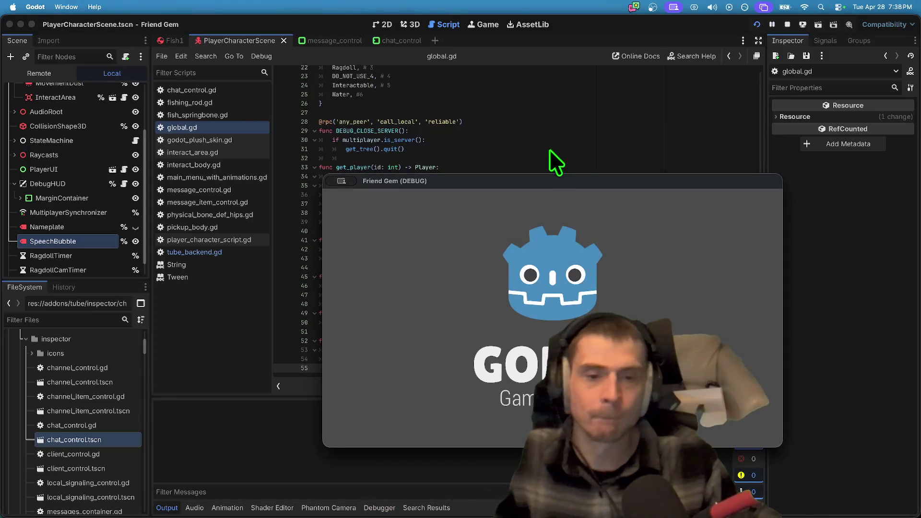
left_click_drag(553, 181, 252, 78)
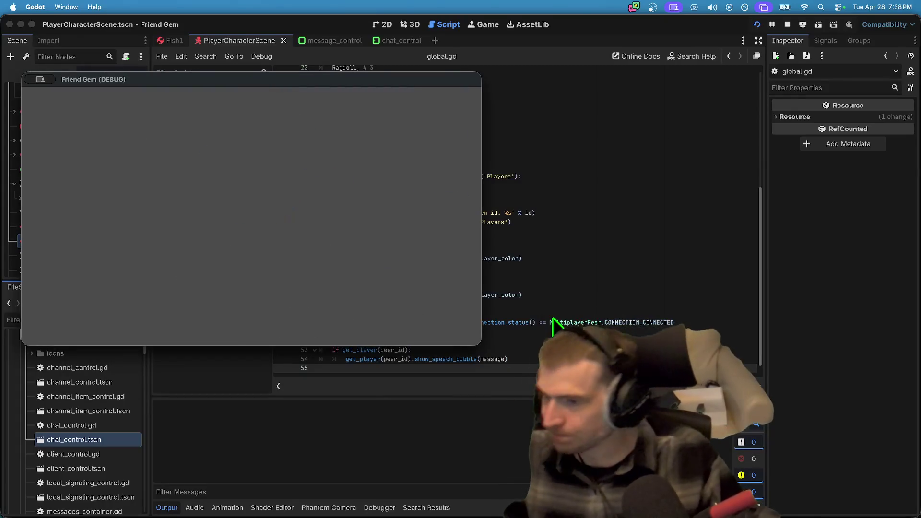
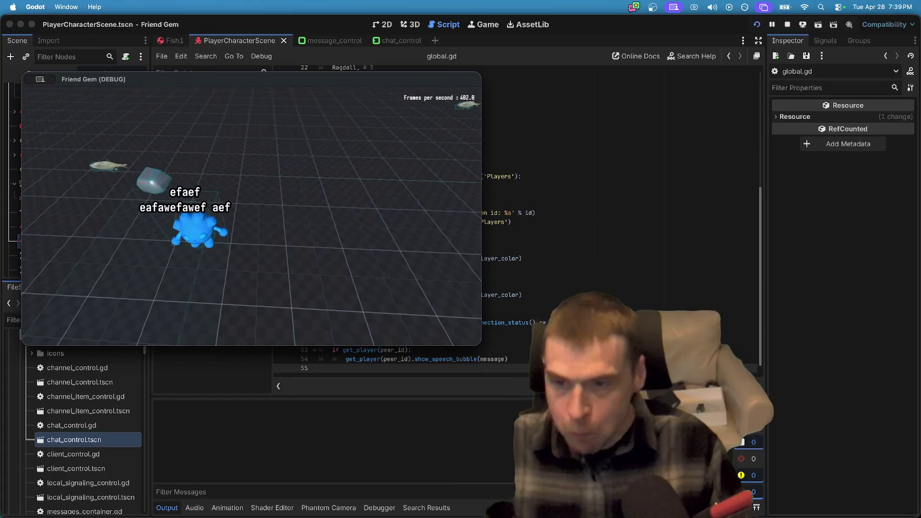
Step: Send the chat message 'naw' in the running game
key("Escape")
type("naw")
key("Return")
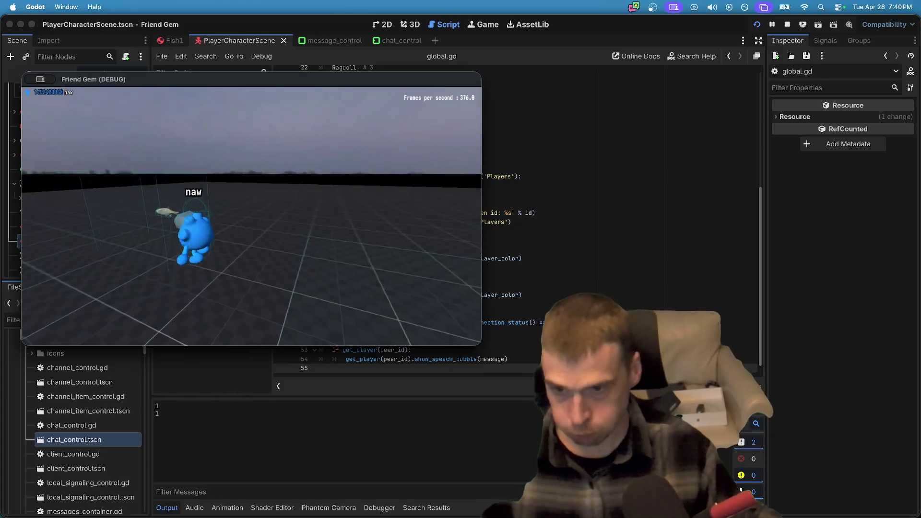
Step: Back in Godot, hide the SpeechBubble node in the Scene dock
key("super+Tab")
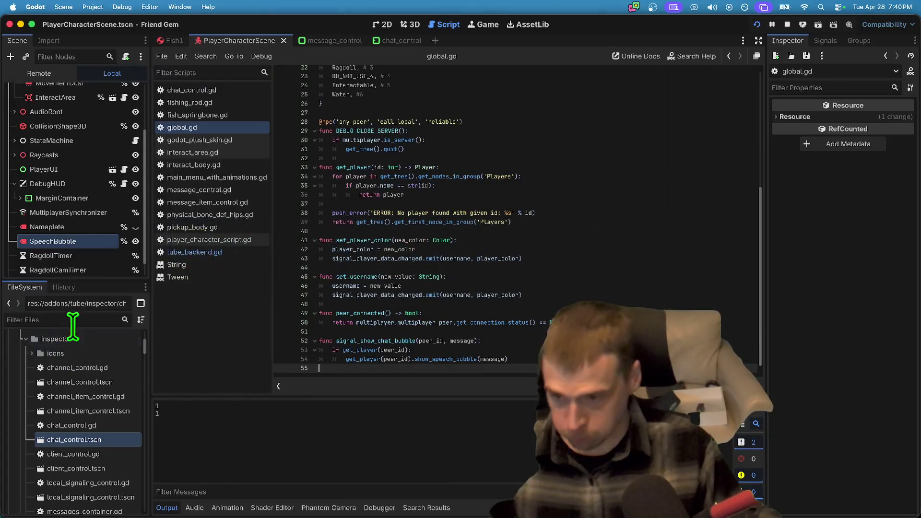
scroll(100, 384, "down", 3)
scroll(107, 390, "up", 8)
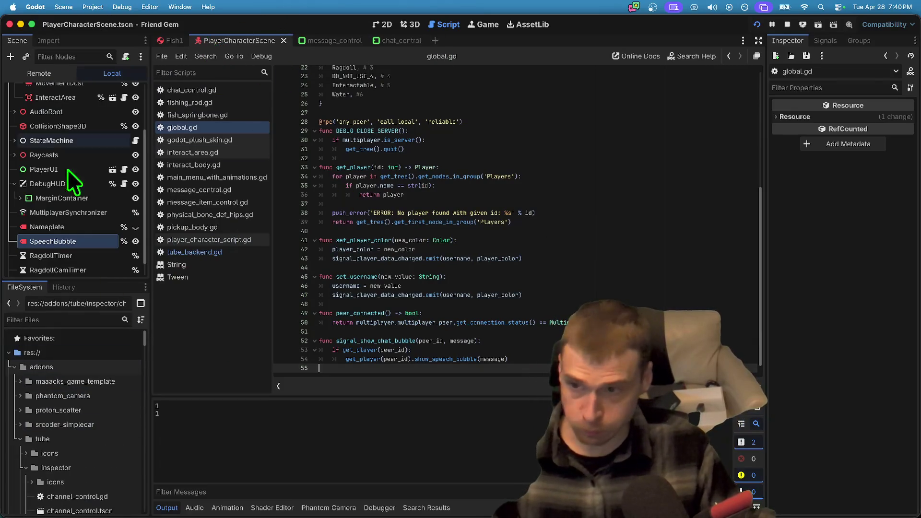
scroll(72, 192, "down", 1)
left_click(136, 211)
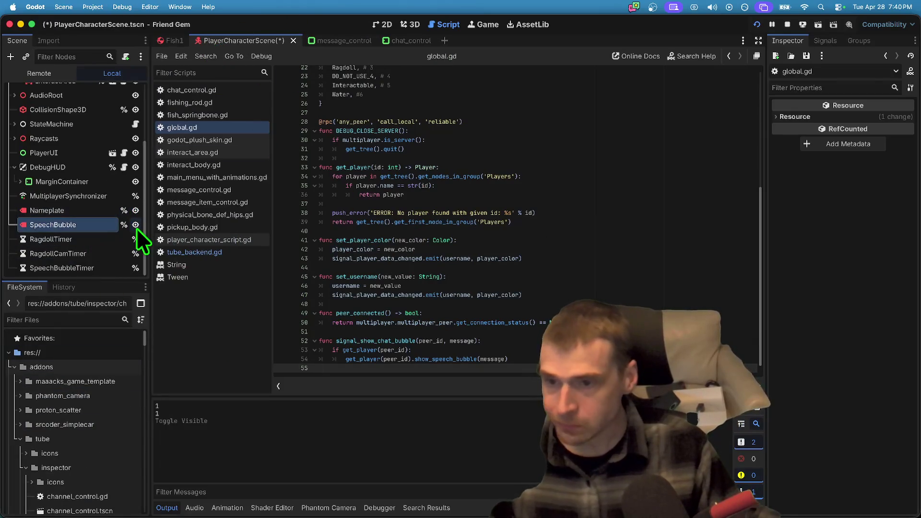
Step: Quit the second game instance, then save and relaunch the Friend Gem debug game
key("super+Tab")
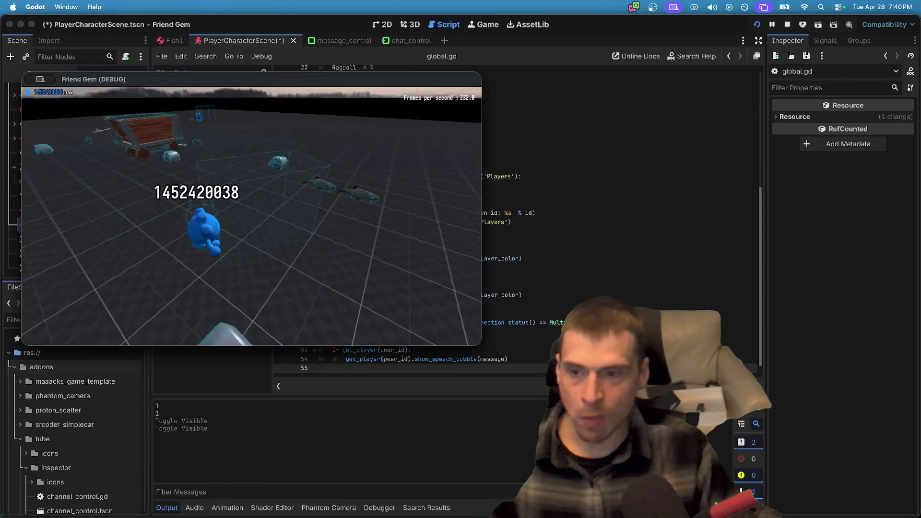
key("super+Tab")
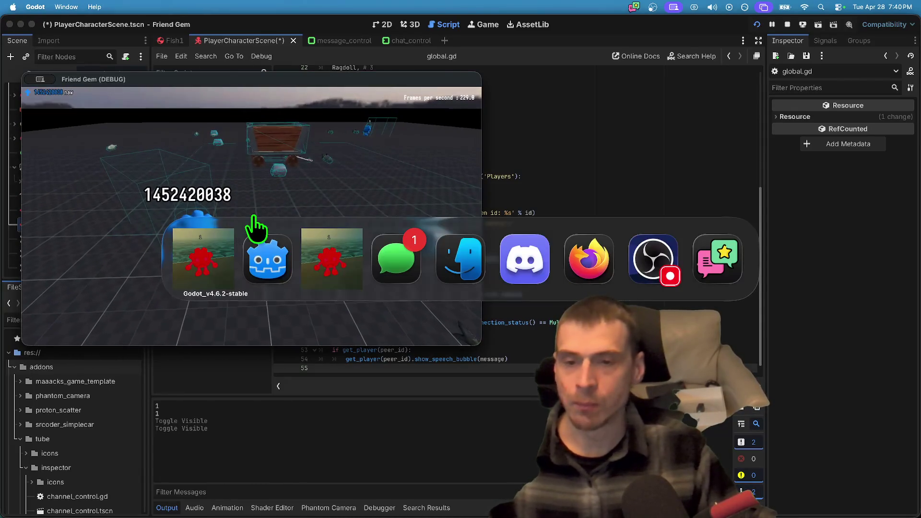
key("Tab")
key("super+q")
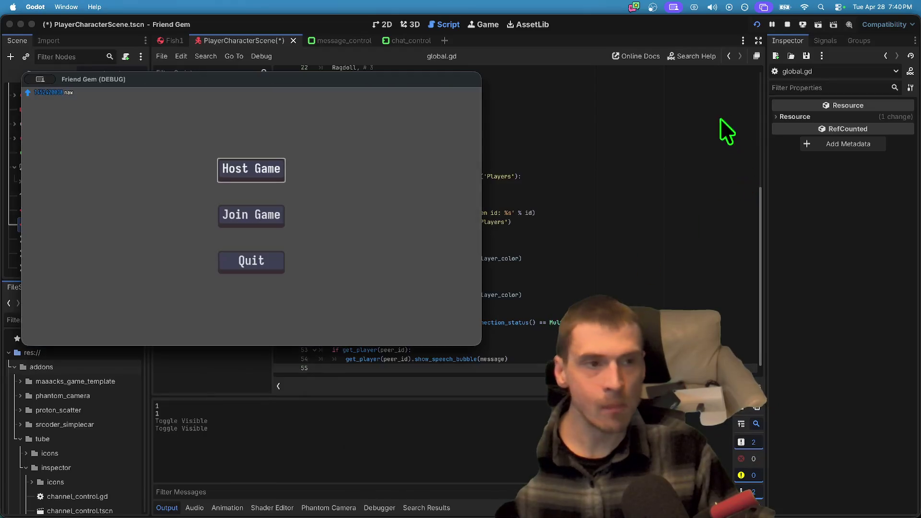
key("super+b")
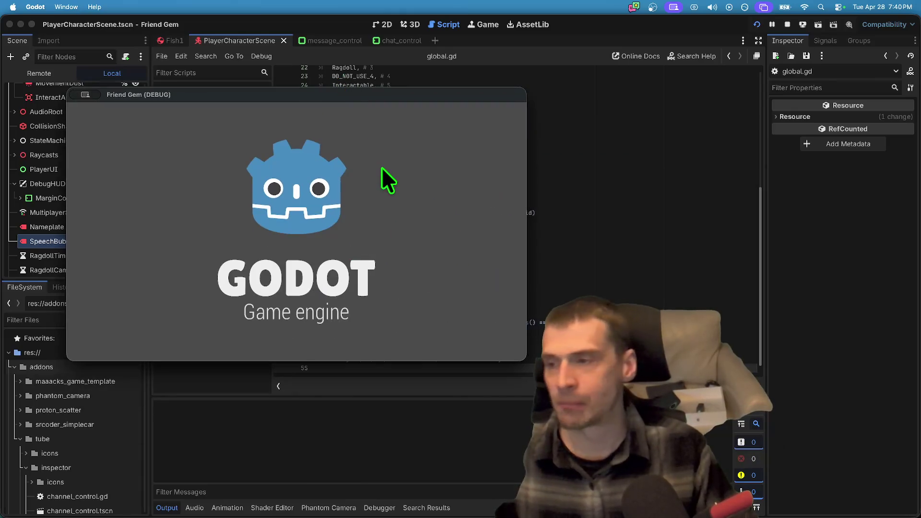
key("super+Tab")
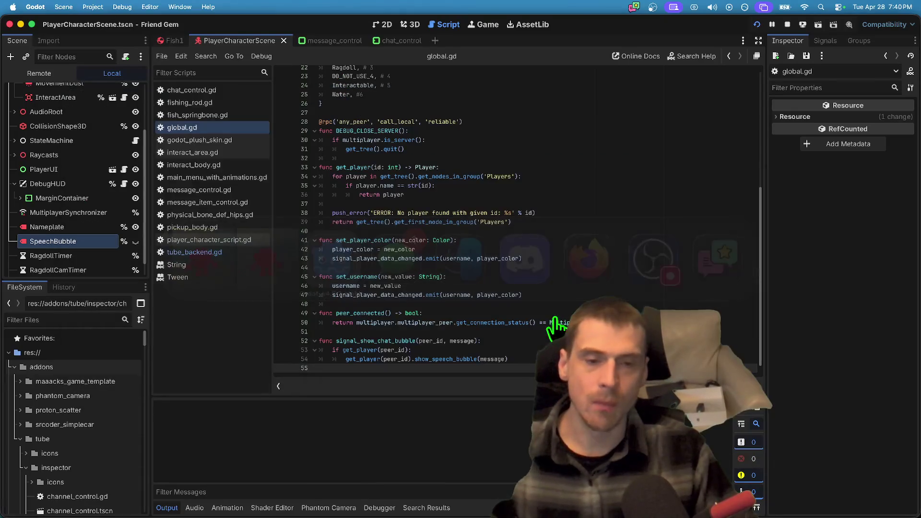
Step: Test the fishing rod pickup in both game windows, then stop the debug session
key("super+Tab")
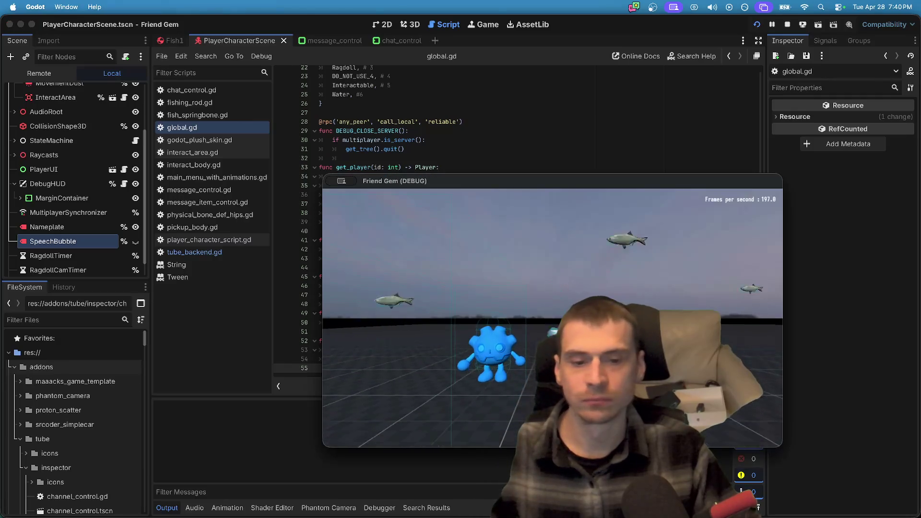
right_click(295, 232)
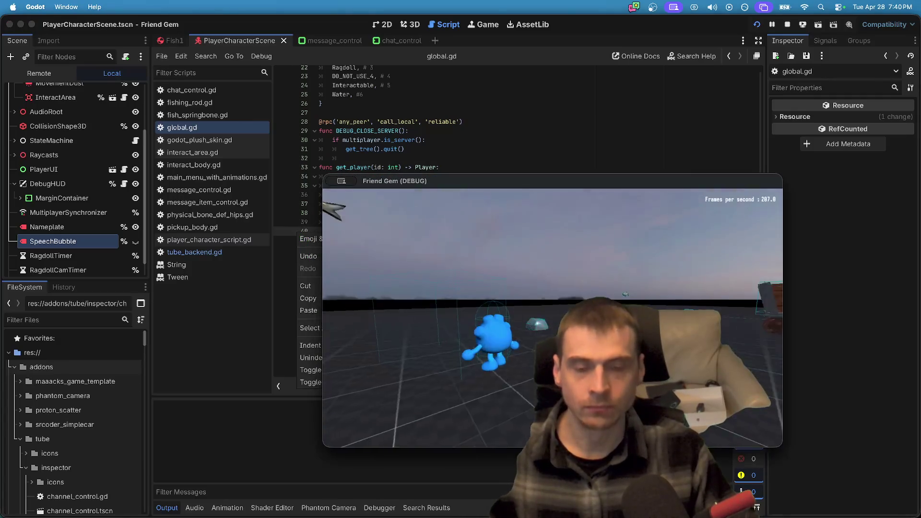
key("super+Tab")
key("super+Tab")
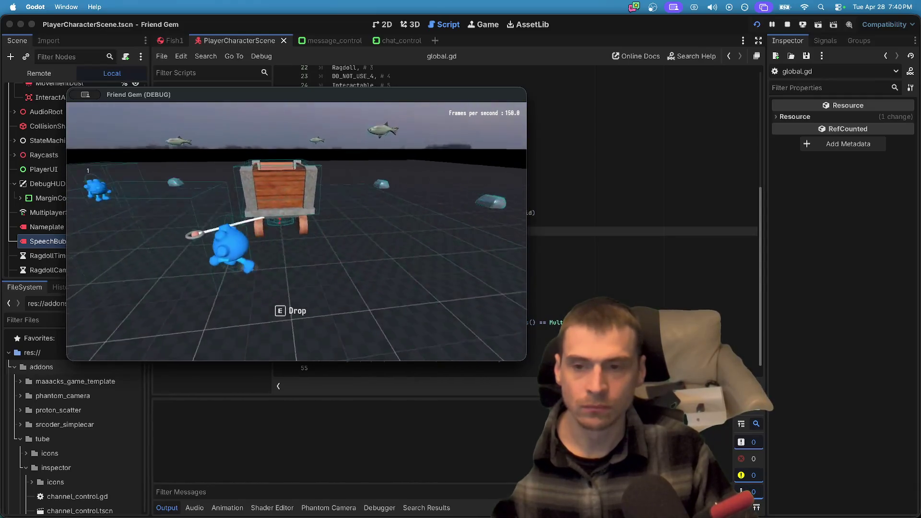
key("super+Tab")
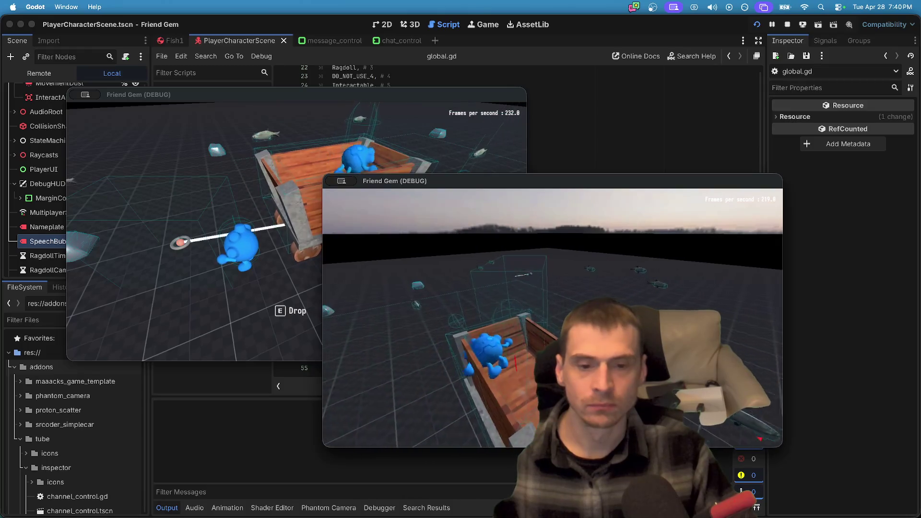
key("super+Tab")
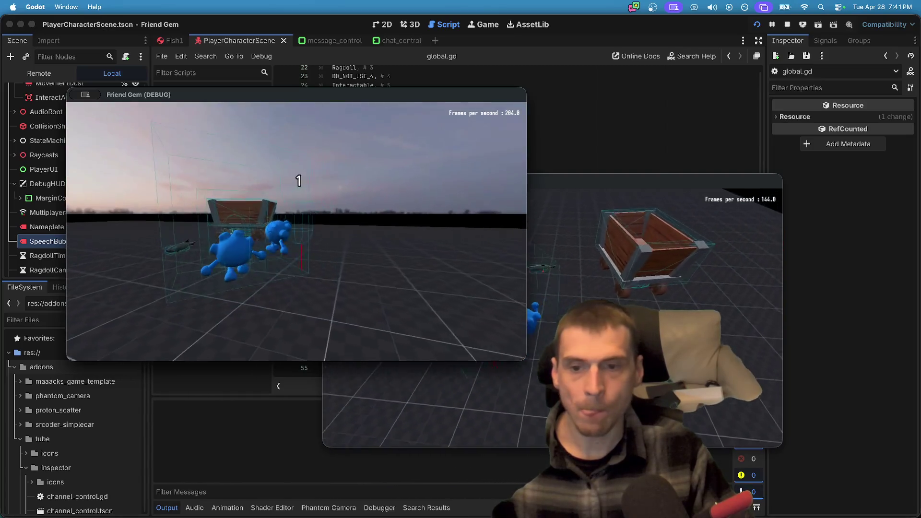
key("super+Tab")
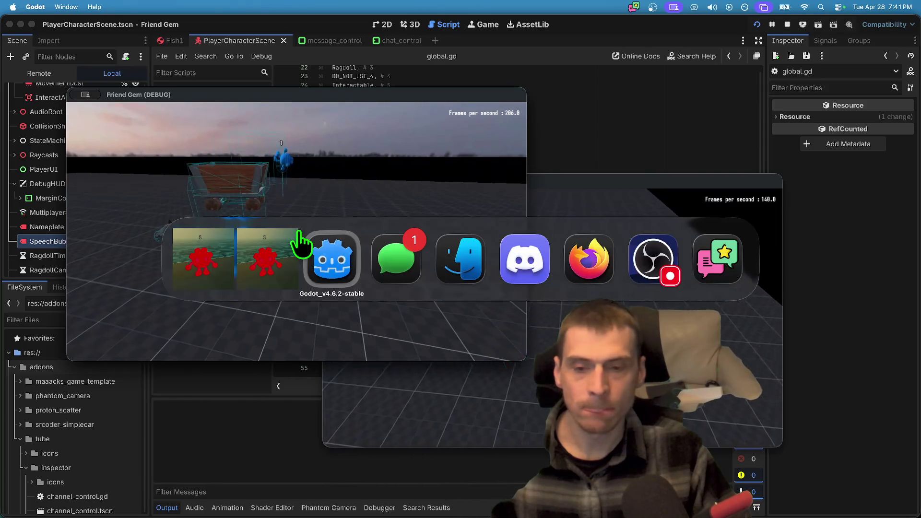
left_click(789, 24)
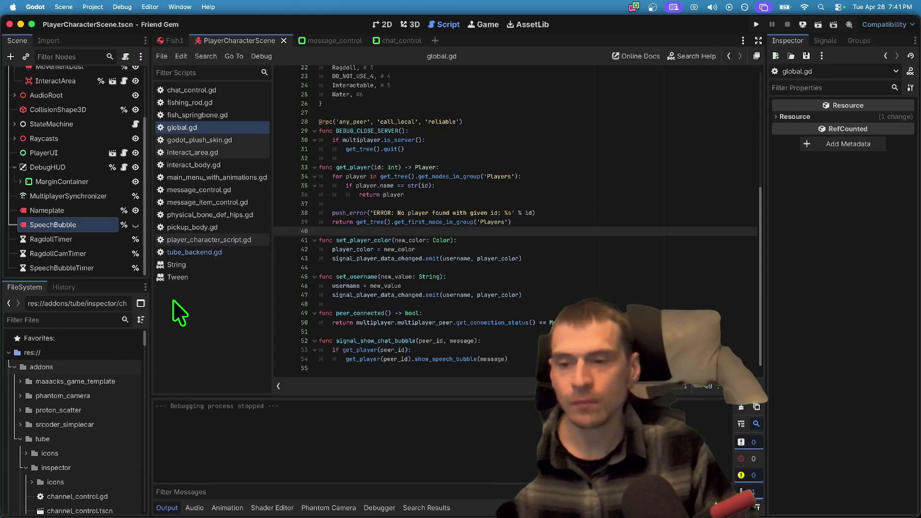
Step: In fishing_rod.gd, uncomment the interact_secondary block and remove the stray TODO lines
right_click(220, 179)
left_click(185, 166)
left_click(191, 103)
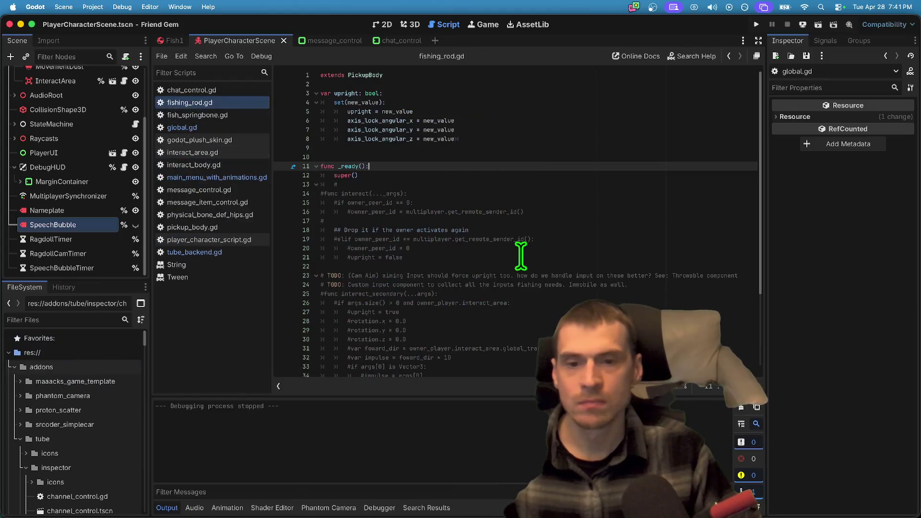
scroll(518, 259, "down", 5)
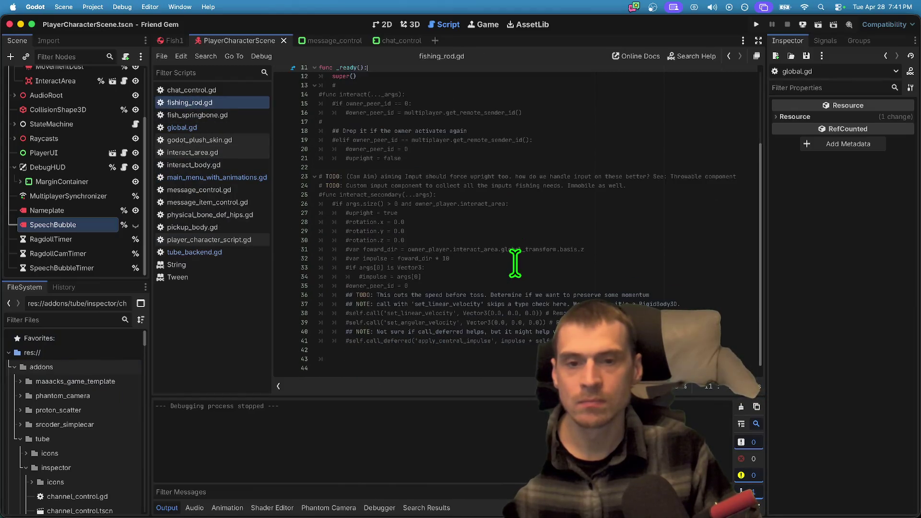
mouse_move(319, 350)
left_mouse_down()
mouse_move(267, 177)
mouse_move(316, 353)
mouse_move(303, 199)
mouse_move(288, 182)
left_mouse_up()
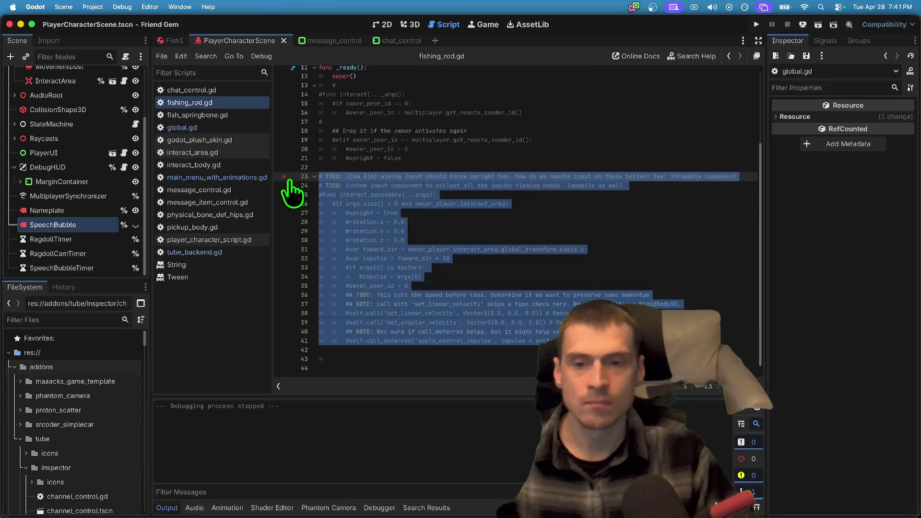
key("super+k")
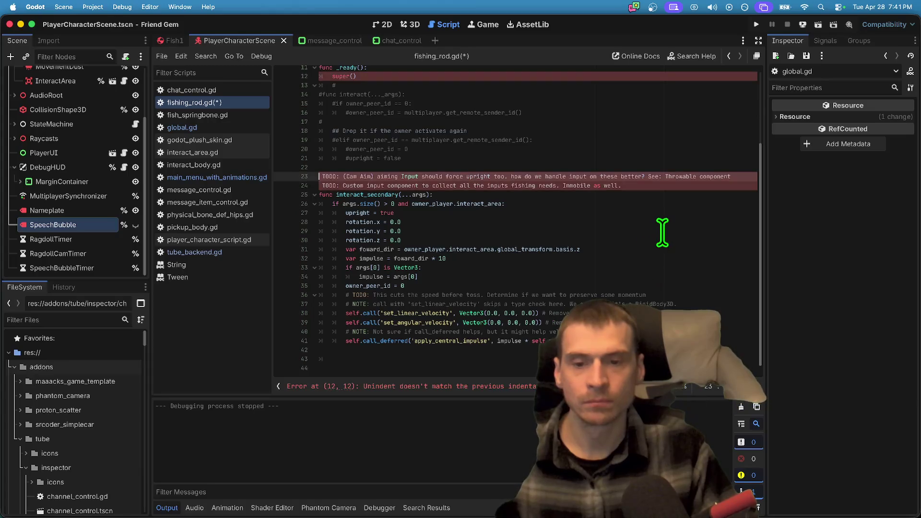
scroll(648, 218, "up", 4)
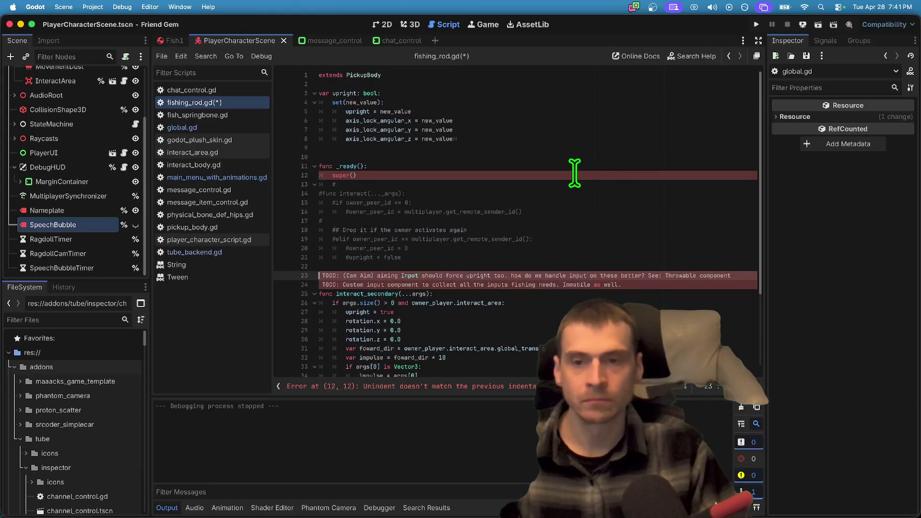
scroll(551, 288, "down", 3)
key("ctrl+z")
Step: Uncomment the interact function, clean its leftover comment mark, and jump to pickup_body.gd's interact
mouse_move(405, 178)
left_mouse_down()
mouse_move(445, 156)
mouse_move(288, 116)
left_mouse_up()
key("ctrl+k")
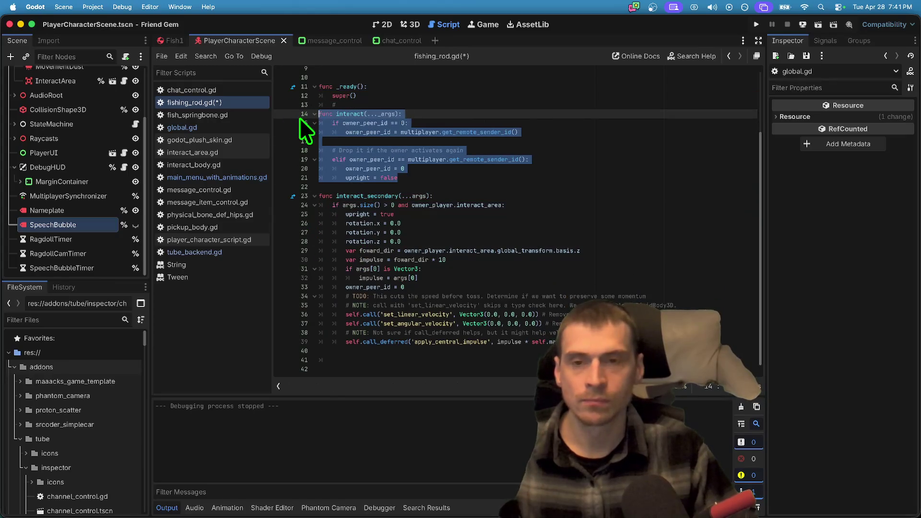
key("Up")
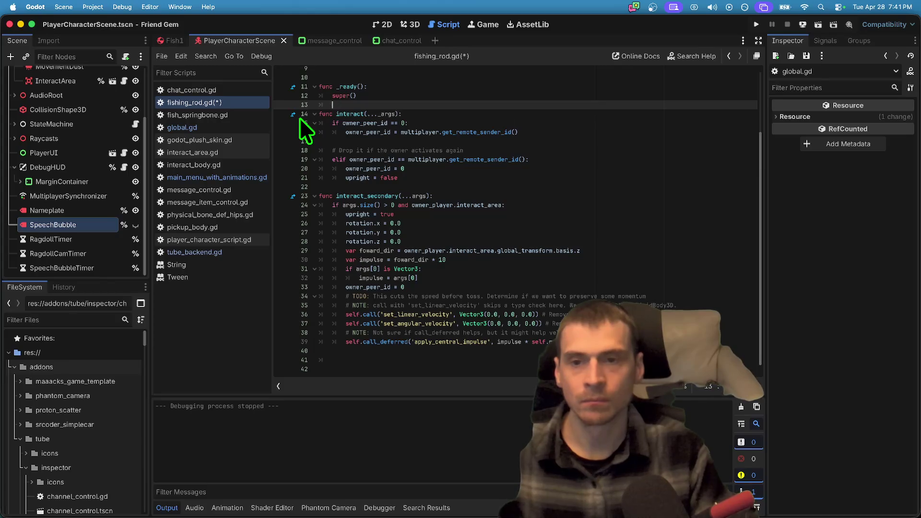
key("BackSpace")
key("Return")
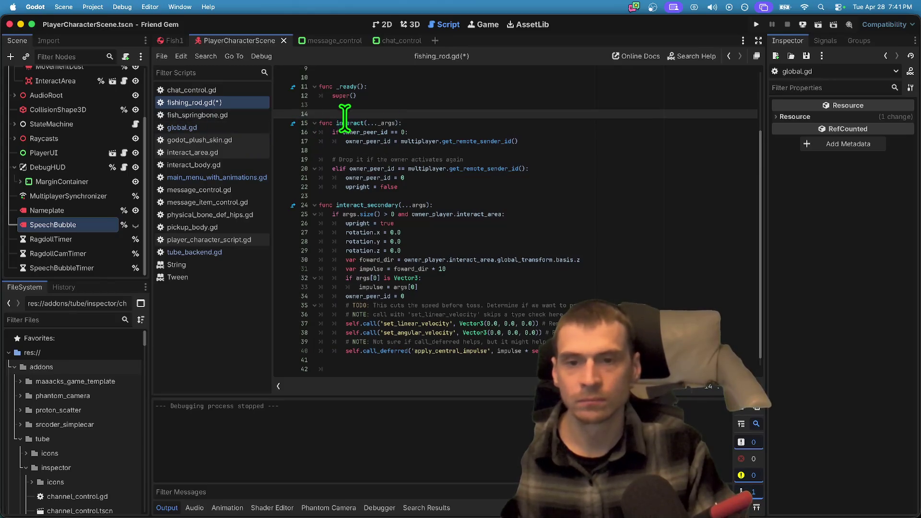
left_click(345, 122, "ctrl")
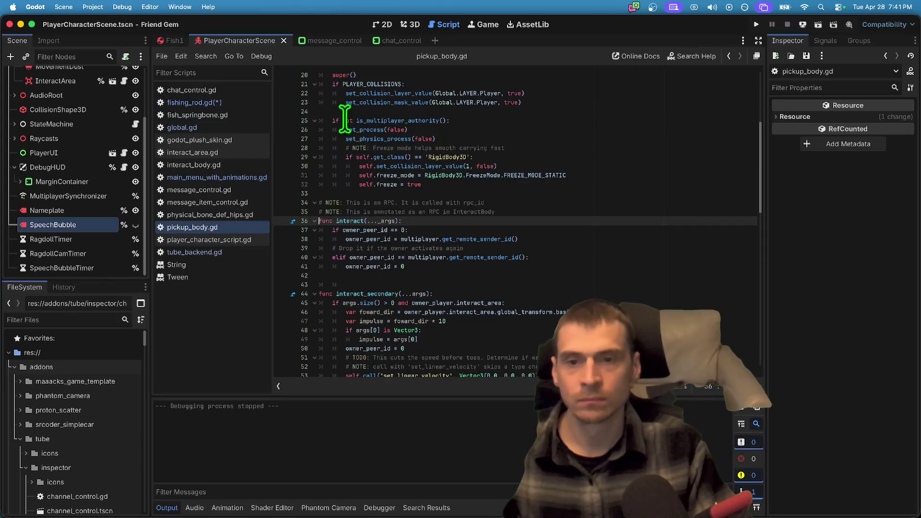
left_click(348, 220, "ctrl")
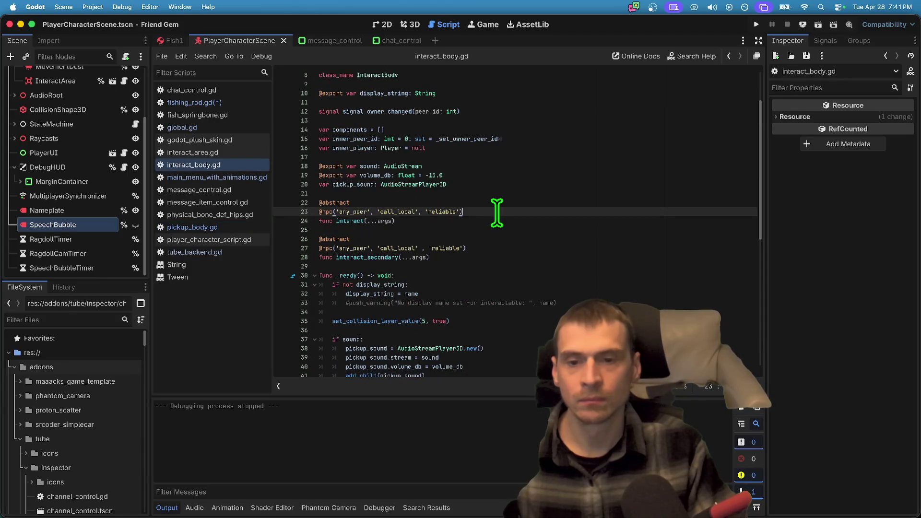
scroll(489, 213, "down", 10)
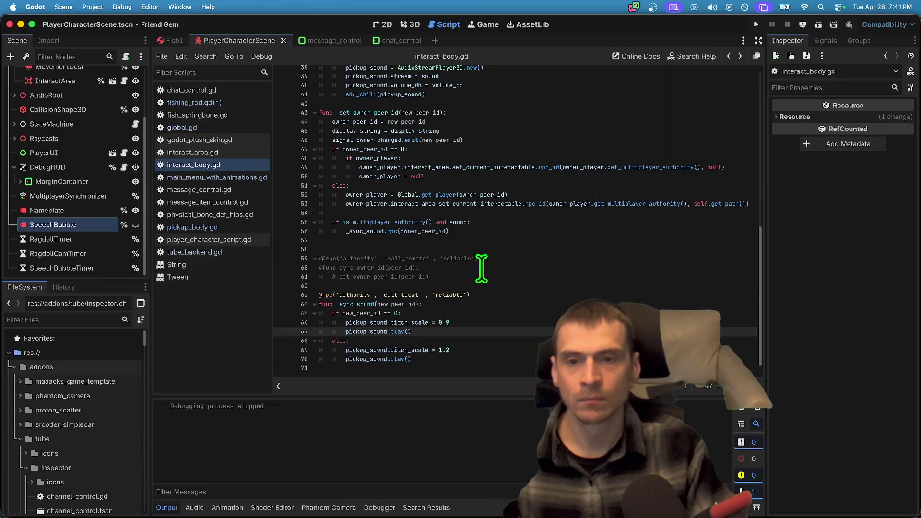
key("alt+Left")
key("alt+Left")
key("alt+Left")
key("alt+Right")
Step: Undo a stray blank line above interact and return to fishing_rod.gd
left_click(627, 248)
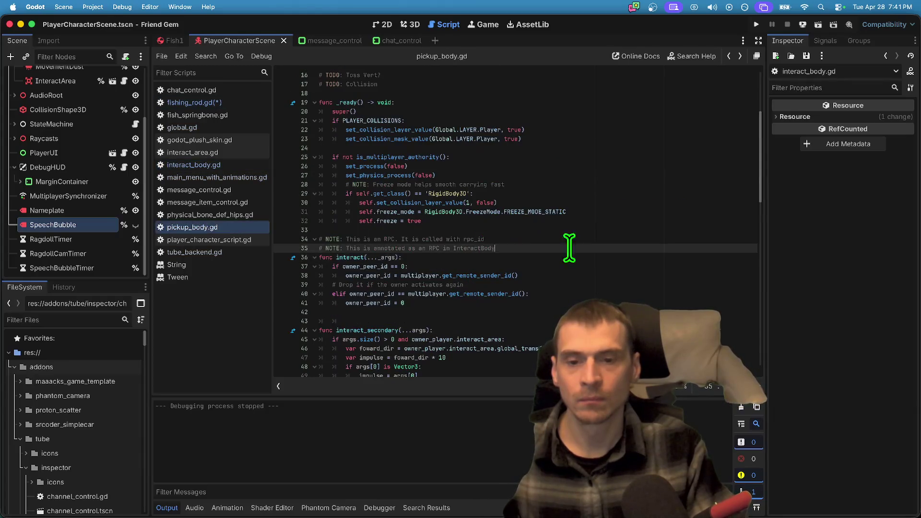
key("Return")
key("super+z")
key("super+z")
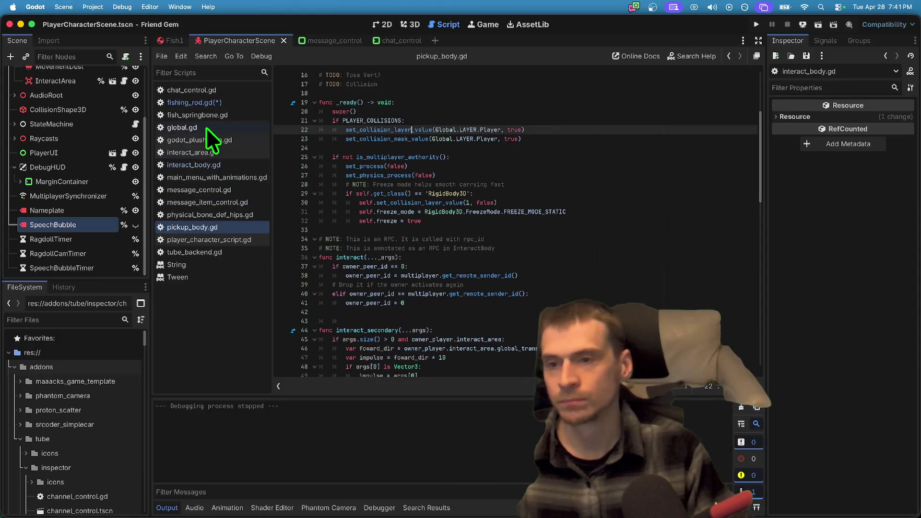
left_click(207, 102)
left_click(510, 113)
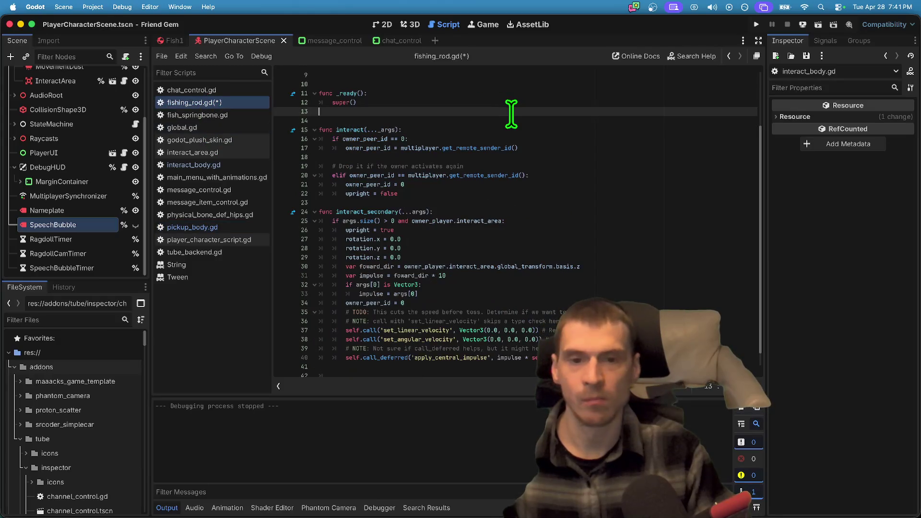
left_click(512, 118)
type("@rpc('any_peer', 'call_local', 'reliable')")
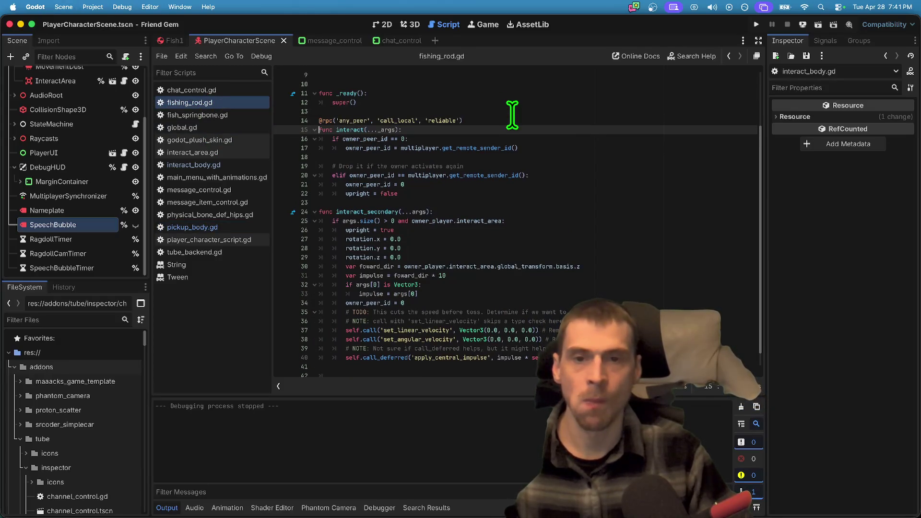
key("super+Tab")
key("super+Tab")
key("Tab")
key("super+Tab")
key("Tab")
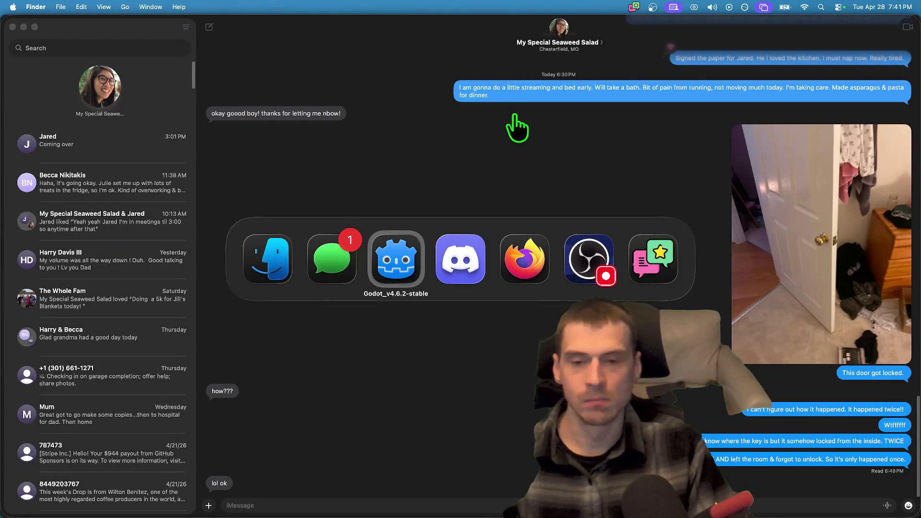
Step: Run the project in two debug windows and quit Messages from the Dock
key("super+b")
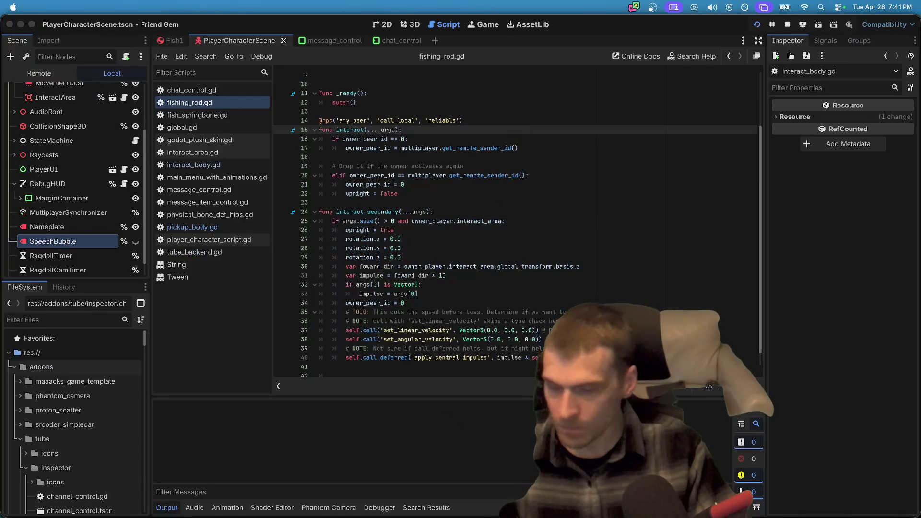
right_click(487, 498)
left_click(516, 435)
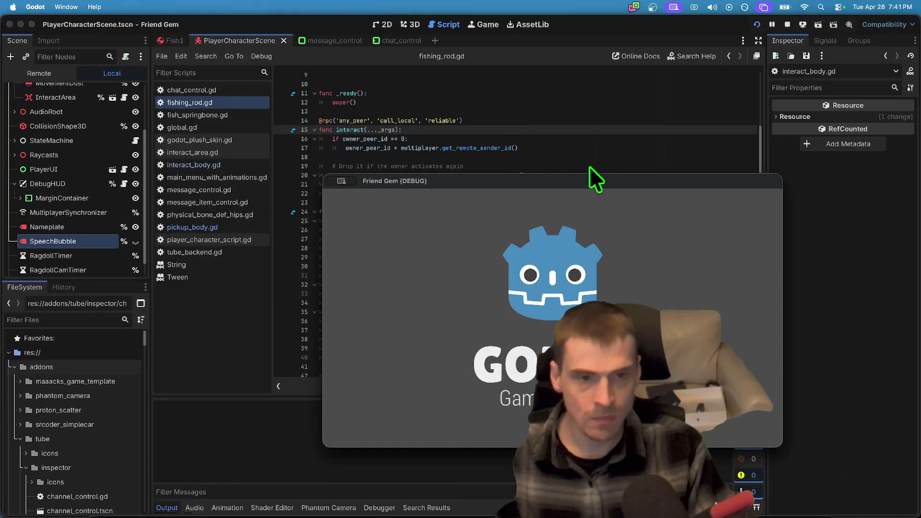
left_click(419, 178)
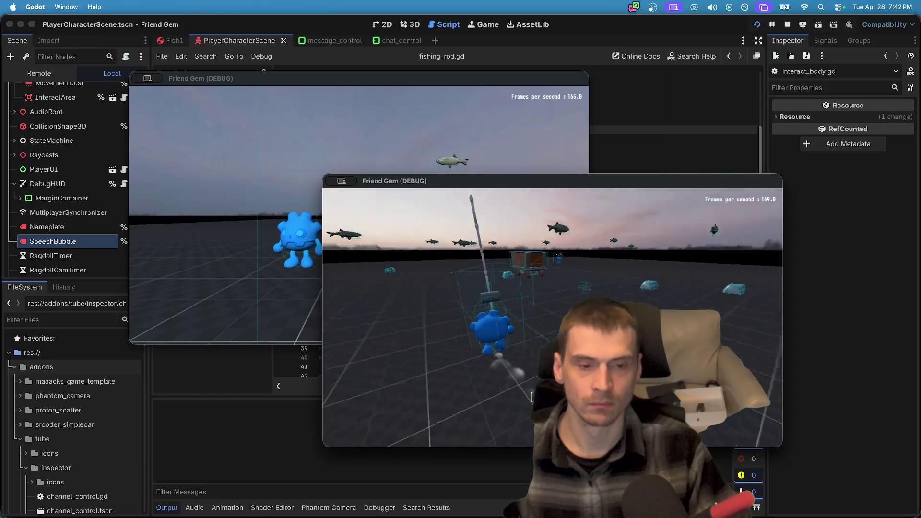
Step: Pick up the fishing rod with E in the first game window
key("super+Tab")
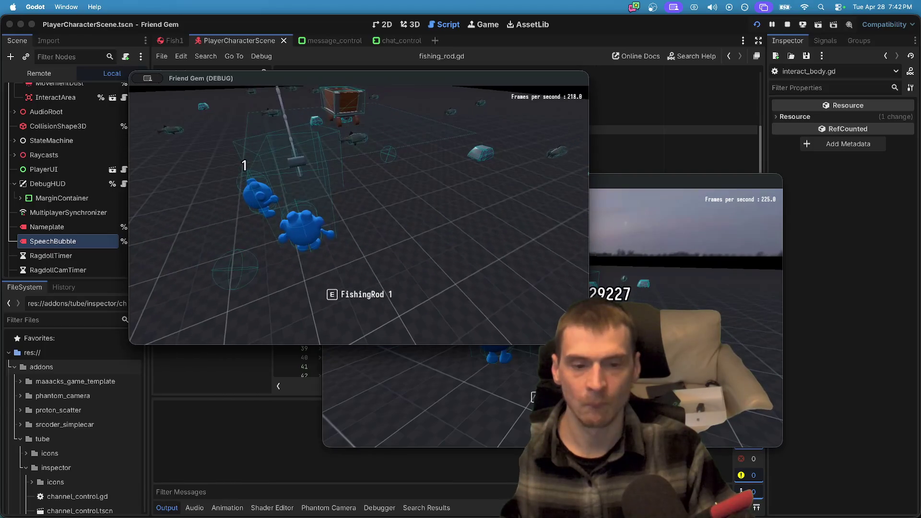
key("e")
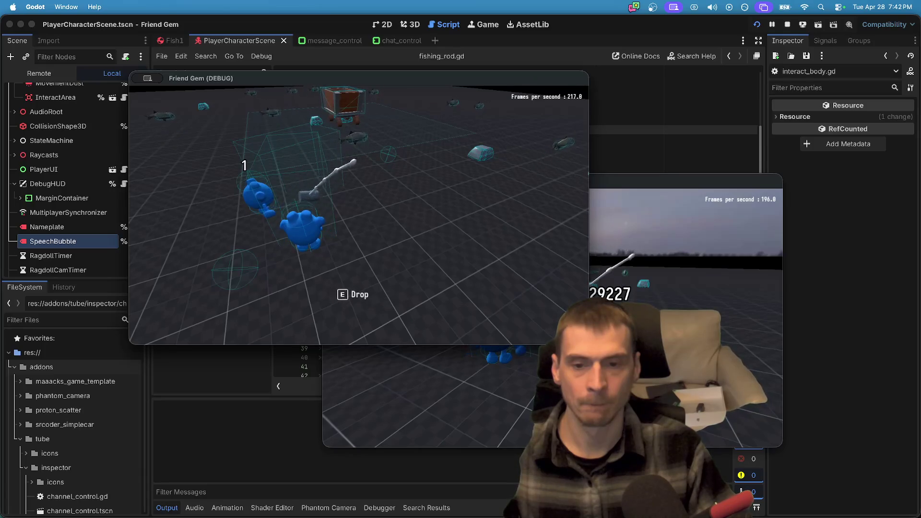
key("super+grave")
key("super+grave")
key("super+grave")
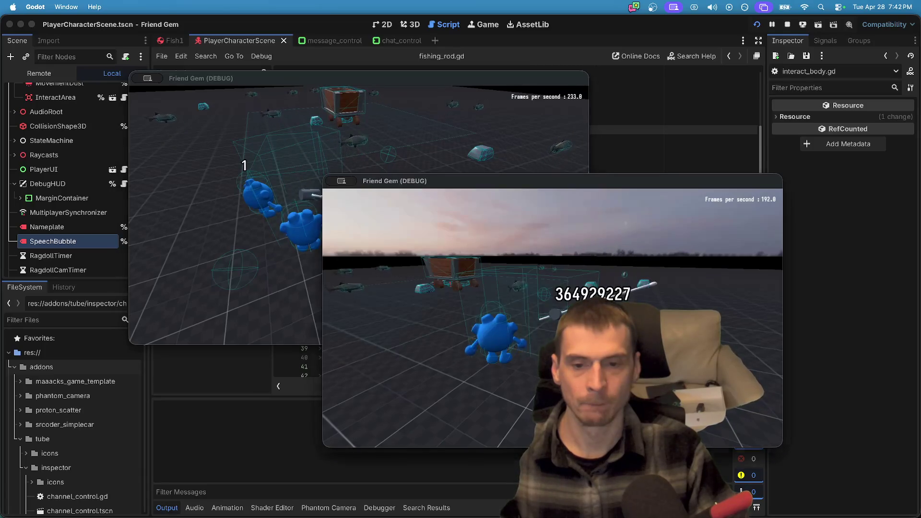
Step: As the second player, cast the fishing rod and walk toward the cart
key("w")
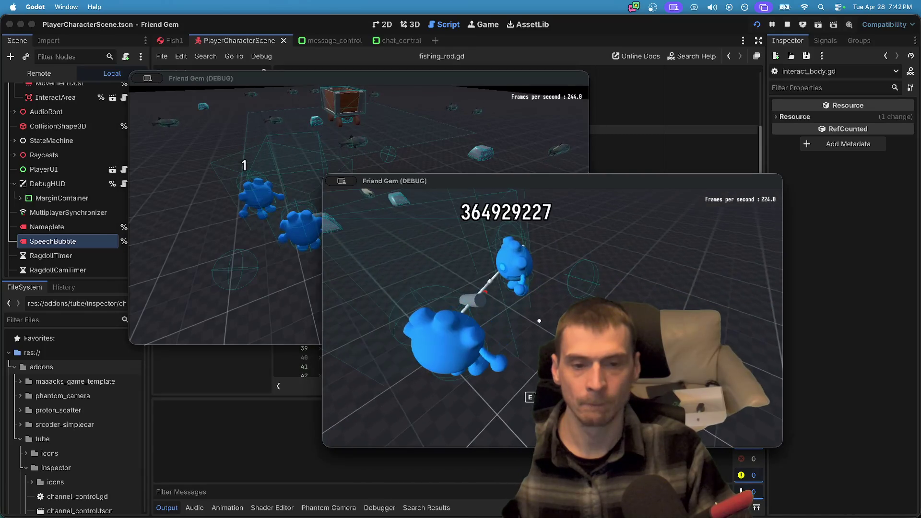
key("s")
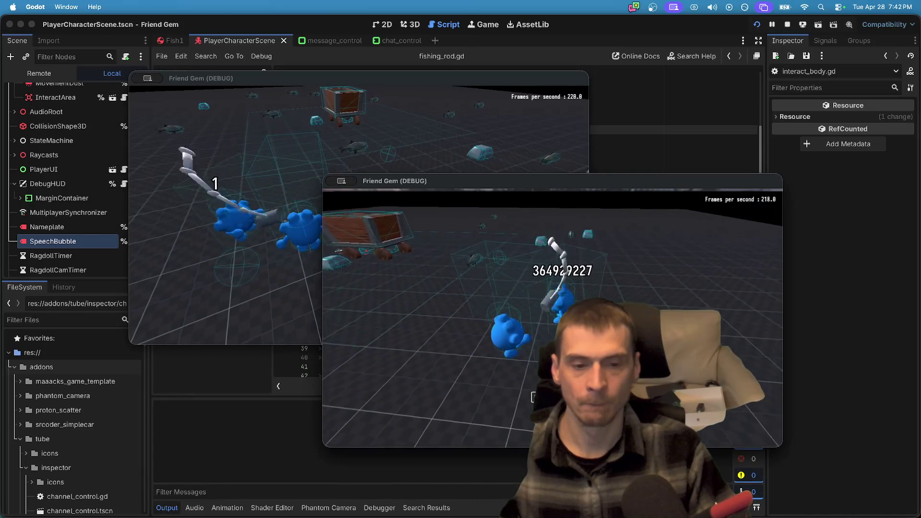
left_click(533, 397)
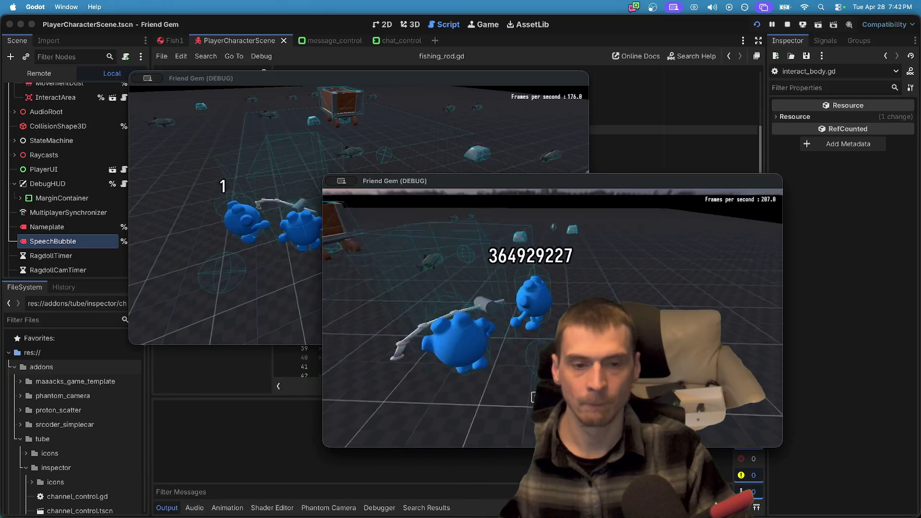
key("a")
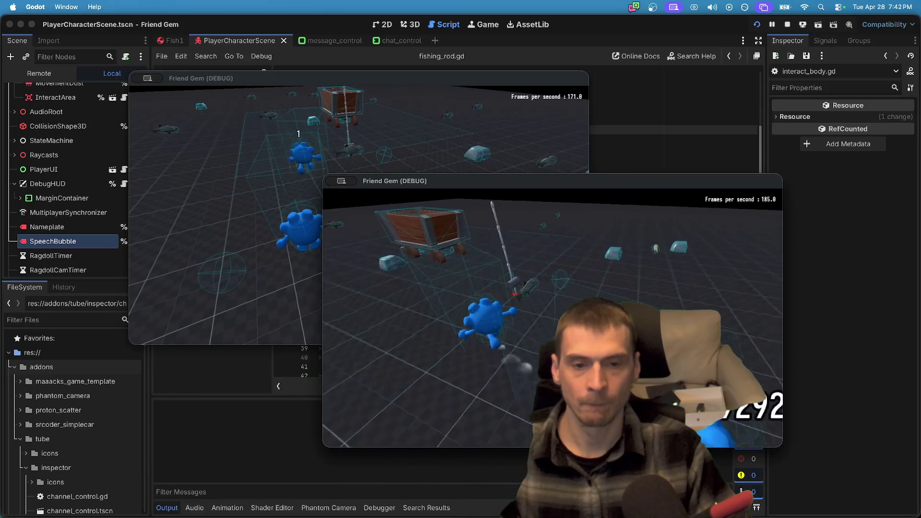
key("a")
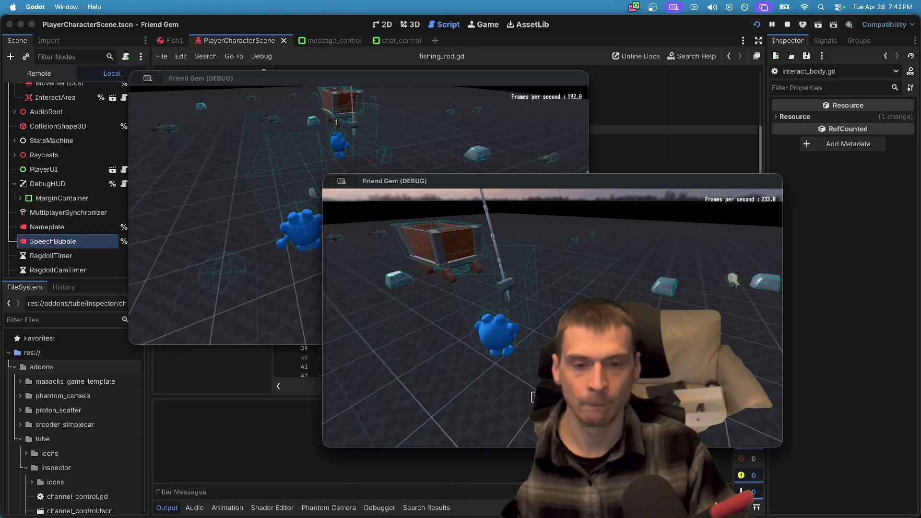
key("super+Tab")
key("Tab")
key("shift+Tab")
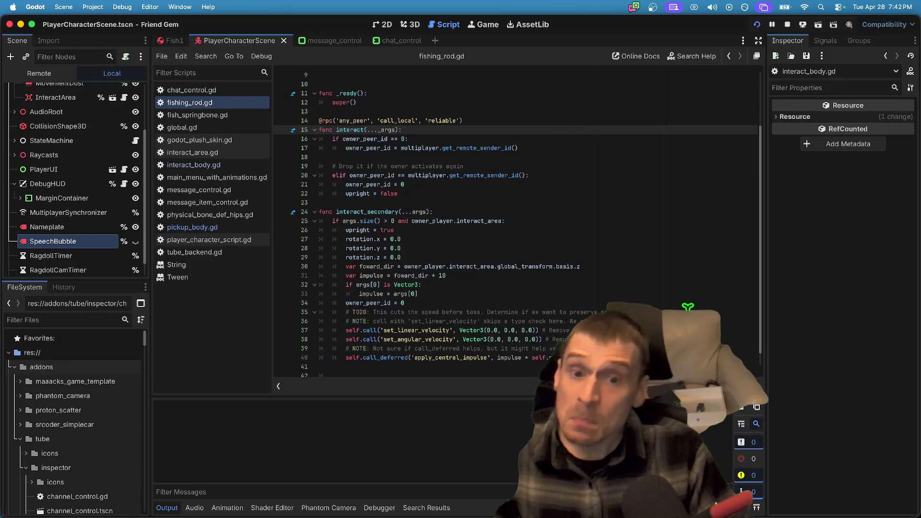
triple_click(592, 195)
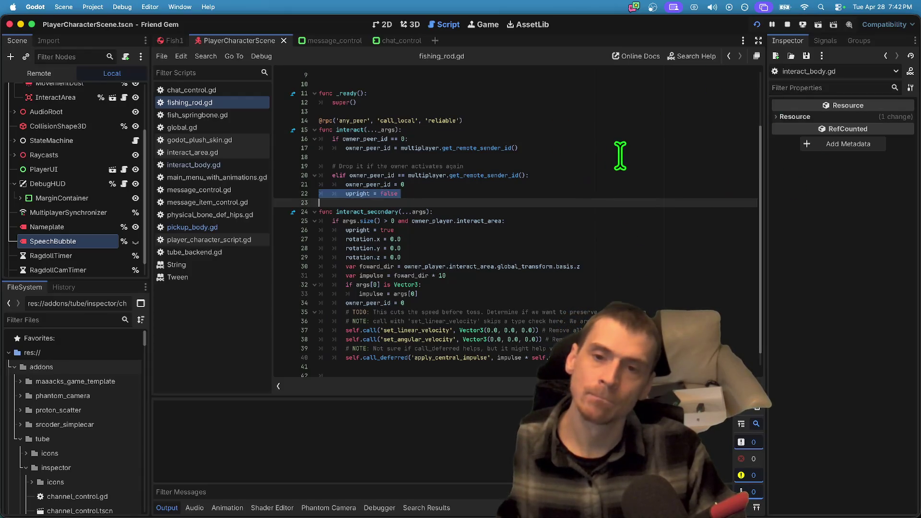
scroll(620, 155, "up", 4)
triple_click(627, 109)
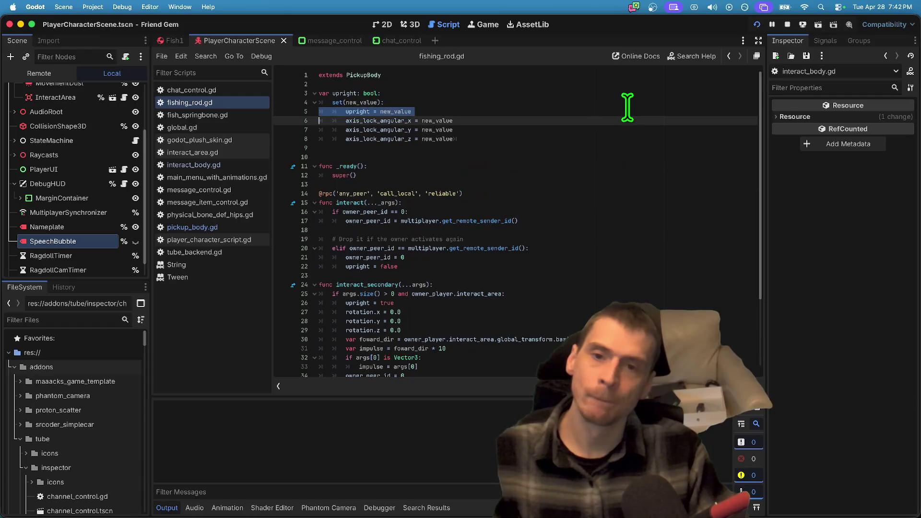
left_click(640, 129)
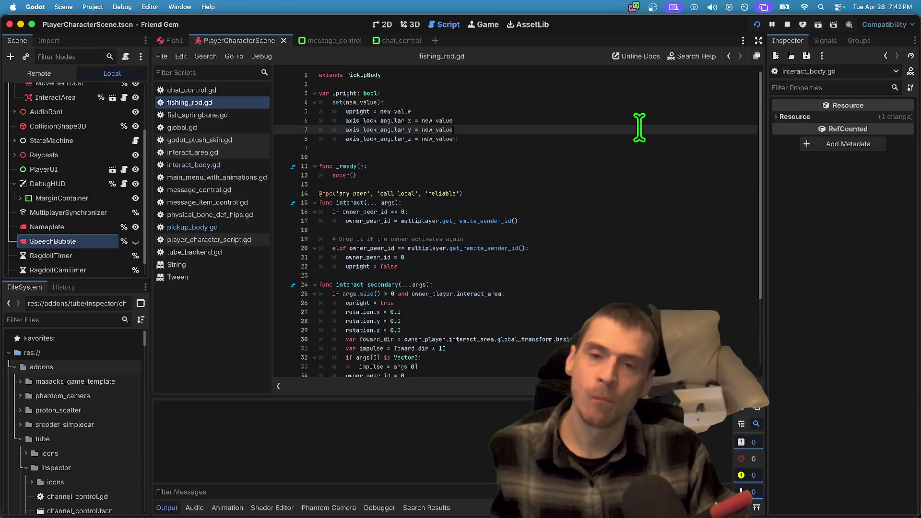
scroll(619, 160, "down", 3)
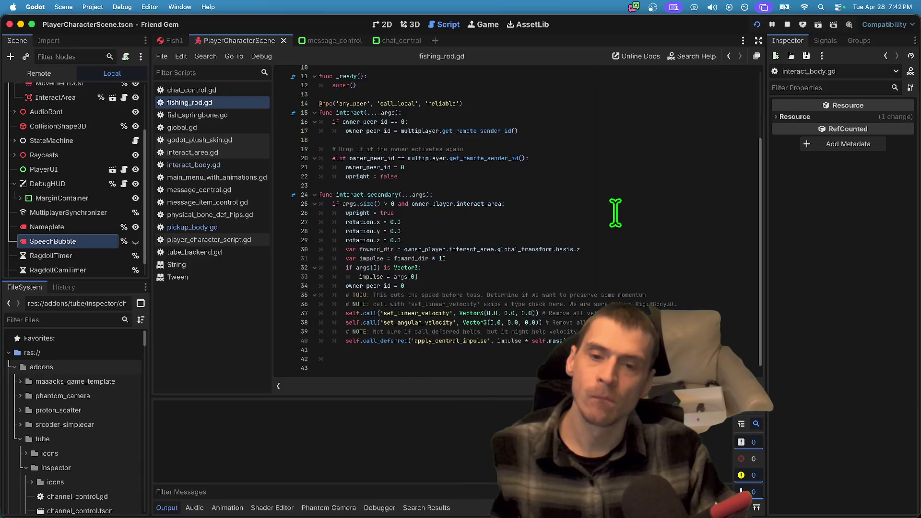
triple_click(613, 233)
left_click(612, 241)
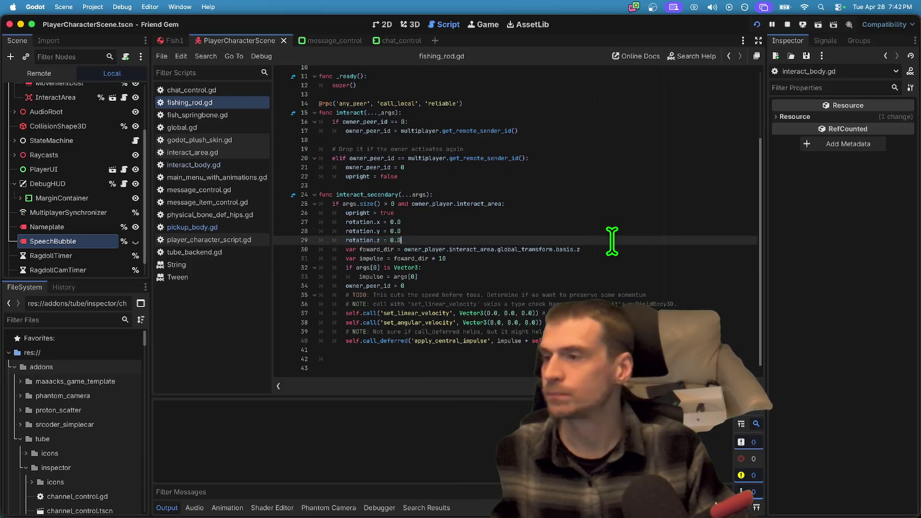
left_click_drag(612, 241, 609, 220)
left_click(623, 139)
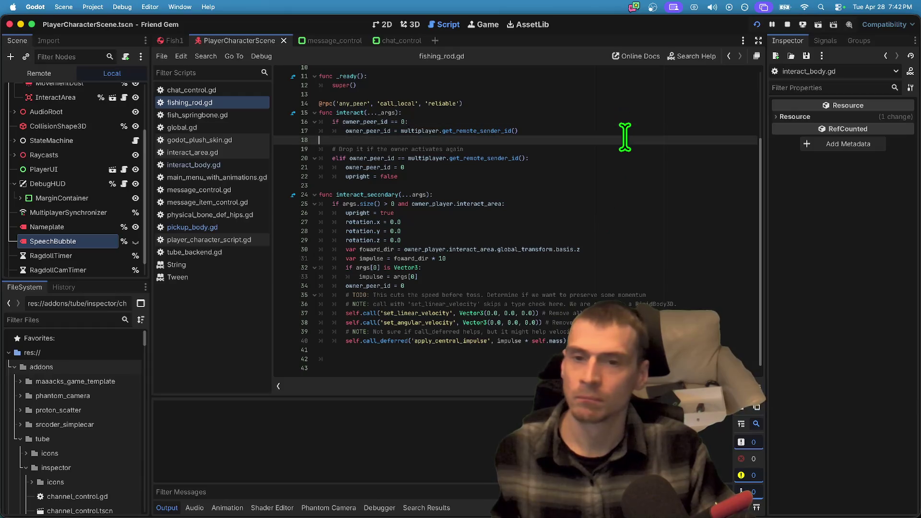
left_click(532, 368)
scroll(544, 360, "up", 2)
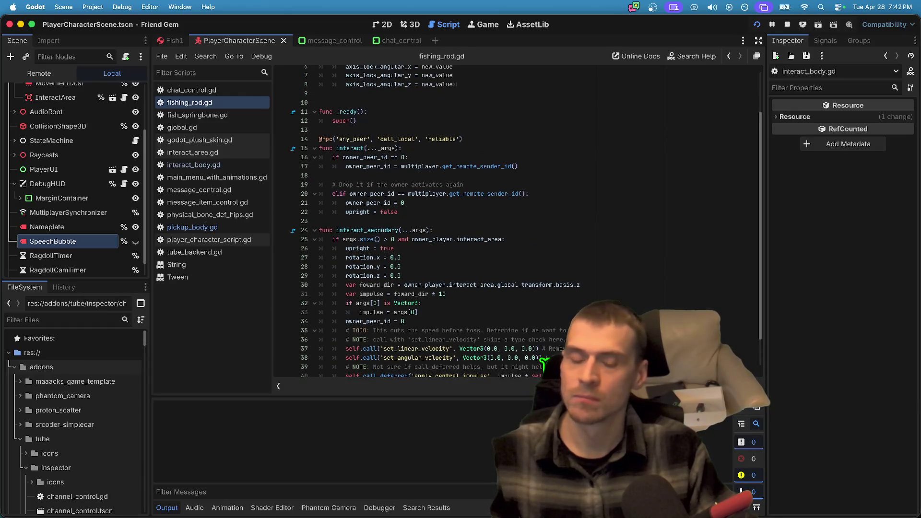
key("super+Tab")
Step: Launch Antigravity through Spotlight and maximize its window
key("super+space")
type("ani")
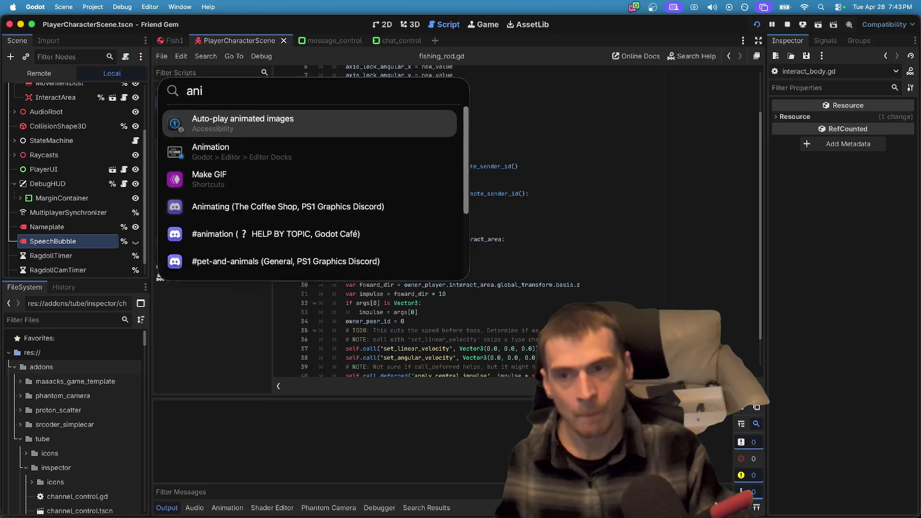
key("Return")
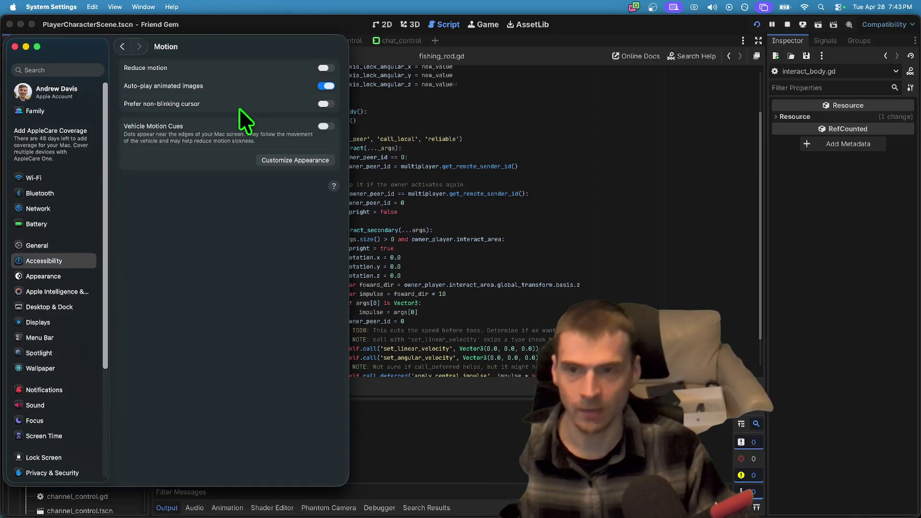
key("cmd+q")
key("super+space")
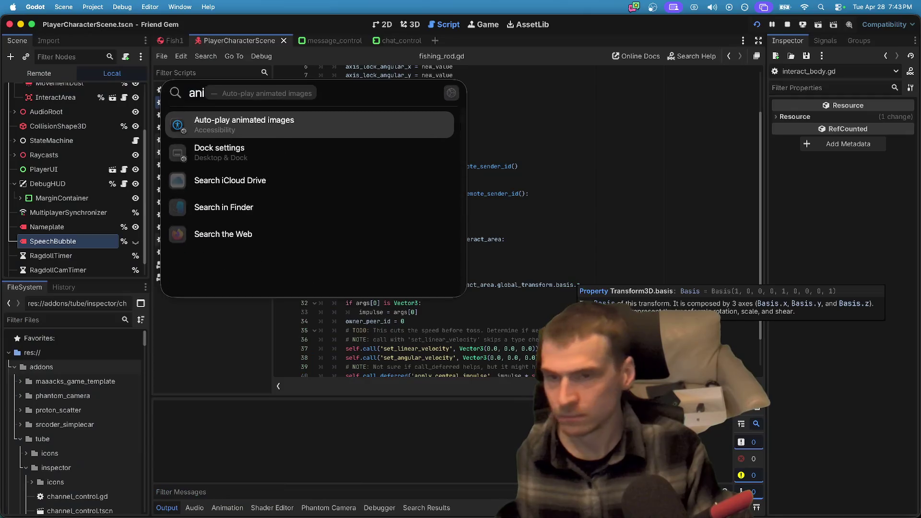
type("ti")
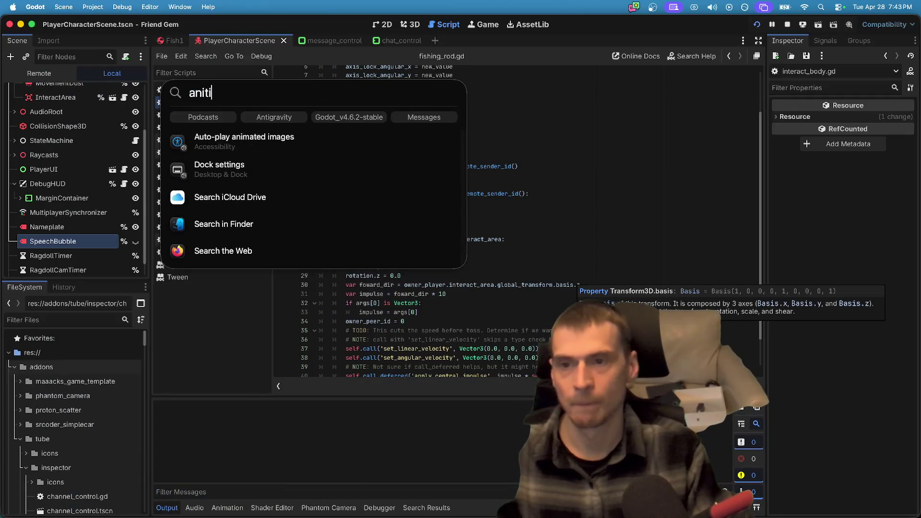
key("BackSpace")
key("BackSpace")
key("BackSpace")
type("tigravity")
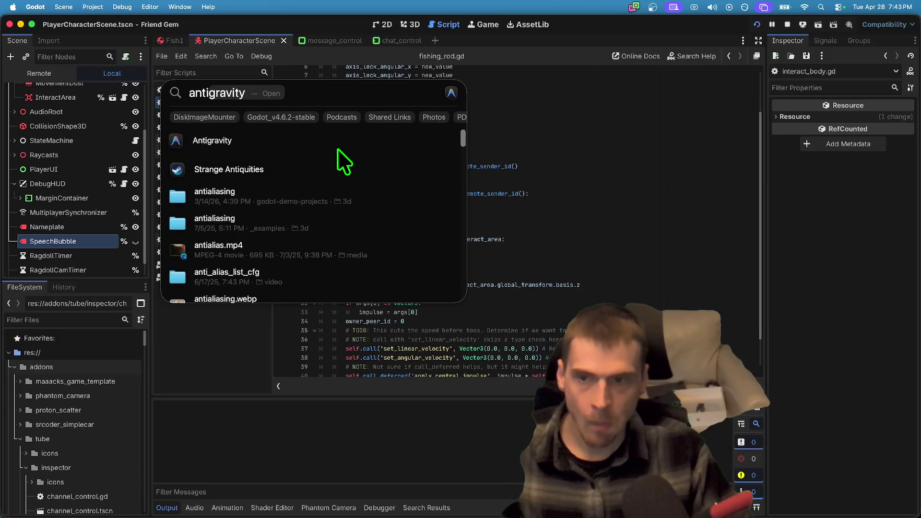
left_click(231, 143)
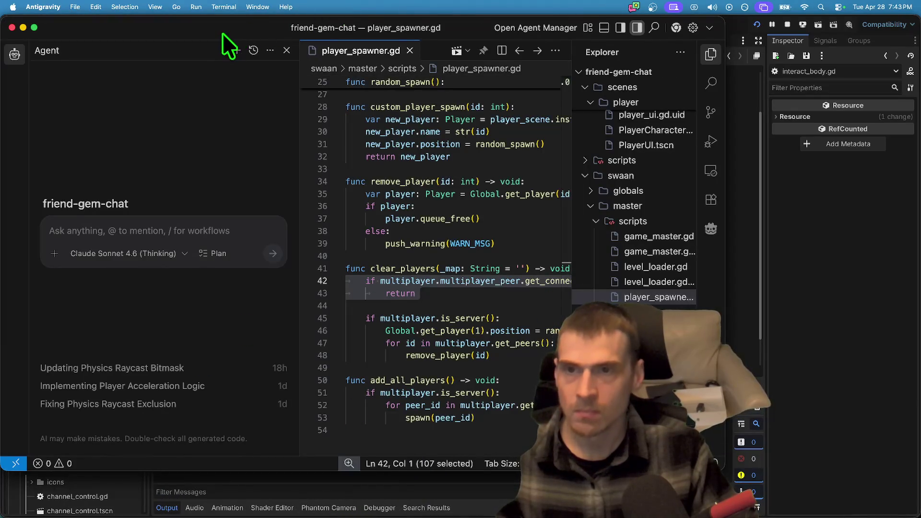
double_click(222, 32)
Step: Close player_spawner.gd, narrow the agent chat area and widen the file tree
left_click(610, 191)
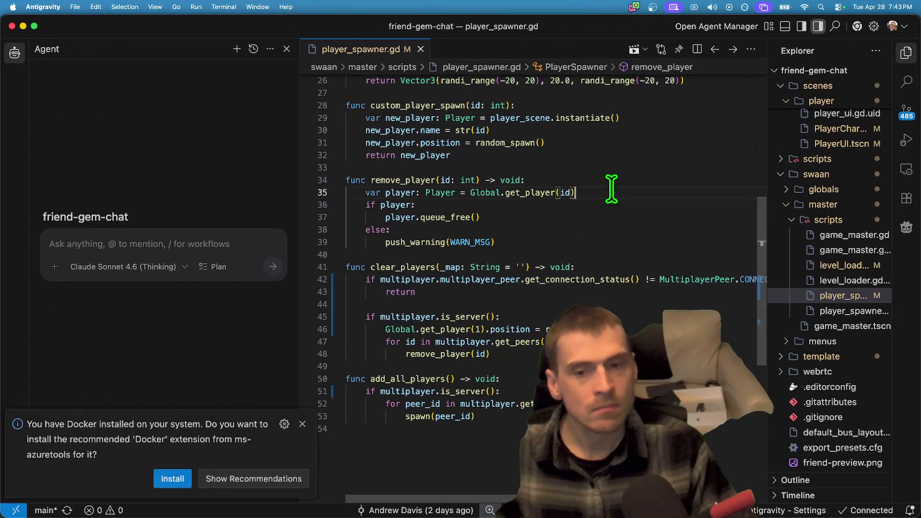
middle_click(378, 46)
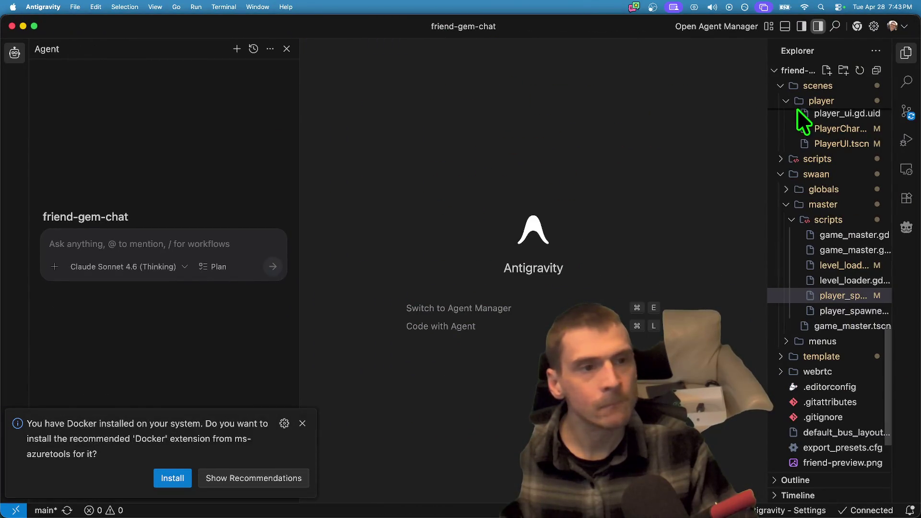
left_click_drag(304, 160, 235, 239)
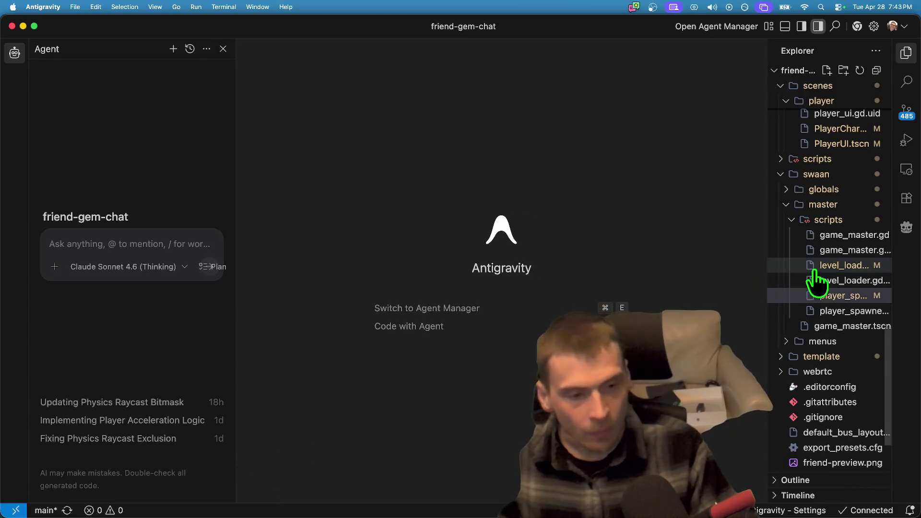
left_click_drag(767, 255, 734, 242)
Step: Collapse unrelated folders and expand scenes > interactable > fishing in the Explorer
scroll(838, 160, "up", 10)
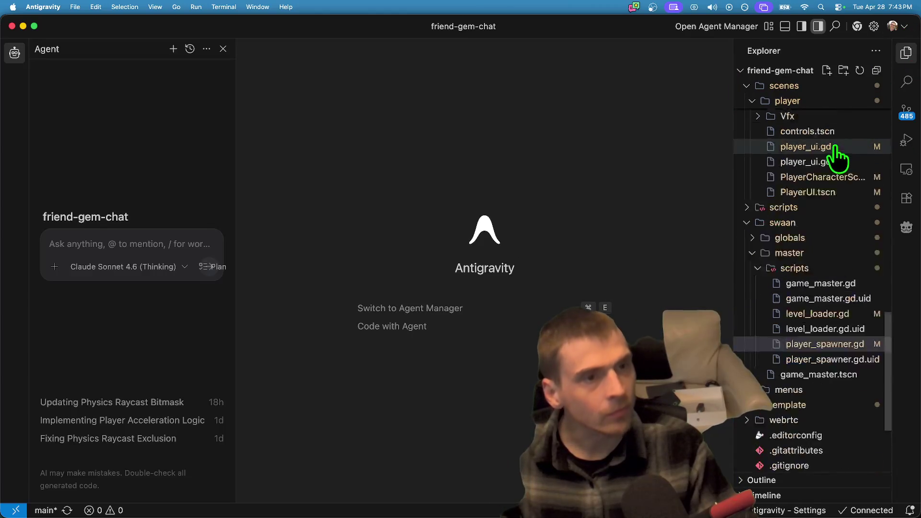
left_click(763, 86)
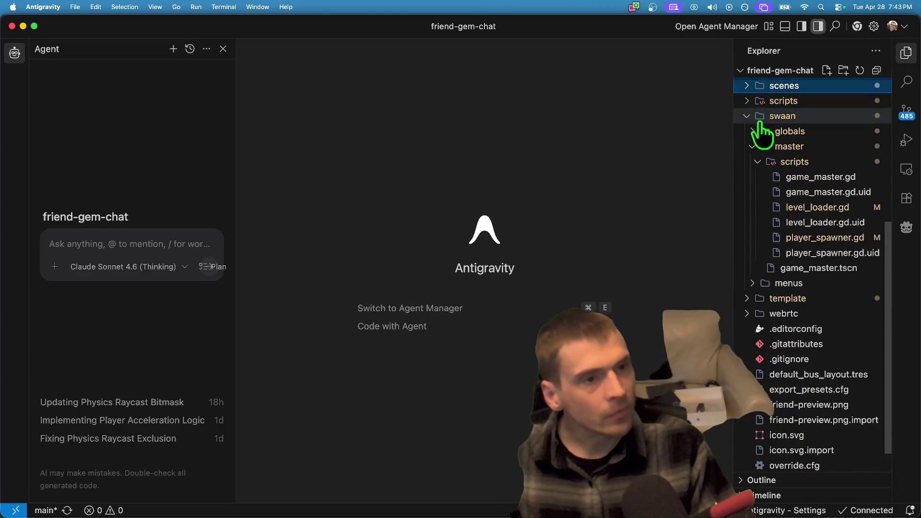
left_click(745, 118)
scroll(758, 221, "up", 3)
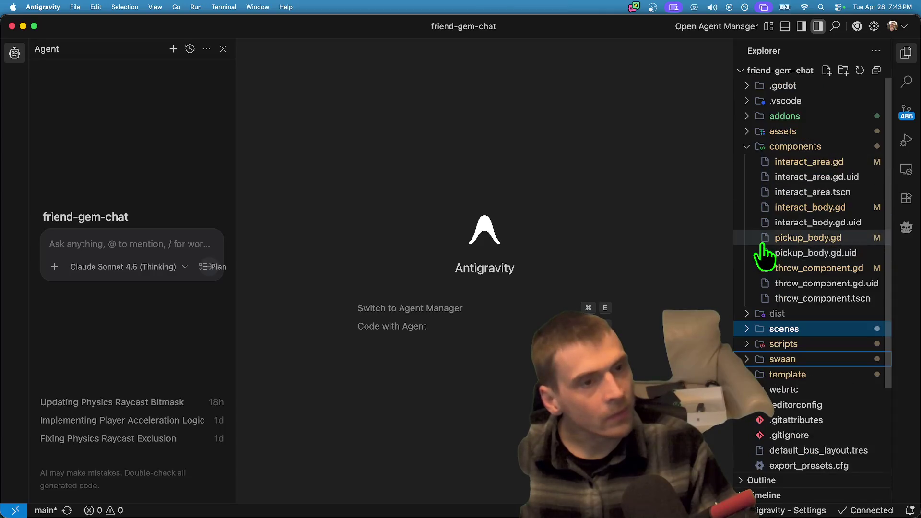
left_click(756, 148)
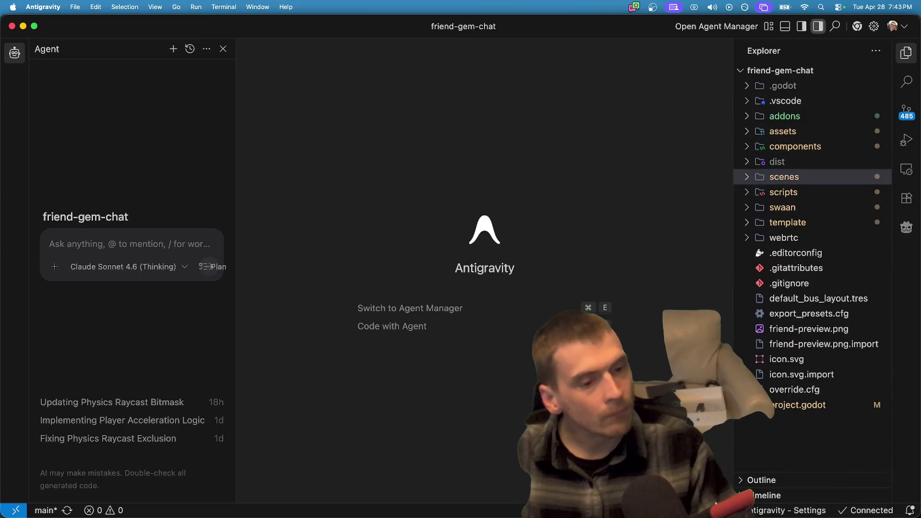
left_click(841, 193)
left_click(838, 191)
left_click(836, 177)
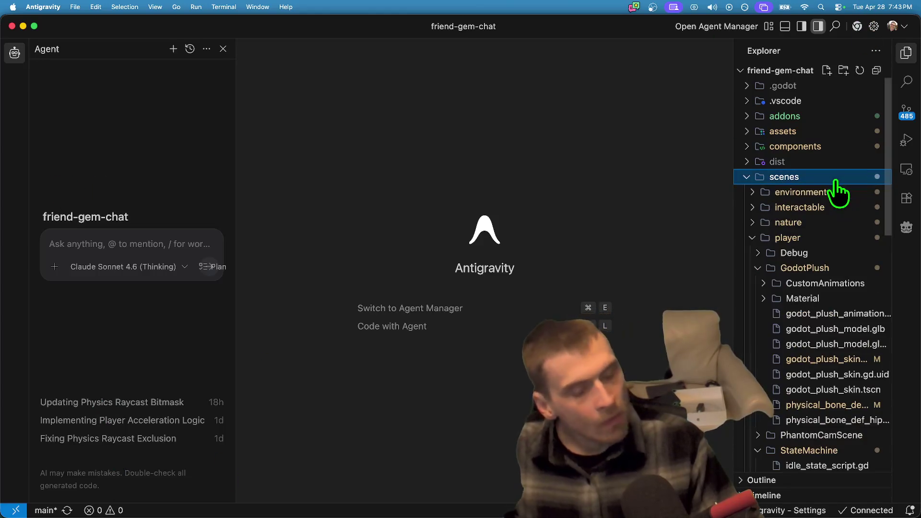
left_click(780, 238)
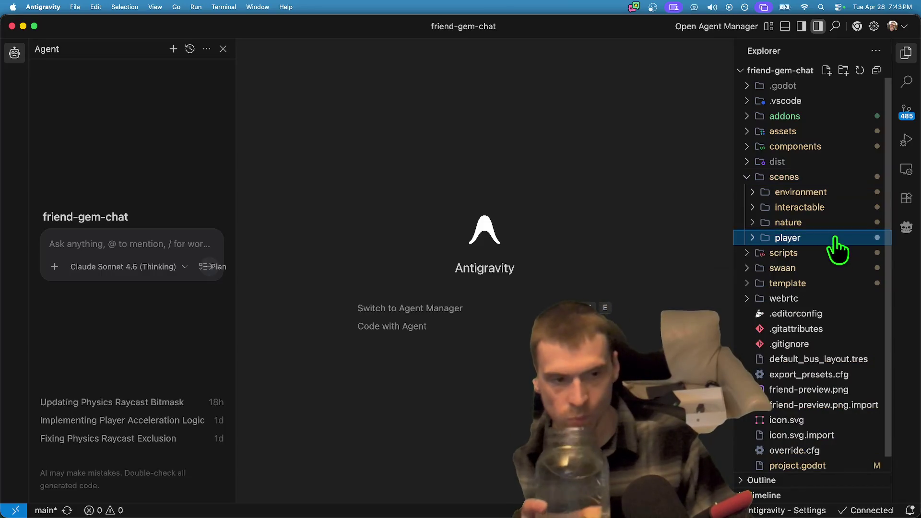
left_click(779, 209)
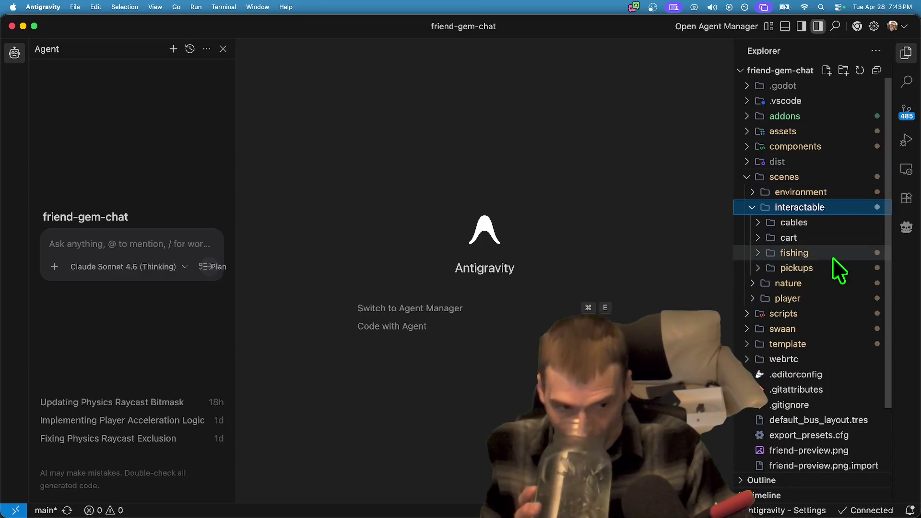
left_click(833, 254)
Step: With fishing_rod.gd open, ask the agent to tween rotation x, y, z to 0.0 over 1 second
left_click(829, 266)
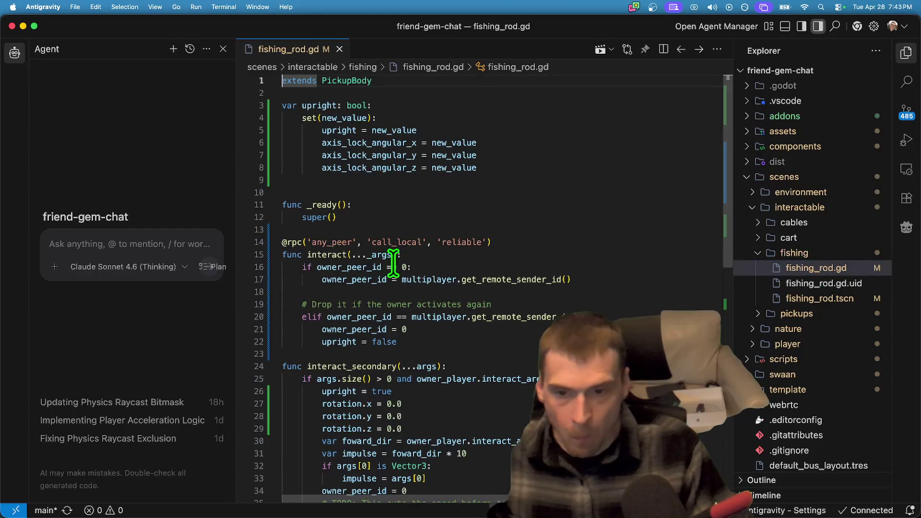
left_click(534, 177)
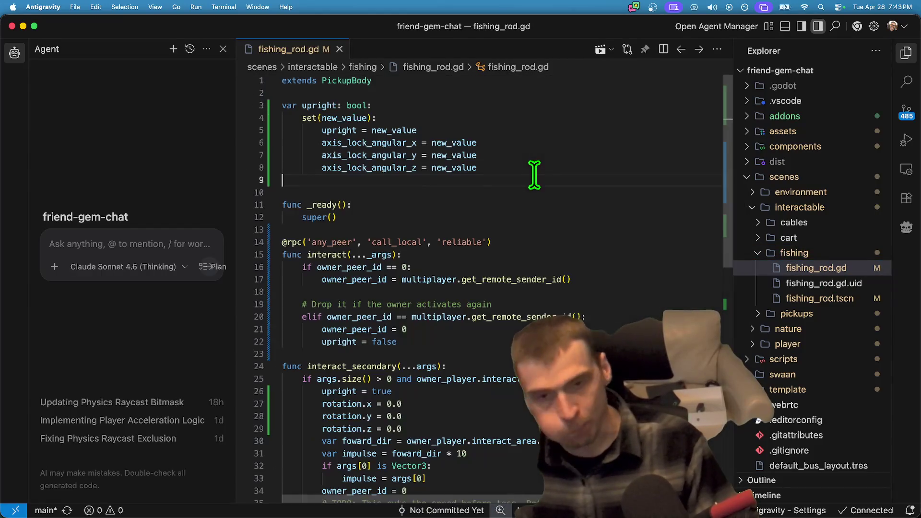
left_click(144, 250)
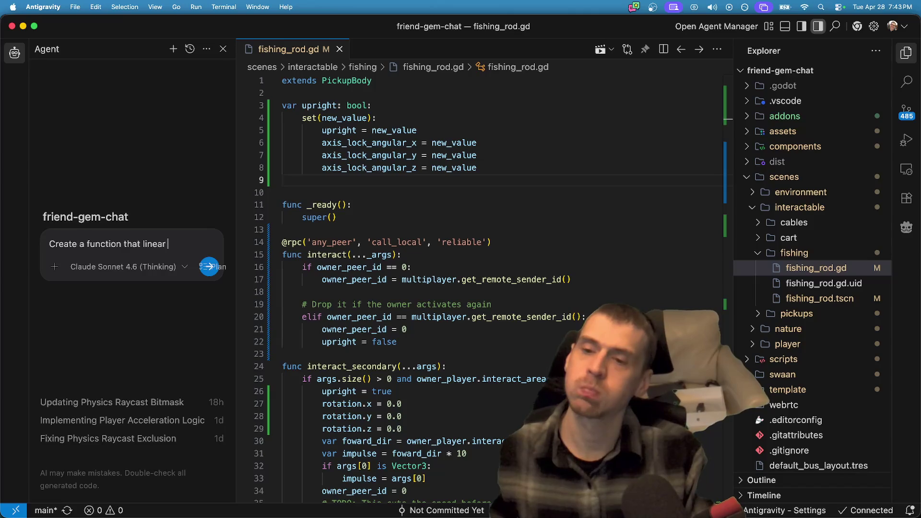
key("BackSpace")
key("BackSpace")
key("BackSpace")
type("linear")
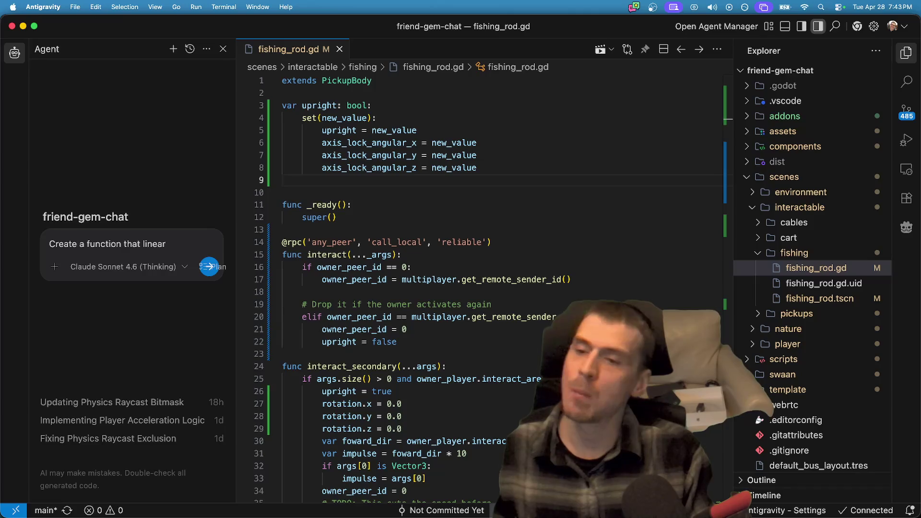
type(" interpolates or twe")
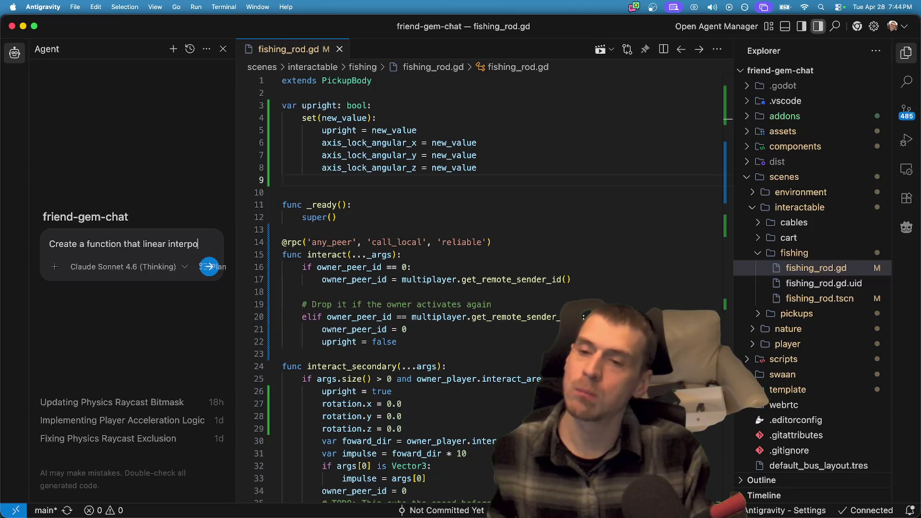
type("ens the rotation")
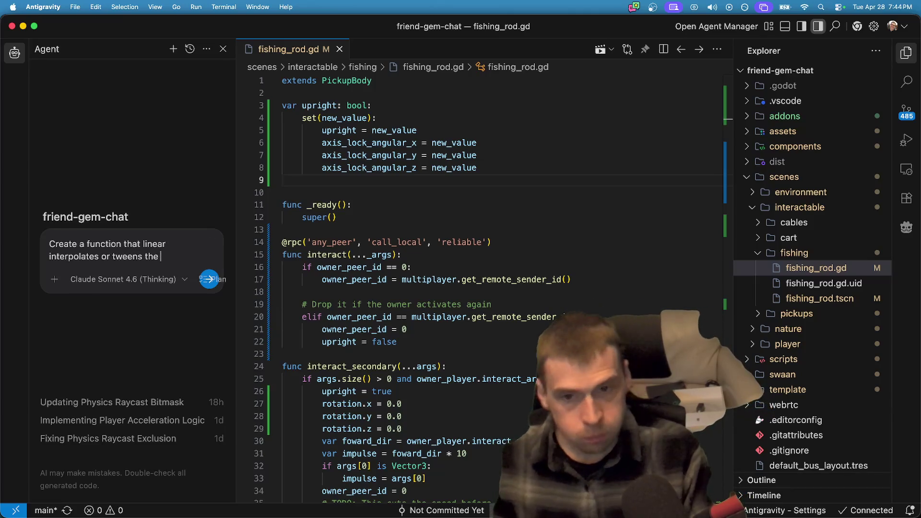
type(" into the ")
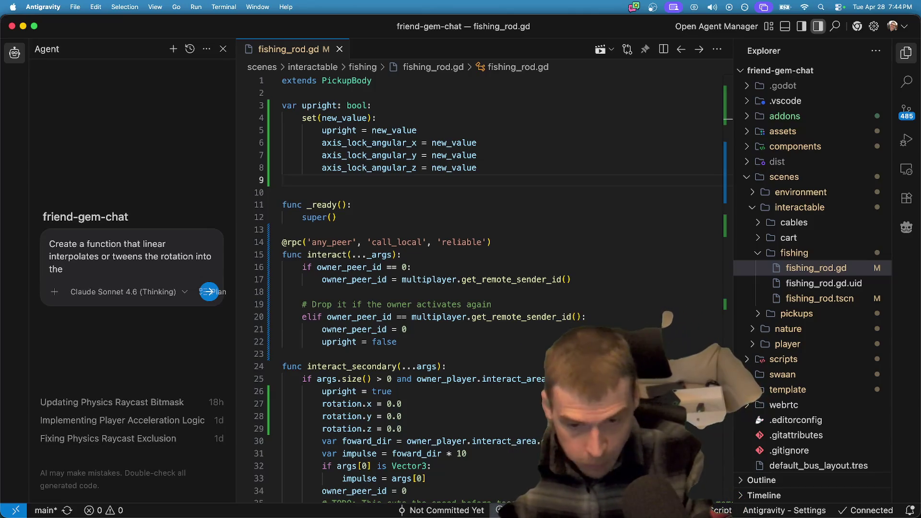
type("0.0")
key("BackSpace")
key("BackSpace")
key("BackSpace")
type("0.0")
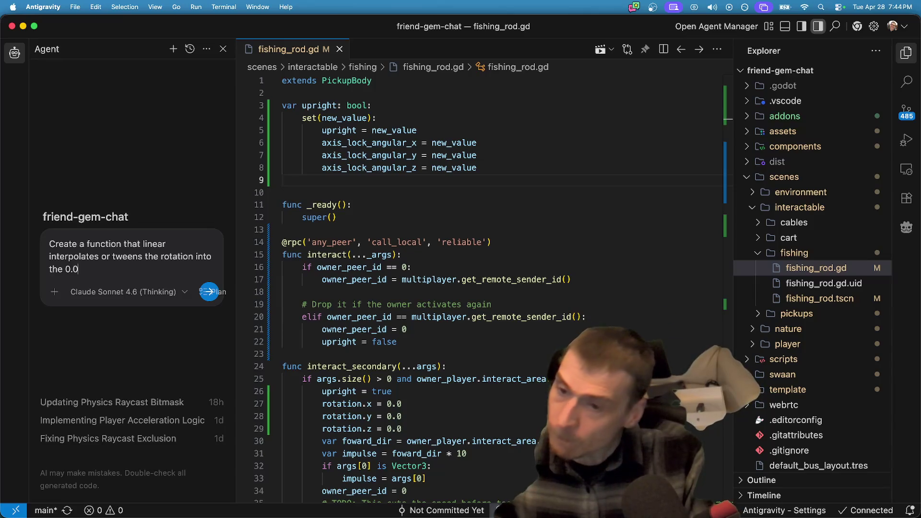
type(" position for")
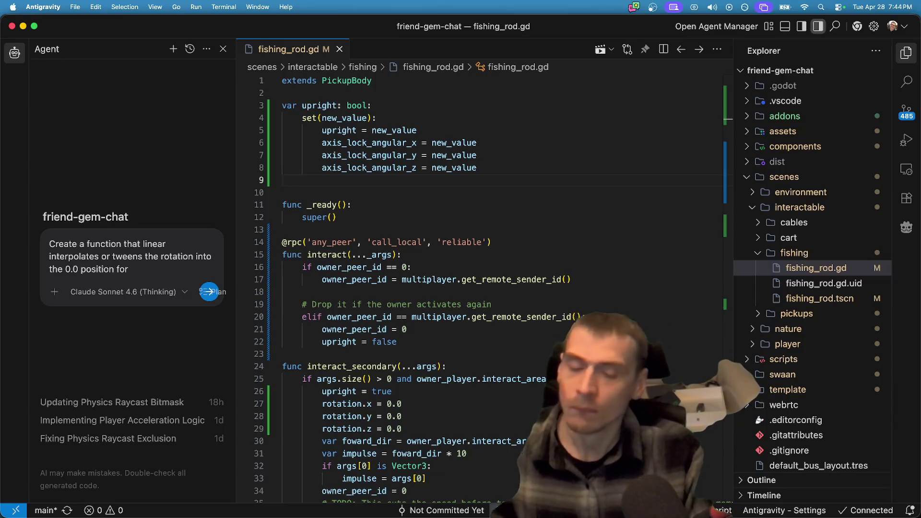
type(" x, y, and z")
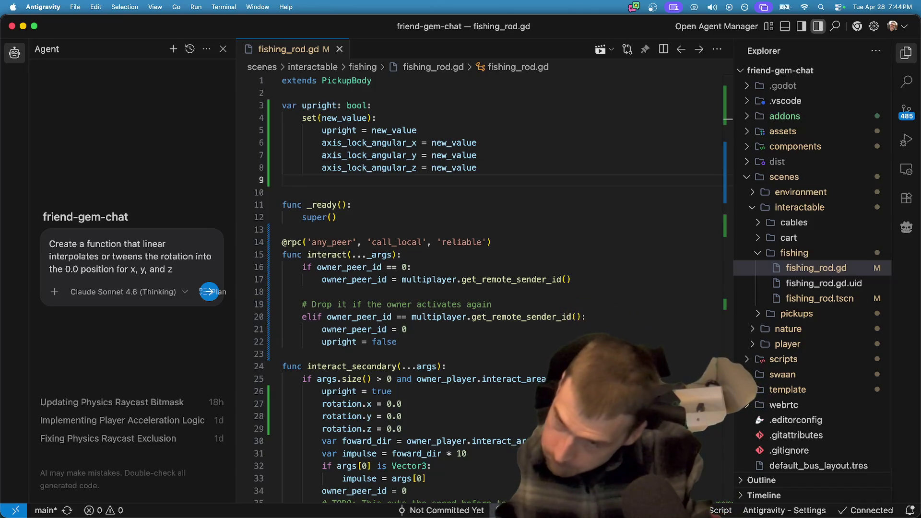
type(" when called over 1")
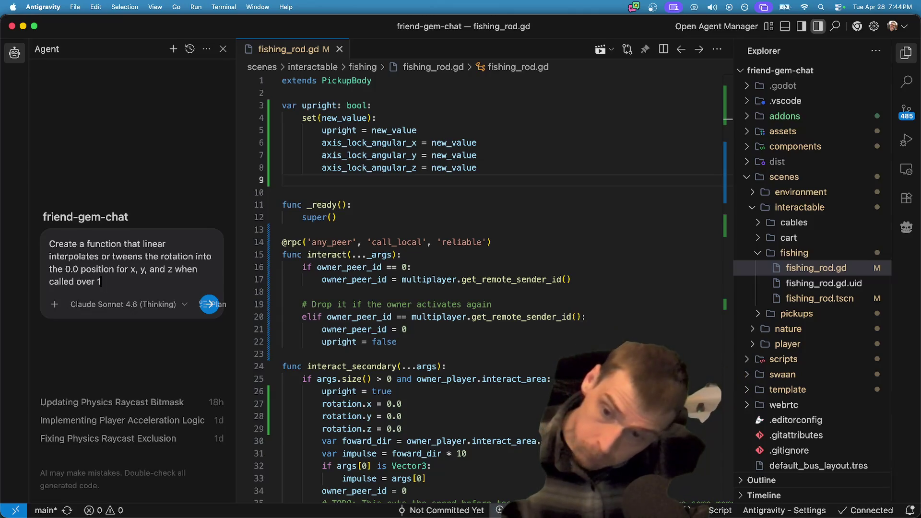
type("second")
key("Return")
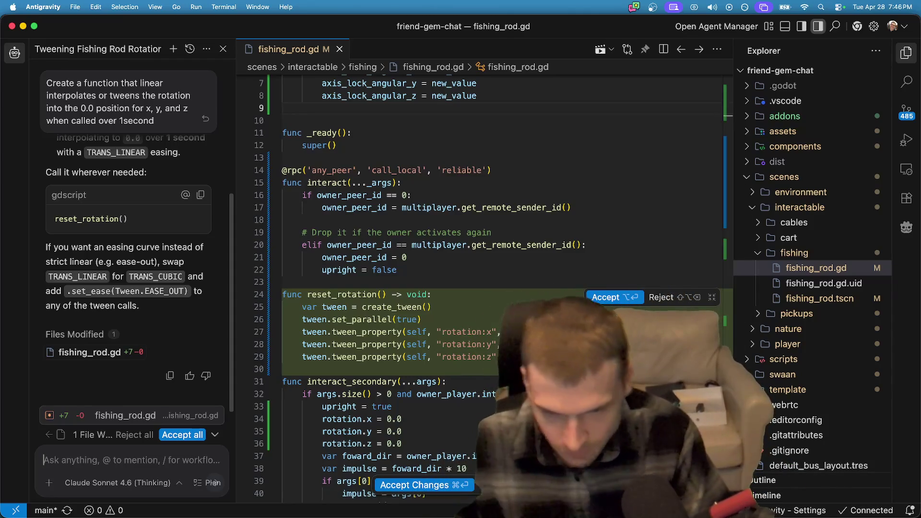
Step: Accept the agent's reset_rotation change to fishing_rod.gd
left_click(447, 487)
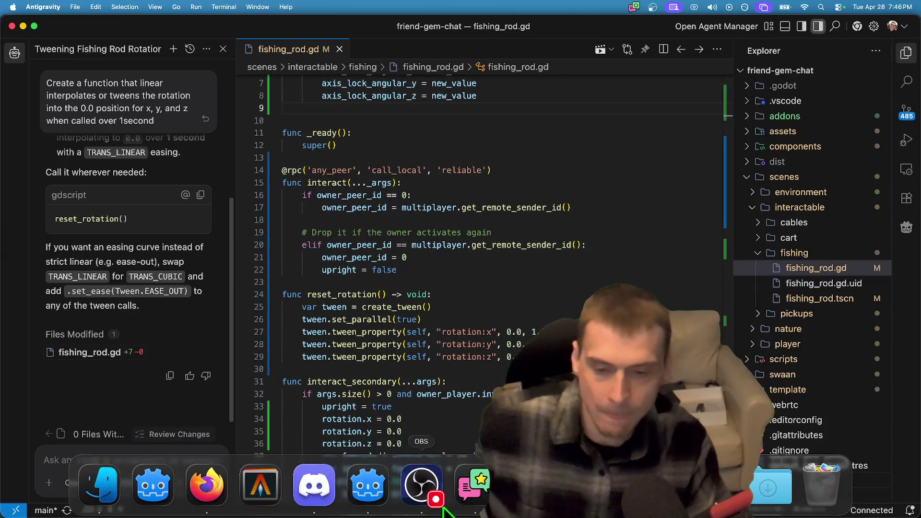
left_click(361, 501)
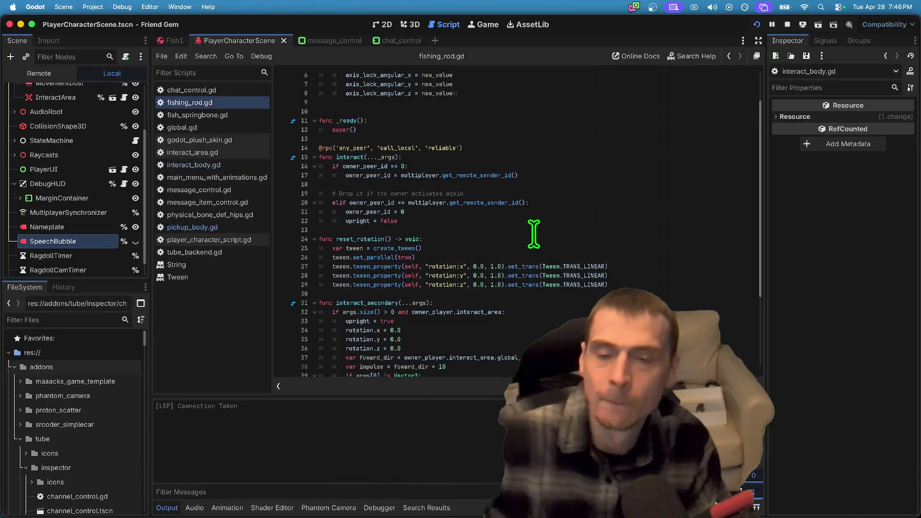
Step: Locate the new reset_rotation function and return to interact in fishing_rod.gd
double_click(375, 239)
scroll(456, 221, "up", 3)
left_click(568, 224)
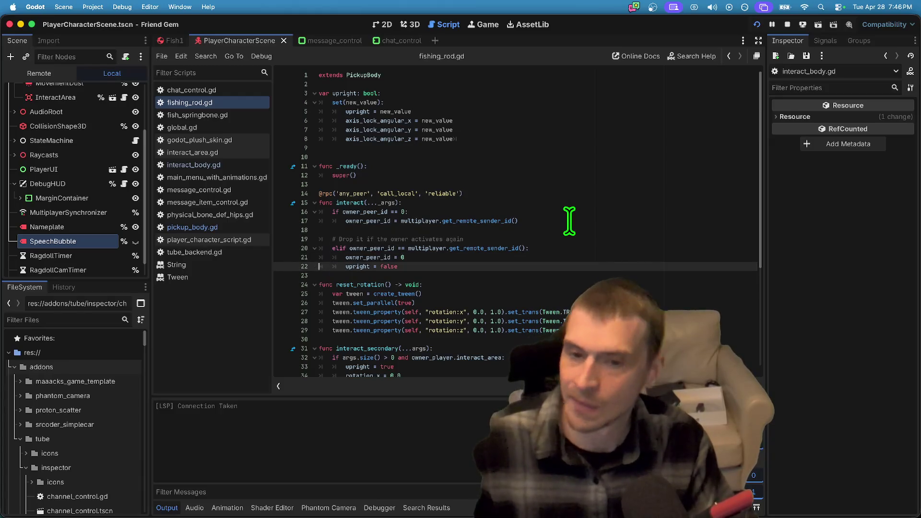
key("ctrl+Tab")
key("ctrl+Tab")
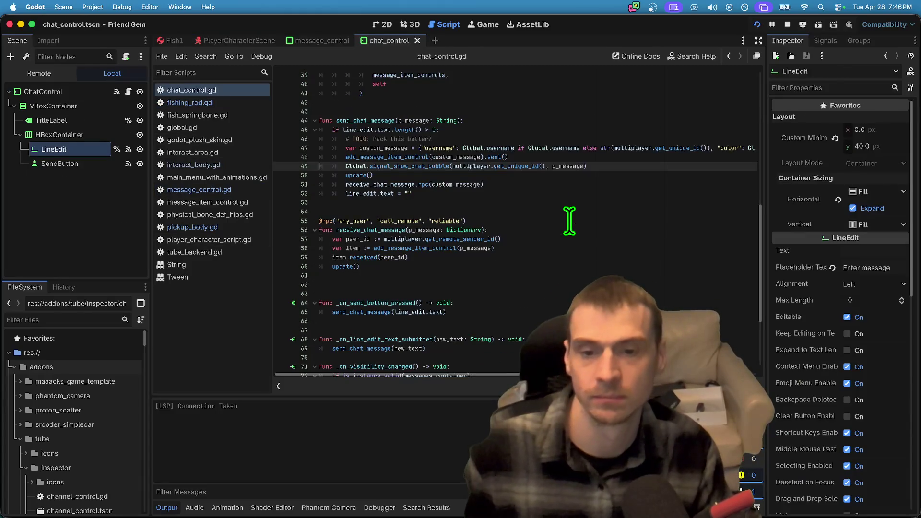
left_click(203, 102)
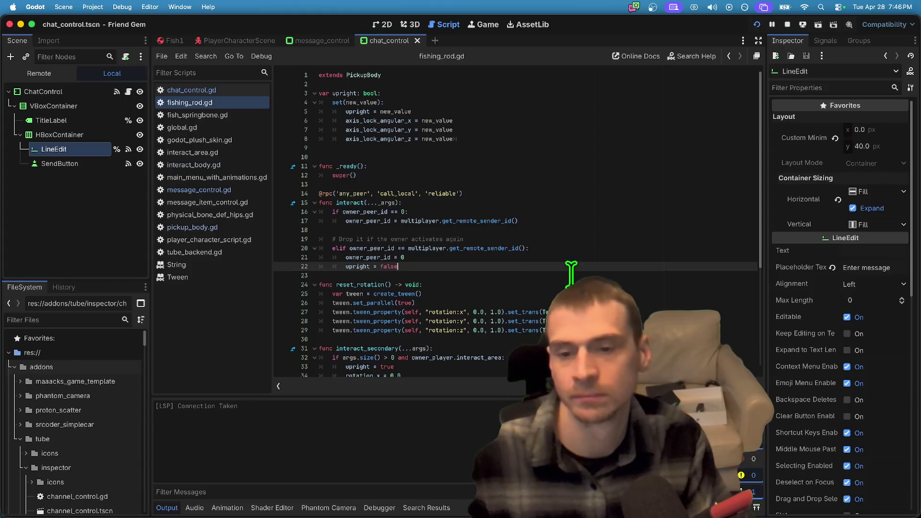
scroll(574, 267, "down", 1)
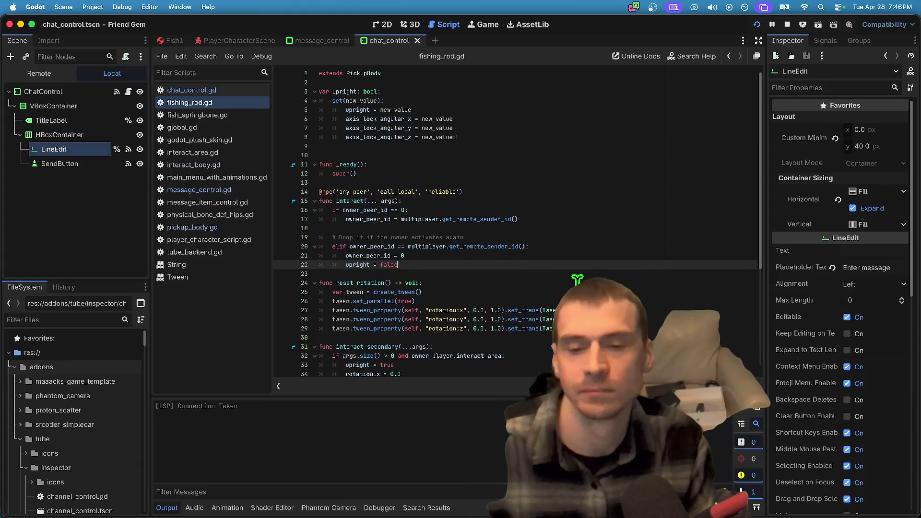
Step: Replace 'upright = false' with a reset_rotation() call moved into the pickup branch
key("super+BackSpace")
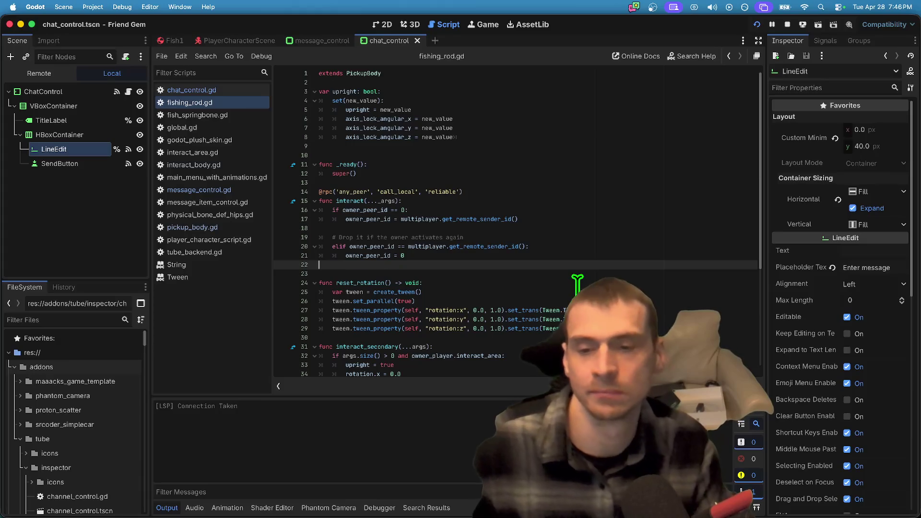
type("reset_rotation()")
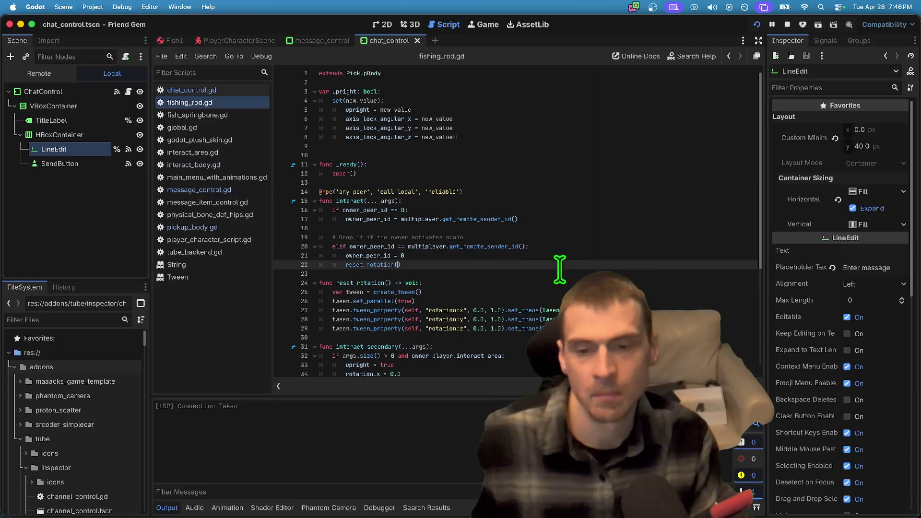
key("super+x")
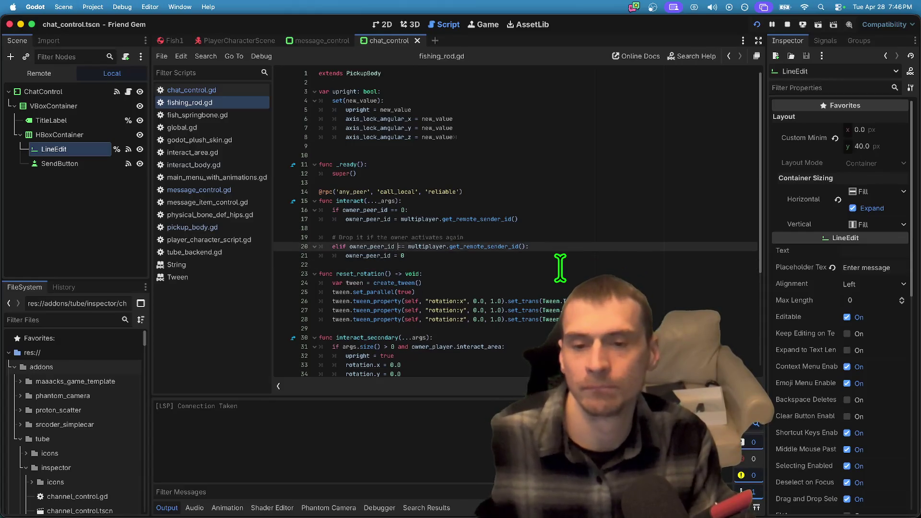
key("Up")
key("Up")
key("Up")
key("super+v")
key("super+Tab")
key("super+Tab")
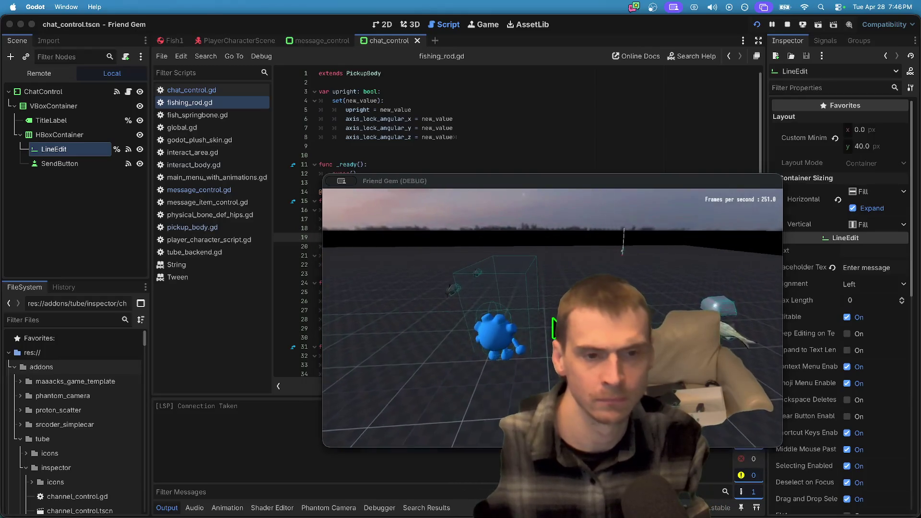
Step: Bring the running Friend Gem game window back to the front
key("super+q")
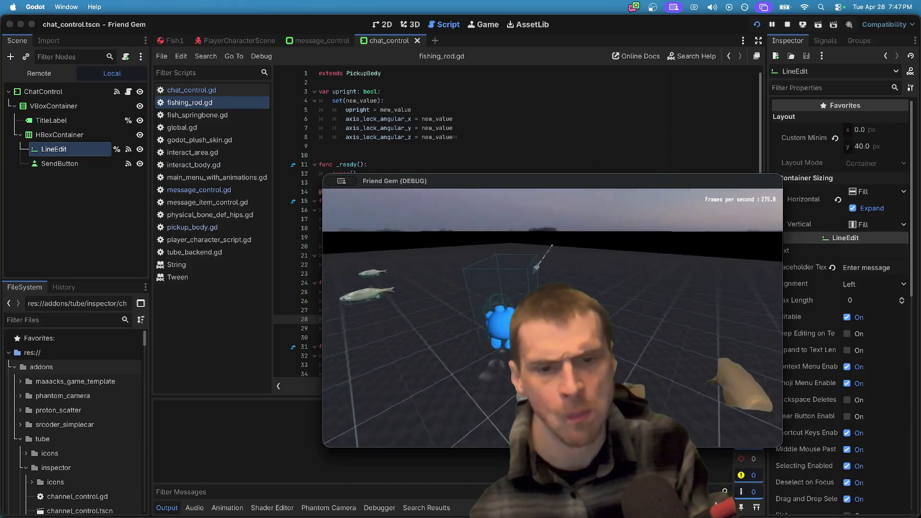
key("super+q")
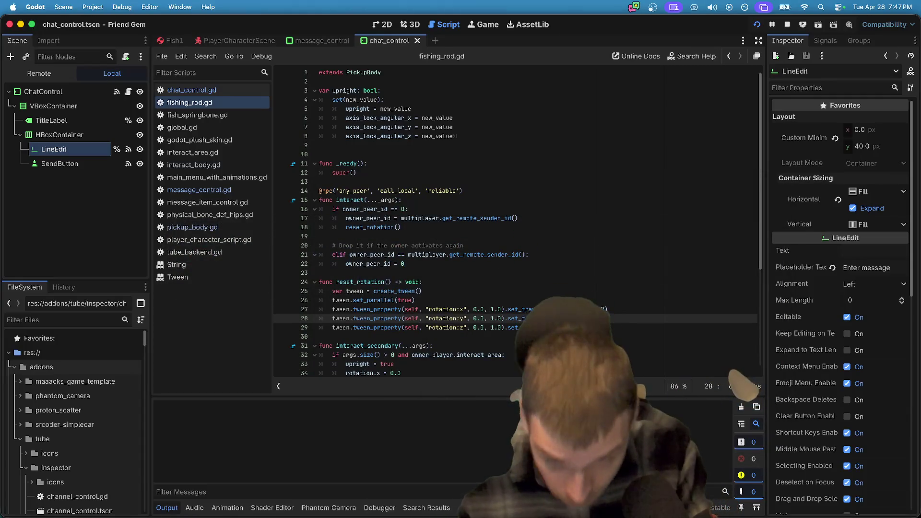
key("super+Tab")
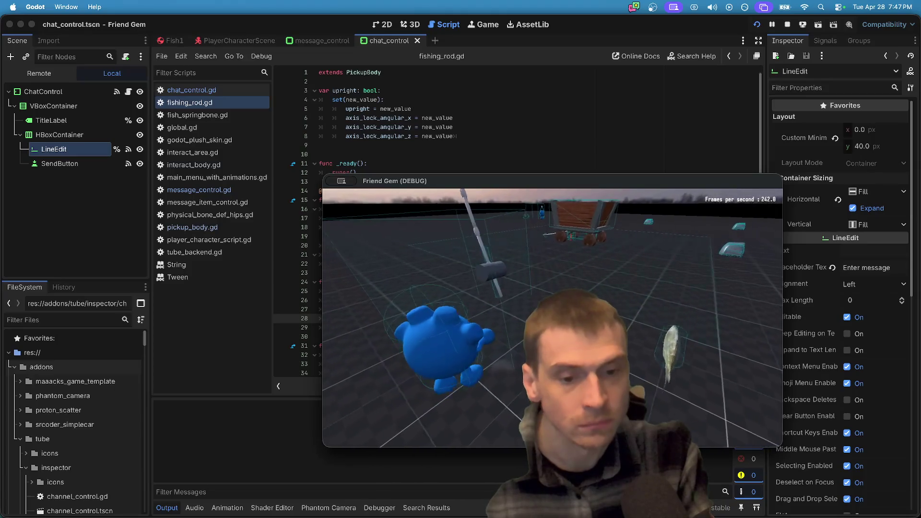
Step: Drop, re-pick and throw the fishing rod while walking to check its rotation resets
key("e")
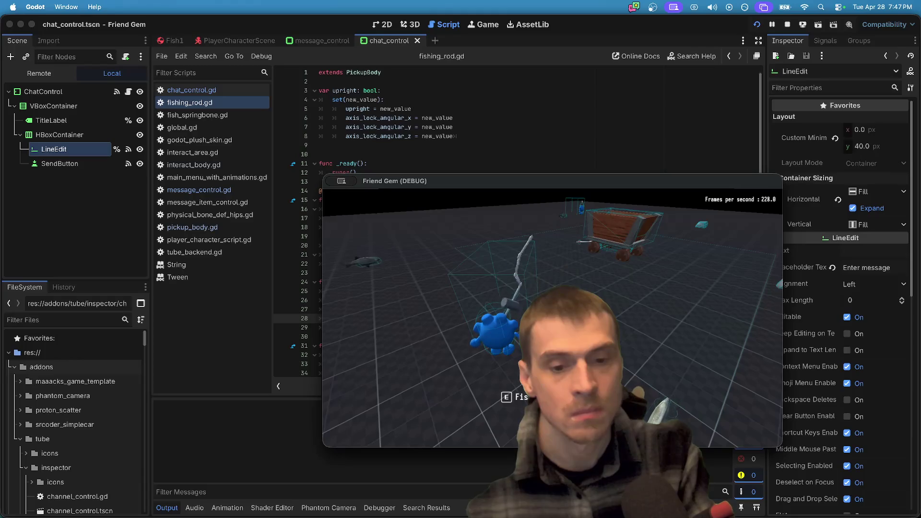
key("e")
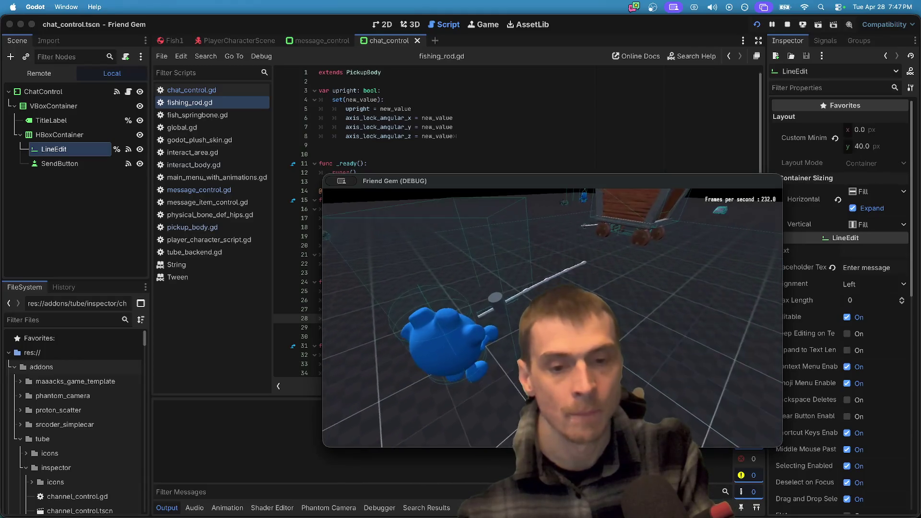
key("w")
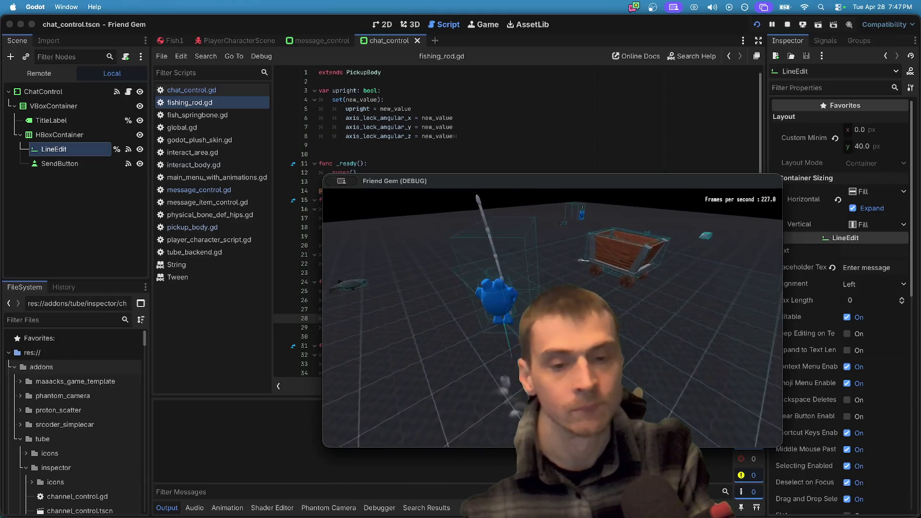
key("e")
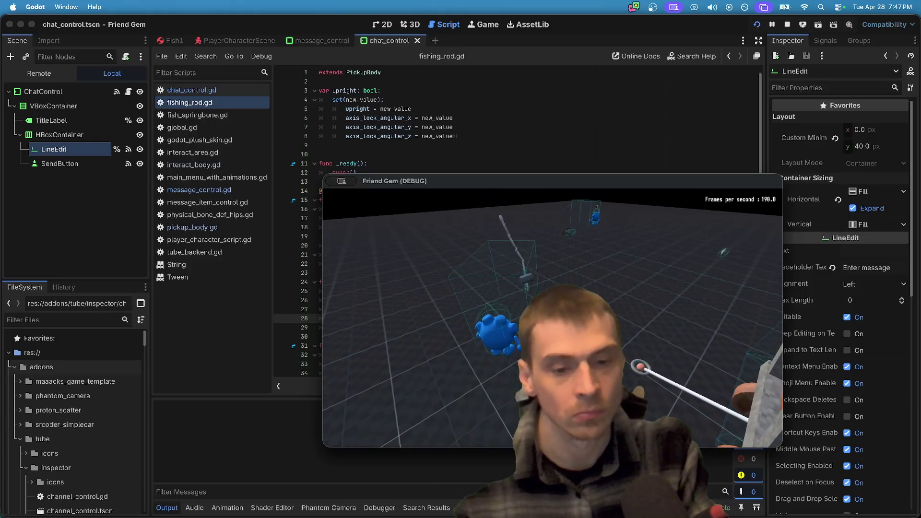
key("super+Tab")
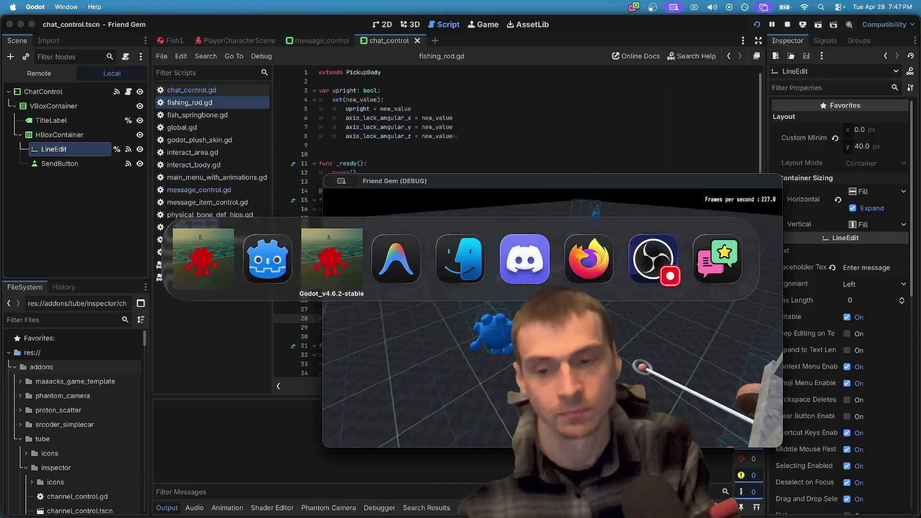
key("super+Tab")
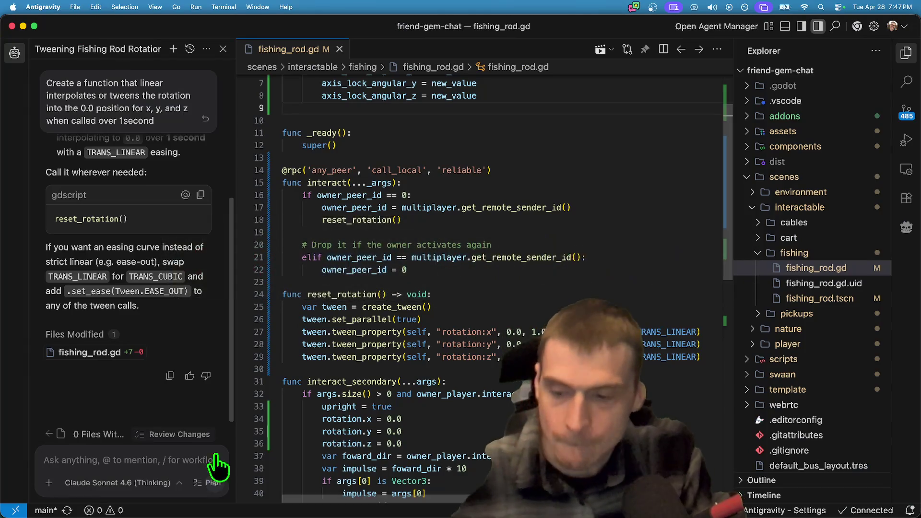
Step: Ask the agent in chat: "Do it as part of _integrate_forces instead"
left_click(161, 461)
type("Do it ")
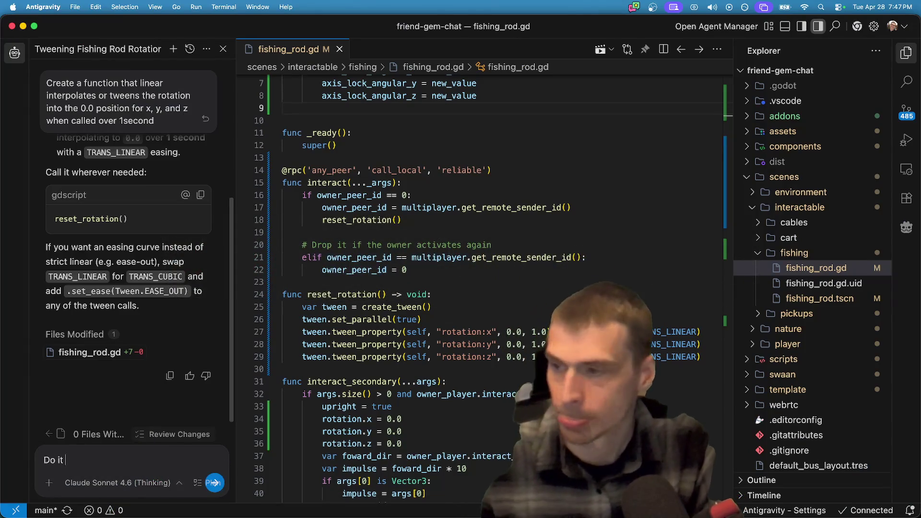
type("as aprt of in")
key("super+a")
type("Do")
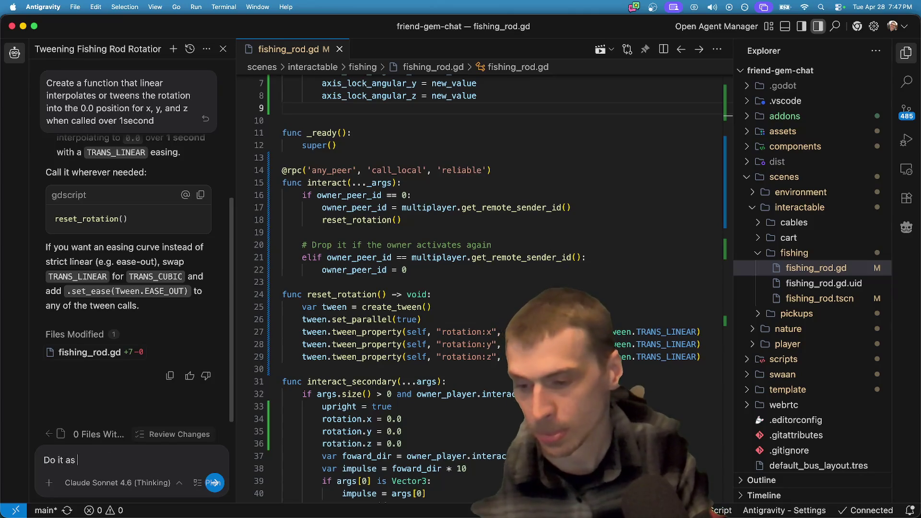
key("BackSpace")
key("BackSpace")
key("BackSpace")
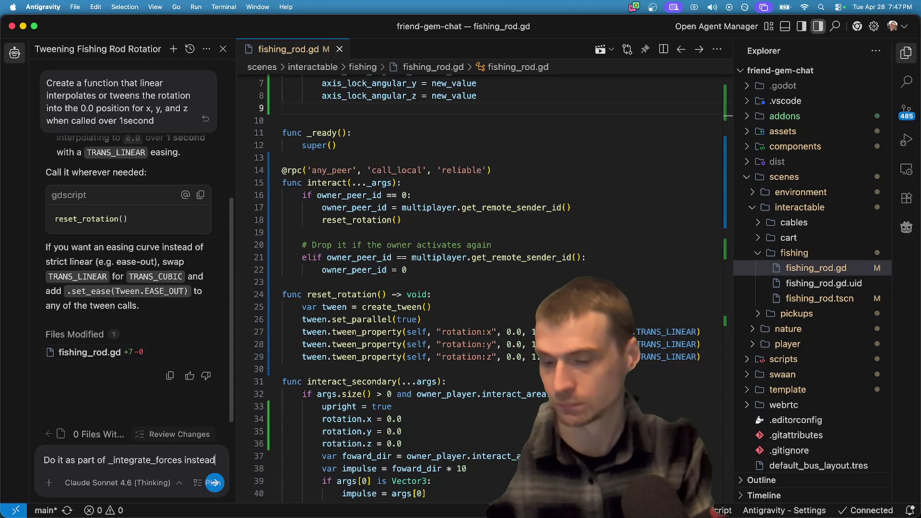
key("Return")
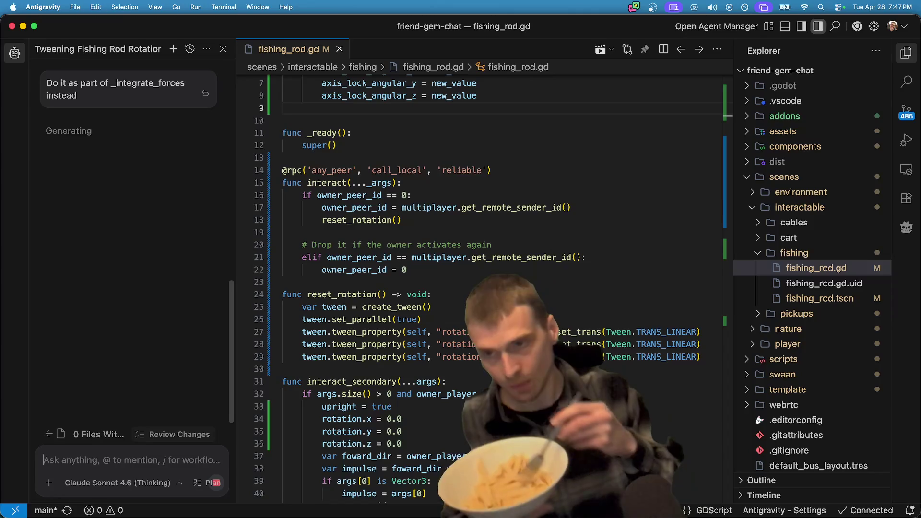